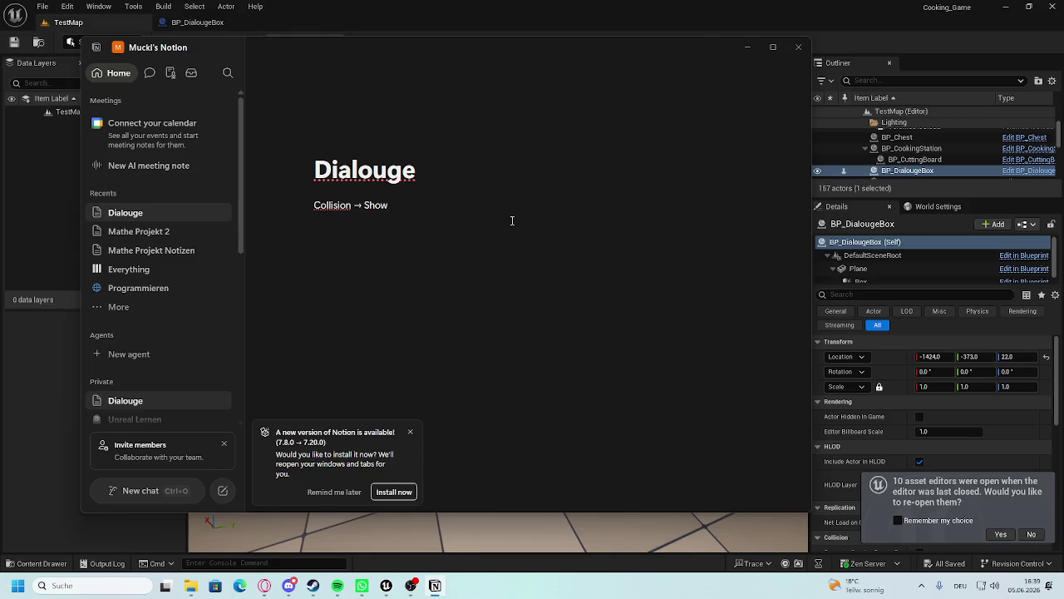
Write notes 'Interaction Widget', 'Interacted Pressed -> Is in Range?', 'If is in Range', 'show Dialouge Box'.
{"action": "type", "text": "get"}
{"action": "key", "text": "Return"}
{"action": "type", "text": "Interacted Pressed"}
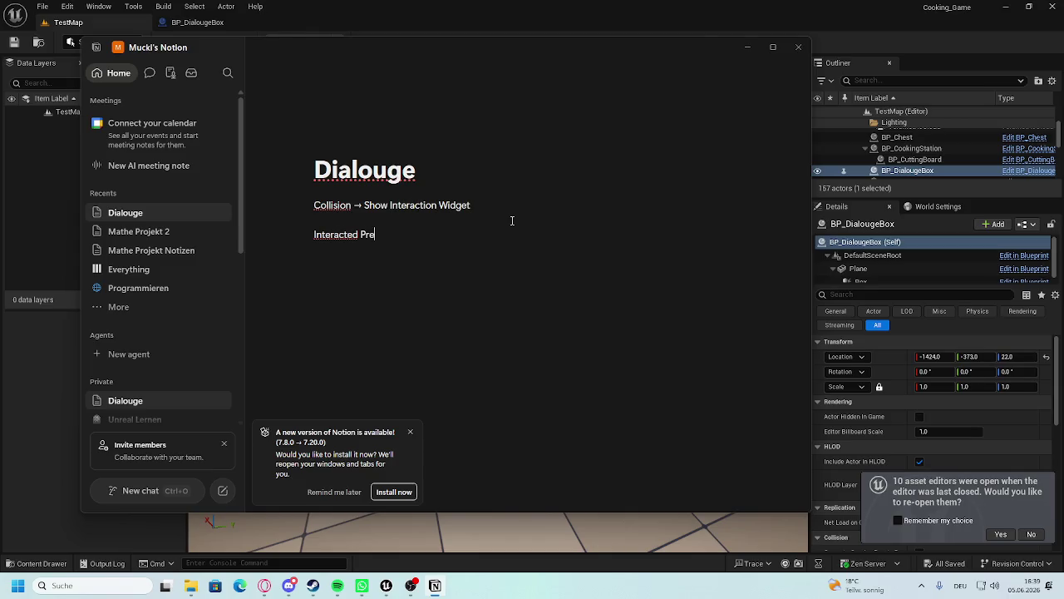
{"action": "type", "text": " -> Is"}
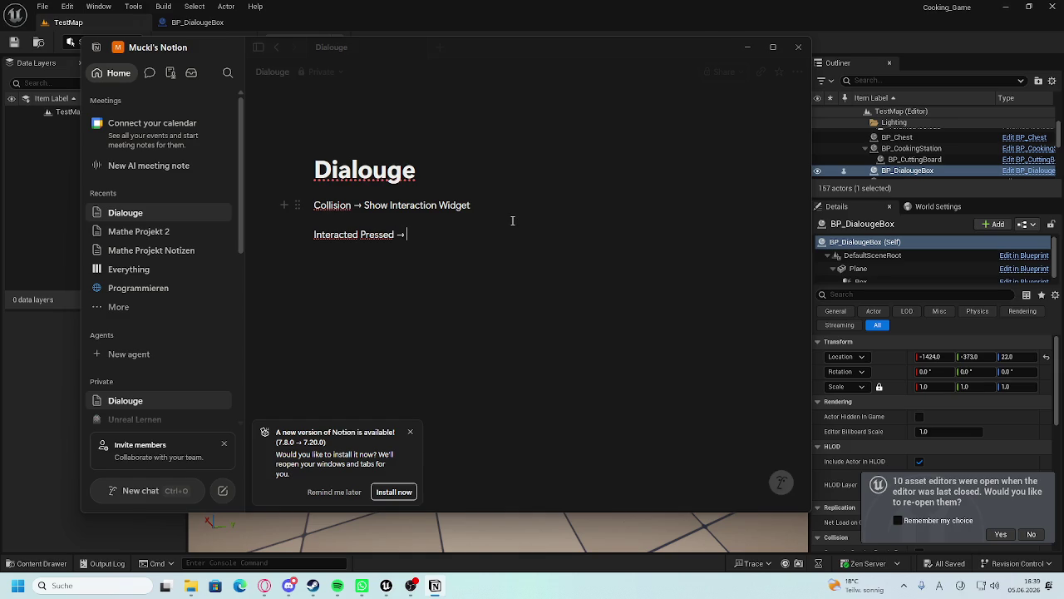
{"action": "type", "text": " in Range?"}
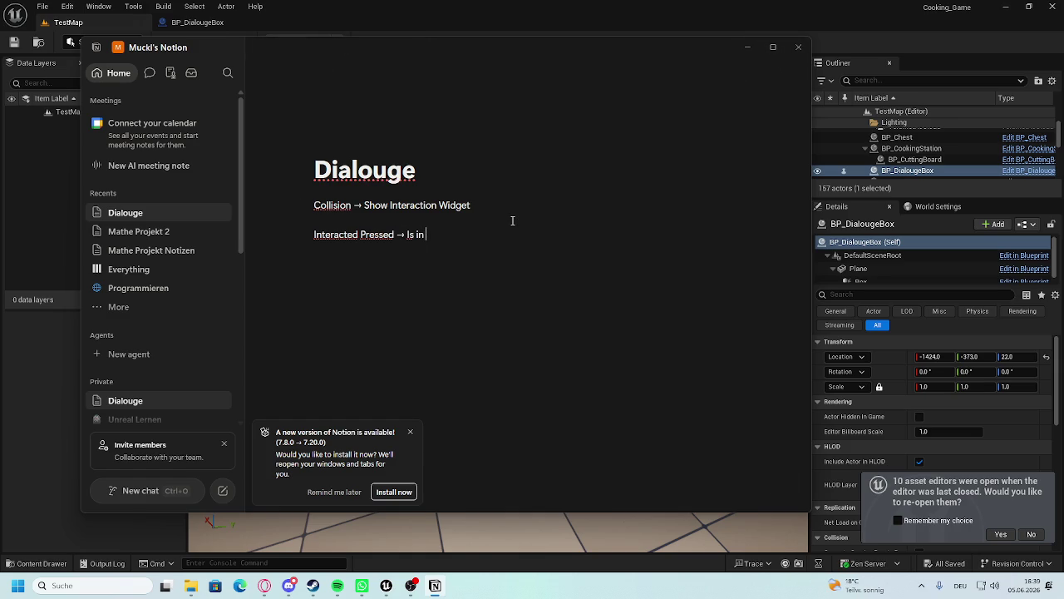
{"action": "key", "text": "Return"}
{"action": "key", "text": "Return"}
{"action": "type", "text": "If is in Range"}
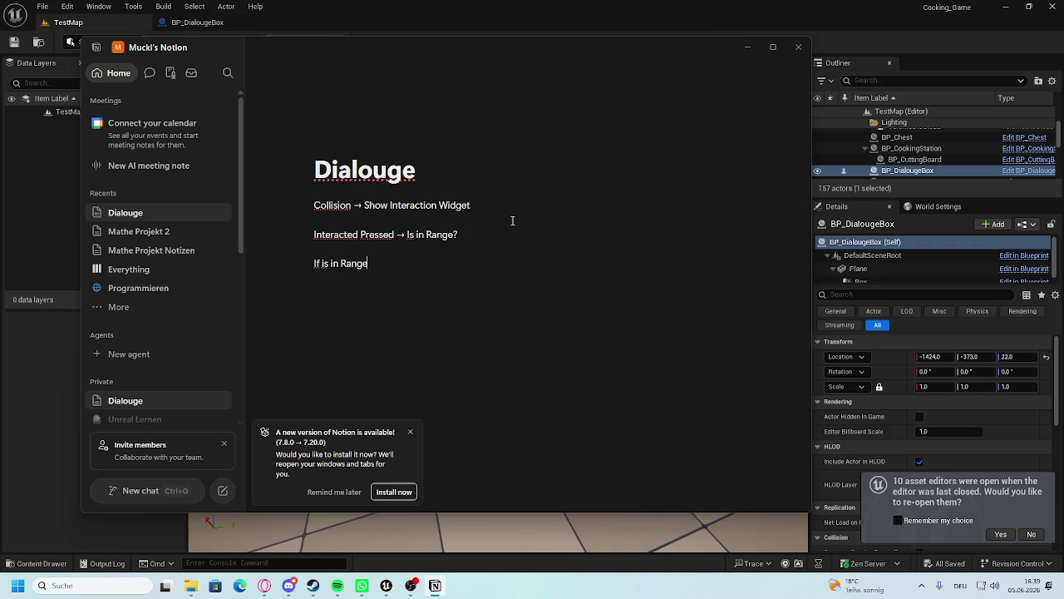
{"action": "type", "text": "show"}
{"action": "key", "text": "BackSpace"}
{"action": "key", "text": "BackSpace"}
{"action": "key", "text": "BackSpace"}
{"action": "key", "text": "BackSpace"}
{"action": "type", "text": "show Dialouge Box"}
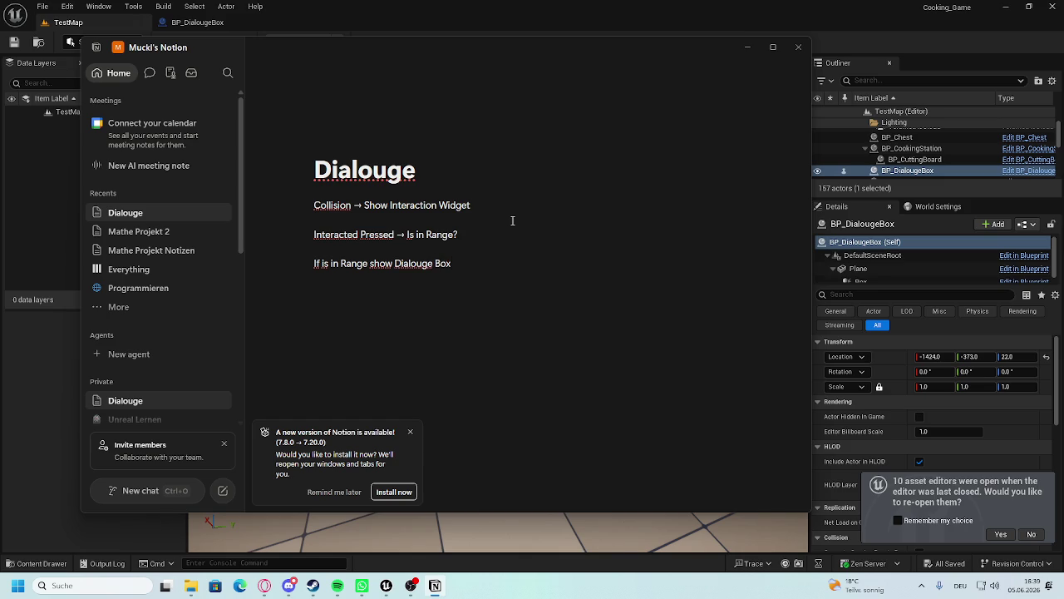
Dismiss the Notion update notice and start a new 'Call' line.
{"action": "left_click", "coordinate": [410, 432]}
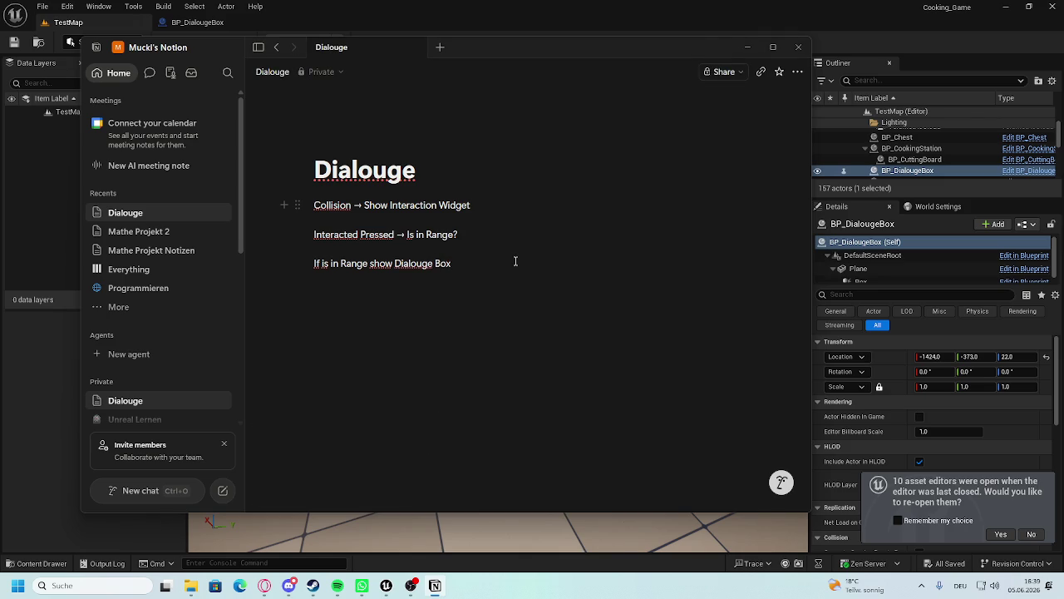
{"action": "key", "text": "Return"}
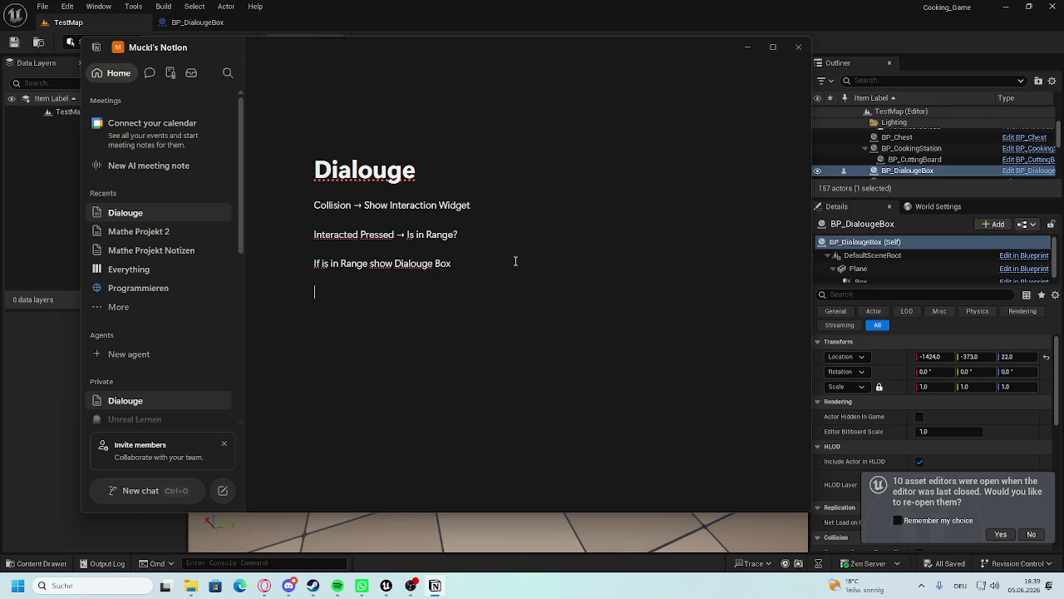
{"action": "type", "text": "Call"}
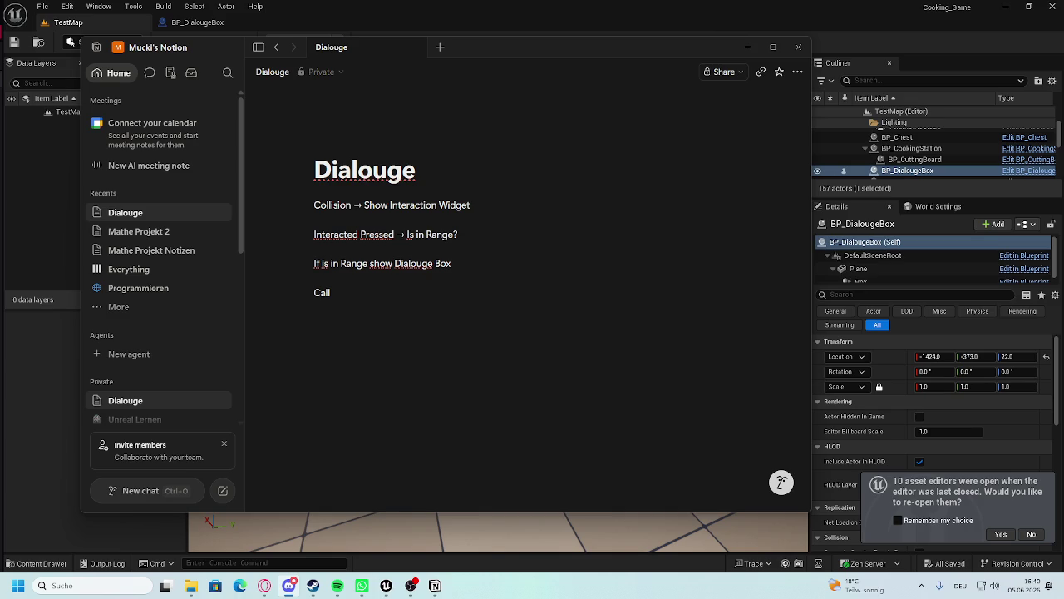
Complete the Call line with 'Display Text Function in Dialouge Box'.
{"action": "left_click", "coordinate": [373, 296]}
{"action": "type", "text": "Display Text Function in"}
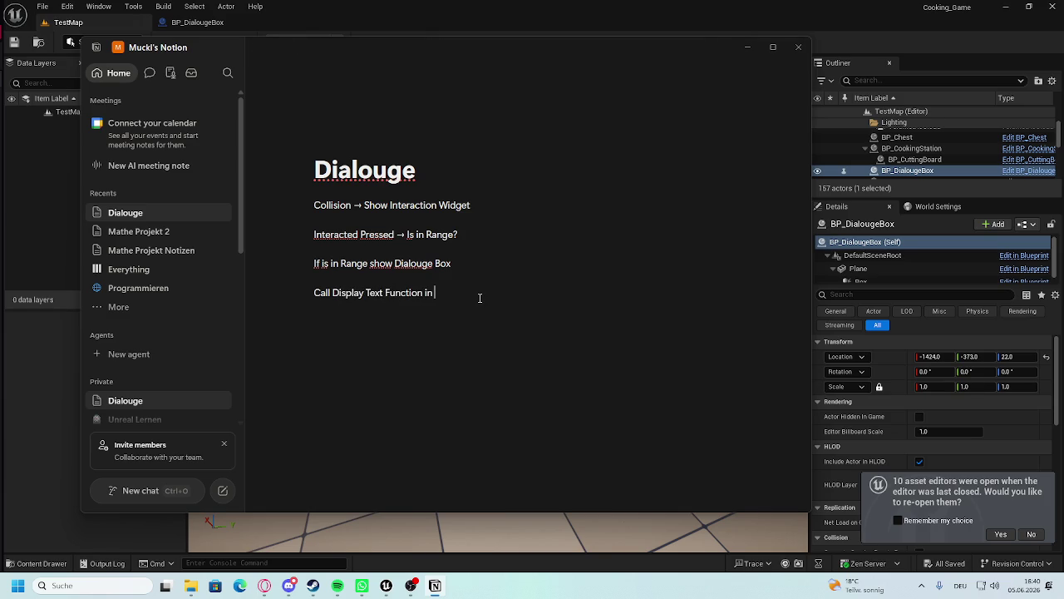
{"action": "type", "text": " Dialouge Box"}
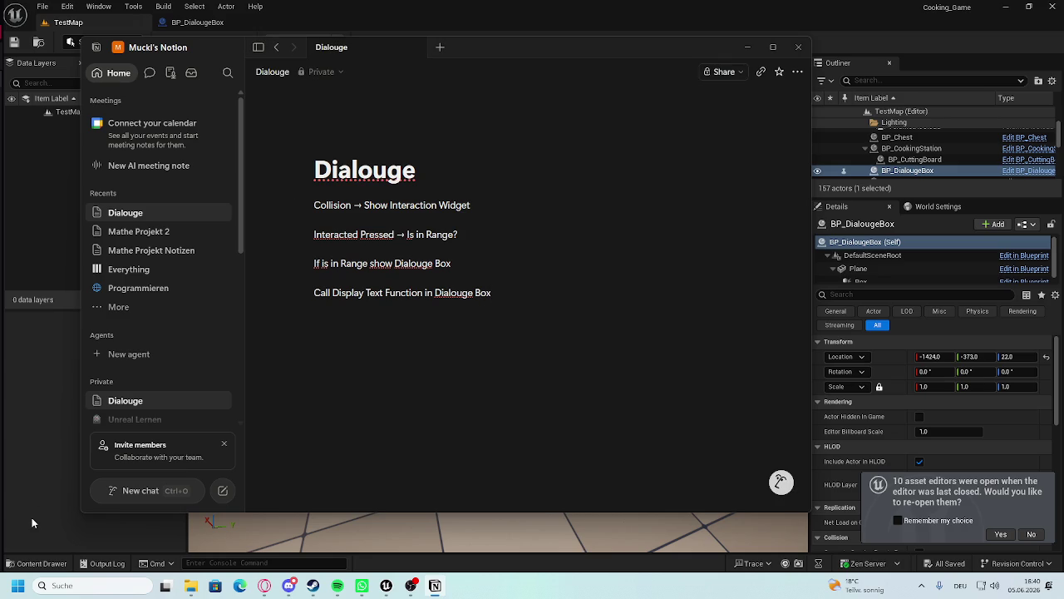
{"action": "key", "text": "alt+Tab"}
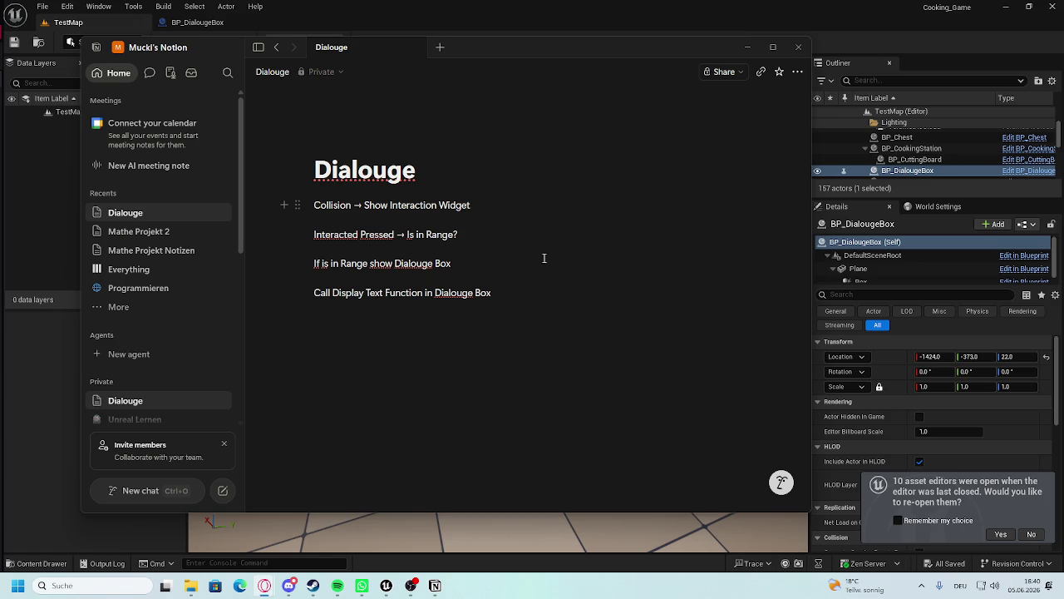
{"action": "left_click", "coordinate": [516, 287]}
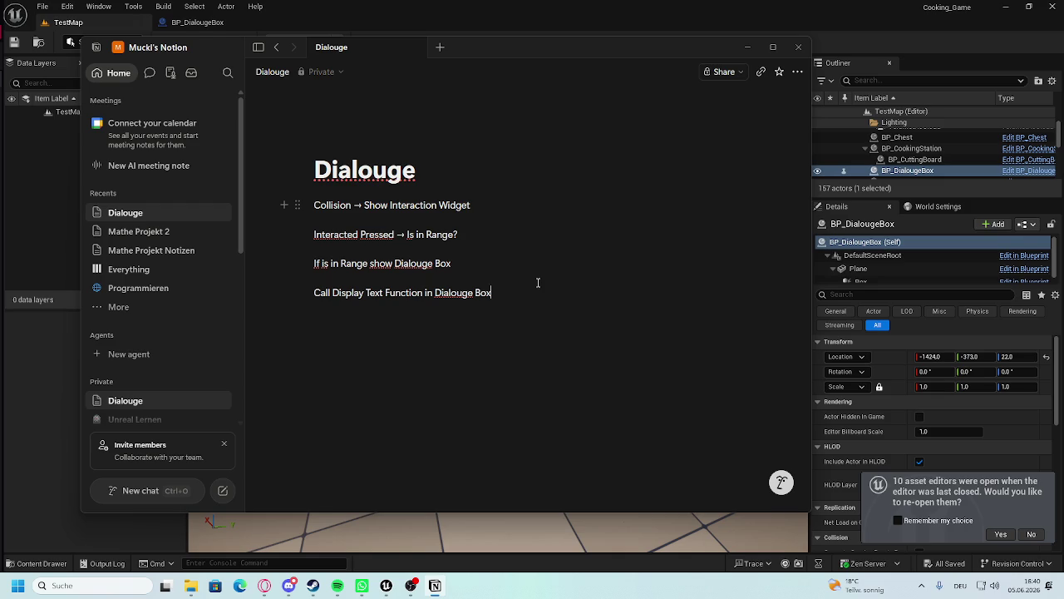
Add lines 'Typewriter Effekt' and 'Check if Answering Options allowed.' to the notes.
{"action": "key", "text": "Return"}
{"action": "type", "text": "Typewriter Effek"}
{"action": "key", "text": "BackSpace"}
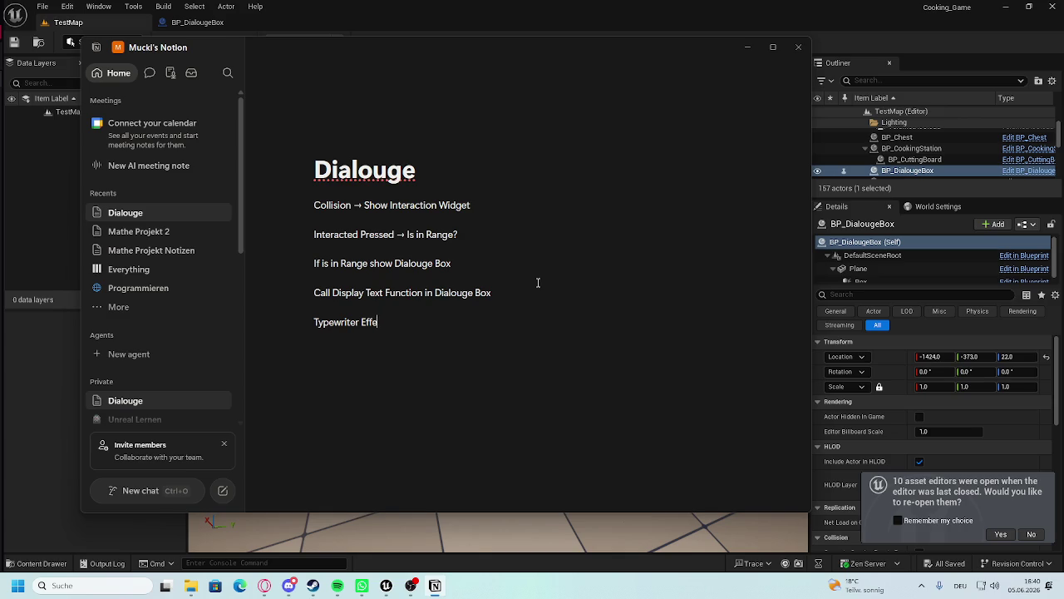
{"action": "type", "text": "kt"}
{"action": "key", "text": "Return"}
{"action": "type", "text": "Check if"}
{"action": "type", "text": " Answering"}
{"action": "key", "text": "BackSpace"}
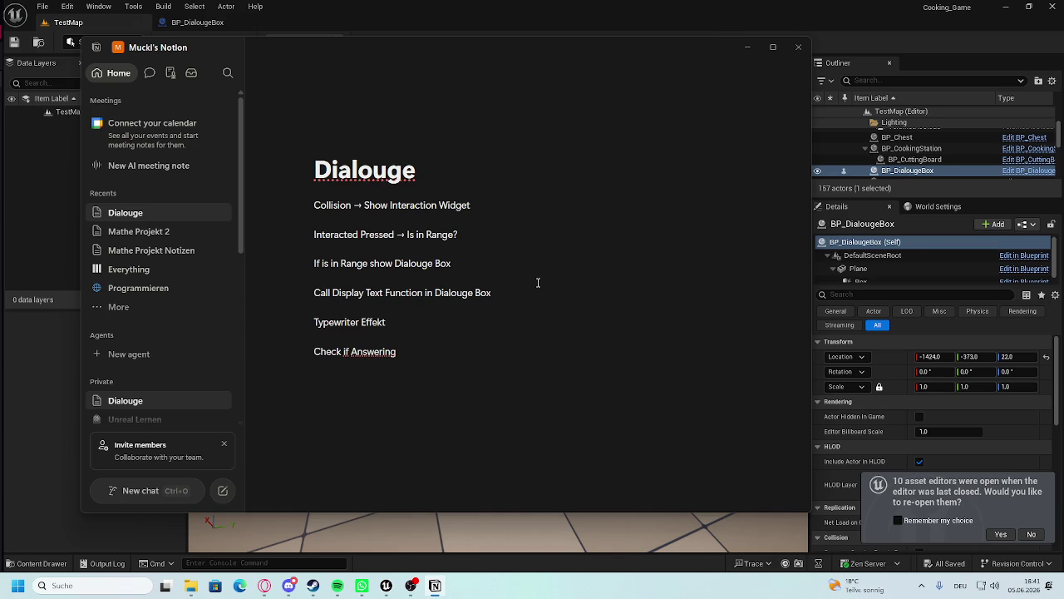
{"action": "type", "text": "Option"}
{"action": "key", "text": "BackSpace"}
{"action": "key", "text": "BackSpace"}
{"action": "key", "text": "BackSpace"}
{"action": "type", "text": "ions allowed"}
{"action": "type", "text": "."}
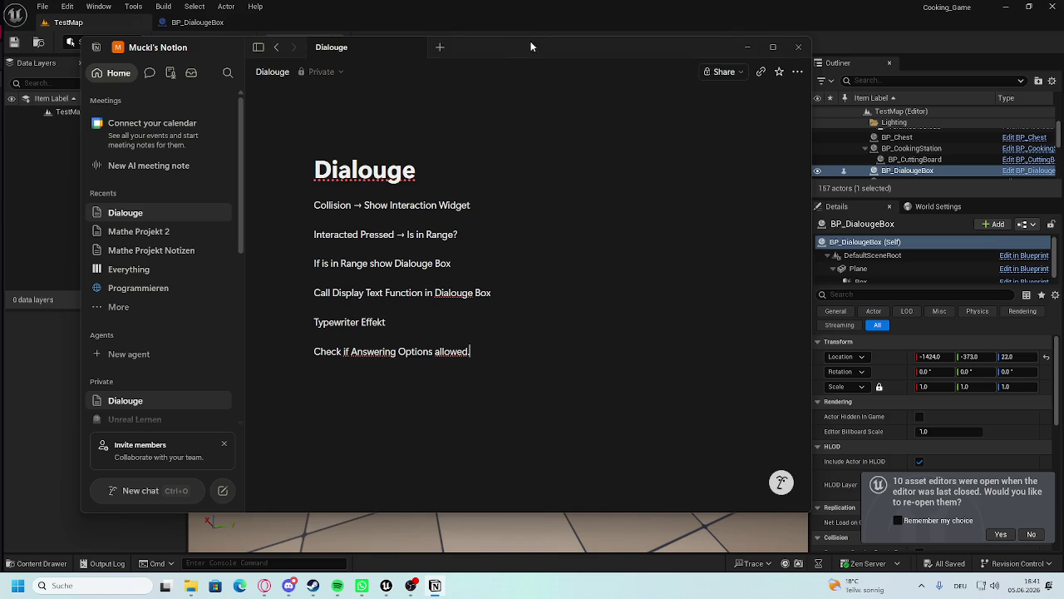
{"action": "left_click", "coordinate": [79, 148]}
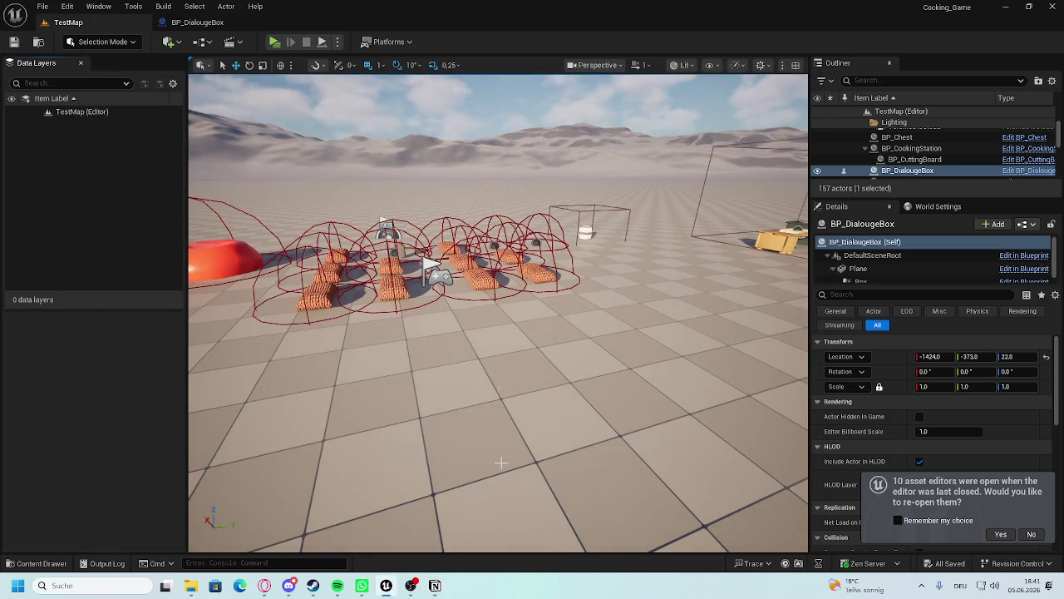
Bring the Notion notes to the front, then narrow and reposition the window.
{"action": "left_click", "coordinate": [434, 587]}
{"action": "mouse_move", "coordinate": [81, 203]}
{"action": "left_mouse_down"}
{"action": "mouse_move", "coordinate": [257, 204]}
{"action": "mouse_move", "coordinate": [83, 204]}
{"action": "left_mouse_up"}
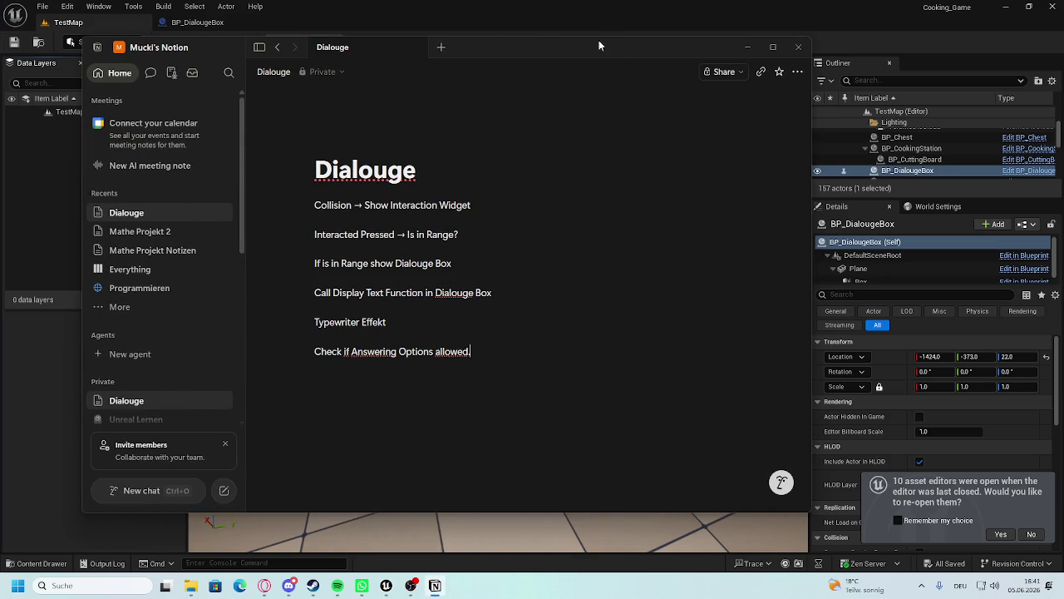
{"action": "left_click", "coordinate": [511, 199]}
{"action": "left_click_drag", "start_coordinate": [522, 46], "coordinate": [582, 54]}
{"action": "left_click_drag", "start_coordinate": [424, 212], "coordinate": [553, 209]}
{"action": "key", "text": "Left"}
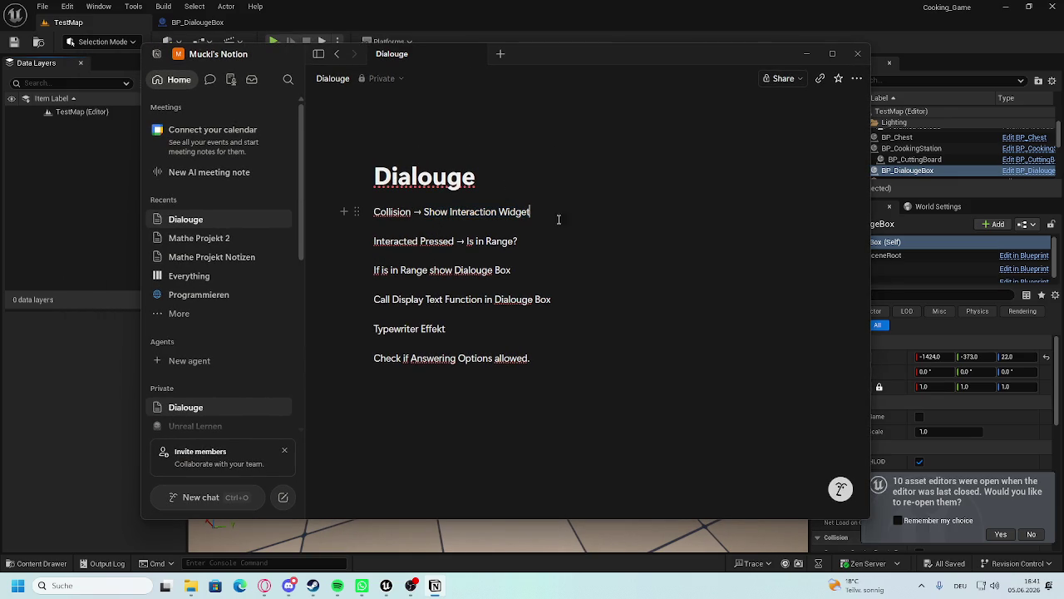
Add a 'To DO:' heading with a to-do list whose first item, Collision, is ticked.
{"action": "left_click", "coordinate": [462, 395]}
{"action": "key", "text": "Return"}
{"action": "type", "text": "To"}
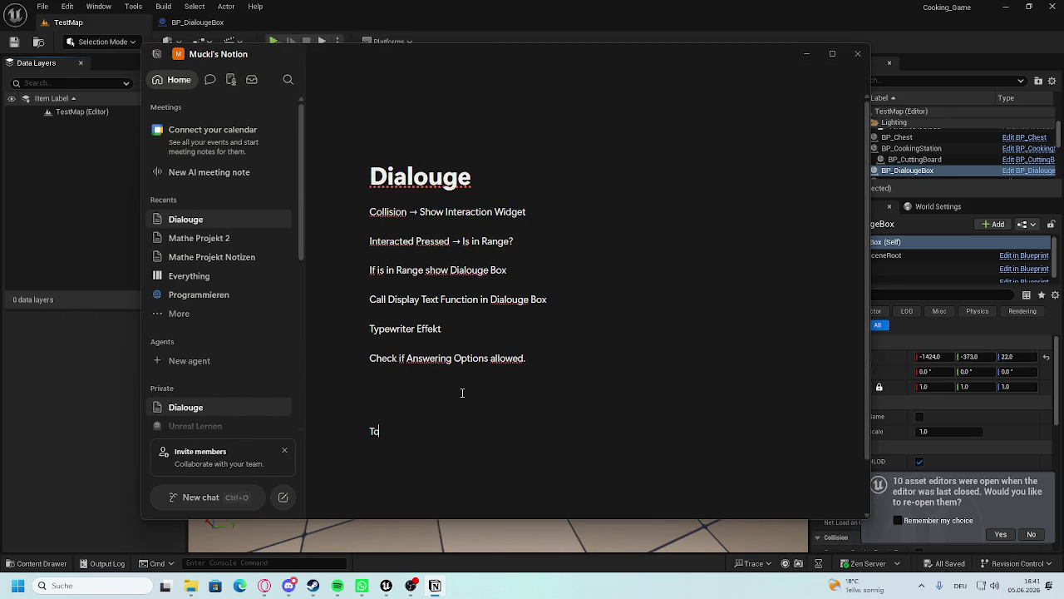
{"action": "type", "text": " DO:"}
{"action": "key", "text": "Return"}
{"action": "type", "text": "/"}
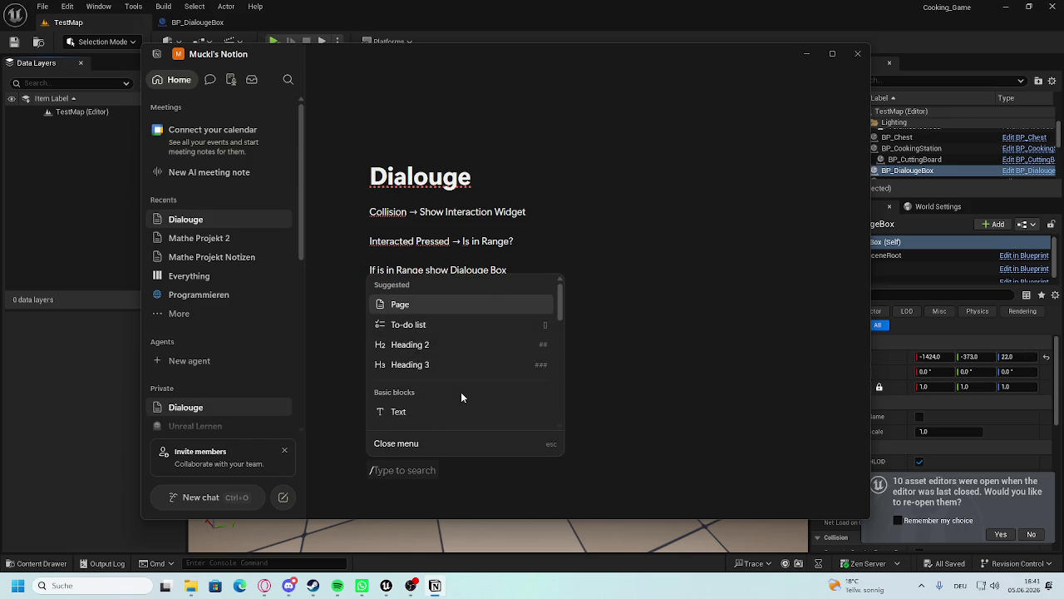
{"action": "type", "text": "l"}
{"action": "key", "text": "BackSpace"}
{"action": "left_click", "coordinate": [461, 324]}
{"action": "scroll", "coordinate": [492, 357], "scroll_direction": "down", "scroll_amount": 2}
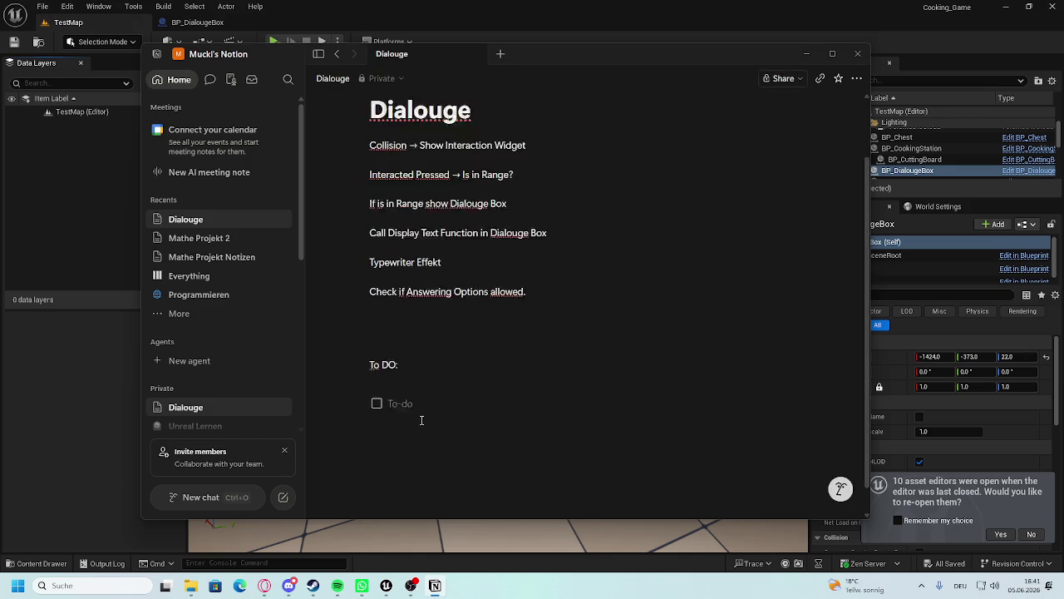
{"action": "type", "text": "Collision"}
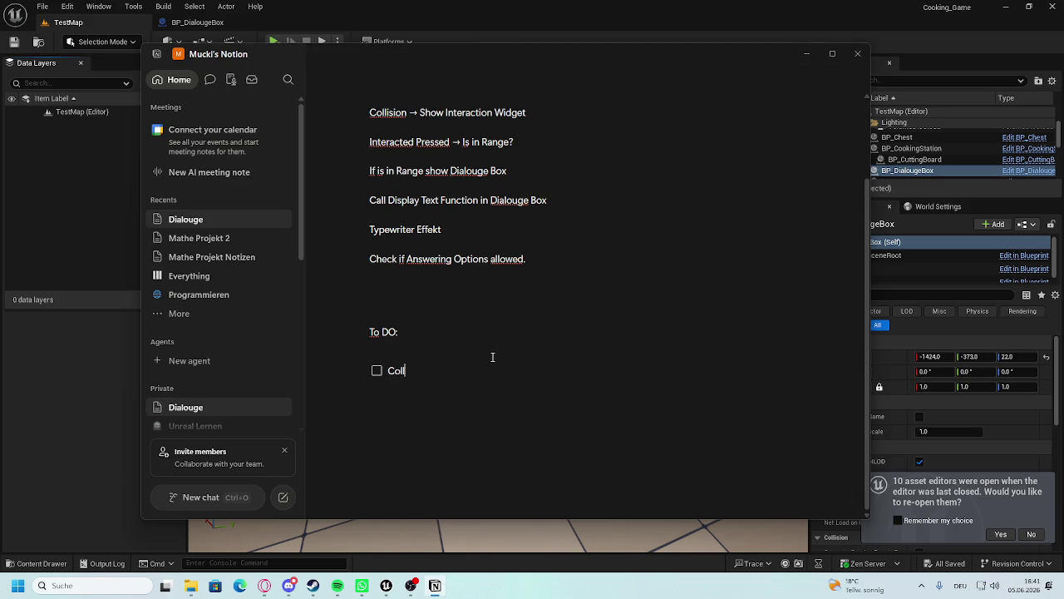
{"action": "key", "text": "Return"}
{"action": "left_click", "coordinate": [377, 370]}
Add the to-do item 'Show Interaction Widget'.
{"action": "type", "text": "Show Interacito"}
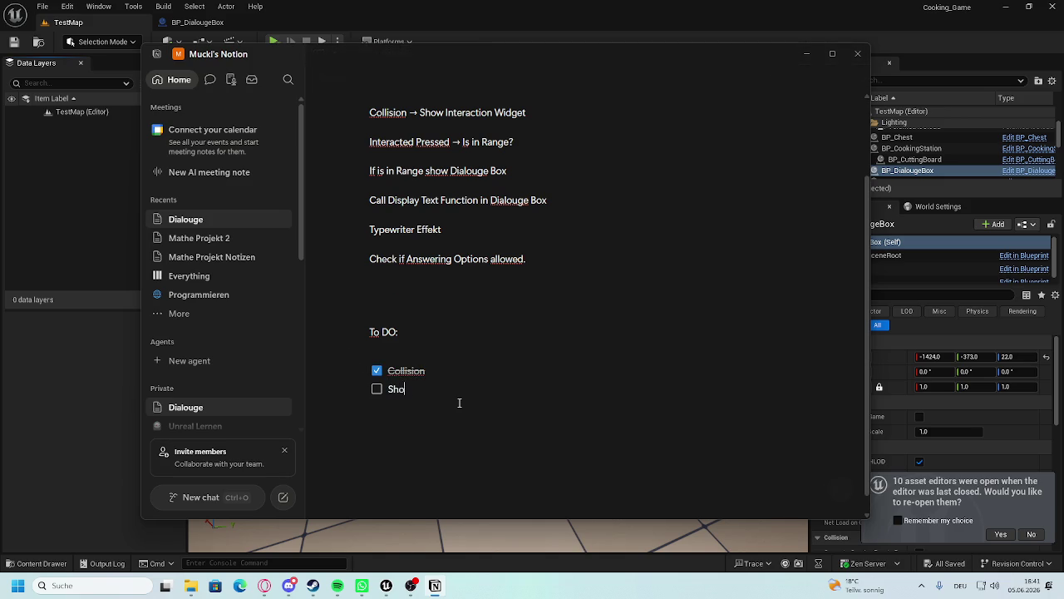
{"action": "key", "text": "BackSpace"}
{"action": "key", "text": "BackSpace"}
{"action": "key", "text": "BackSpace"}
{"action": "type", "text": "tion Widge"}
{"action": "key", "text": "BackSpace"}
{"action": "key", "text": "BackSpace"}
{"action": "key", "text": "BackSpace"}
{"action": "type", "text": "idh"}
{"action": "key", "text": "BackSpace"}
{"action": "type", "text": "get"}
{"action": "key", "text": "Return"}
Add the to-do item 'Check is in Range'.
{"action": "type", "text": "Check if"}
{"action": "key", "text": "BackSpace"}
{"action": "type", "text": "s in Rnage"}
{"action": "key", "text": "BackSpace"}
{"action": "key", "text": "BackSpace"}
{"action": "key", "text": "BackSpace"}
{"action": "type", "text": "ange"}
{"action": "key", "text": "Return"}
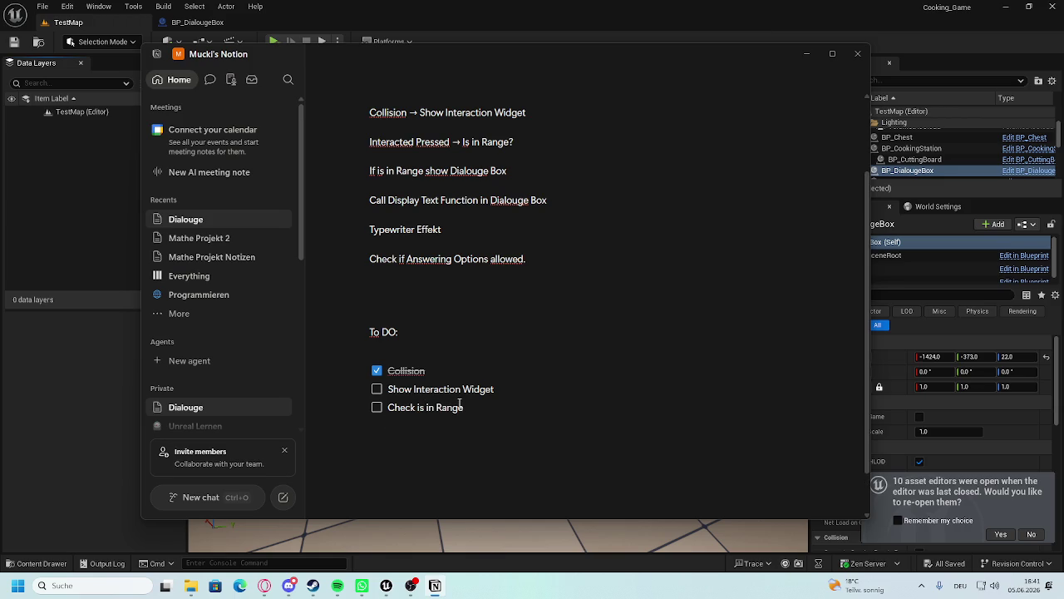
{"action": "key", "text": "Return"}
Add to-dos 'Display Dialouge Box' and, above it, 'Create Dialouge Box'.
{"action": "type", "text": "Display Dialouge Box"}
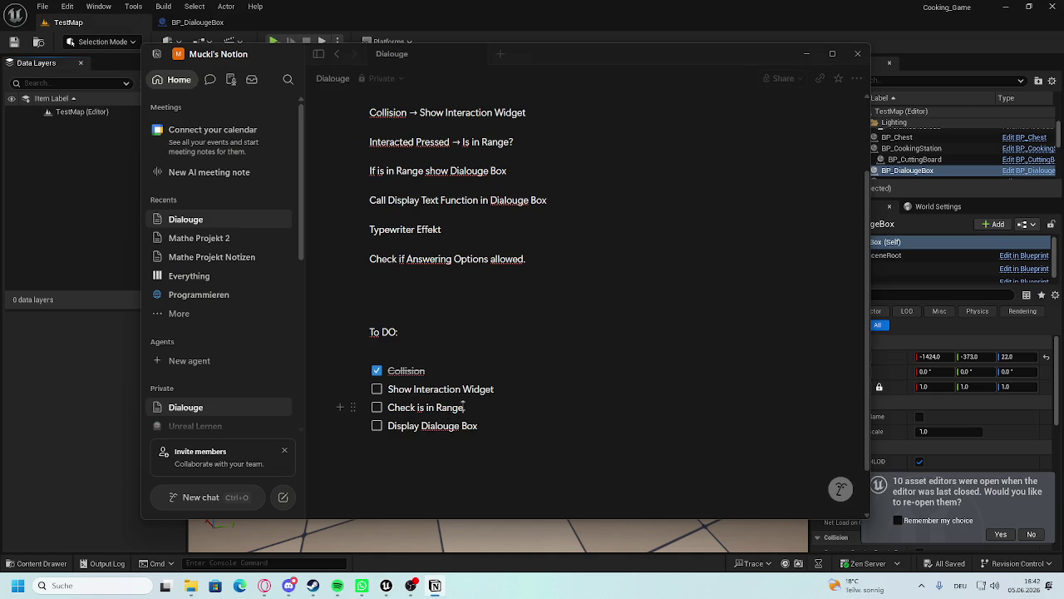
{"action": "left_click", "coordinate": [464, 407]}
{"action": "key", "text": "Return"}
{"action": "type", "text": "Create Dia"}
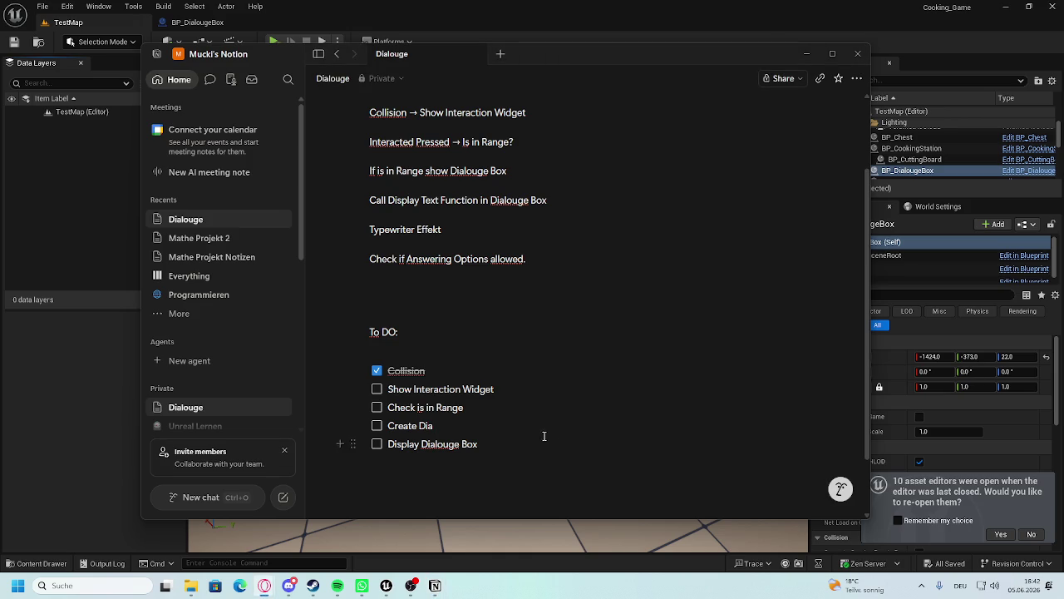
{"action": "type", "text": "louge Box"}
{"action": "left_click", "coordinate": [510, 456]}
Add a 'Create Show Text Function' to-do, then minimise Notion to reveal the Unreal editor.
{"action": "type", "text": "[]"}
{"action": "type", "text": "C"}
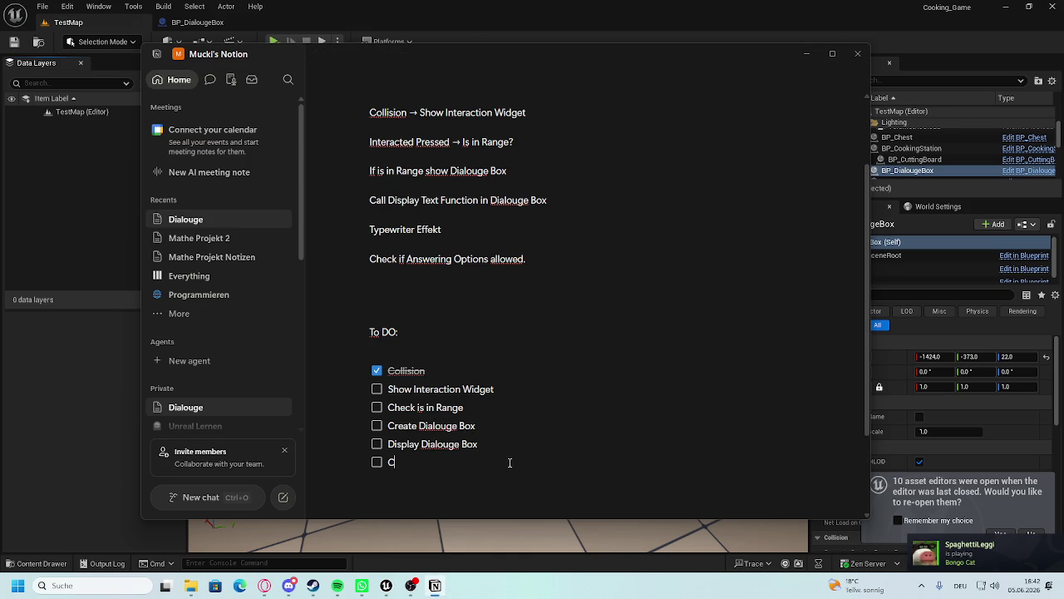
{"action": "type", "text": "reate Show Te"}
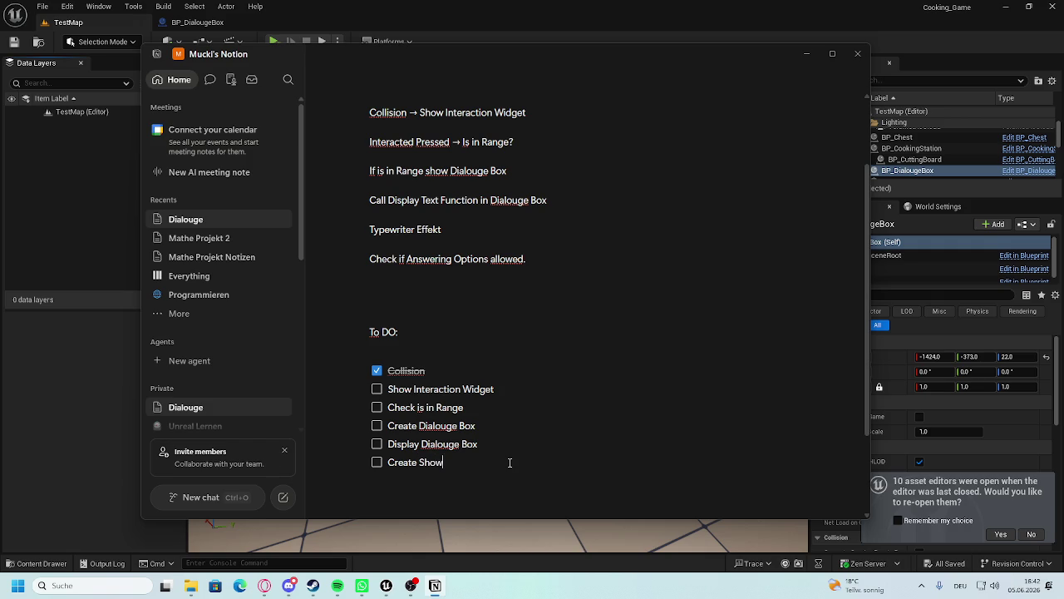
{"action": "type", "text": "xt FUN"}
{"action": "key", "text": "BackSpace"}
{"action": "key", "text": "BackSpace"}
{"action": "type", "text": "unction"}
{"action": "key", "text": "Return"}
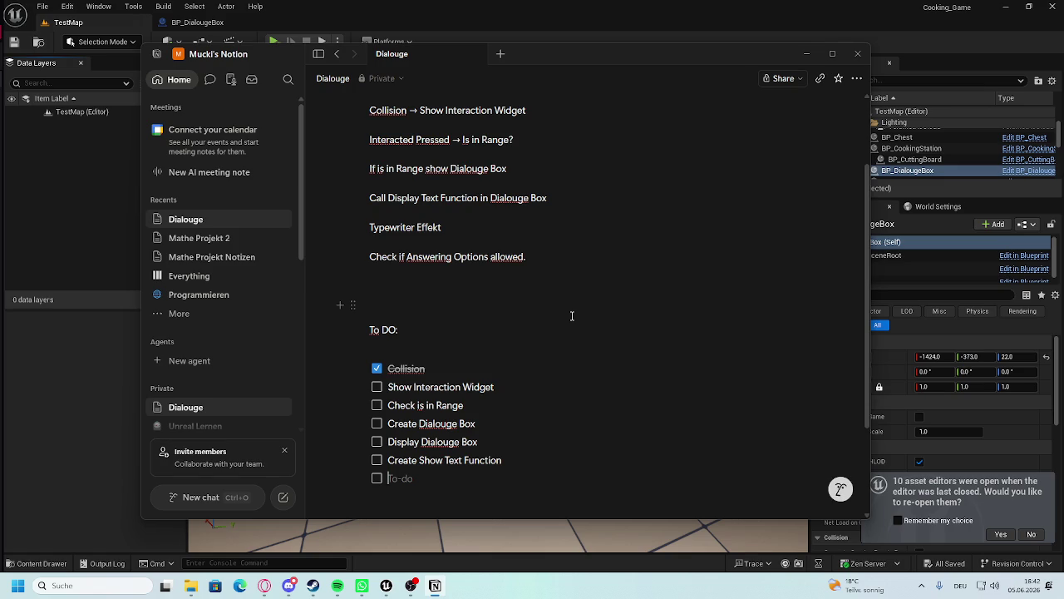
{"action": "scroll", "coordinate": [516, 407], "scroll_direction": "down", "scroll_amount": 3}
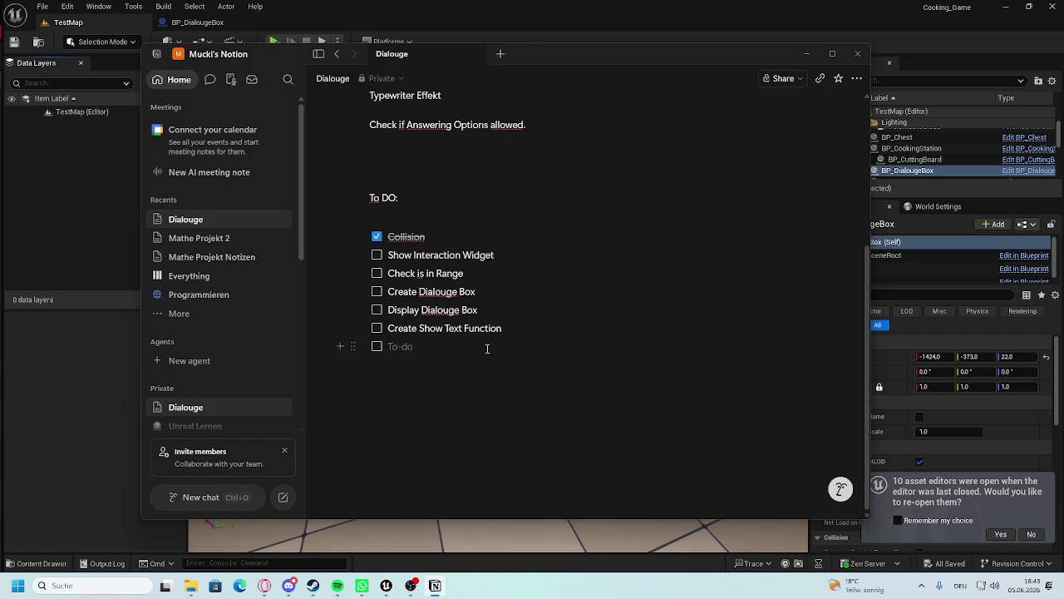
{"action": "key", "text": "super+Down"}
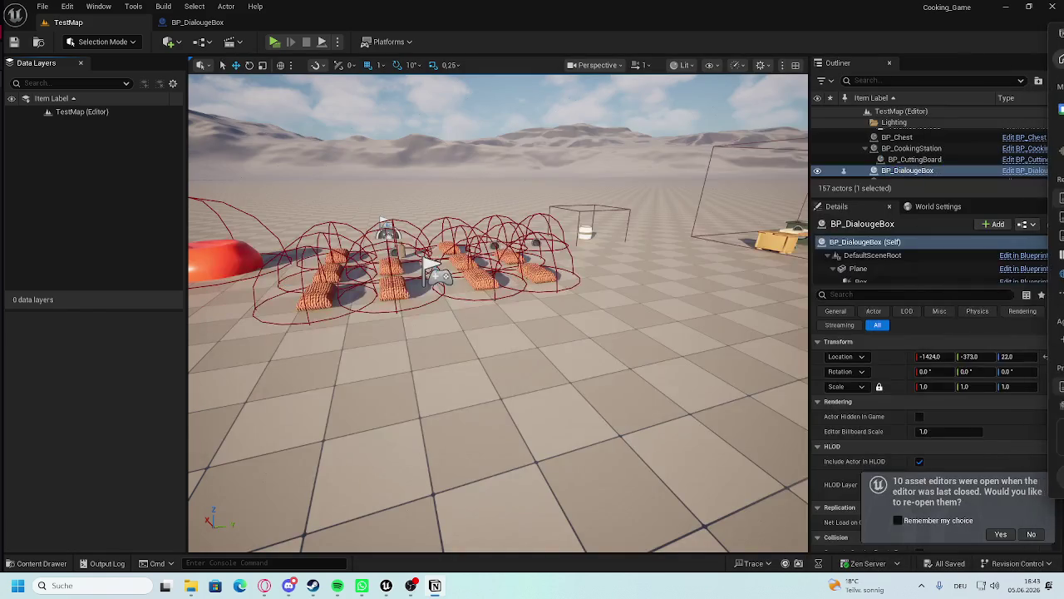
Open BP_DialougeBox and add a Widget component parented under Plane.
{"action": "key", "text": "f"}
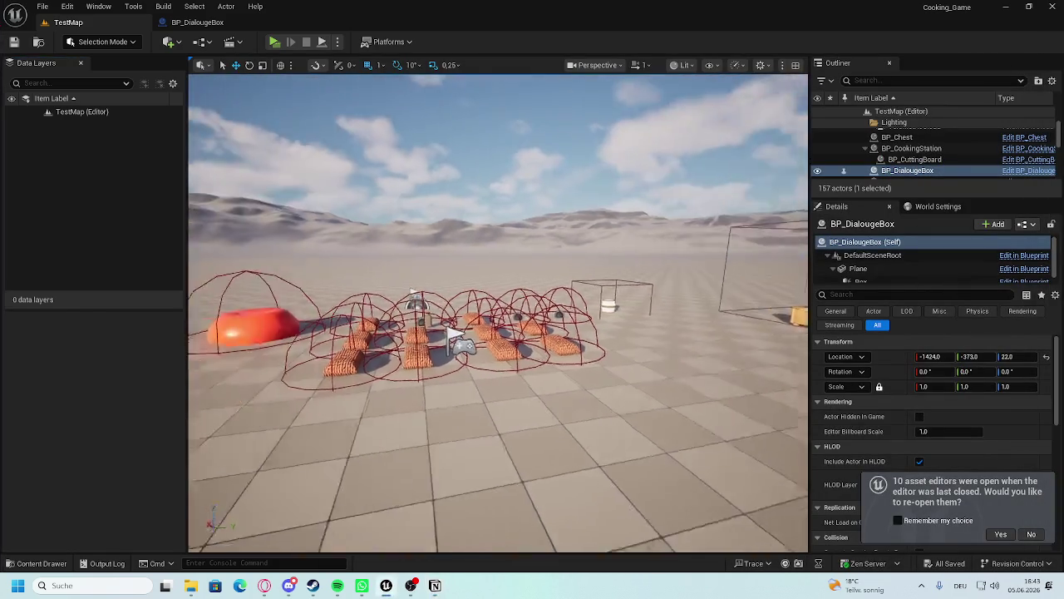
{"action": "left_click", "coordinate": [197, 22]}
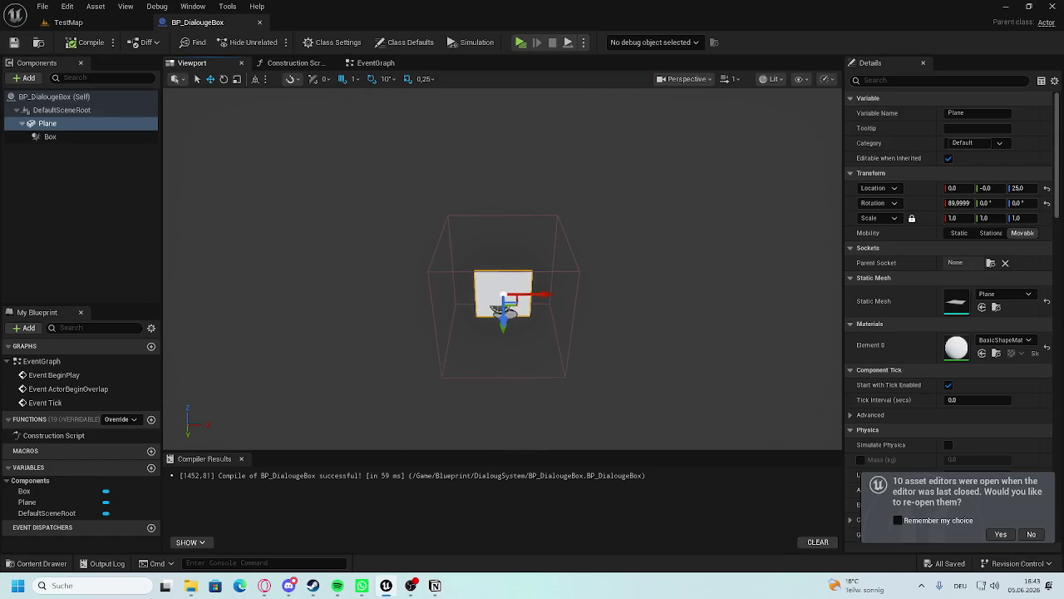
{"action": "left_click", "coordinate": [1035, 535]}
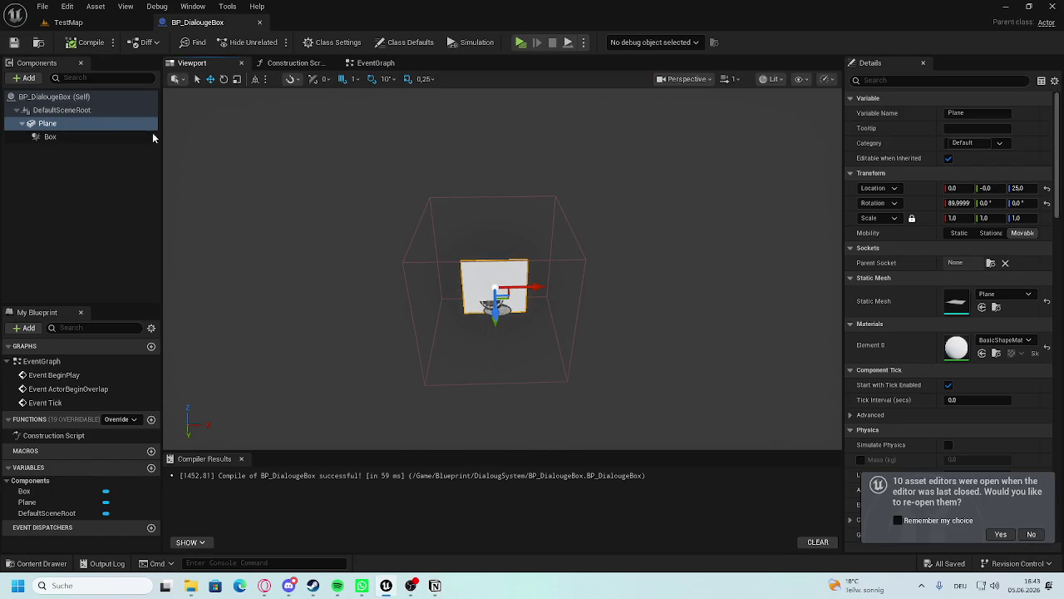
{"action": "left_click", "coordinate": [24, 77]}
{"action": "type", "text": "Widget"}
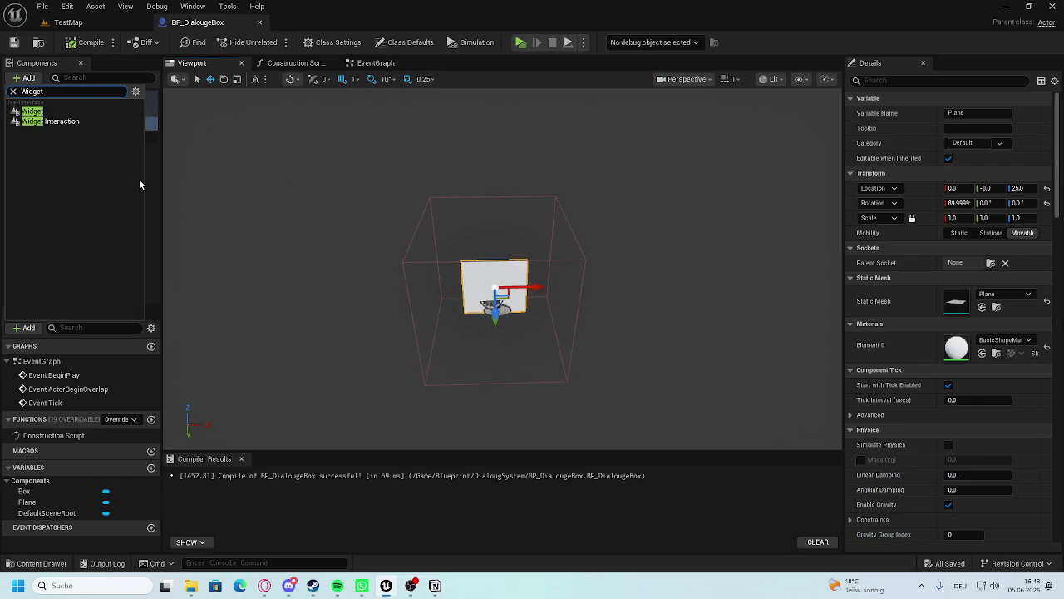
{"action": "left_click", "coordinate": [57, 117]}
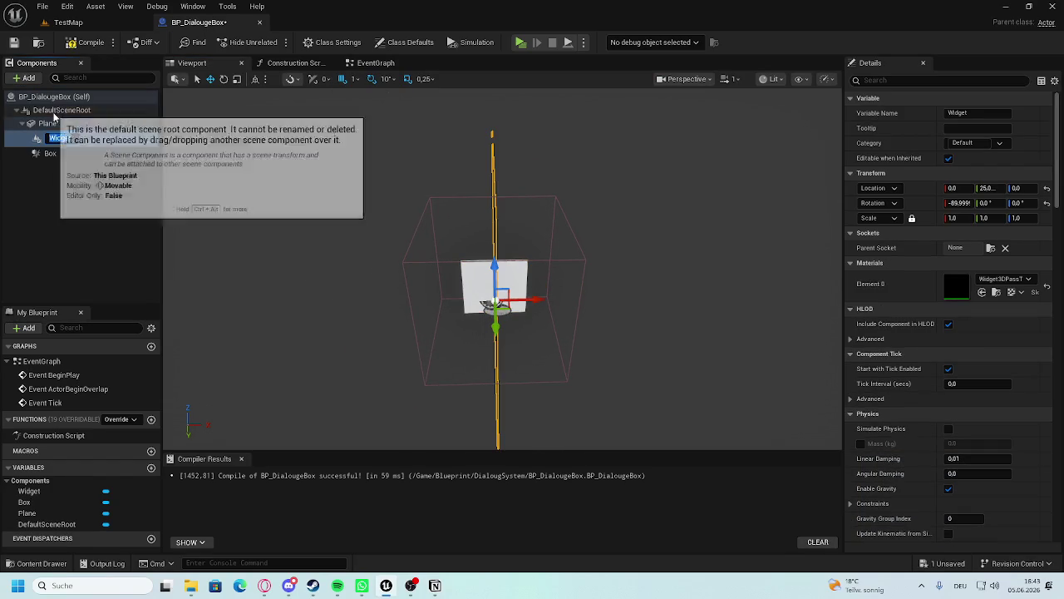
{"action": "key", "text": "Return"}
{"action": "left_click_drag", "start_coordinate": [55, 137], "coordinate": [50, 150]}
{"action": "left_click", "coordinate": [62, 152]}
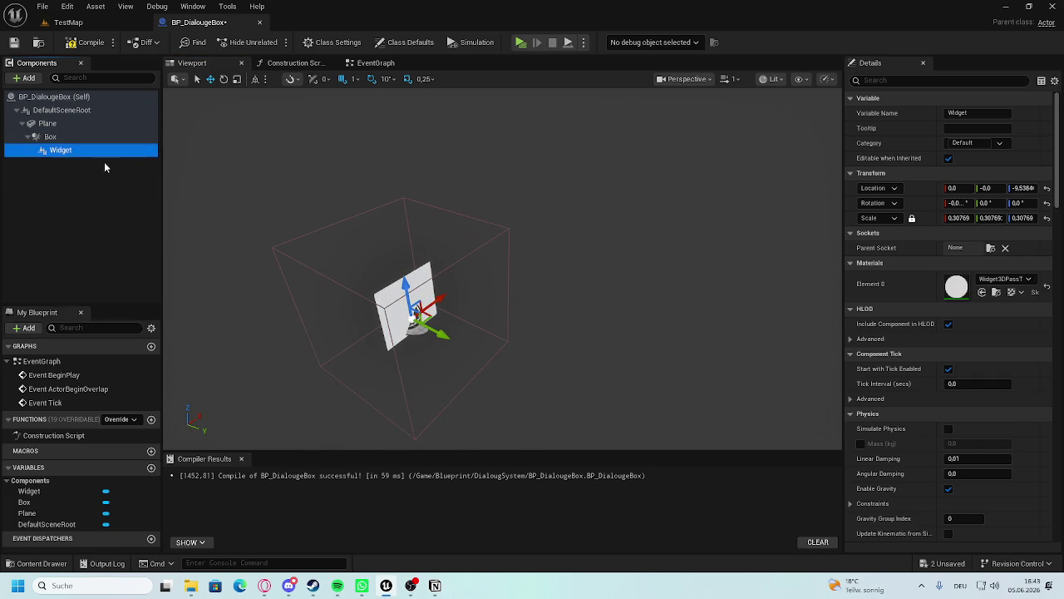
{"action": "mouse_move", "coordinate": [65, 151]}
{"action": "left_mouse_down"}
{"action": "mouse_move", "coordinate": [91, 134]}
{"action": "mouse_move", "coordinate": [48, 124]}
{"action": "left_mouse_up"}
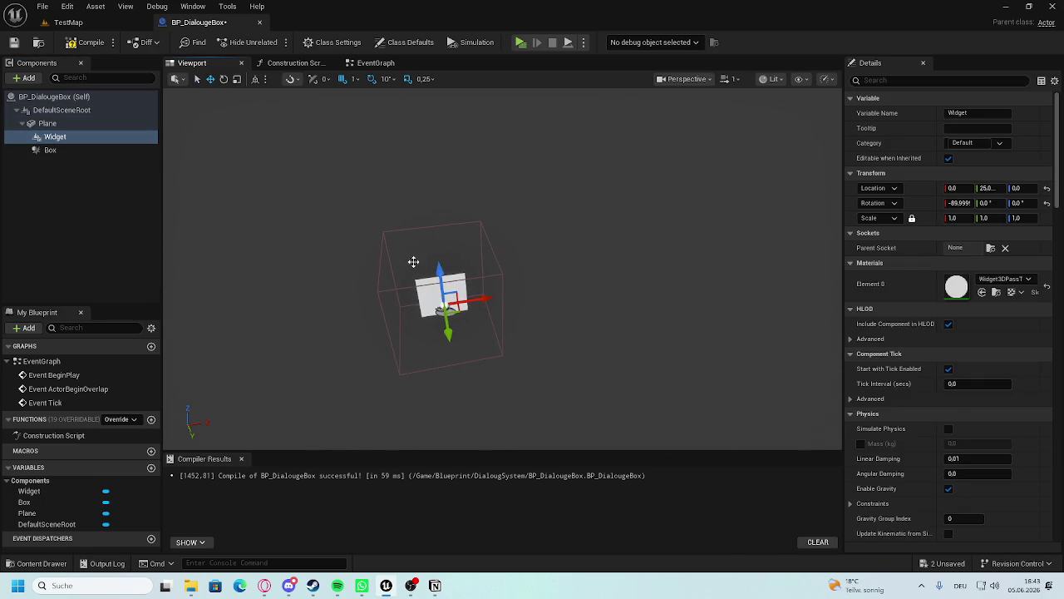
{"action": "left_click", "coordinate": [133, 138]}
Set the Widget component's Widget Class to WB_Pickup.
{"action": "scroll", "coordinate": [951, 368], "scroll_direction": "down", "scroll_amount": 3}
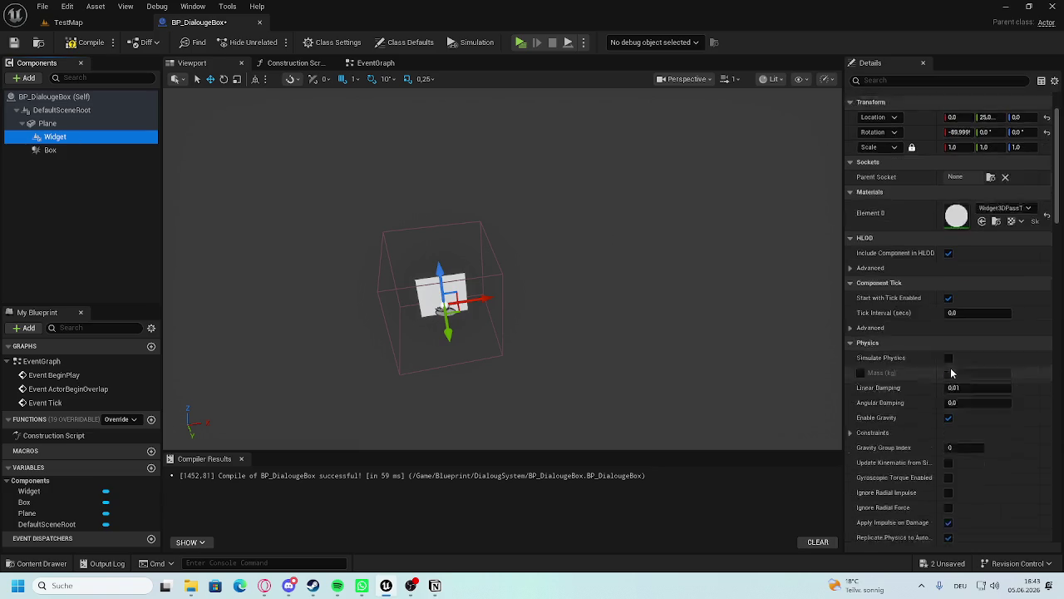
{"action": "left_click", "coordinate": [887, 311]}
{"action": "left_click", "coordinate": [887, 311]}
{"action": "left_click", "coordinate": [887, 311]}
{"action": "scroll", "coordinate": [894, 308], "scroll_direction": "down", "scroll_amount": 5}
{"action": "scroll", "coordinate": [896, 311], "scroll_direction": "down", "scroll_amount": 2}
{"action": "scroll", "coordinate": [896, 311], "scroll_direction": "down", "scroll_amount": 7}
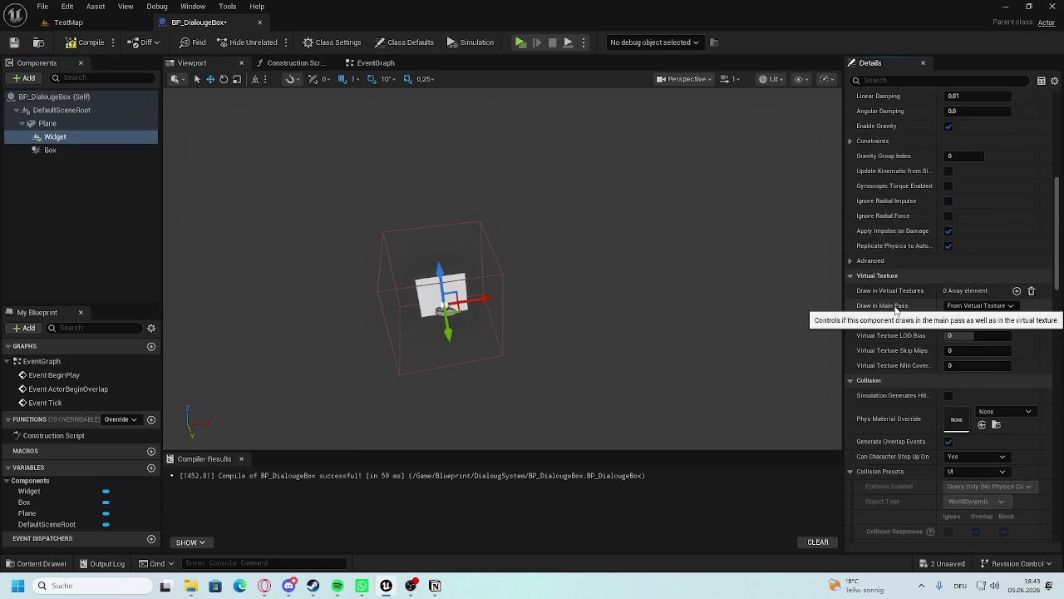
{"action": "left_click", "coordinate": [868, 203]}
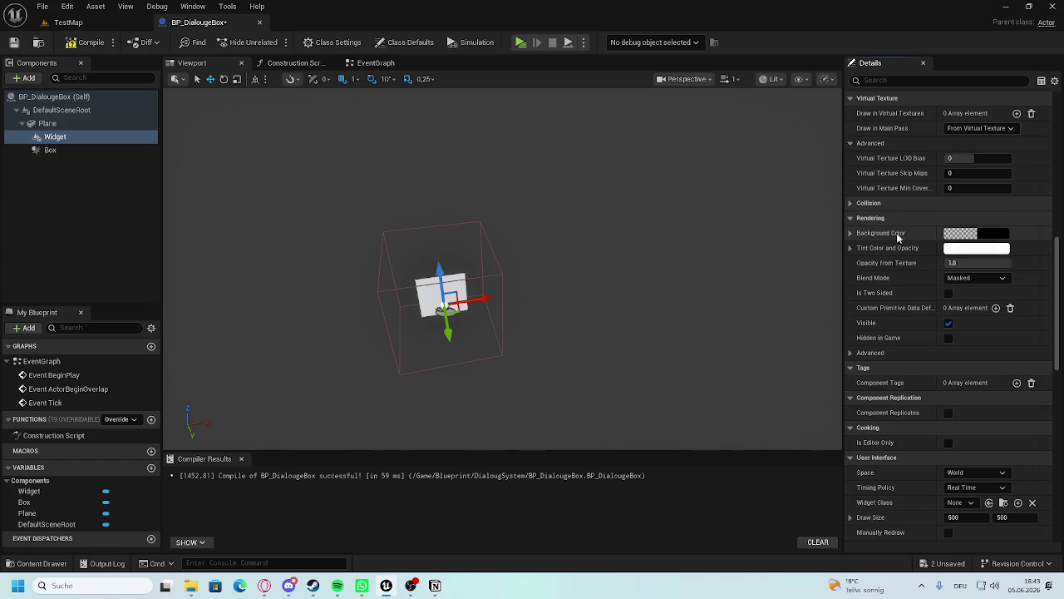
{"action": "scroll", "coordinate": [869, 312], "scroll_direction": "down", "scroll_amount": 1}
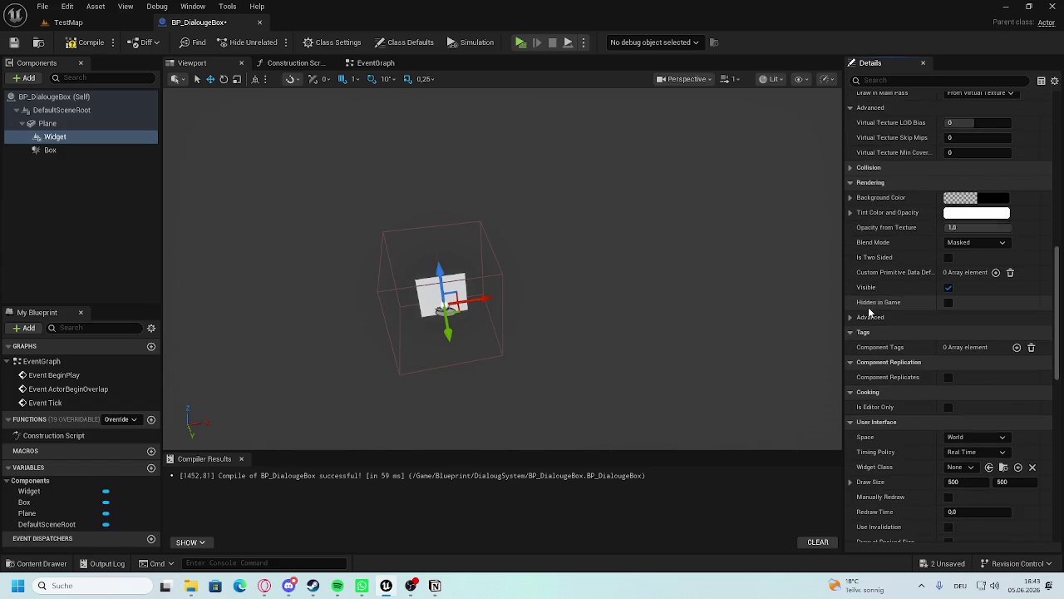
{"action": "scroll", "coordinate": [872, 314], "scroll_direction": "down", "scroll_amount": 2}
{"action": "scroll", "coordinate": [894, 356], "scroll_direction": "down", "scroll_amount": 2}
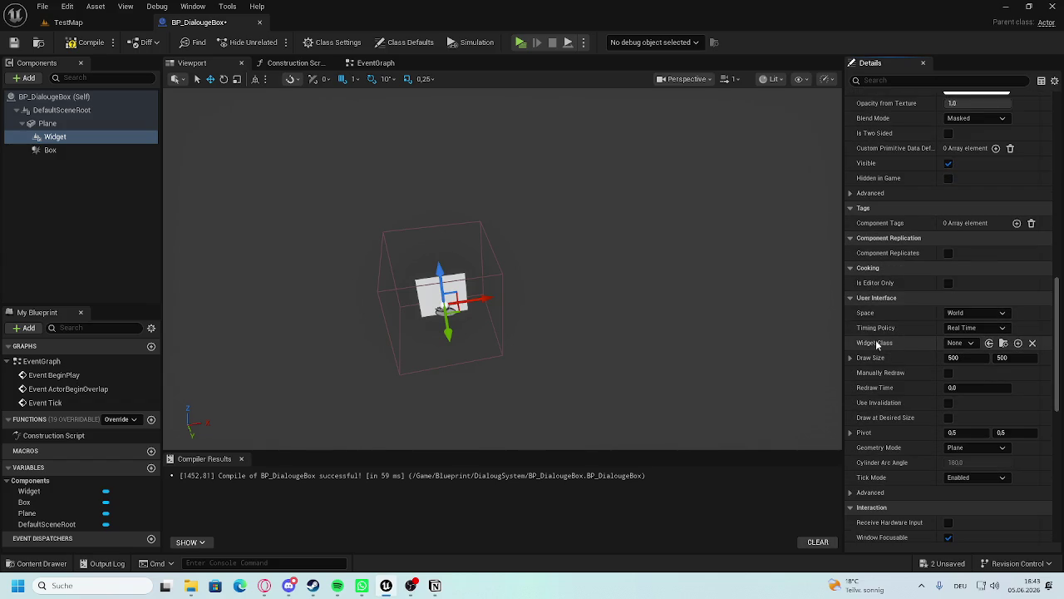
{"action": "left_click", "coordinate": [958, 342]}
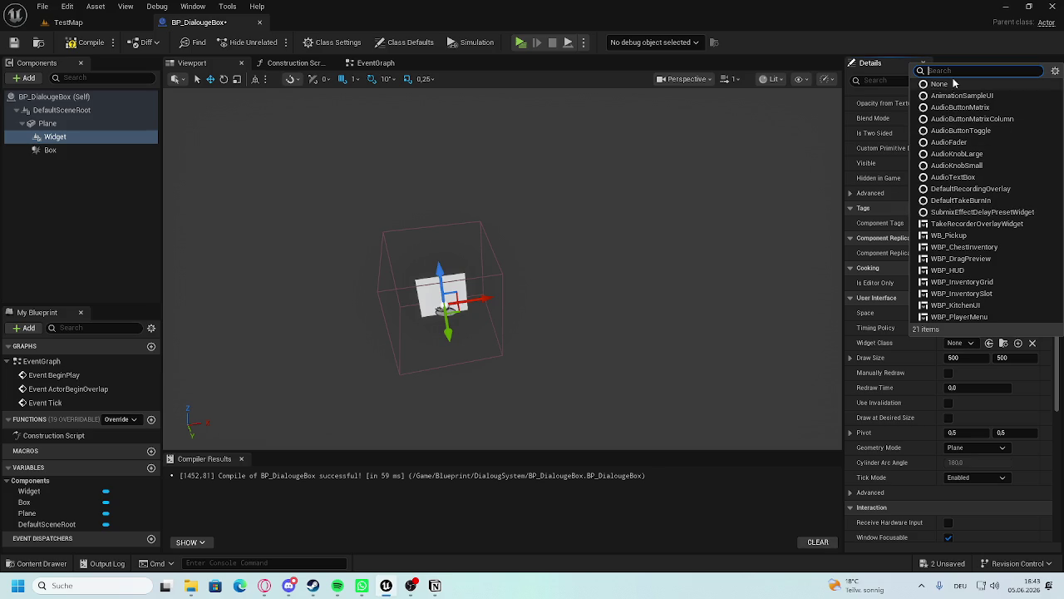
{"action": "type", "text": "inte"}
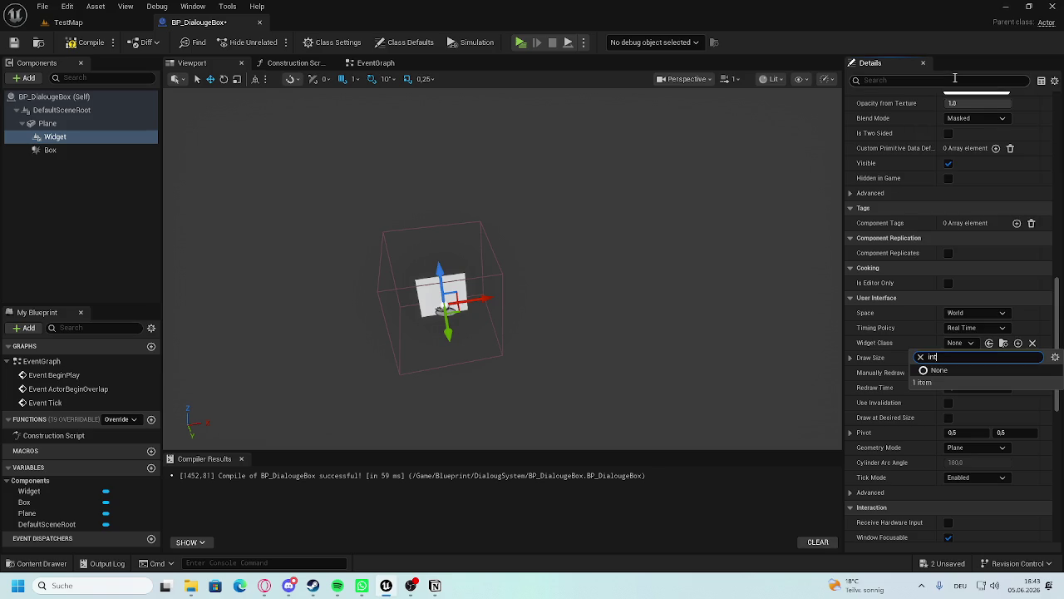
{"action": "key", "text": "BackSpace"}
{"action": "key", "text": "BackSpace"}
{"action": "key", "text": "BackSpace"}
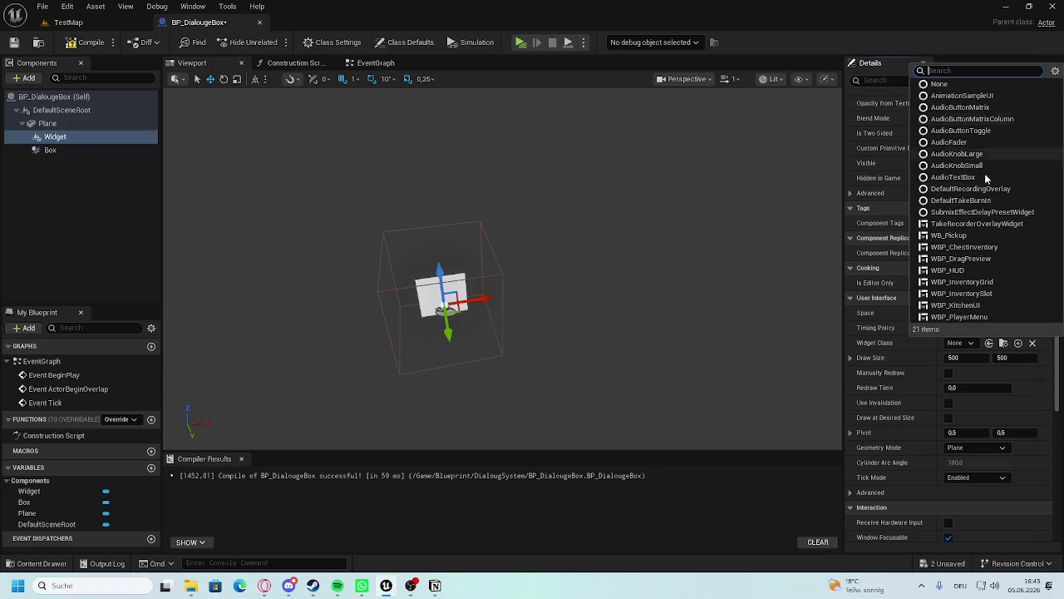
{"action": "left_click", "coordinate": [949, 235]}
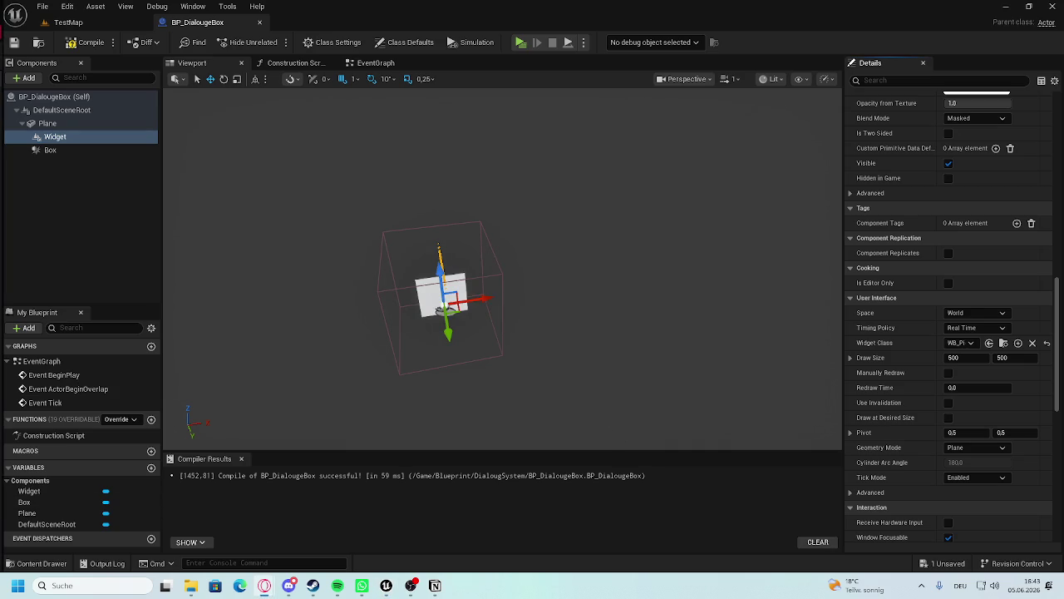
Set the widget's Space to Screen and compile the Blueprint.
{"action": "scroll", "coordinate": [984, 379], "scroll_direction": "down", "scroll_amount": 1}
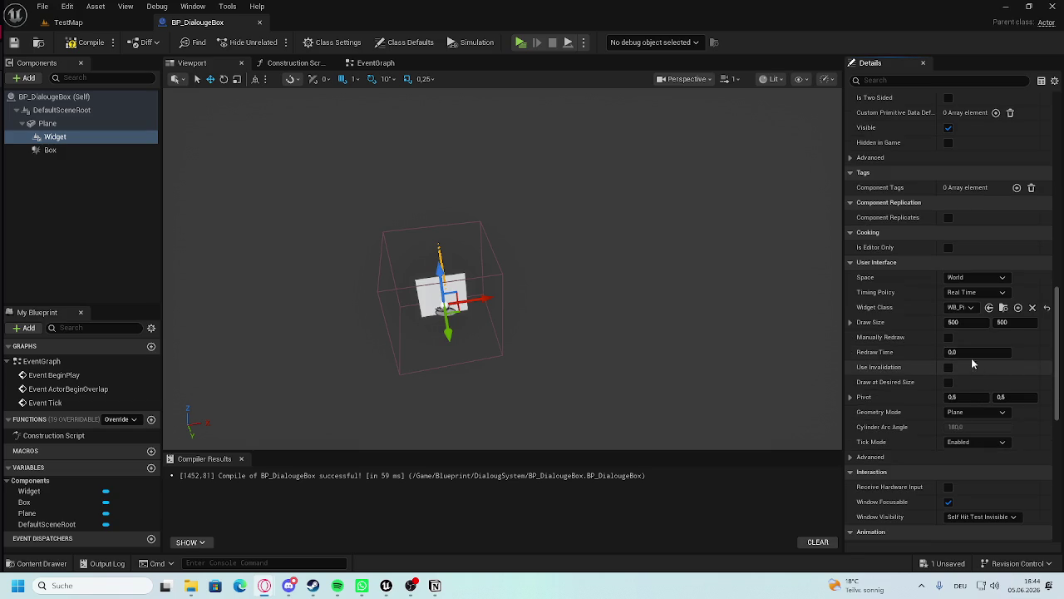
{"action": "left_click_drag", "start_coordinate": [582, 291], "coordinate": [515, 295]}
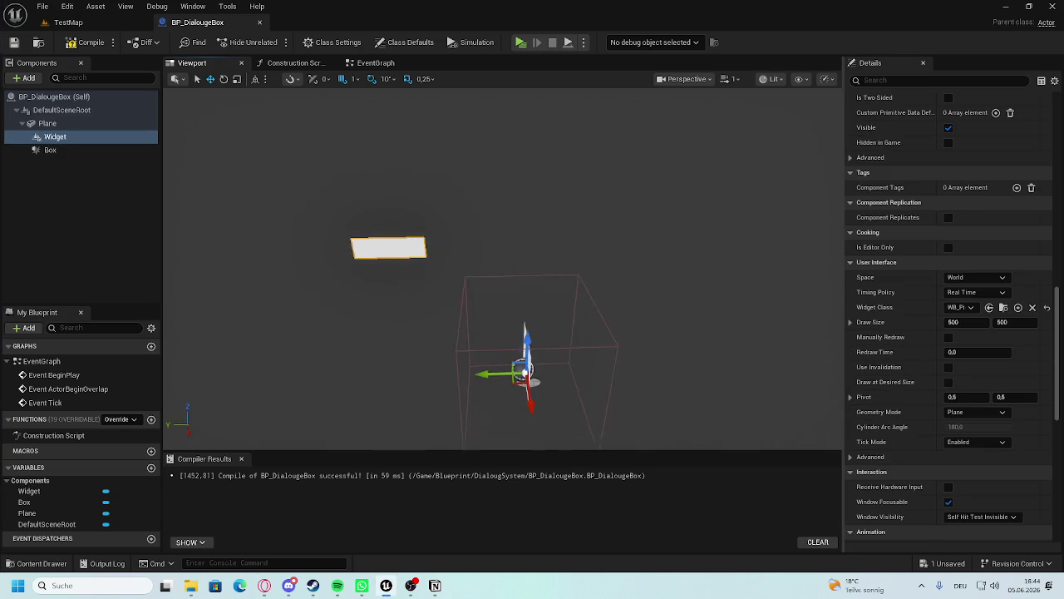
{"action": "left_click_drag", "start_coordinate": [491, 374], "coordinate": [597, 370]}
{"action": "left_click", "coordinate": [986, 278]}
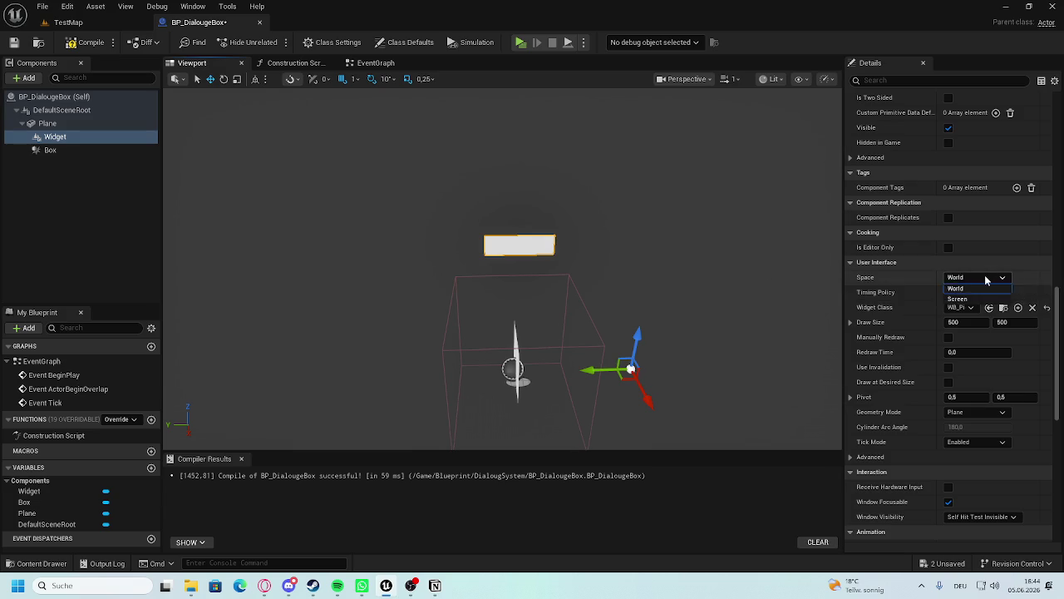
{"action": "left_click", "coordinate": [957, 298]}
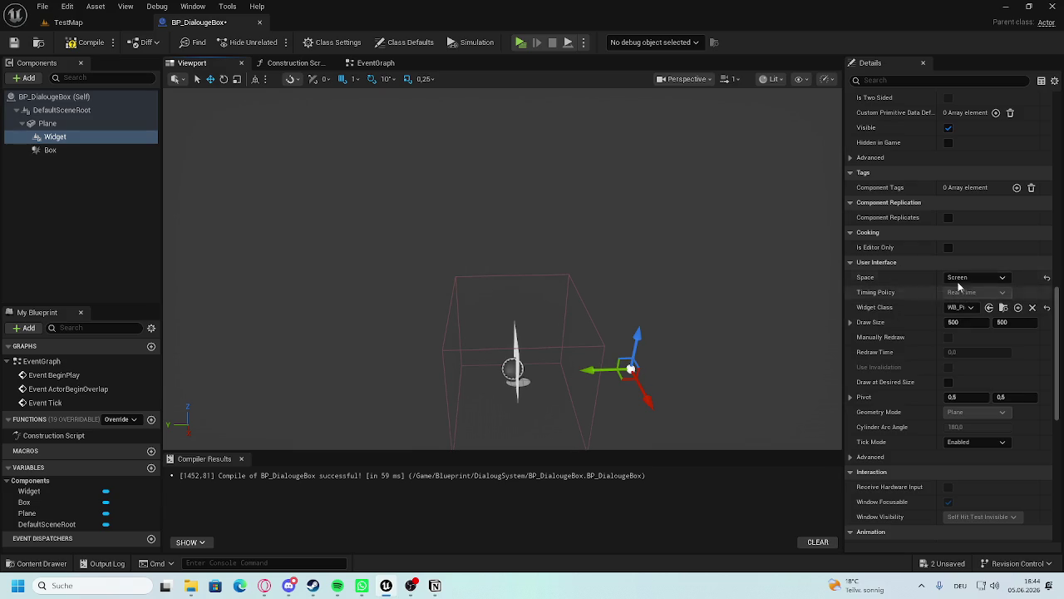
{"action": "left_click", "coordinate": [69, 23]}
Play-test the level, walking toward the white dialogue bar, then stop the preview.
{"action": "key", "text": "alt+p"}
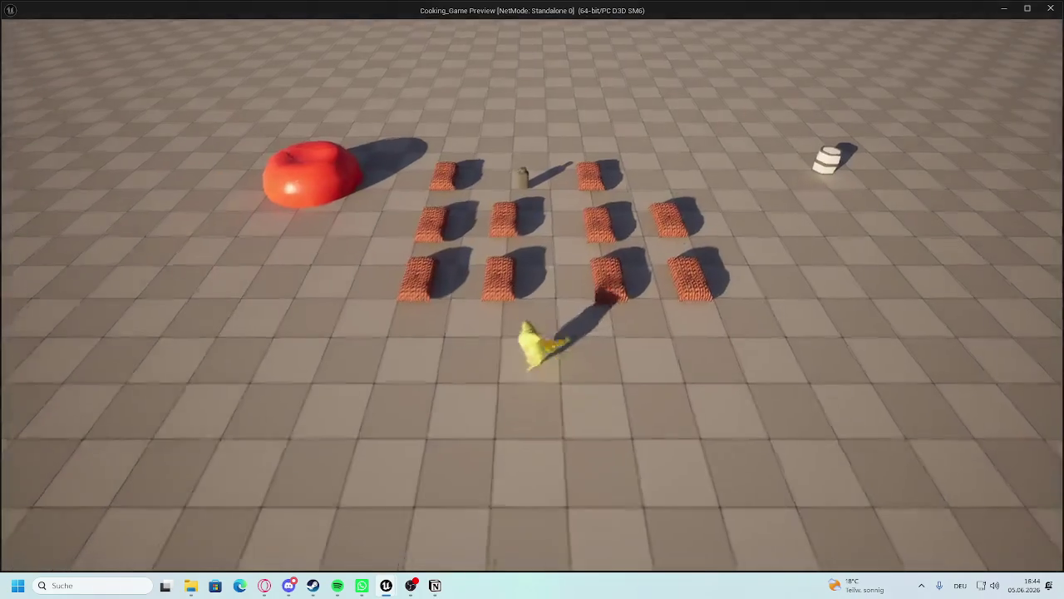
{"action": "key", "text": "w"}
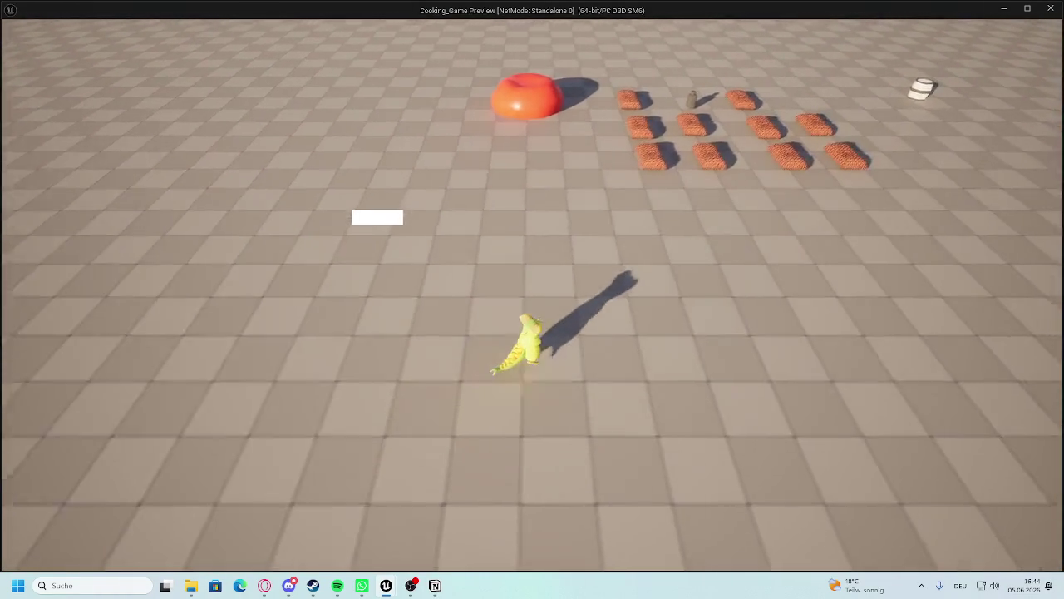
{"action": "key", "text": "s"}
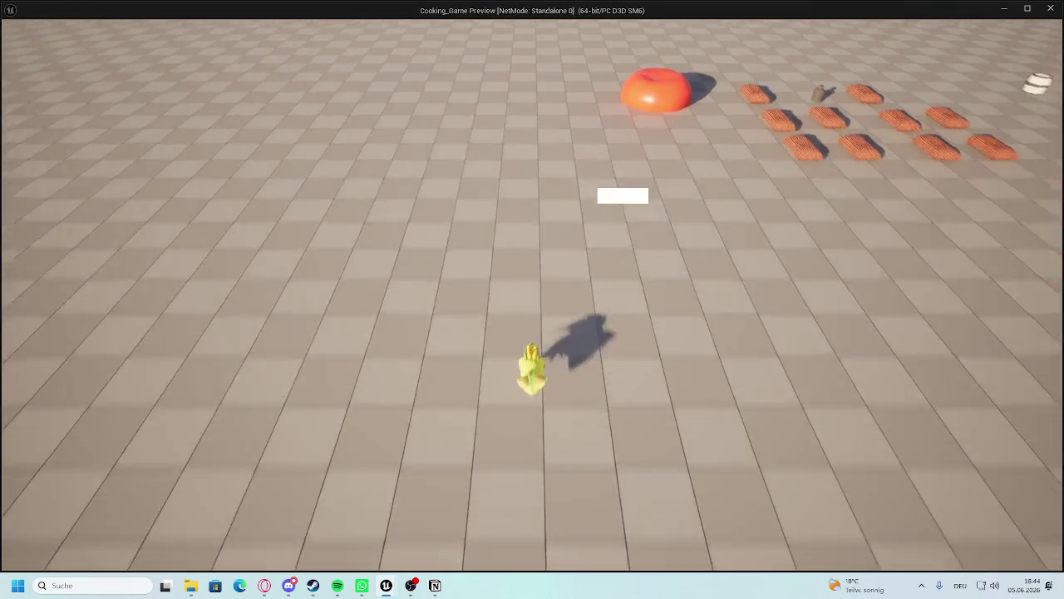
{"action": "key", "text": "w"}
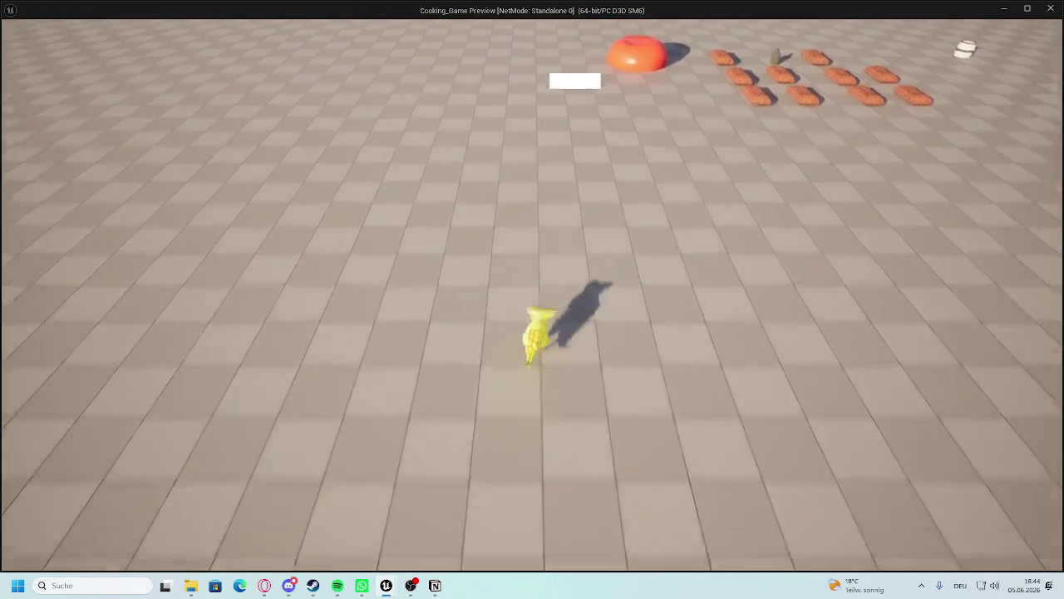
{"action": "key", "text": "Escape"}
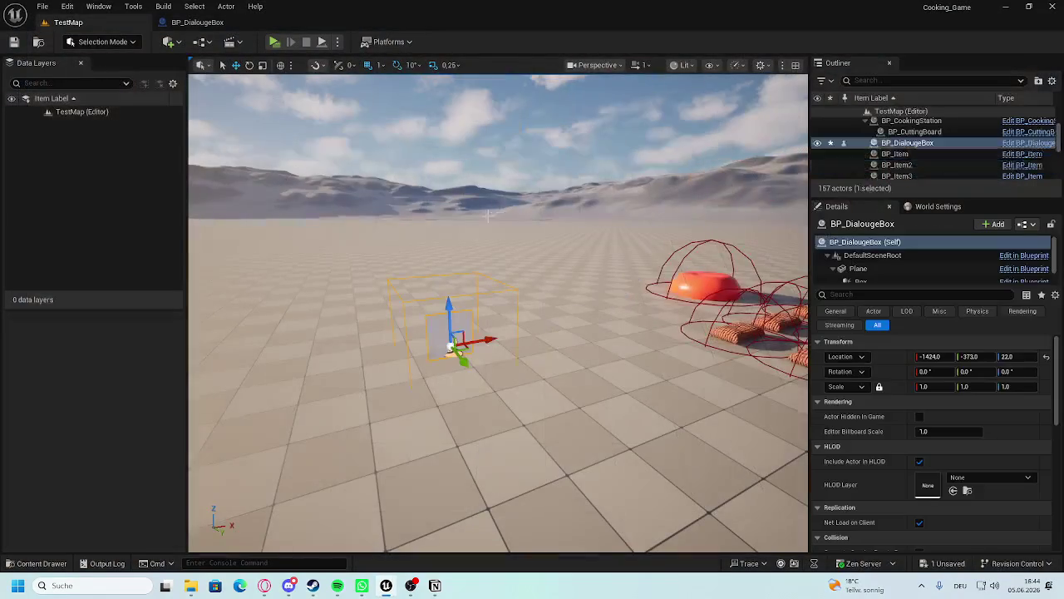
Reopen the BP_DialougeBox Blueprint editor.
{"action": "key", "text": "f"}
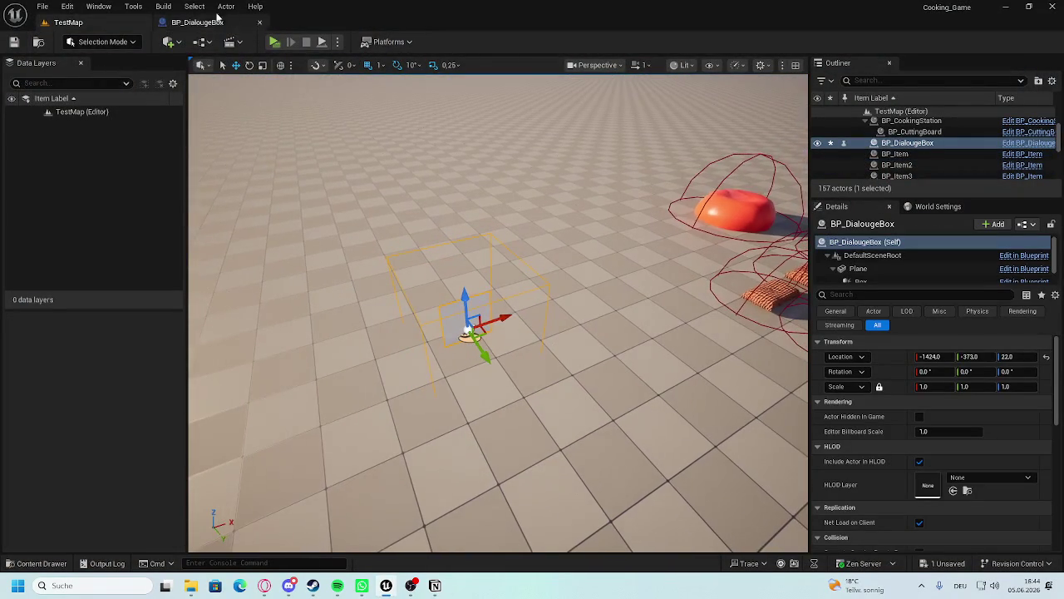
{"action": "left_click", "coordinate": [195, 6]}
{"action": "left_click", "coordinate": [216, 26]}
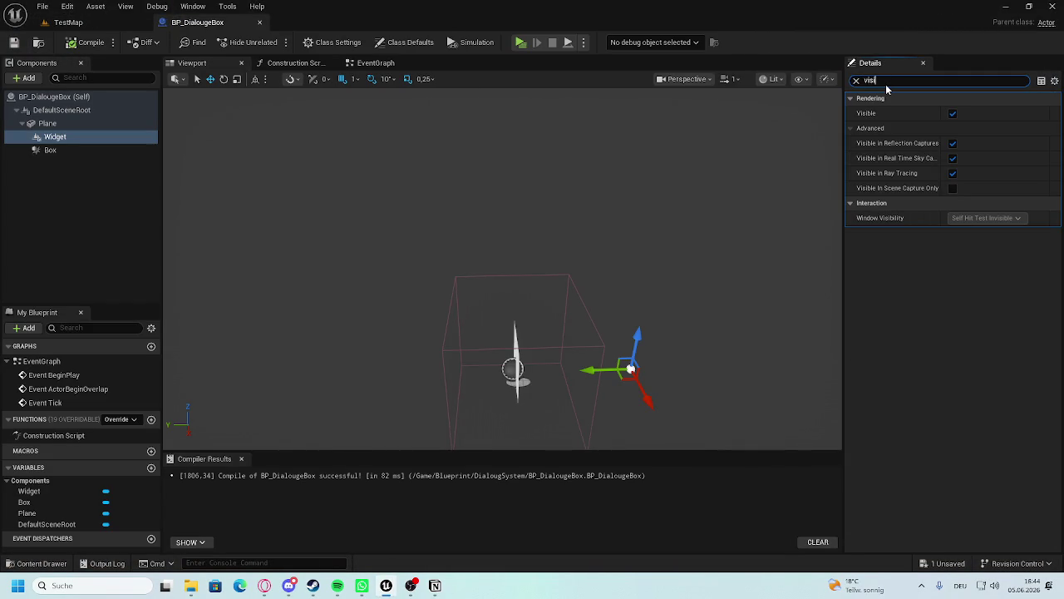
Uncheck Visible on the Widget component, recompile, and switch to the EventGraph.
{"action": "left_click", "coordinate": [952, 114]}
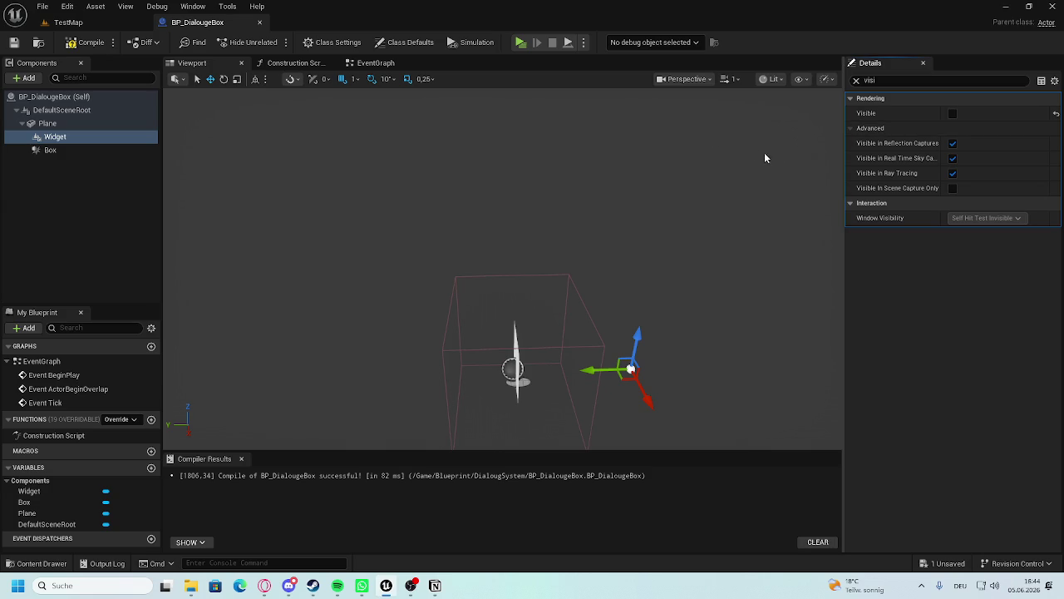
{"action": "left_click", "coordinate": [88, 42]}
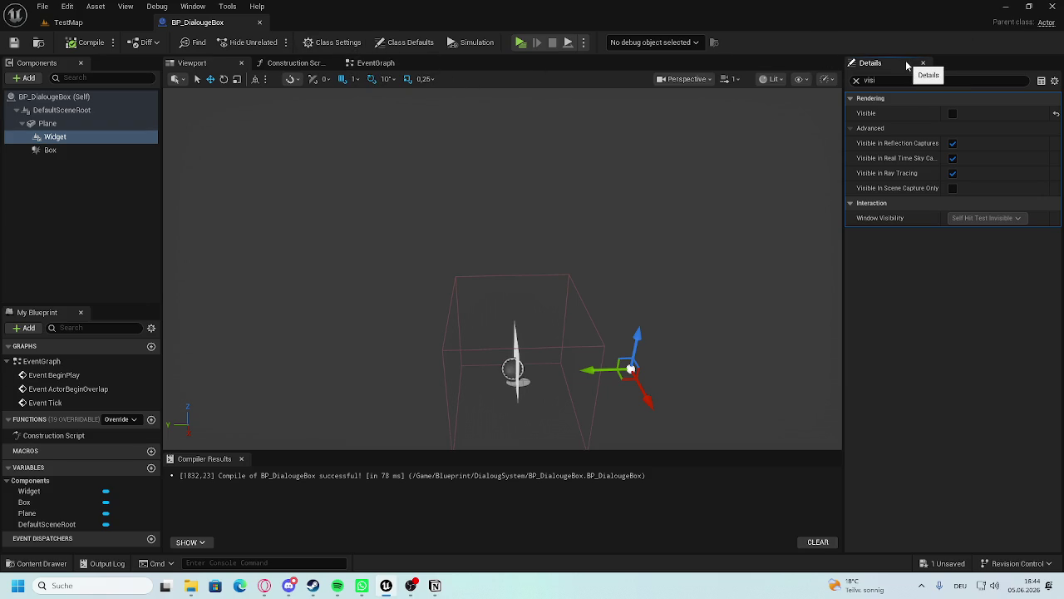
{"action": "left_click", "coordinate": [376, 63]}
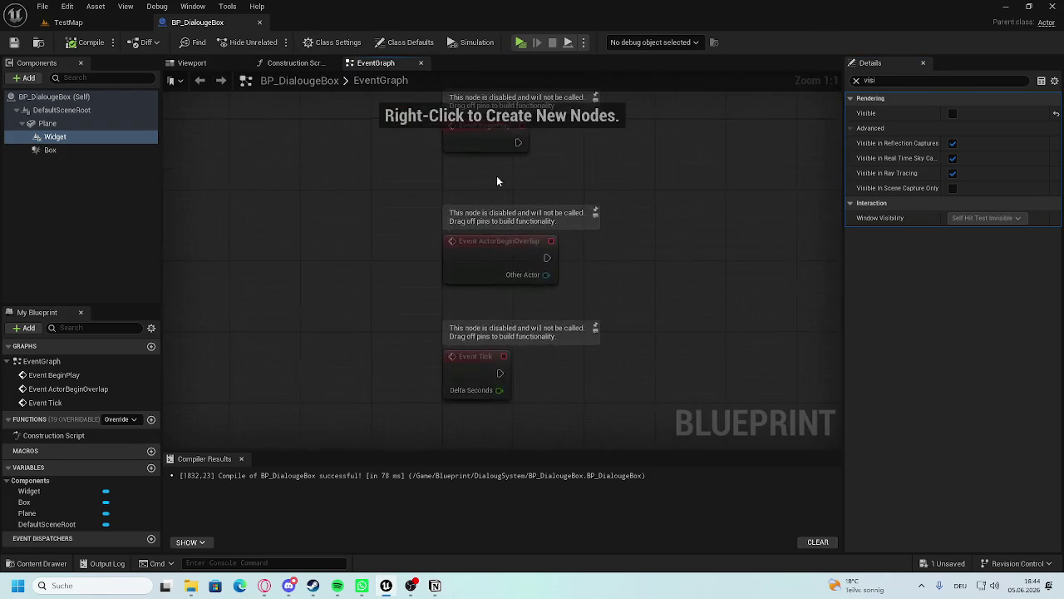
Add an On Component Begin Overlap (Box) event to the graph.
{"action": "left_click_drag", "start_coordinate": [609, 209], "coordinate": [487, 218]}
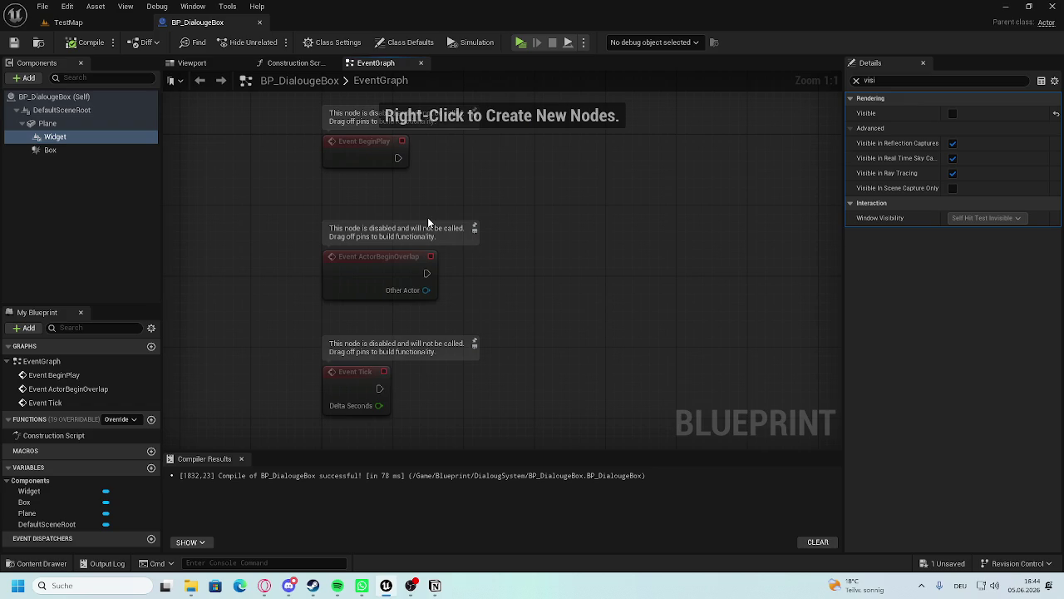
{"action": "left_click_drag", "start_coordinate": [416, 449], "coordinate": [455, 267]}
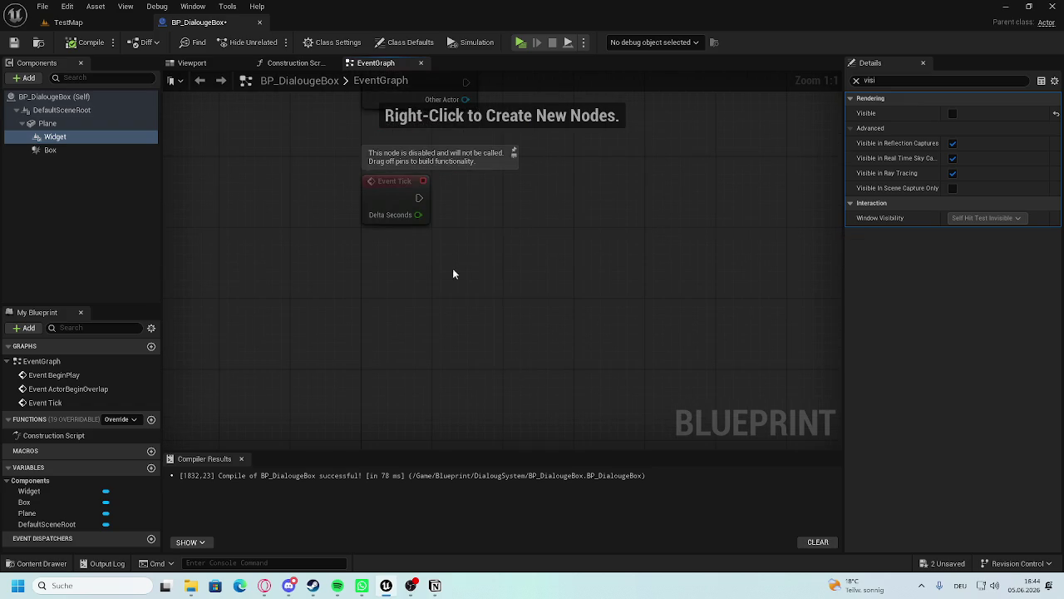
{"action": "left_click", "coordinate": [46, 150]}
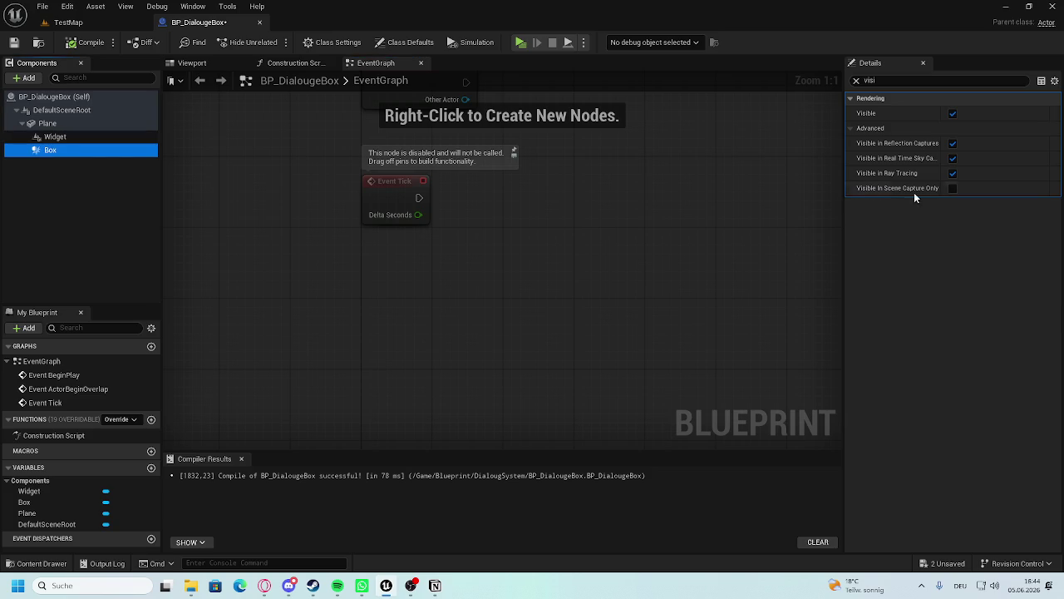
{"action": "left_click", "coordinate": [856, 80]}
{"action": "scroll", "coordinate": [1005, 356], "scroll_direction": "down", "scroll_amount": 3}
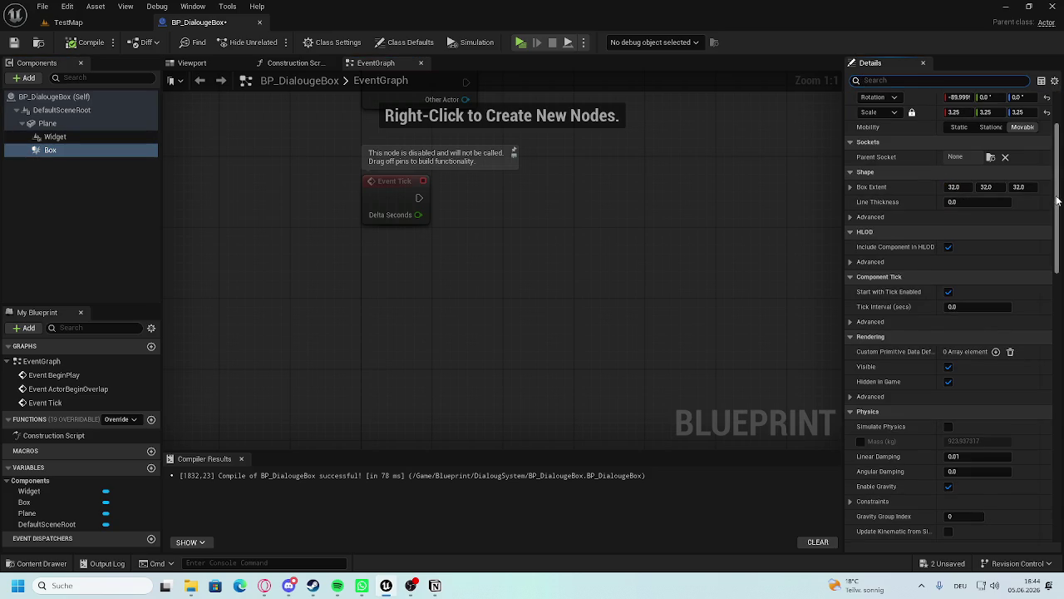
{"action": "left_click_drag", "start_coordinate": [1054, 208], "coordinate": [1049, 559]}
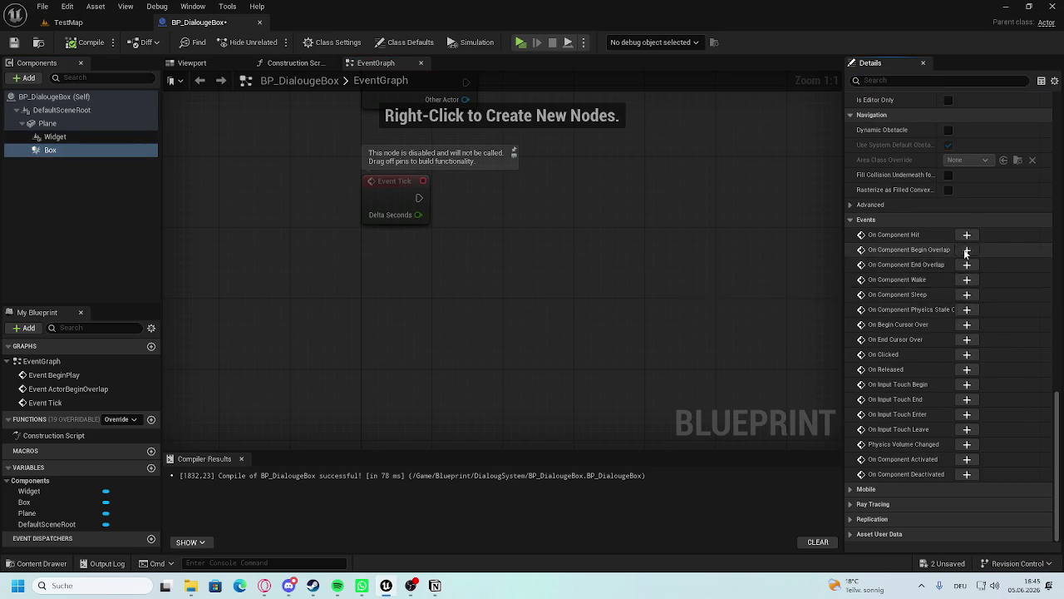
{"action": "left_click", "coordinate": [967, 249]}
Add an On Component End Overlap (Box) event below it and open the Content Drawer.
{"action": "left_click", "coordinate": [50, 150]}
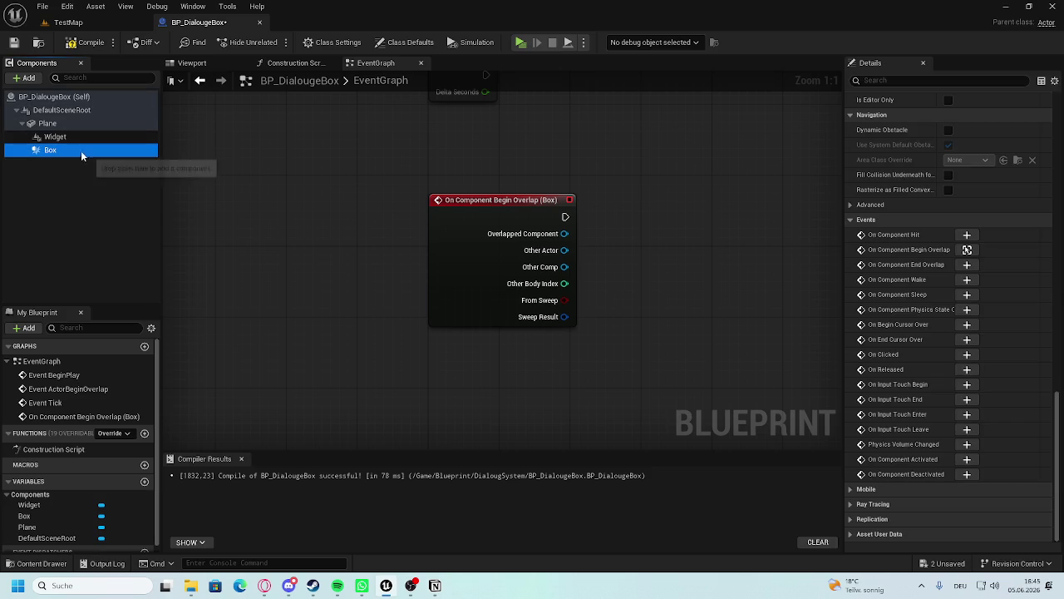
{"action": "left_click", "coordinate": [967, 264]}
{"action": "scroll", "coordinate": [505, 319], "scroll_direction": "down", "scroll_amount": 3}
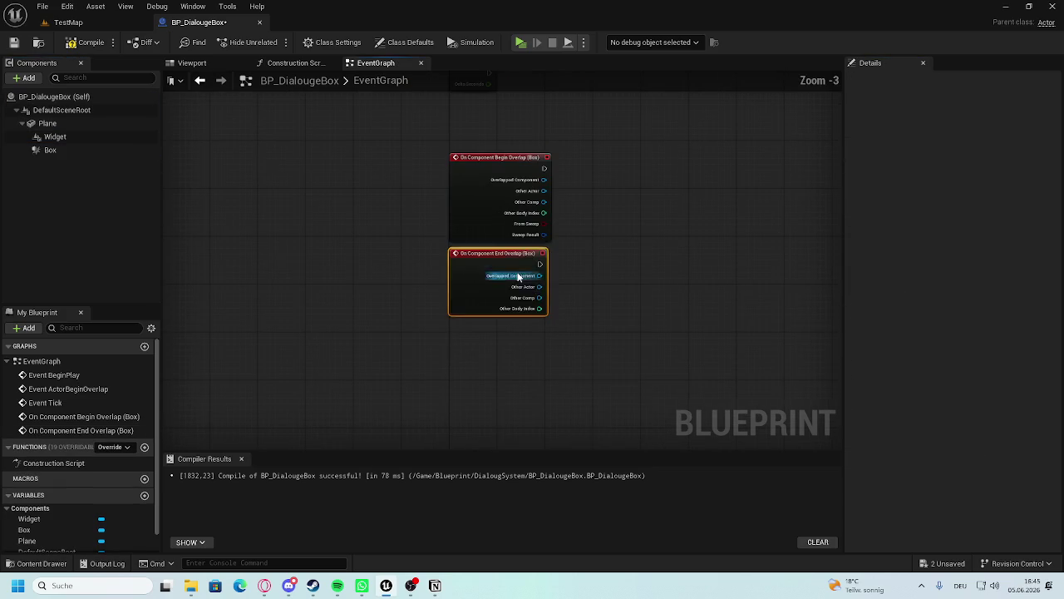
{"action": "left_click_drag", "start_coordinate": [486, 251], "coordinate": [477, 296]}
{"action": "left_click", "coordinate": [549, 263]}
{"action": "scroll", "coordinate": [616, 267], "scroll_direction": "up", "scroll_amount": 3}
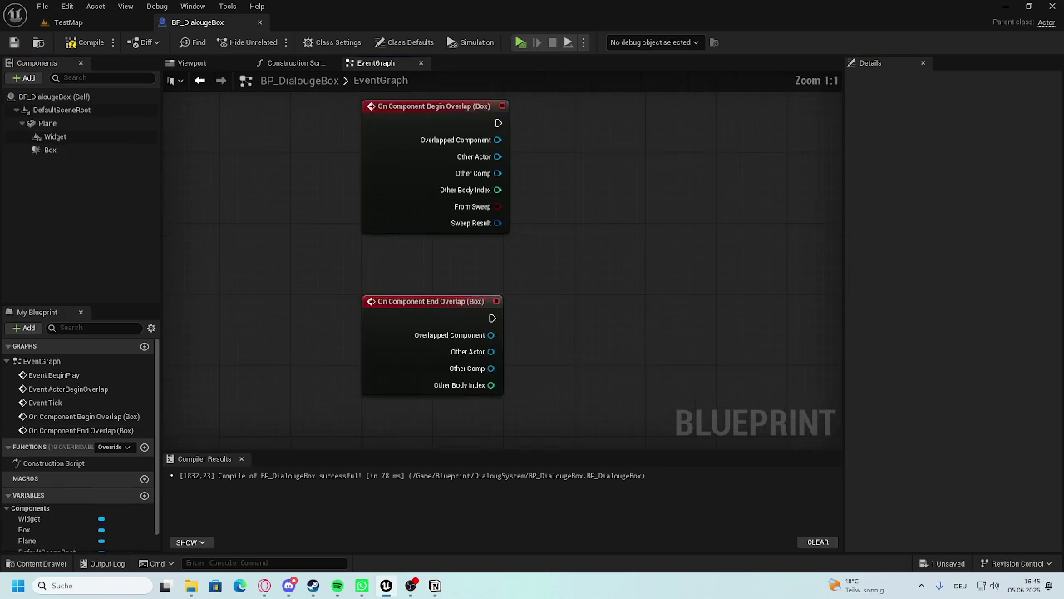
{"action": "scroll", "coordinate": [587, 300], "scroll_direction": "down", "scroll_amount": 1}
{"action": "left_click", "coordinate": [31, 563]}
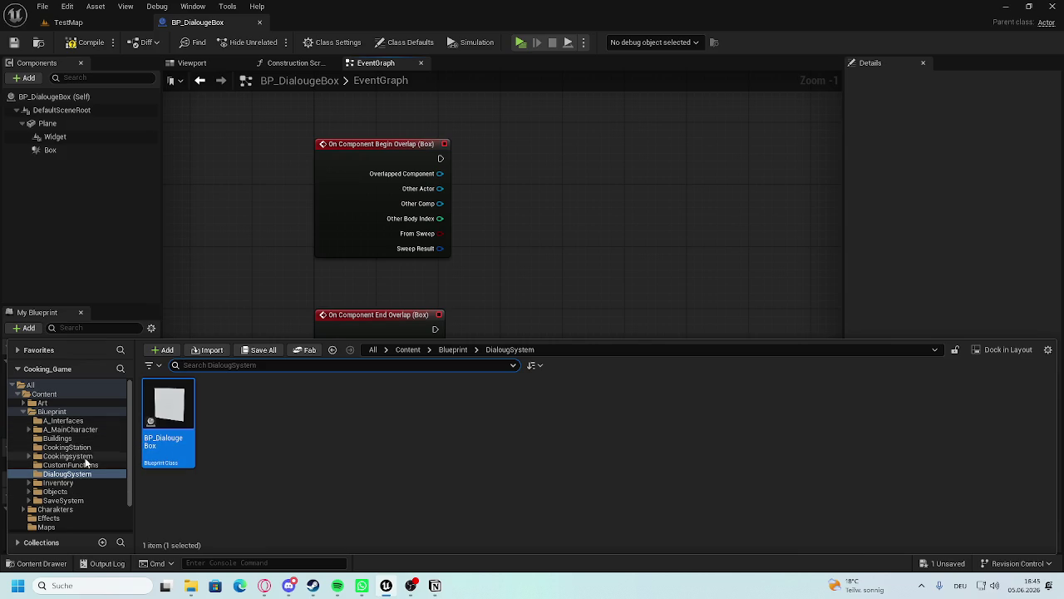
Open the BP_Item blueprint from Inventory > Try2 > ItemInfo.
{"action": "left_click", "coordinate": [76, 492]}
{"action": "left_click", "coordinate": [71, 483]}
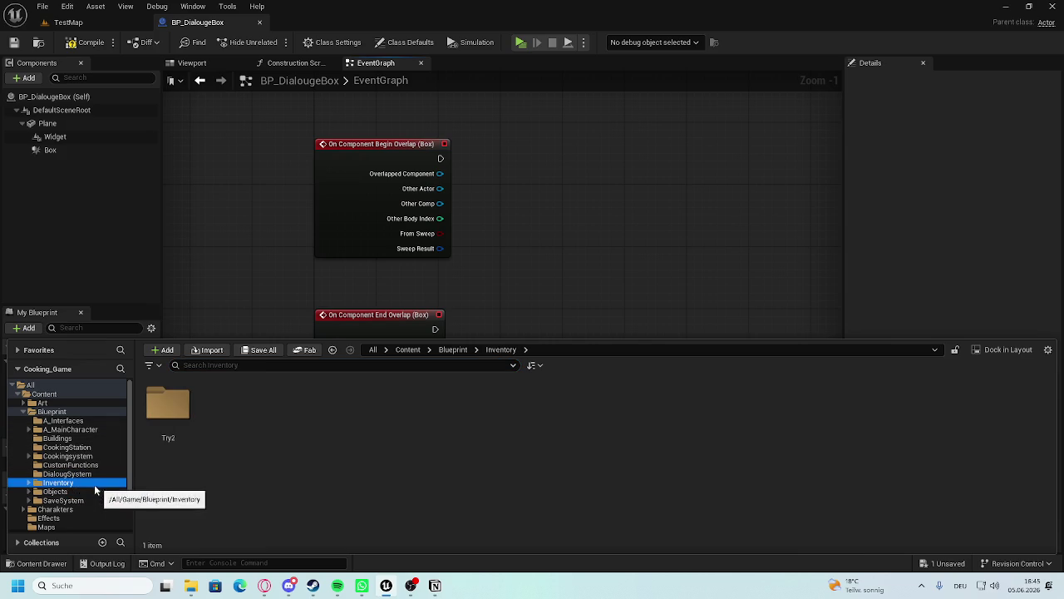
{"action": "double_click", "coordinate": [157, 423]}
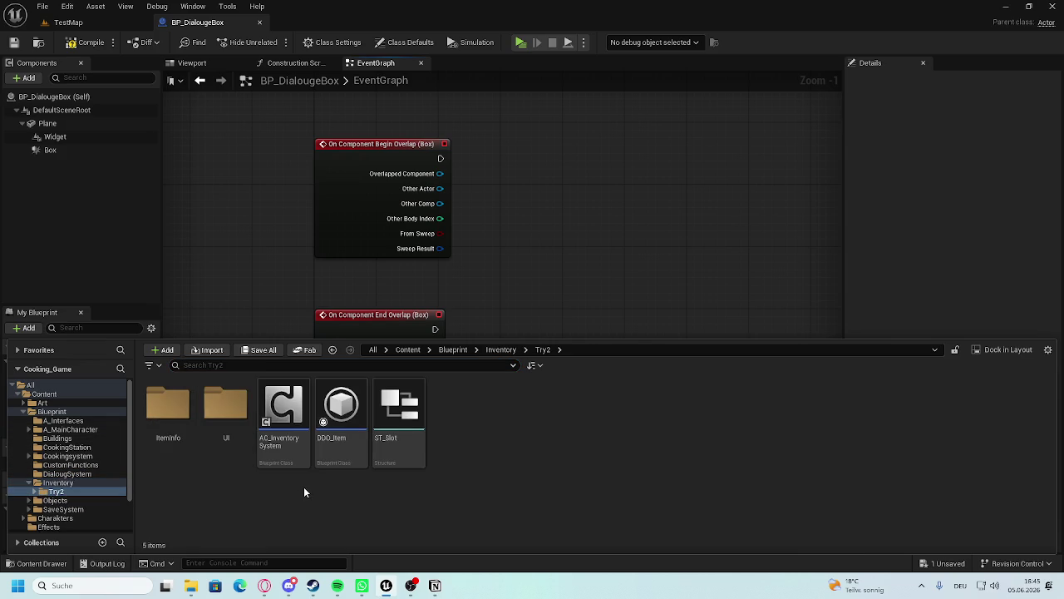
{"action": "double_click", "coordinate": [171, 439]}
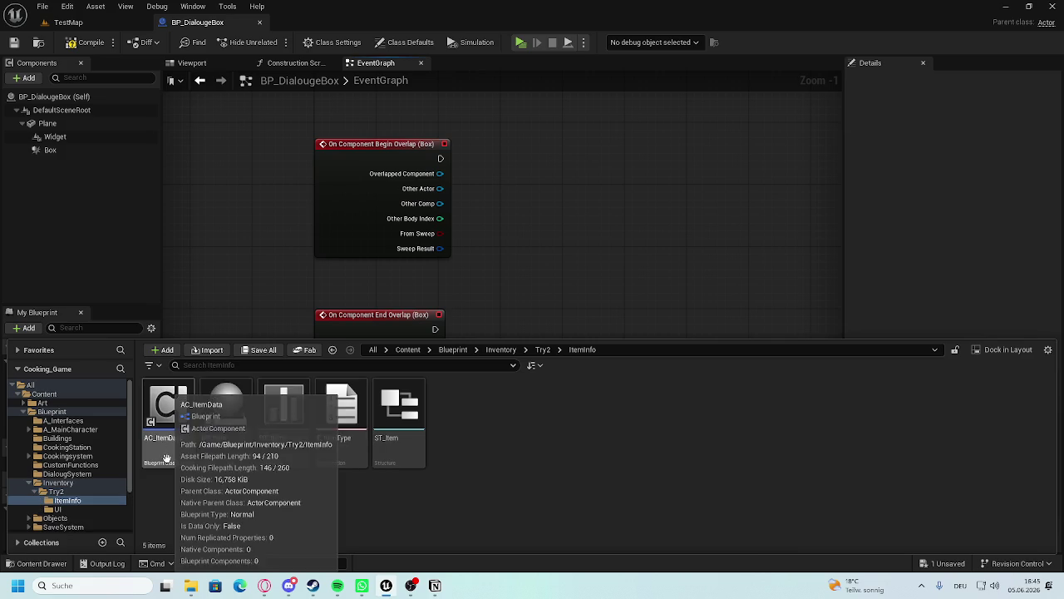
{"action": "left_click", "coordinate": [225, 416]}
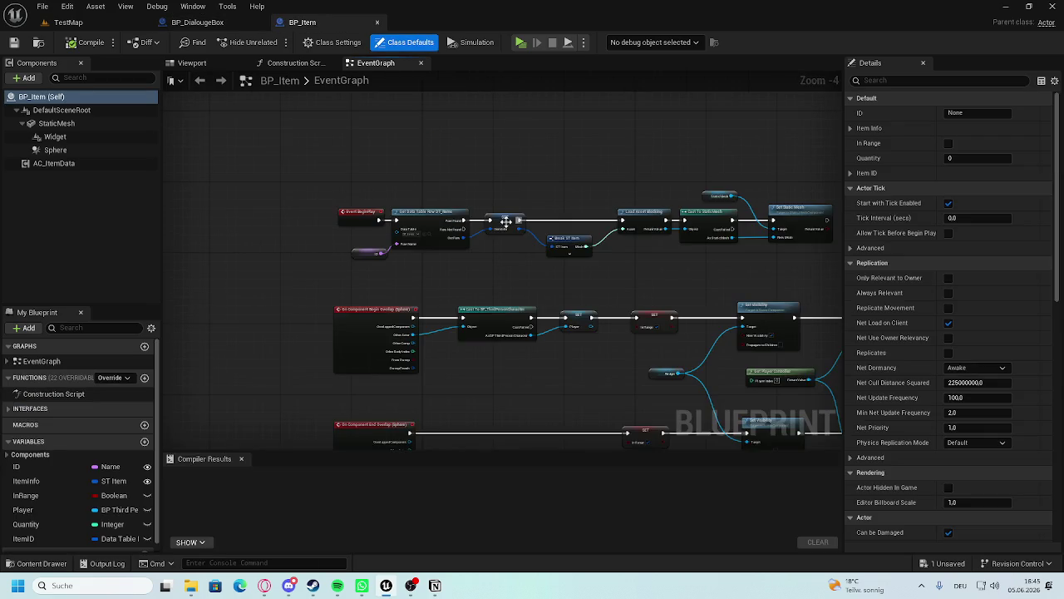
Copy BP_Item's overlap visibility and input nodes into BP_DialougeBox's EventGraph.
{"action": "scroll", "coordinate": [461, 263], "scroll_direction": "down", "scroll_amount": 5}
{"action": "scroll", "coordinate": [461, 282], "scroll_direction": "up", "scroll_amount": 5}
{"action": "scroll", "coordinate": [461, 322], "scroll_direction": "down", "scroll_amount": 2}
{"action": "left_click_drag", "start_coordinate": [461, 322], "coordinate": [358, 368]}
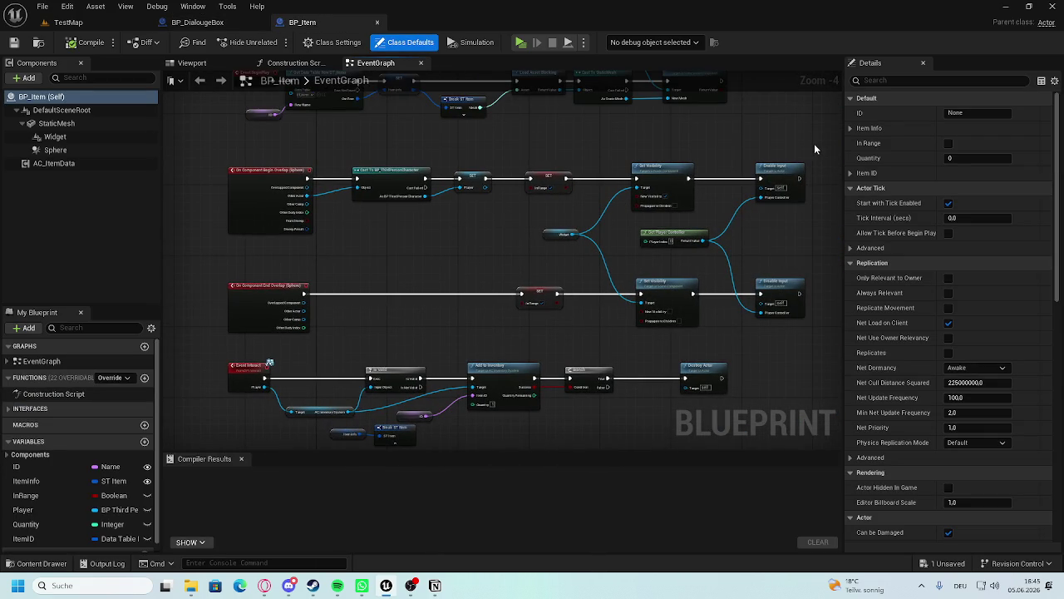
{"action": "mouse_move", "coordinate": [816, 149]}
{"action": "left_mouse_down"}
{"action": "mouse_move", "coordinate": [707, 274]}
{"action": "mouse_move", "coordinate": [619, 320]}
{"action": "mouse_move", "coordinate": [537, 331]}
{"action": "mouse_move", "coordinate": [802, 165]}
{"action": "left_mouse_up"}
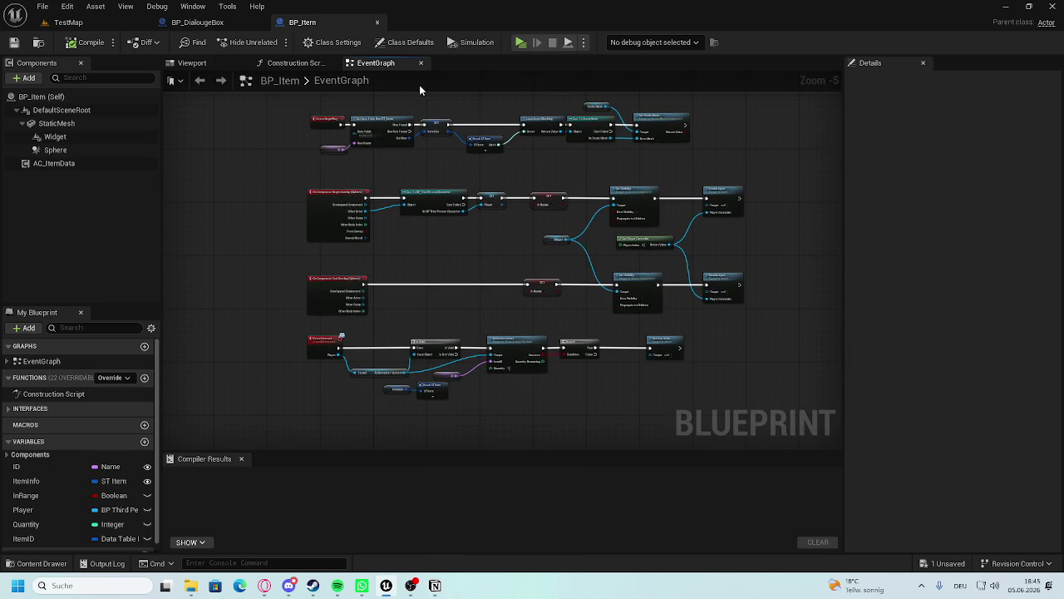
{"action": "left_click", "coordinate": [198, 21]}
{"action": "scroll", "coordinate": [564, 237], "scroll_direction": "down", "scroll_amount": 3}
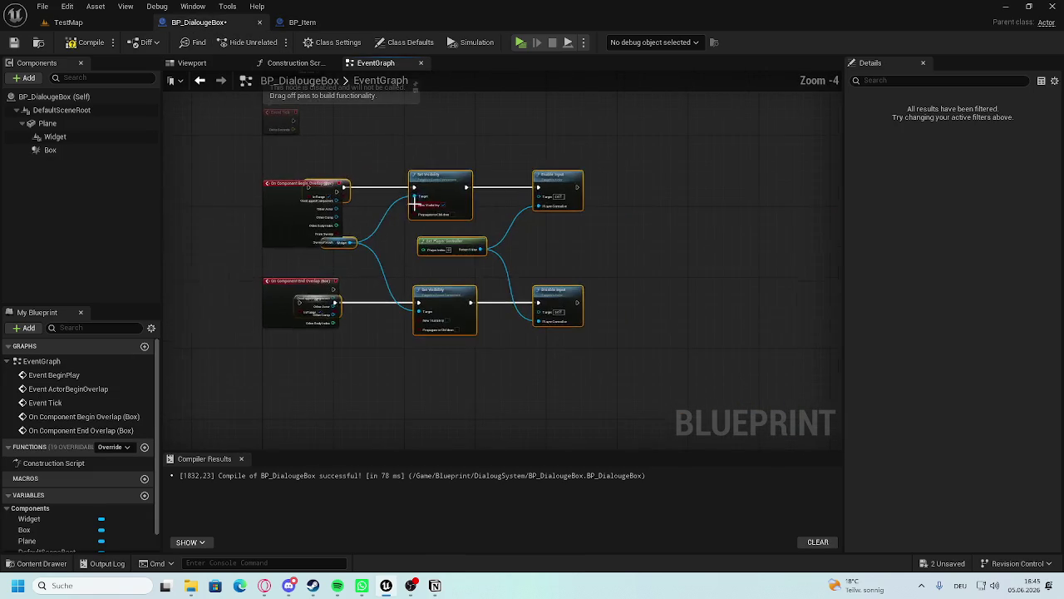
Delete the two unneeded pasted SET nodes.
{"action": "scroll", "coordinate": [369, 218], "scroll_direction": "up", "scroll_amount": 4}
{"action": "left_click", "coordinate": [441, 297]}
{"action": "left_click", "coordinate": [430, 304]}
{"action": "scroll", "coordinate": [431, 304], "scroll_direction": "down", "scroll_amount": 3}
{"action": "mouse_move", "coordinate": [487, 172]}
{"action": "left_mouse_down"}
{"action": "mouse_move", "coordinate": [380, 445]}
{"action": "mouse_move", "coordinate": [370, 443]}
{"action": "left_mouse_up"}
{"action": "key", "text": "Delete"}
{"action": "left_click_drag", "start_coordinate": [331, 276], "coordinate": [271, 346]}
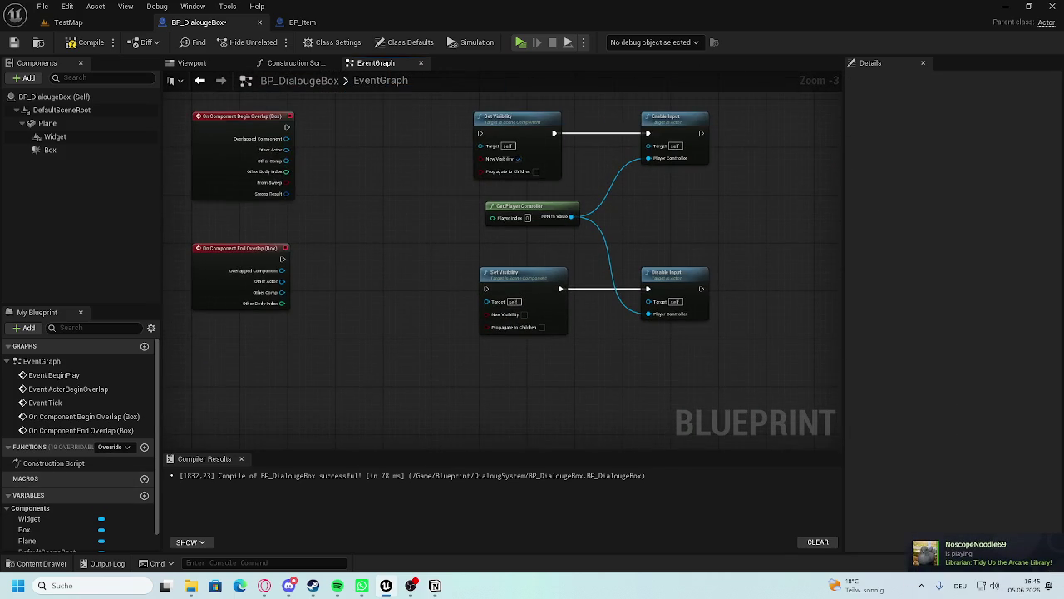
Add a Widget getter for the lower Set Visibility target and wire end-overlap to it.
{"action": "left_click_drag", "start_coordinate": [344, 342], "coordinate": [341, 463]}
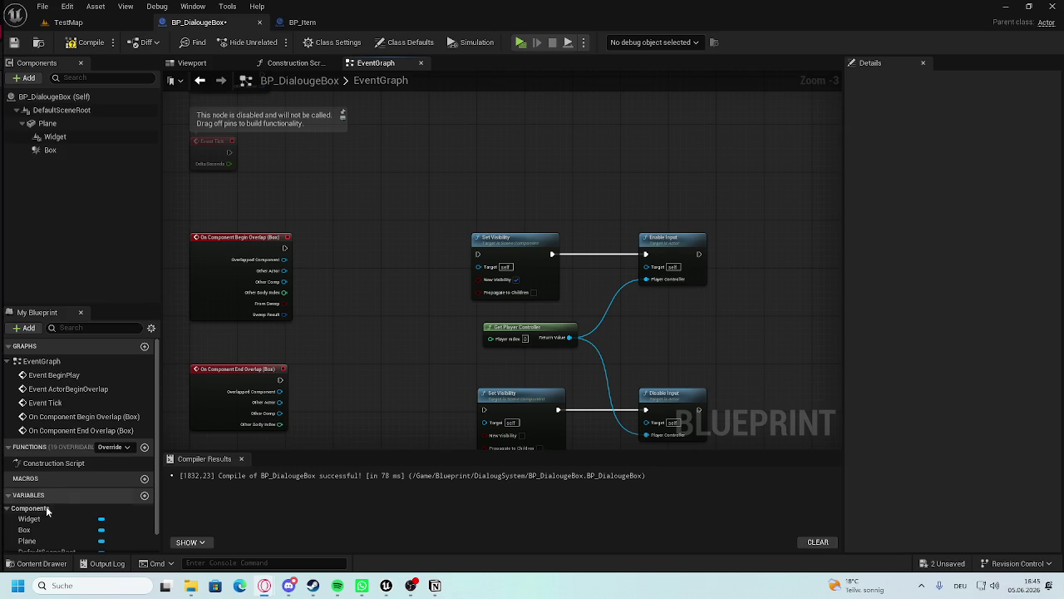
{"action": "scroll", "coordinate": [47, 504], "scroll_direction": "down", "scroll_amount": 1}
{"action": "mouse_move", "coordinate": [38, 503]}
{"action": "left_mouse_down"}
{"action": "mouse_move", "coordinate": [366, 333]}
{"action": "mouse_move", "coordinate": [521, 238]}
{"action": "left_mouse_up"}
{"action": "scroll", "coordinate": [408, 328], "scroll_direction": "up", "scroll_amount": 3}
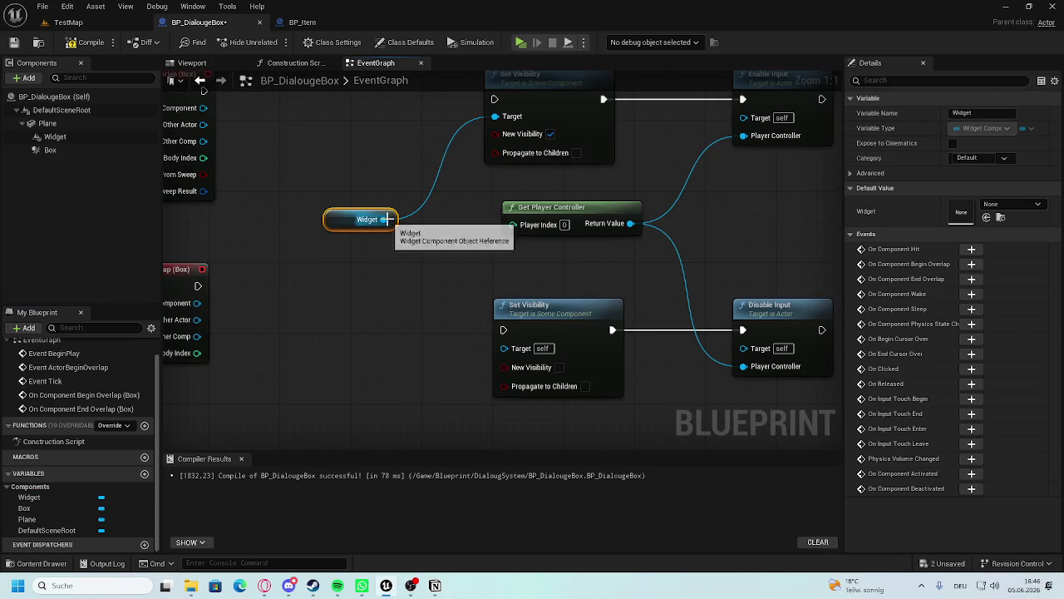
{"action": "left_click_drag", "start_coordinate": [384, 222], "coordinate": [506, 348]}
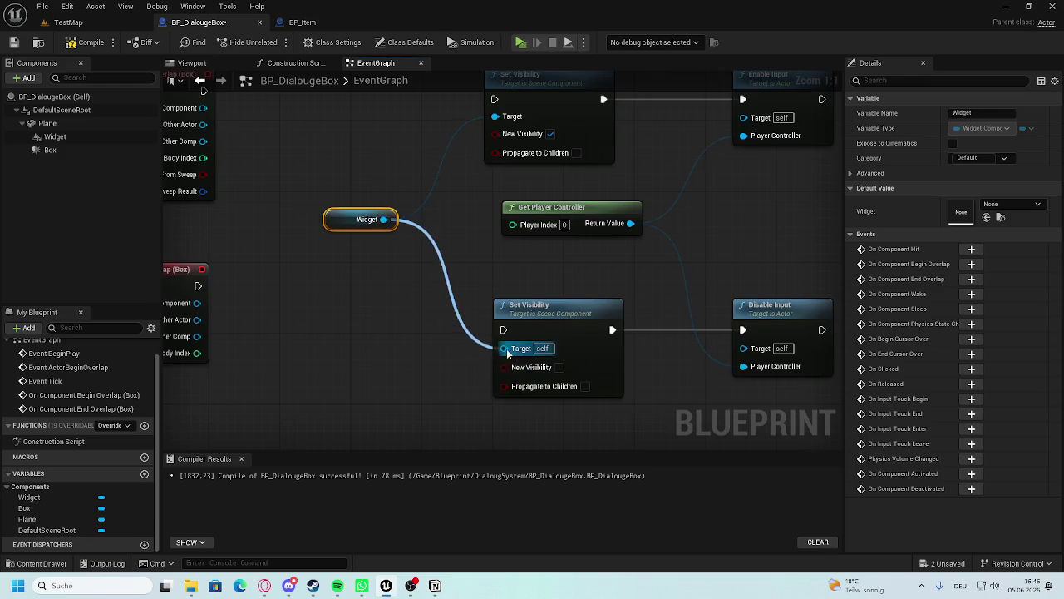
{"action": "left_click_drag", "start_coordinate": [264, 317], "coordinate": [570, 361]}
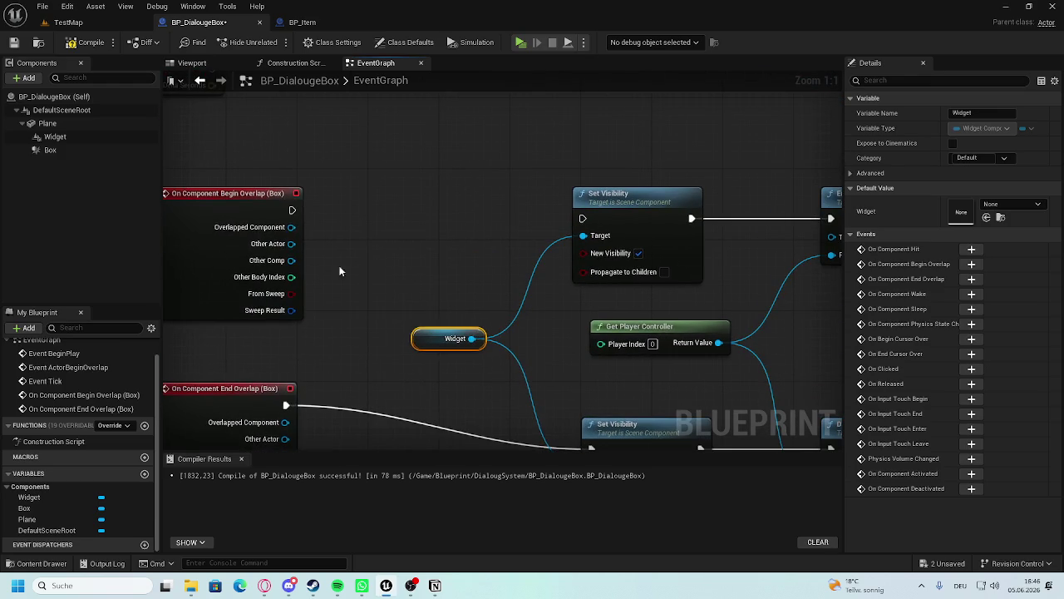
{"action": "left_click", "coordinate": [285, 404], "text": "alt"}
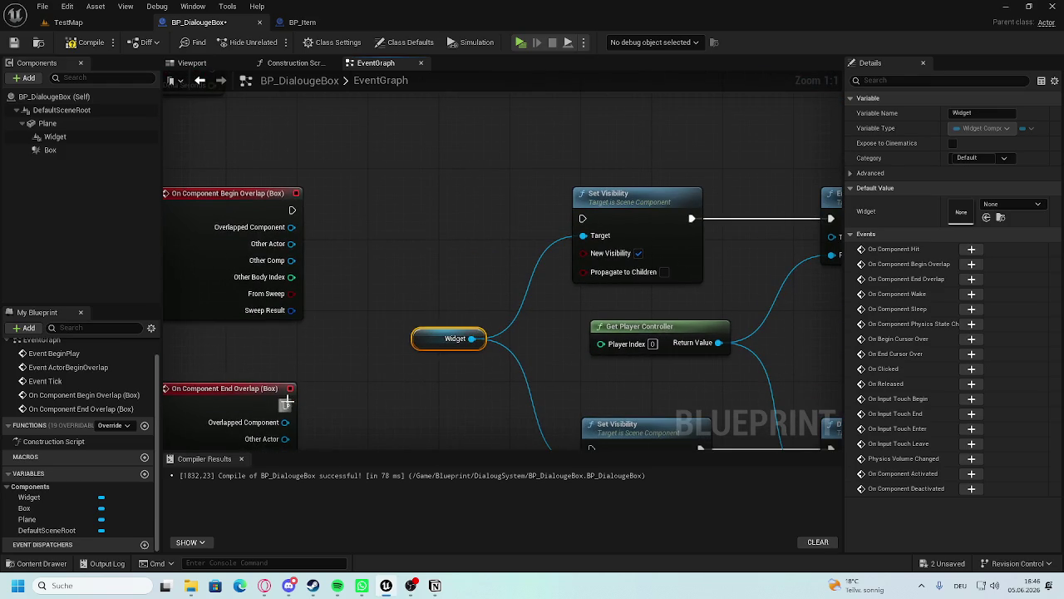
Create a Boolean variable InRange and add SET InRange nodes after both overlap events.
{"action": "left_click", "coordinate": [145, 473]}
{"action": "key", "text": "BackSpace"}
{"action": "type", "text": "InRange"}
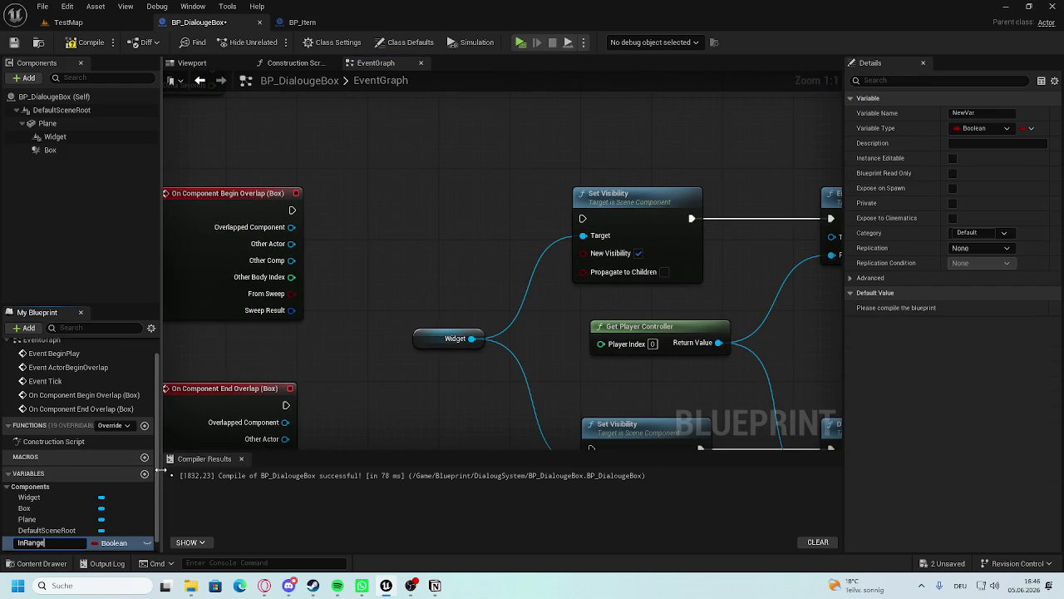
{"action": "key", "text": "Return"}
{"action": "mouse_move", "coordinate": [61, 547]}
{"action": "left_mouse_down"}
{"action": "mouse_move", "coordinate": [291, 210]}
{"action": "mouse_move", "coordinate": [50, 532]}
{"action": "mouse_move", "coordinate": [298, 381]}
{"action": "left_mouse_up"}
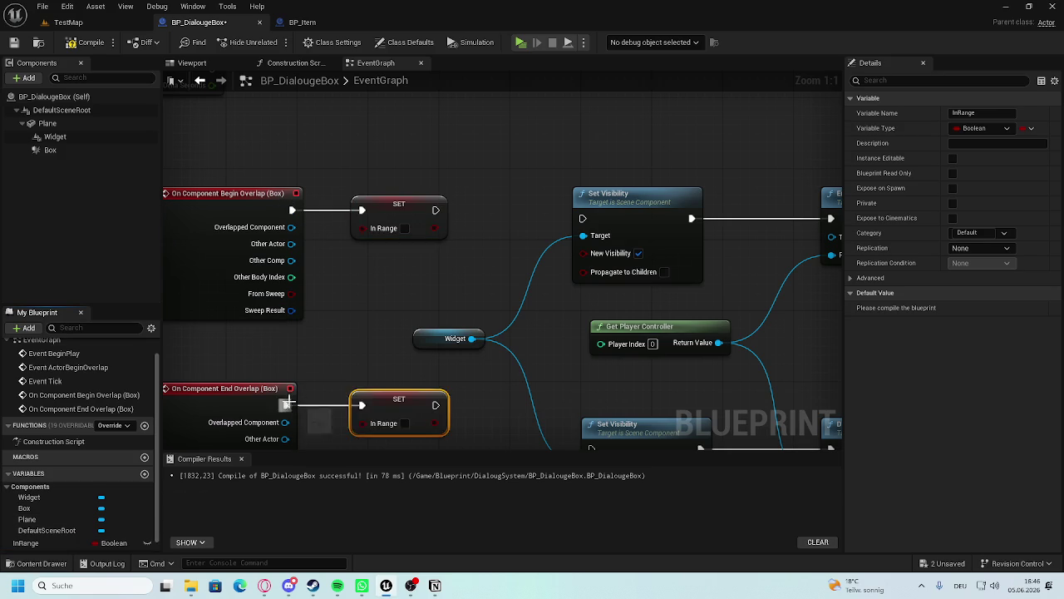
{"action": "scroll", "coordinate": [174, 302], "scroll_direction": "down", "scroll_amount": 2}
Connect both SET InRange nodes to their Set Visibility nodes.
{"action": "left_click_drag", "start_coordinate": [582, 221], "coordinate": [360, 466]}
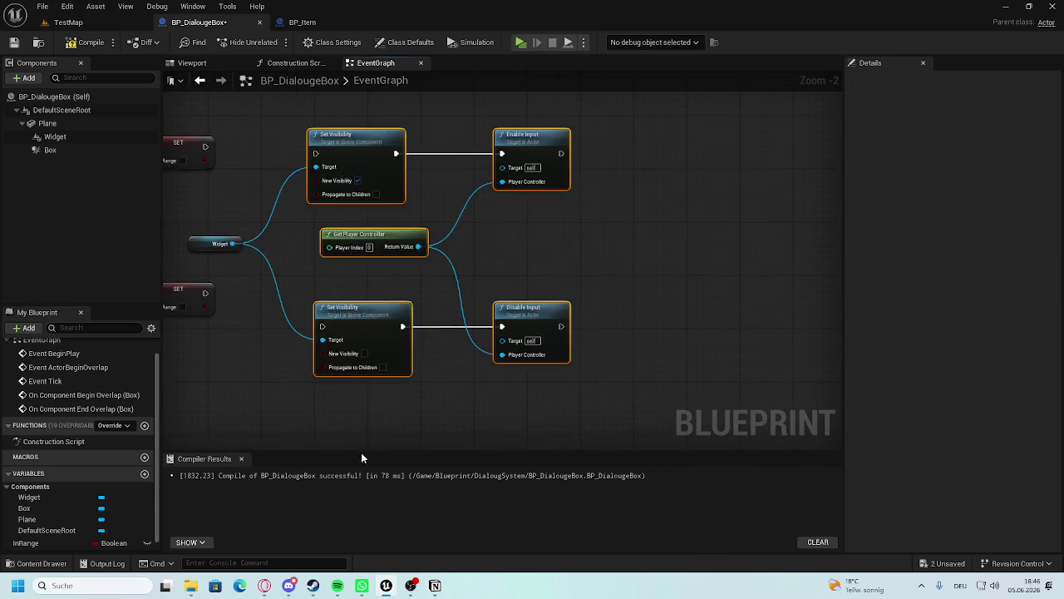
{"action": "left_click_drag", "start_coordinate": [509, 199], "coordinate": [509, 193]}
{"action": "left_click", "coordinate": [396, 219]}
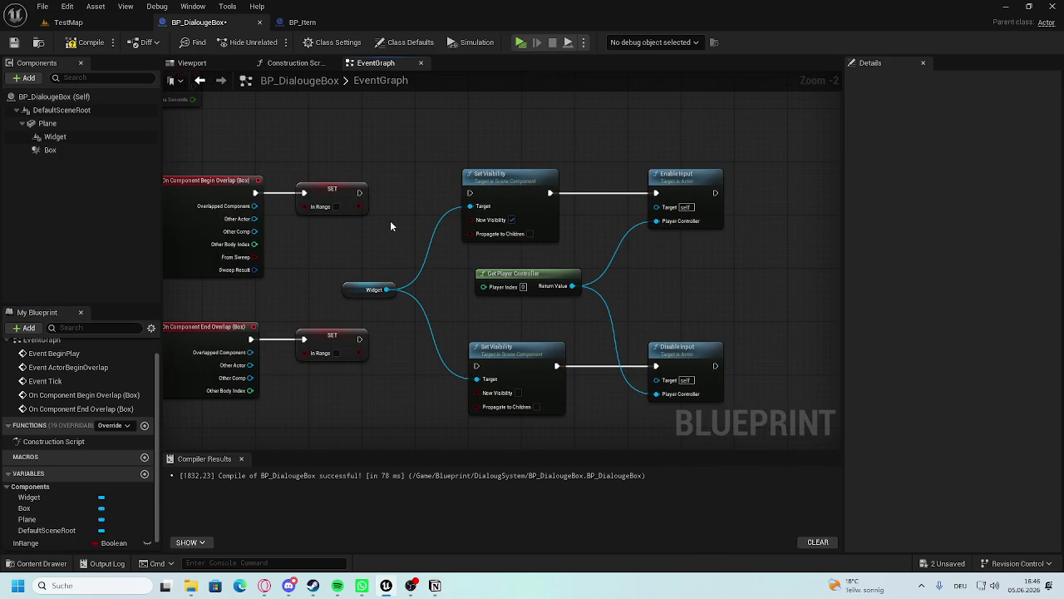
{"action": "left_click_drag", "start_coordinate": [377, 197], "coordinate": [486, 198]}
{"action": "left_click_drag", "start_coordinate": [429, 237], "coordinate": [401, 198]}
{"action": "mouse_move", "coordinate": [346, 308]}
{"action": "left_mouse_down"}
{"action": "mouse_move", "coordinate": [471, 341]}
{"action": "mouse_move", "coordinate": [464, 331]}
{"action": "left_mouse_up"}
Align the lower Set Visibility, Disable Input, Get Player Controller and Widget nodes.
{"action": "left_click_drag", "start_coordinate": [723, 366], "coordinate": [478, 380]}
{"action": "left_click_drag", "start_coordinate": [514, 312], "coordinate": [512, 287]}
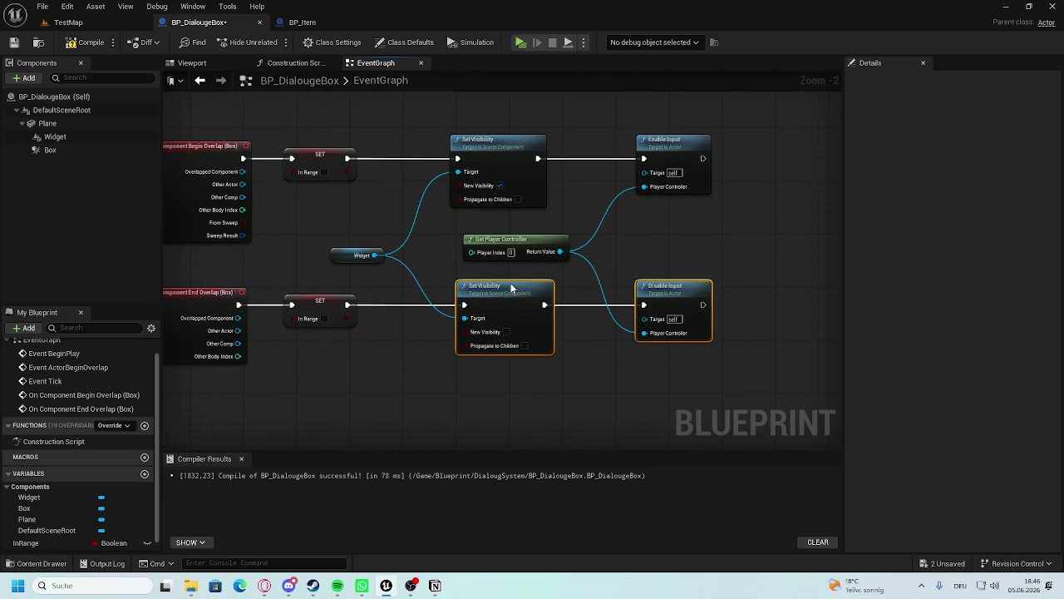
{"action": "left_click", "coordinate": [436, 367]}
{"action": "left_click_drag", "start_coordinate": [436, 366], "coordinate": [429, 439]}
{"action": "left_click_drag", "start_coordinate": [507, 320], "coordinate": [540, 312]}
{"action": "left_click", "coordinate": [733, 294]}
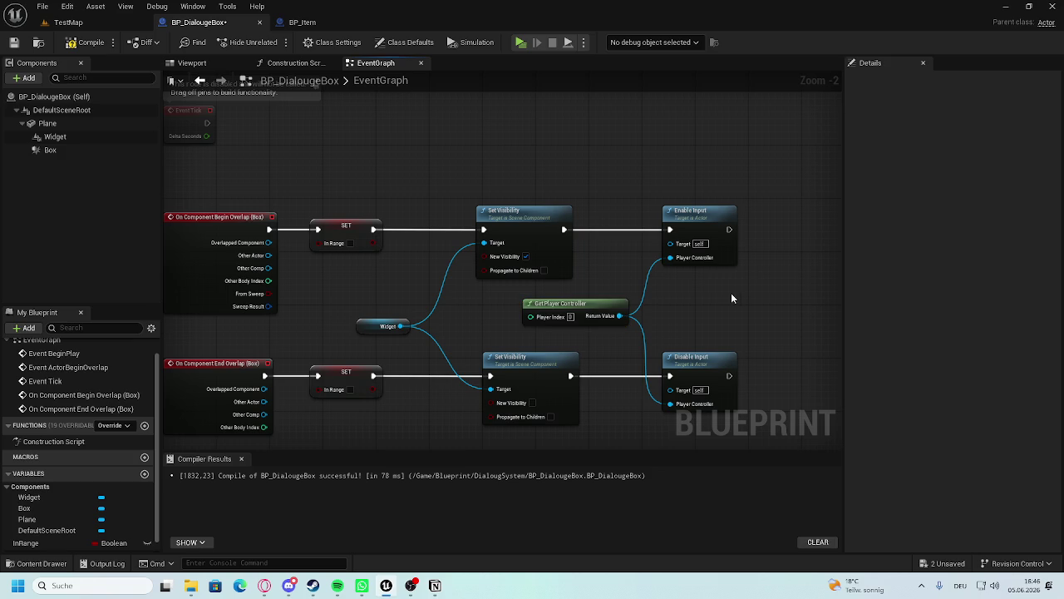
{"action": "left_click_drag", "start_coordinate": [550, 274], "coordinate": [623, 265]}
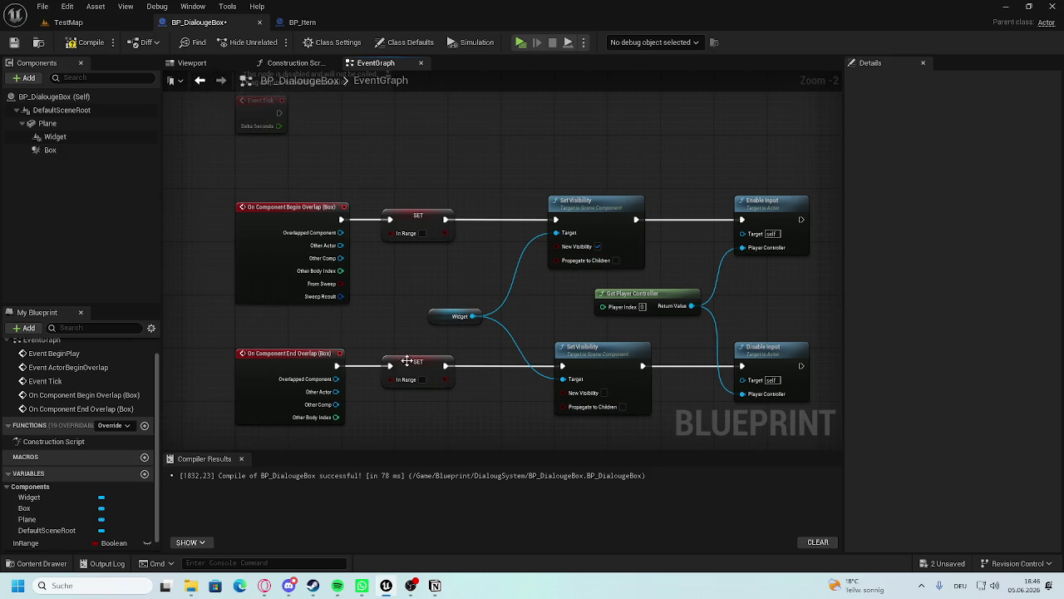
{"action": "left_click_drag", "start_coordinate": [432, 318], "coordinate": [446, 297]}
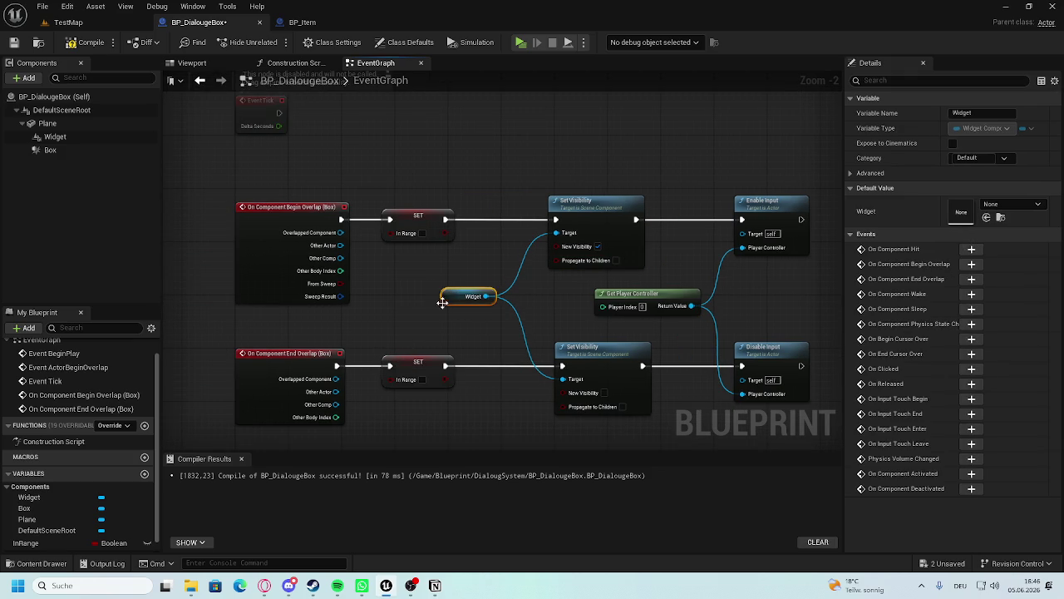
{"action": "left_click", "coordinate": [476, 400]}
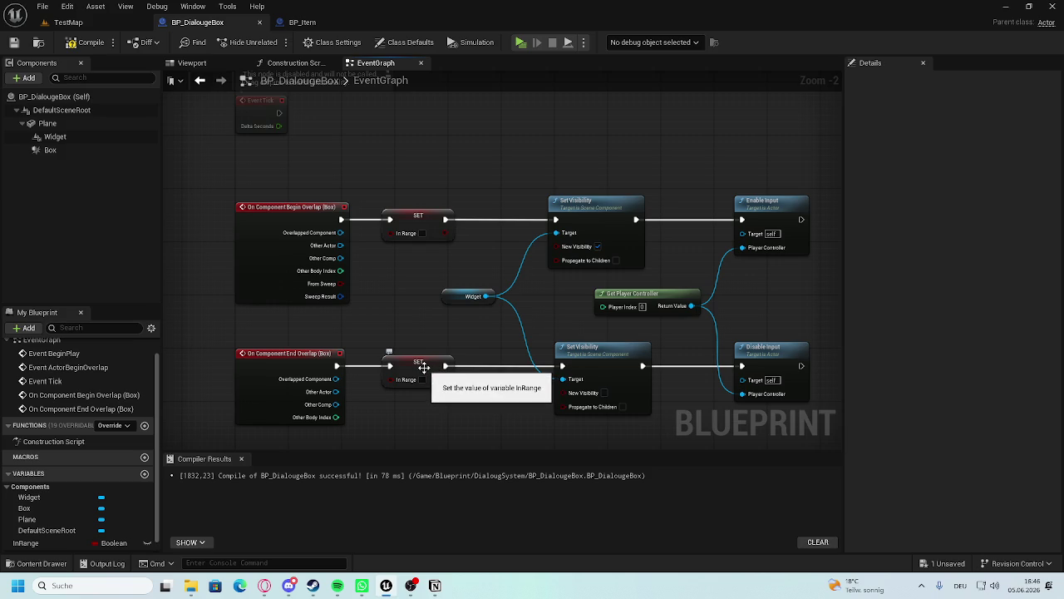
{"action": "scroll", "coordinate": [423, 367], "scroll_direction": "up", "scroll_amount": 2}
{"action": "left_click_drag", "start_coordinate": [421, 311], "coordinate": [424, 317]}
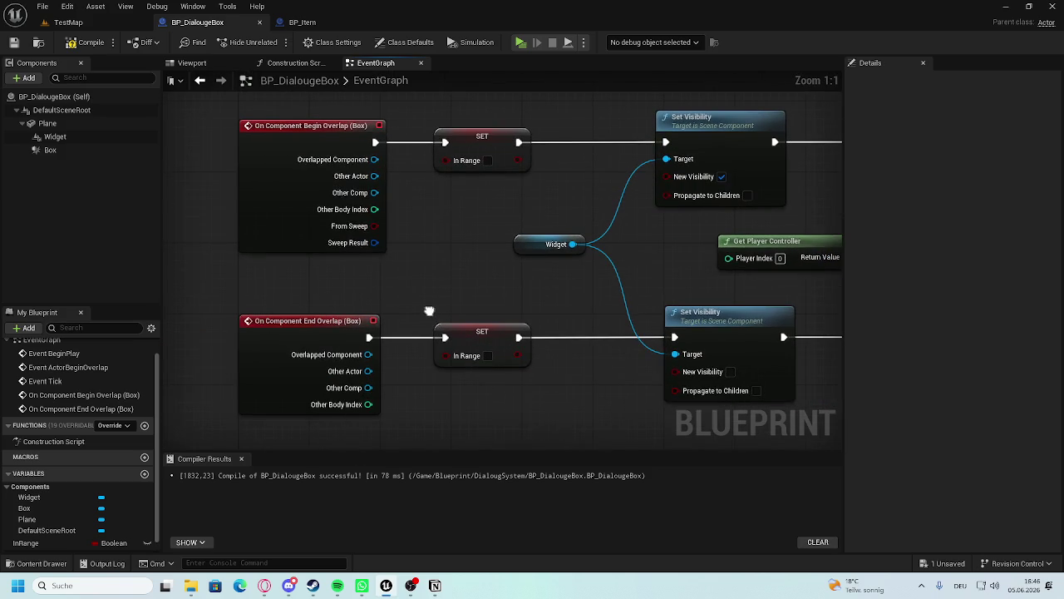
Tick In Range on the begin-overlap SET, compile BP_DialougeBox, and return to TestMap.
{"action": "left_click", "coordinate": [488, 161]}
{"action": "left_click", "coordinate": [90, 42]}
{"action": "scroll", "coordinate": [342, 357], "scroll_direction": "down", "scroll_amount": 3}
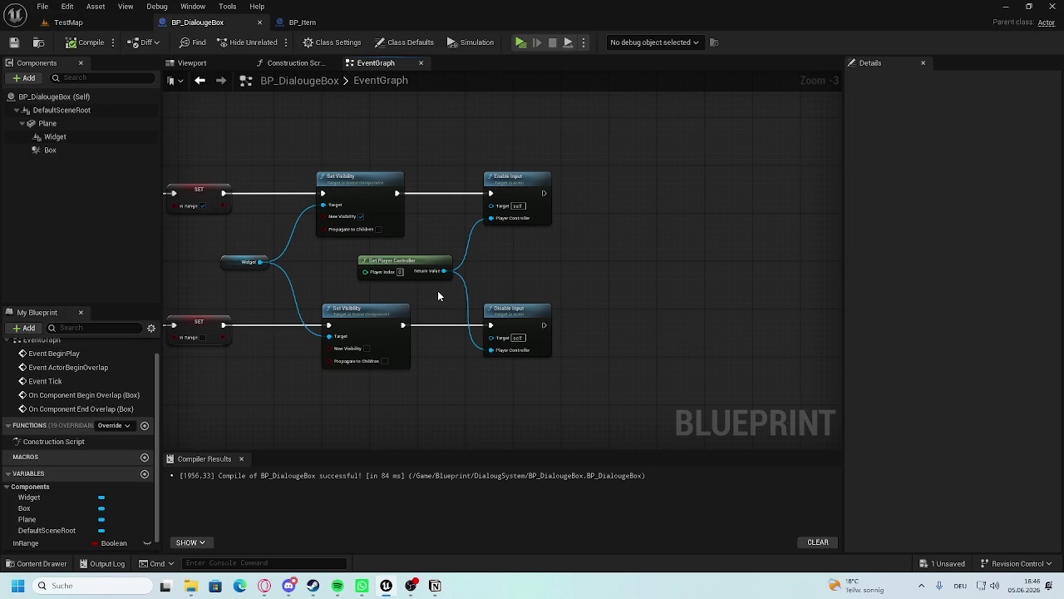
{"action": "mouse_move", "coordinate": [396, 312]}
{"action": "left_mouse_down"}
{"action": "mouse_move", "coordinate": [610, 309]}
{"action": "mouse_move", "coordinate": [588, 303]}
{"action": "left_mouse_up"}
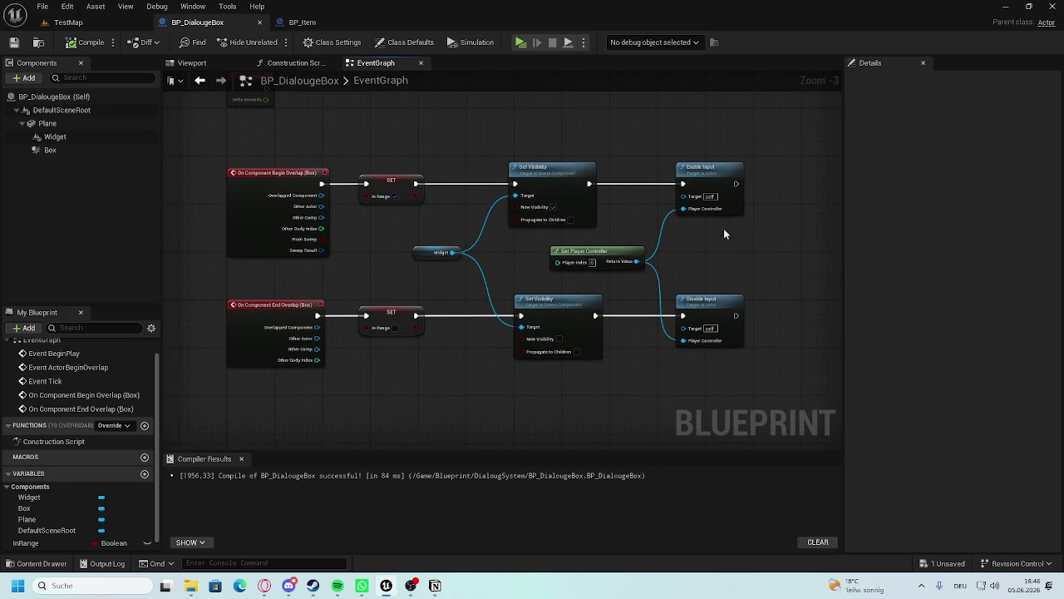
{"action": "scroll", "coordinate": [668, 239], "scroll_direction": "up", "scroll_amount": 3}
{"action": "left_click_drag", "start_coordinate": [668, 239], "coordinate": [547, 241]}
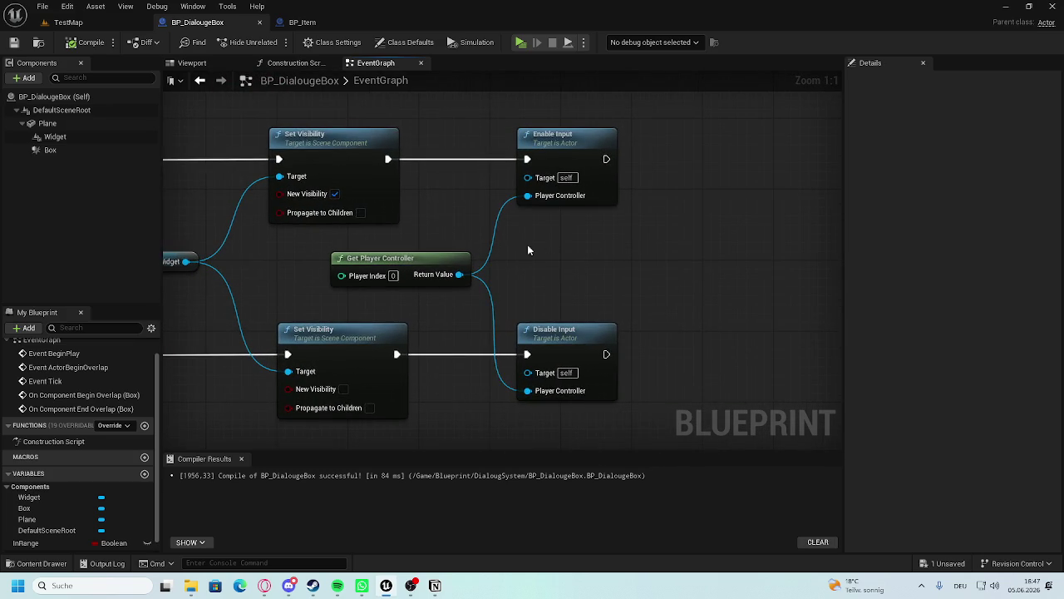
{"action": "left_click_drag", "start_coordinate": [331, 252], "coordinate": [339, 247]}
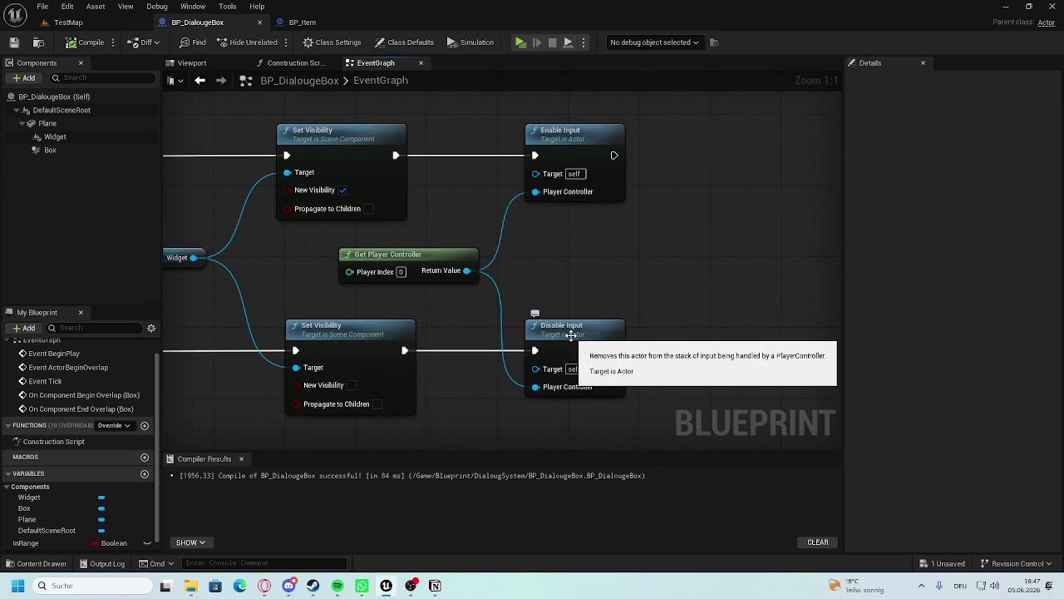
{"action": "left_click", "coordinate": [71, 22]}
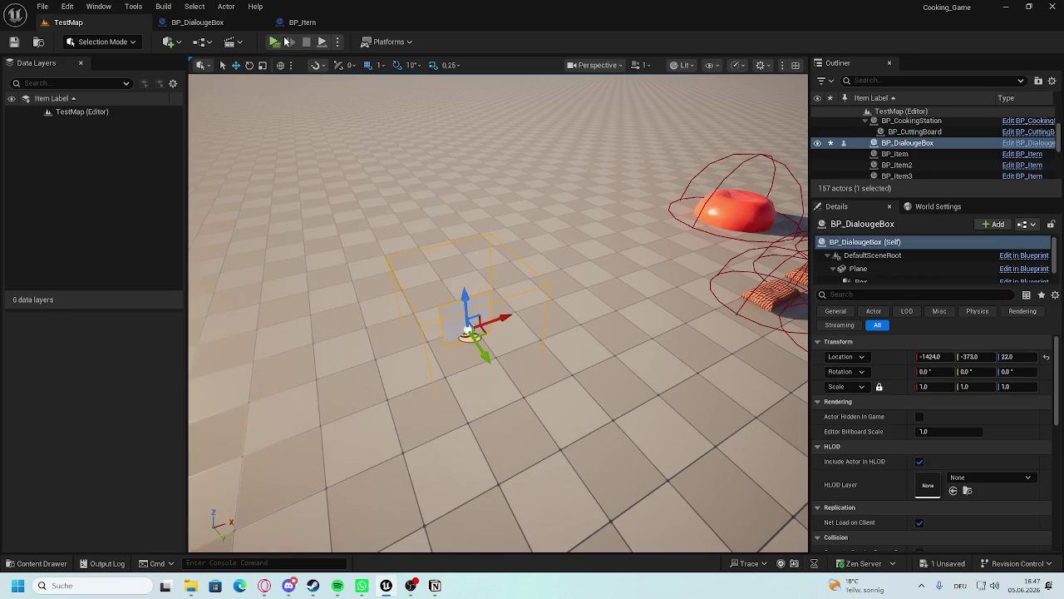
{"action": "key", "text": "alt+p"}
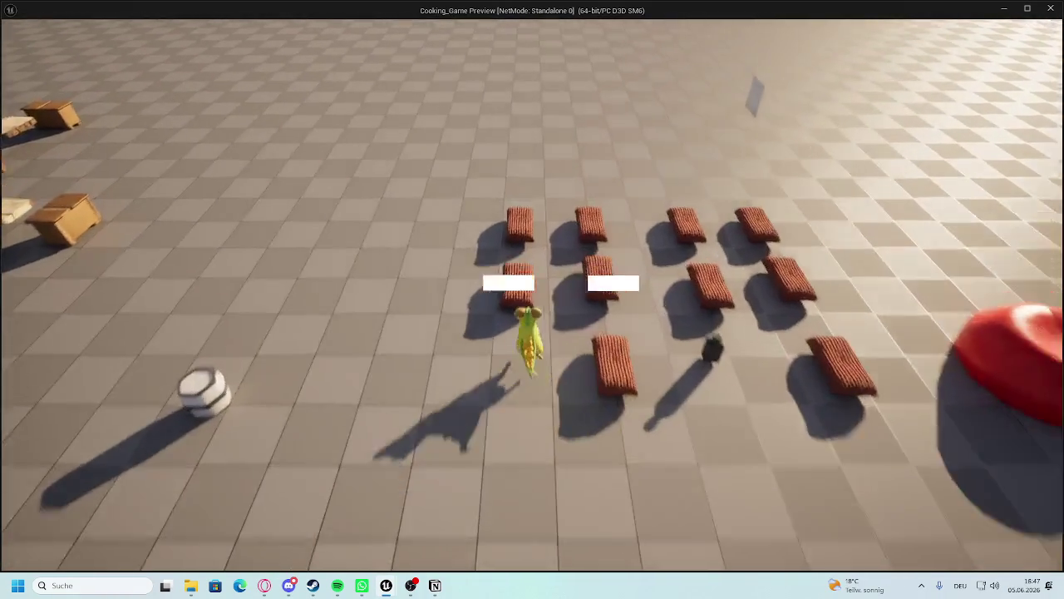
{"action": "key", "text": "w"}
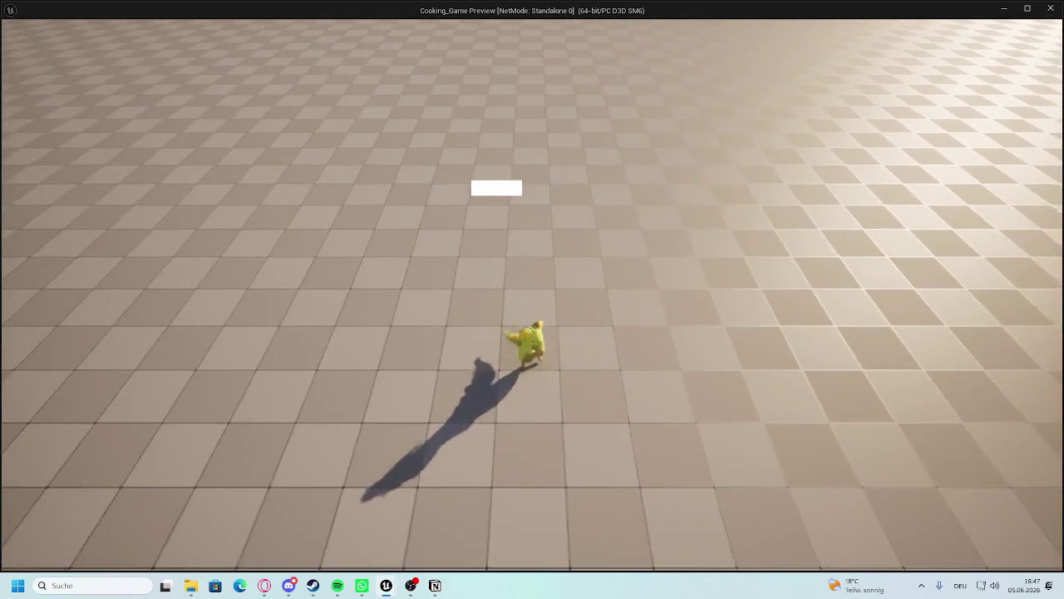
{"action": "key", "text": "a"}
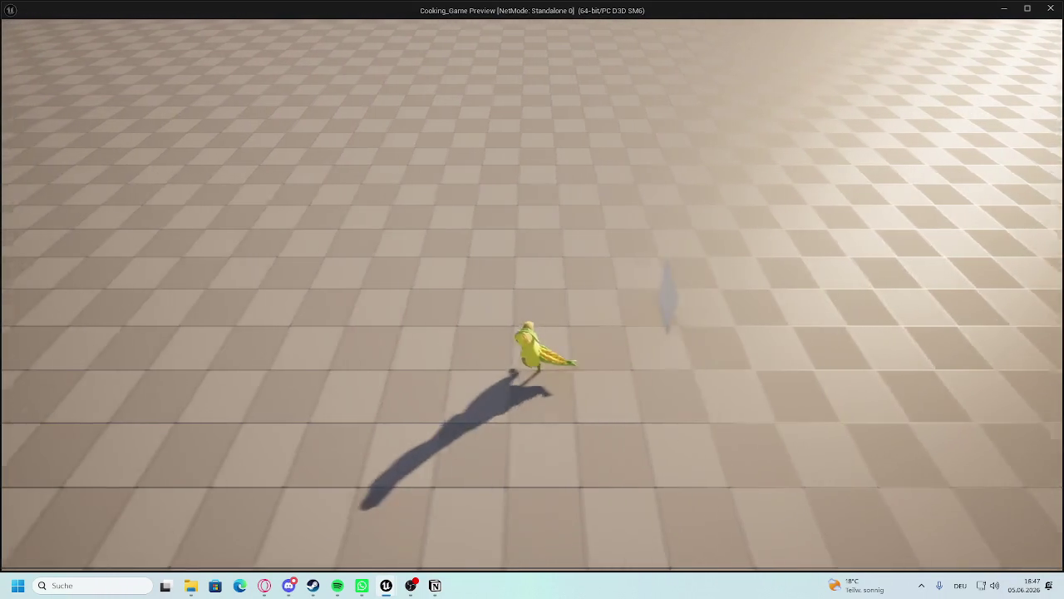
{"action": "key", "text": "s"}
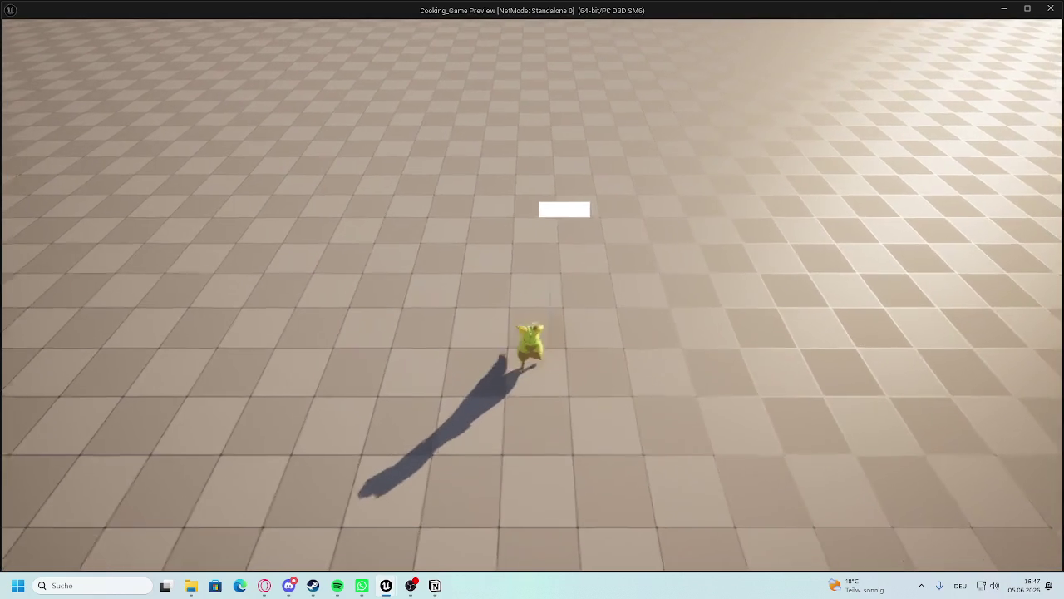
{"action": "key", "text": "d"}
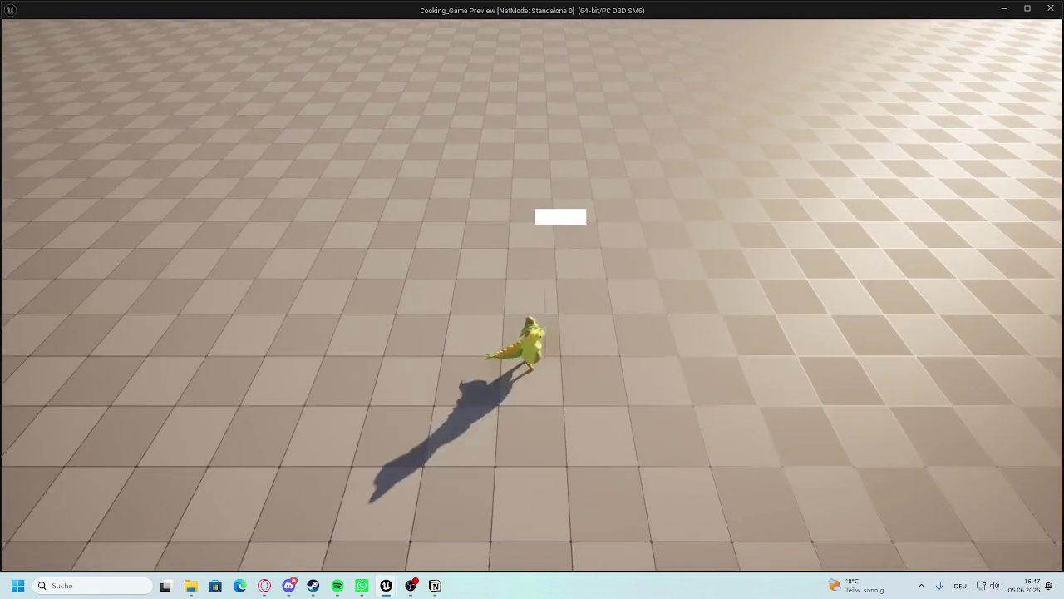
{"action": "key", "text": "a"}
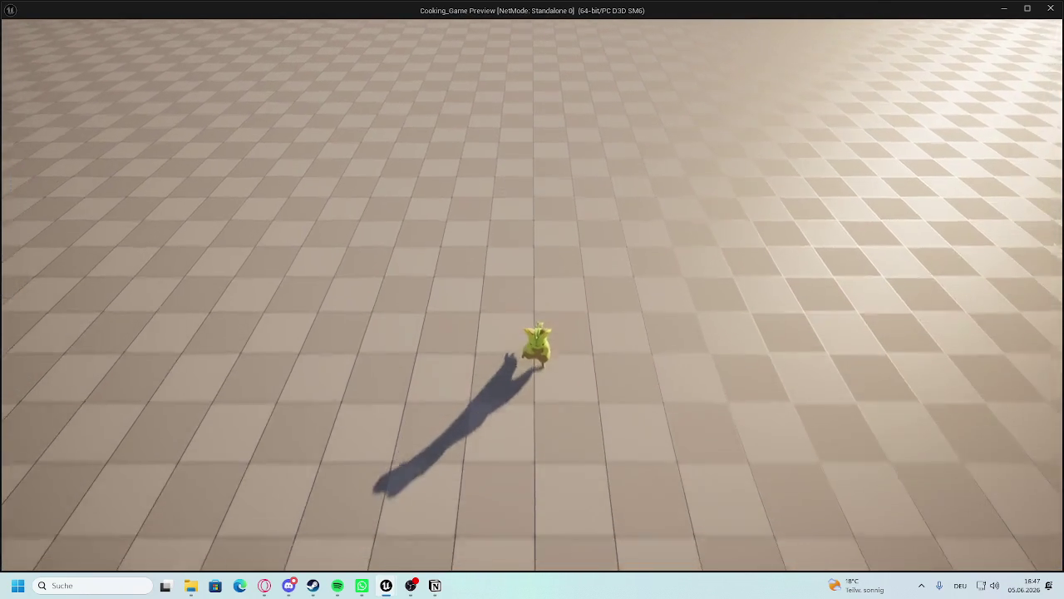
{"action": "key", "text": "Escape"}
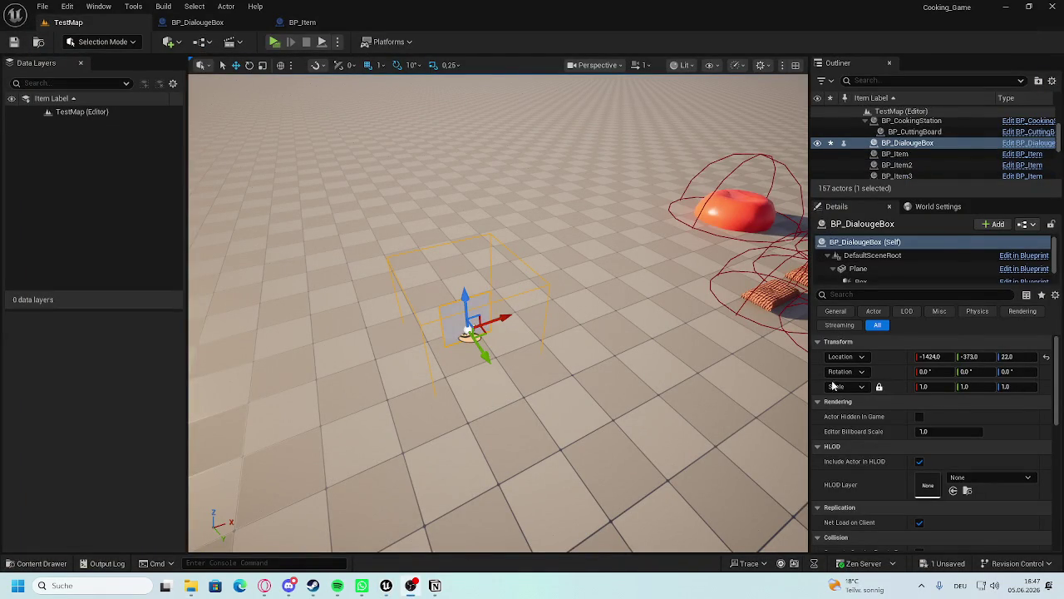
Open the content browser and browse to Blueprint > DialougSystem, holding BP_DialougeBox.
{"action": "left_click", "coordinate": [605, 315]}
{"action": "left_click_drag", "start_coordinate": [605, 315], "coordinate": [615, 278]}
{"action": "left_click_drag", "start_coordinate": [305, 440], "coordinate": [305, 447]}
{"action": "left_click", "coordinate": [58, 562]}
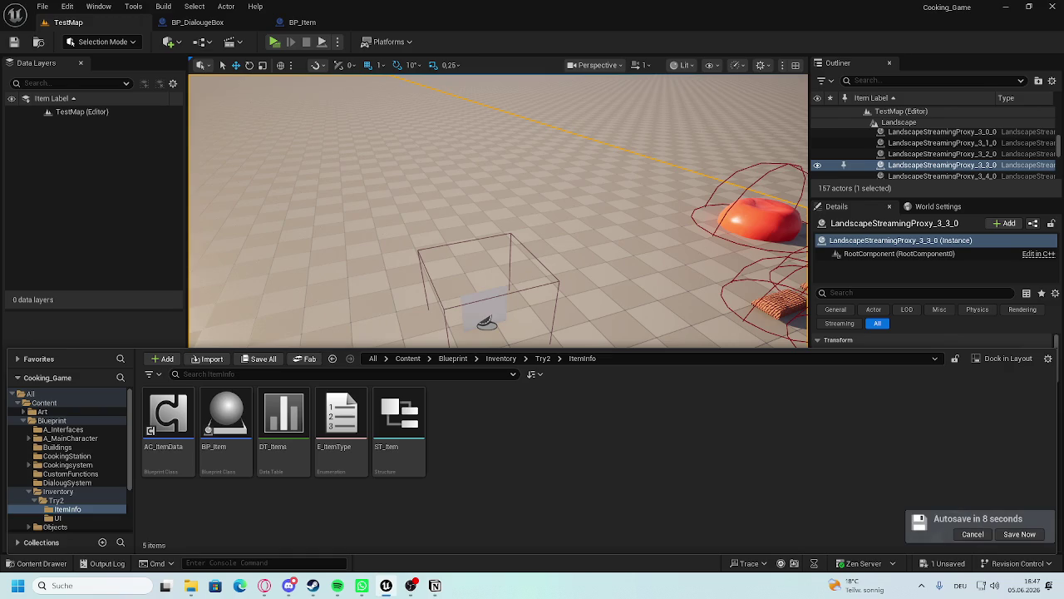
{"action": "mouse_move", "coordinate": [390, 316]}
{"action": "left_mouse_down"}
{"action": "mouse_move", "coordinate": [416, 307]}
{"action": "mouse_move", "coordinate": [395, 298]}
{"action": "left_mouse_up"}
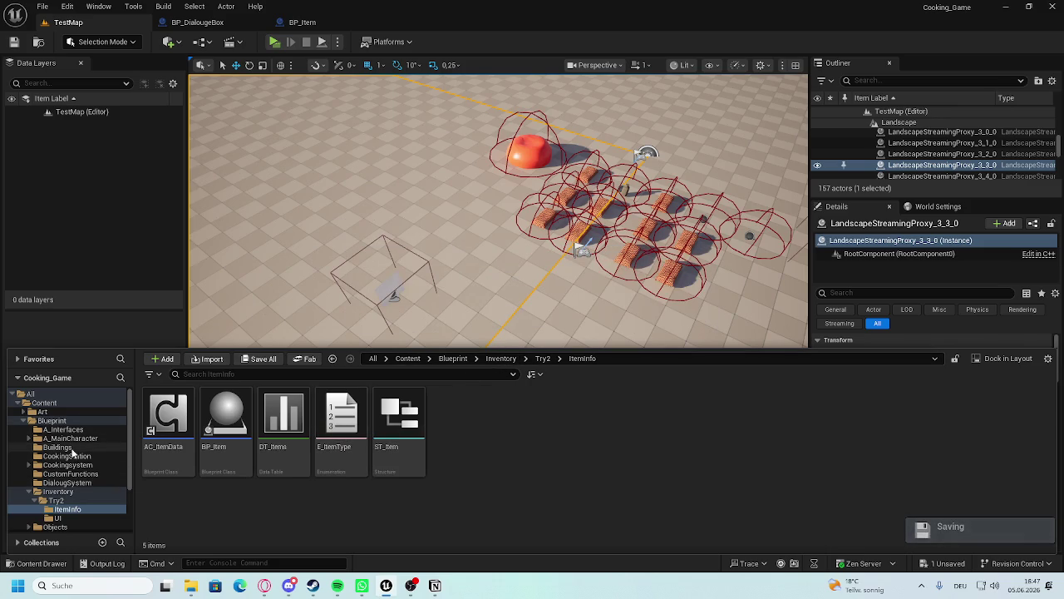
{"action": "scroll", "coordinate": [29, 501], "scroll_direction": "down", "scroll_amount": 2}
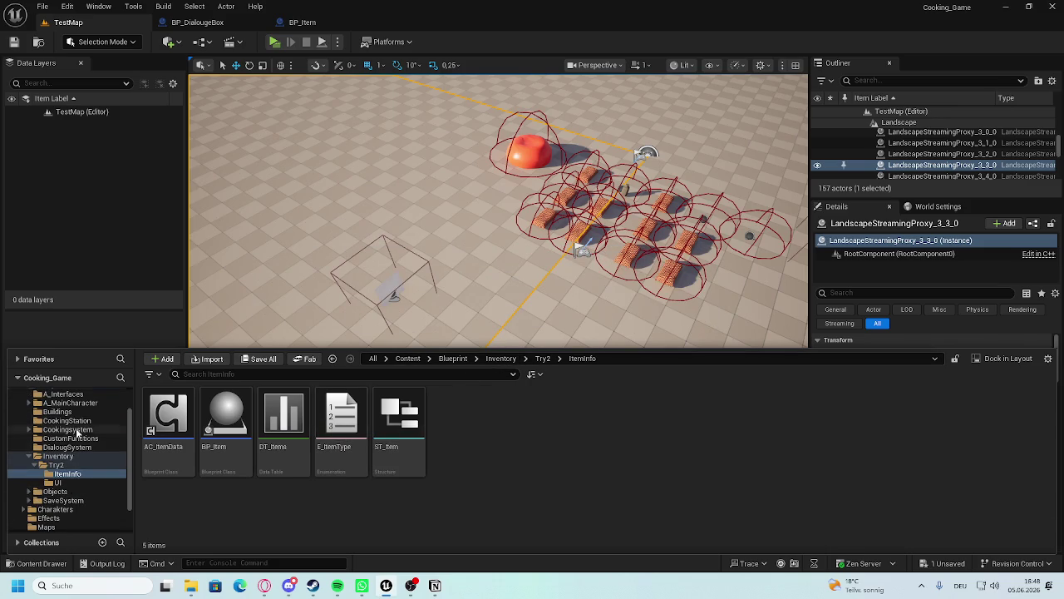
{"action": "scroll", "coordinate": [68, 503], "scroll_direction": "down", "scroll_amount": 2}
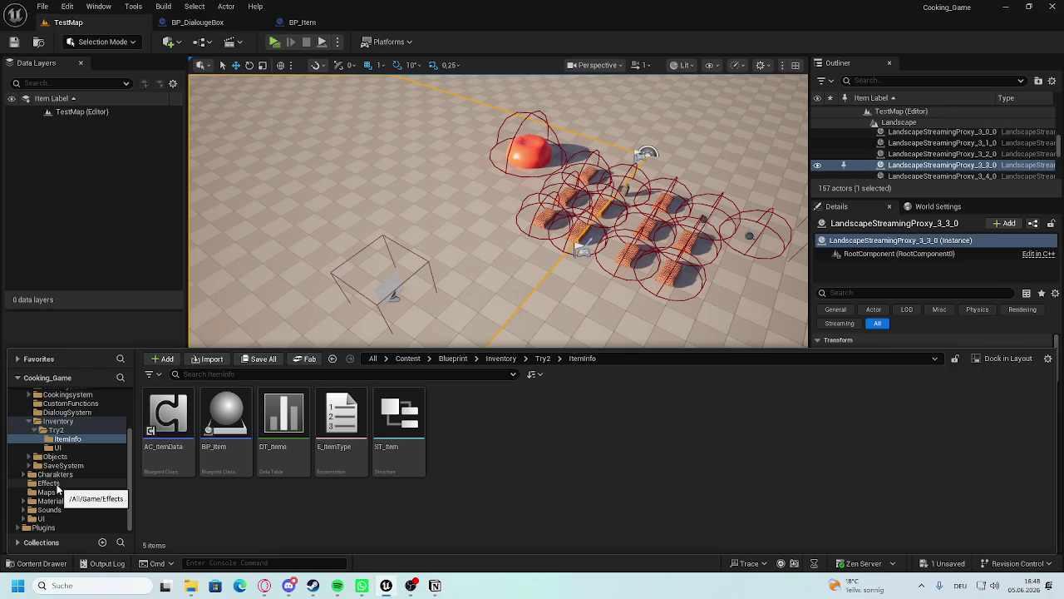
{"action": "left_click", "coordinate": [108, 438]}
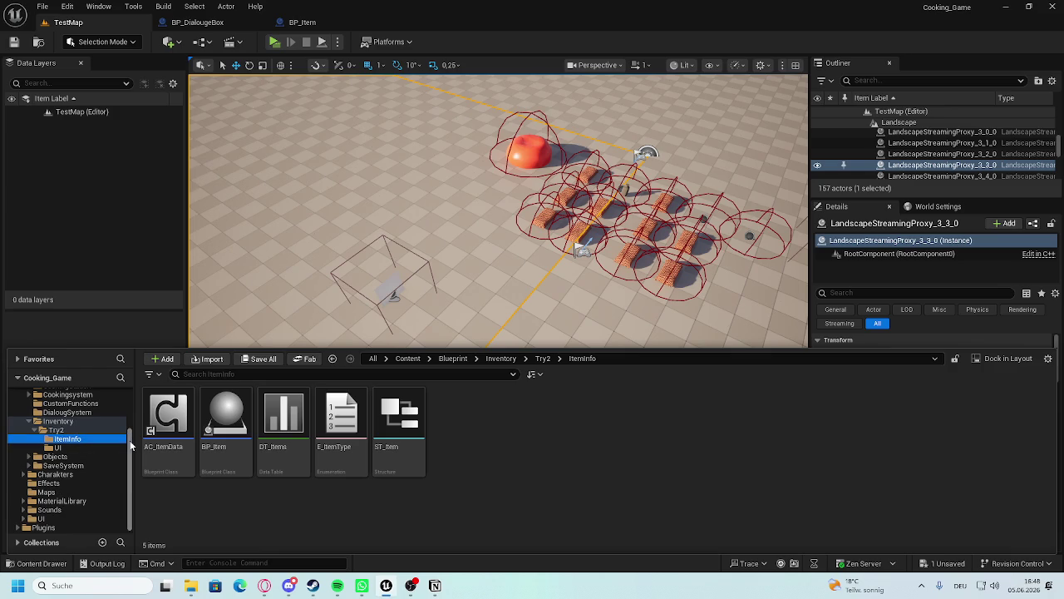
{"action": "left_click", "coordinate": [69, 413]}
{"action": "right_click", "coordinate": [203, 428]}
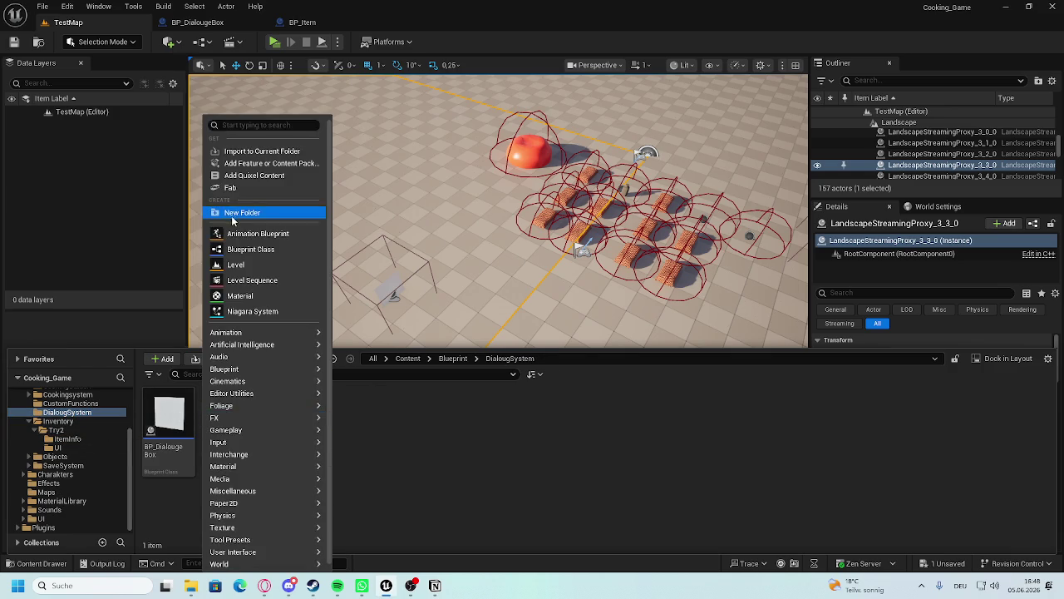
Add a folder named Widgets inside DialougSystem and open it.
{"action": "left_click", "coordinate": [237, 217]}
{"action": "type", "text": "Widgets"}
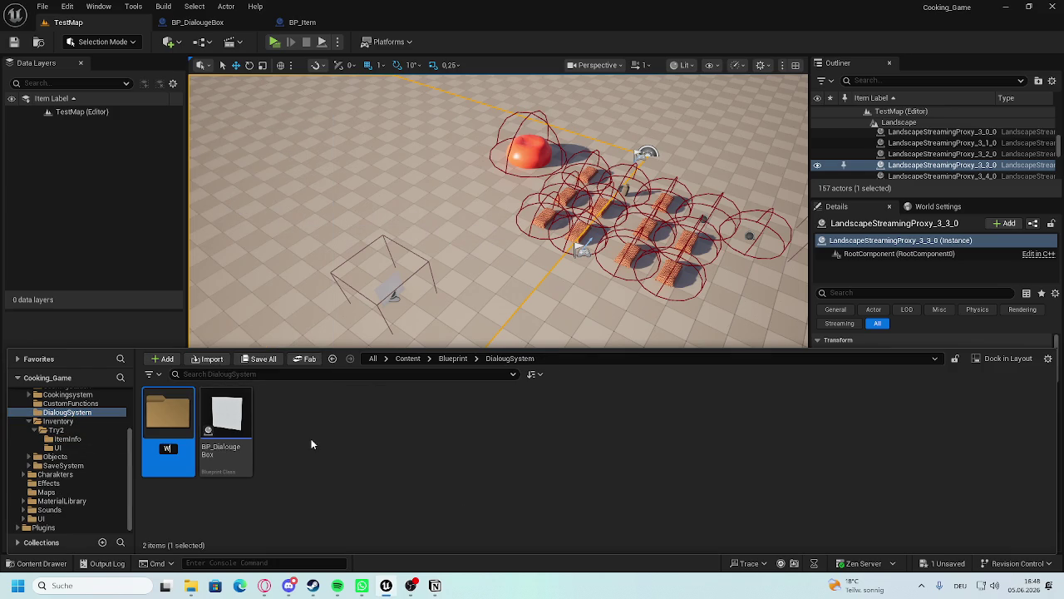
{"action": "key", "text": "Return"}
{"action": "double_click", "coordinate": [165, 423]}
{"action": "right_click", "coordinate": [276, 425]}
{"action": "right_click", "coordinate": [219, 404]}
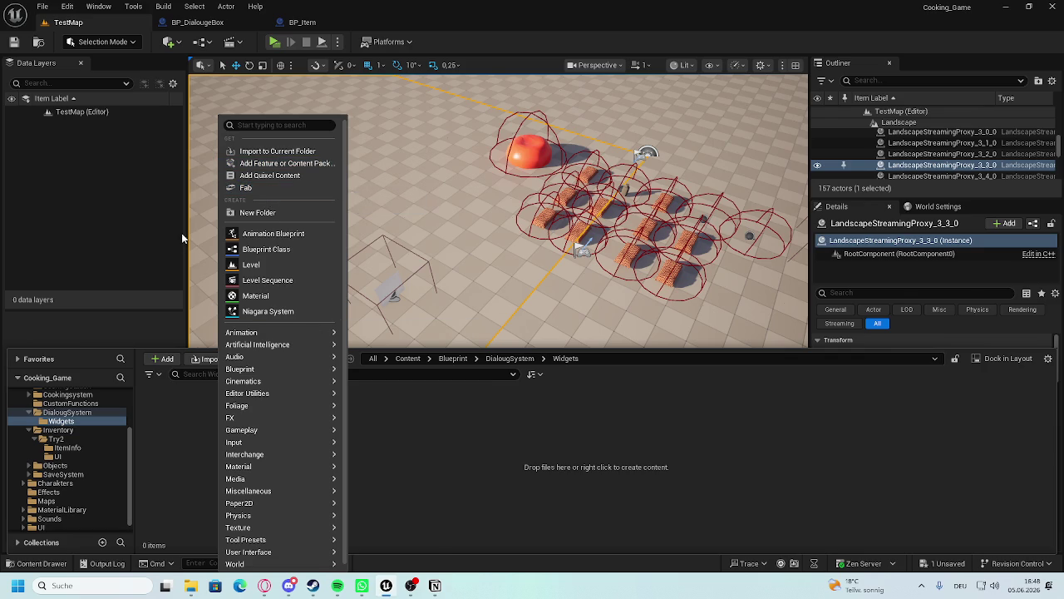
{"action": "left_click", "coordinate": [91, 586]}
Launch Clockify and start a timer for a DialougeSystem entry.
{"action": "type", "text": "clockify"}
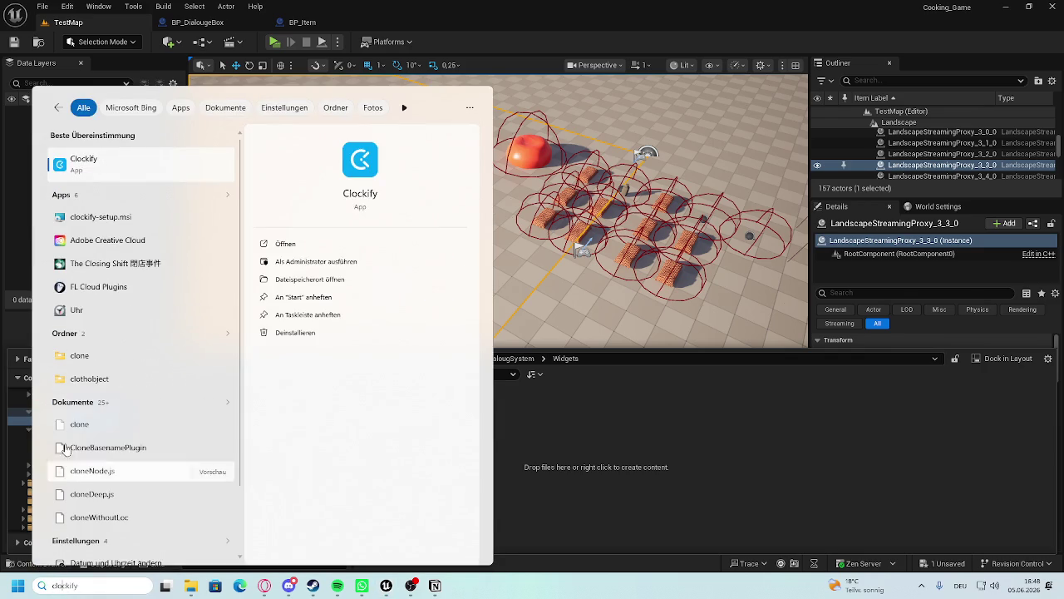
{"action": "left_click", "coordinate": [131, 167]}
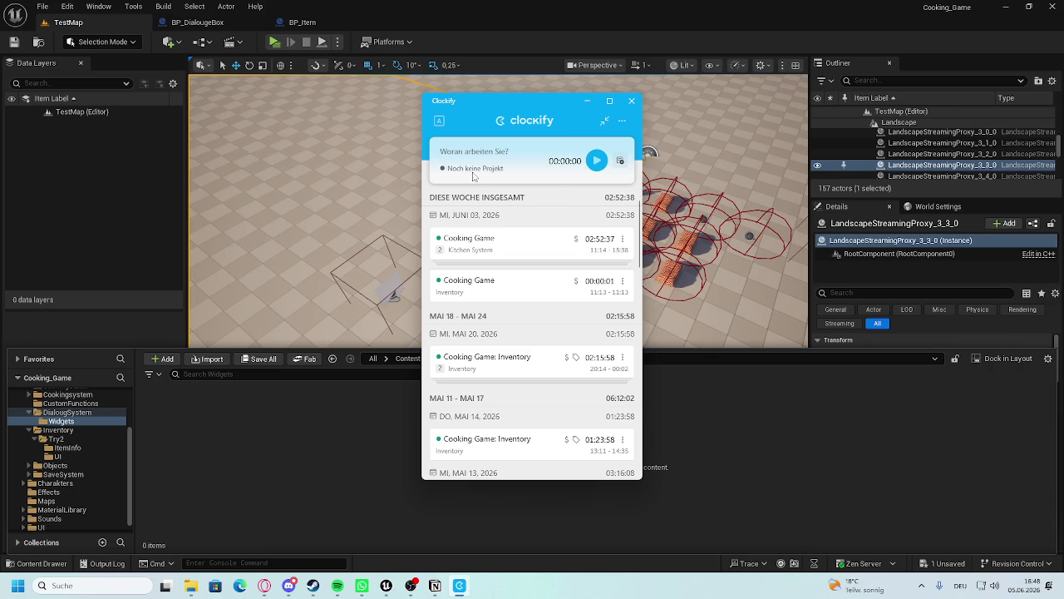
{"action": "type", "text": "Dial"}
{"action": "left_click", "coordinate": [597, 160]}
Assign the running entry to the Cooking Game project, save, and minimise Clockify.
{"action": "left_click", "coordinate": [481, 176]}
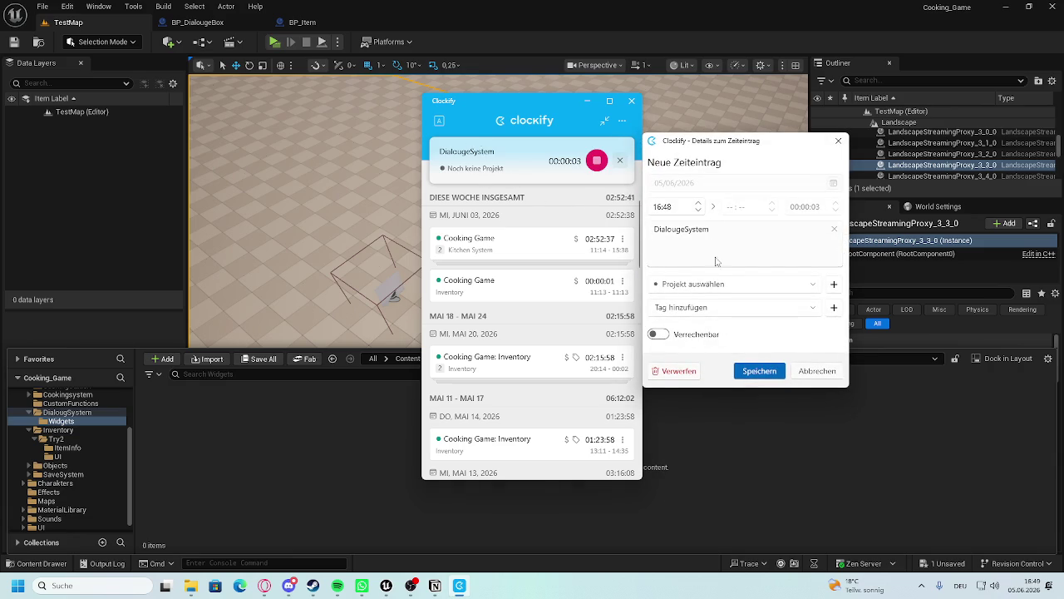
{"action": "left_click", "coordinate": [720, 283]}
{"action": "left_click", "coordinate": [709, 367]}
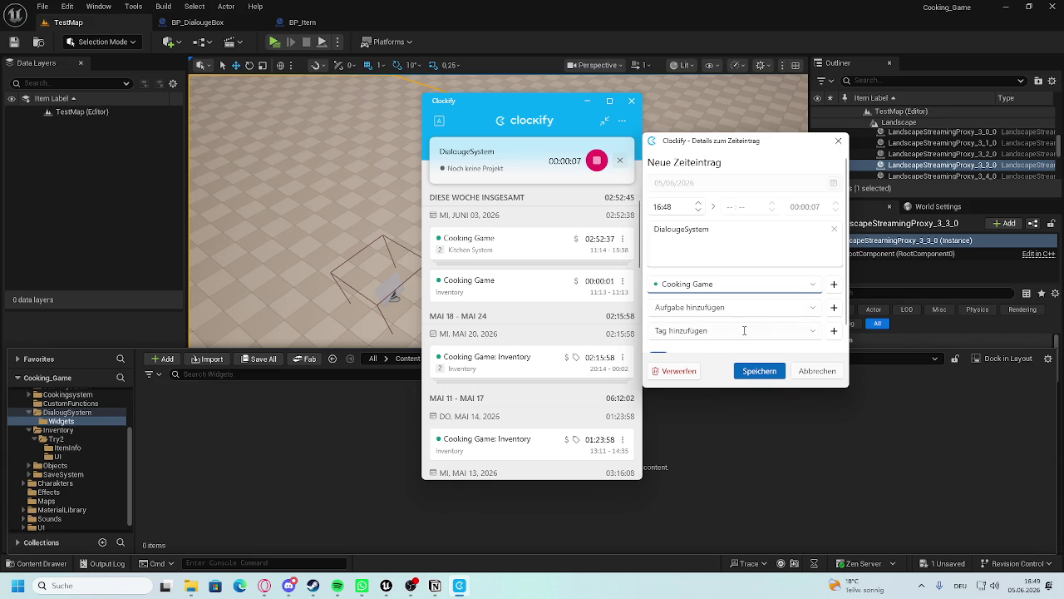
{"action": "left_click", "coordinate": [759, 371]}
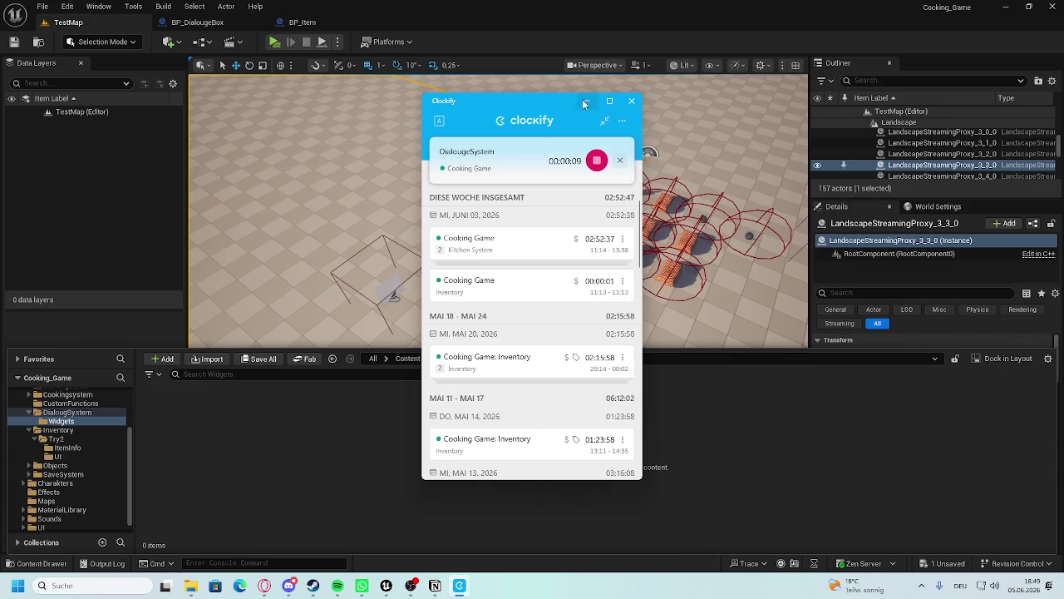
{"action": "left_click", "coordinate": [585, 101]}
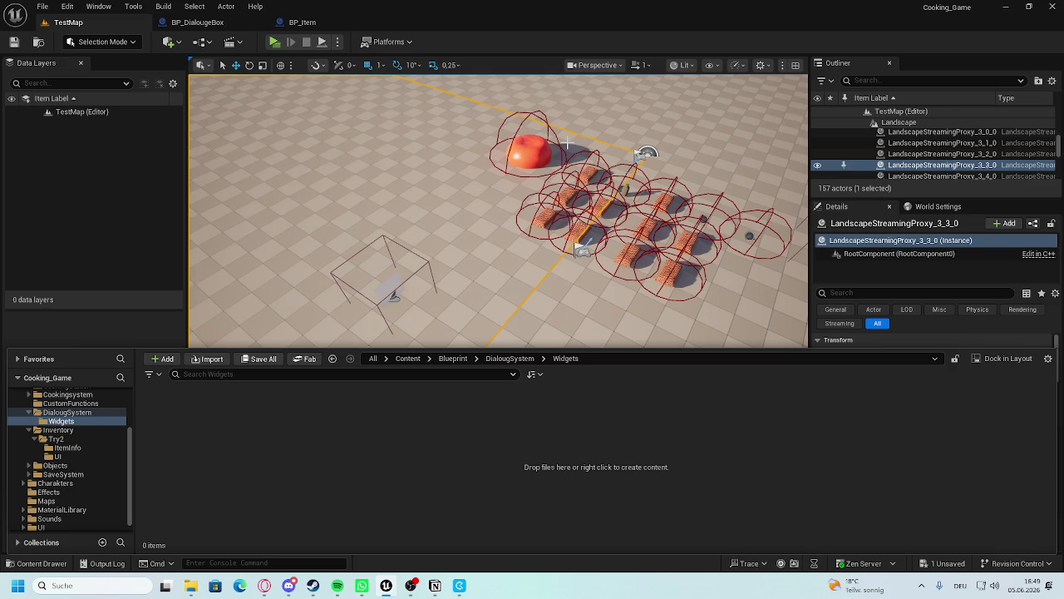
Look over the Widgets folder's Add > User Interface options, including Widget Blueprint.
{"action": "left_click", "coordinate": [58, 429]}
{"action": "left_click", "coordinate": [64, 421]}
{"action": "scroll", "coordinate": [67, 441], "scroll_direction": "up", "scroll_amount": 4}
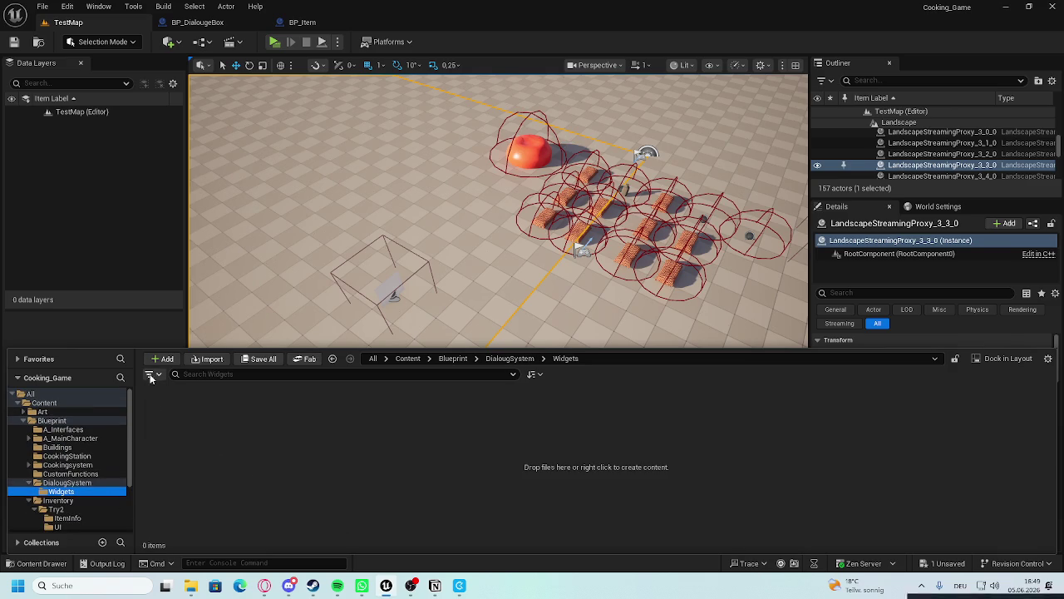
{"action": "right_click", "coordinate": [183, 391]}
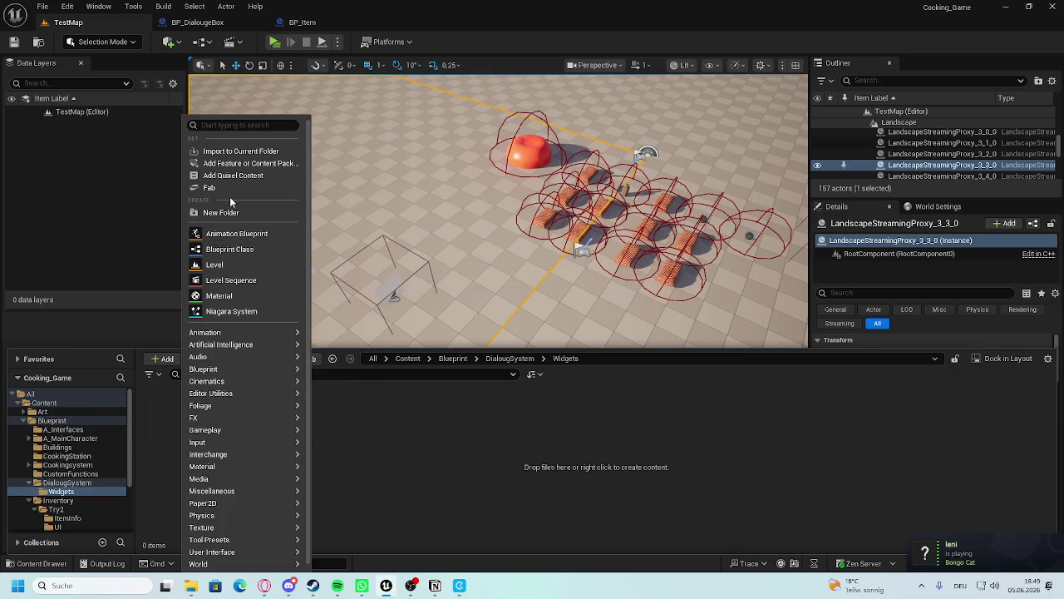
{"action": "mouse_move", "coordinate": [246, 548]}
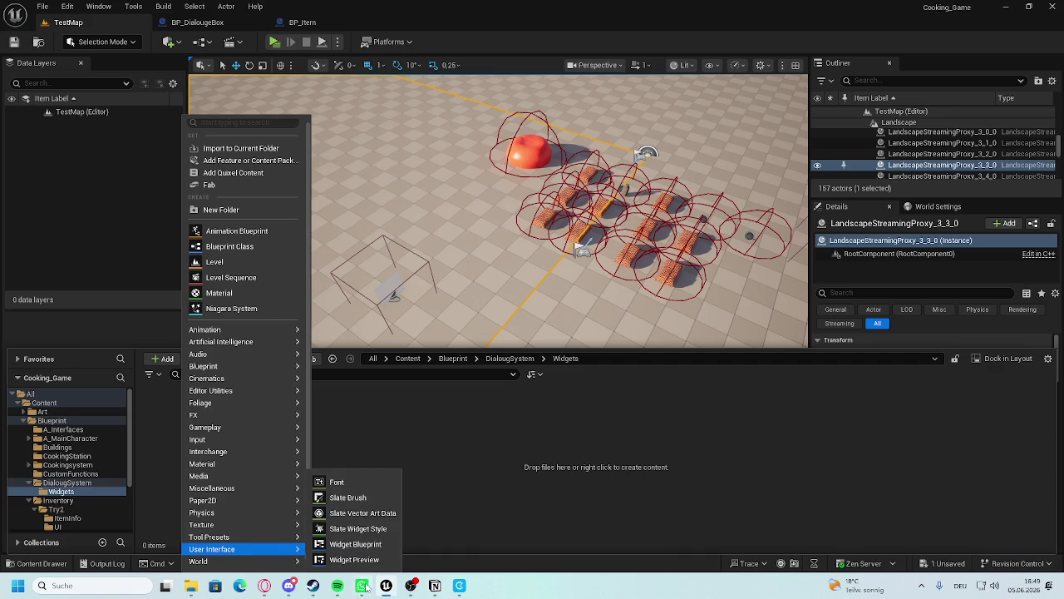
{"action": "left_click", "coordinate": [62, 585]}
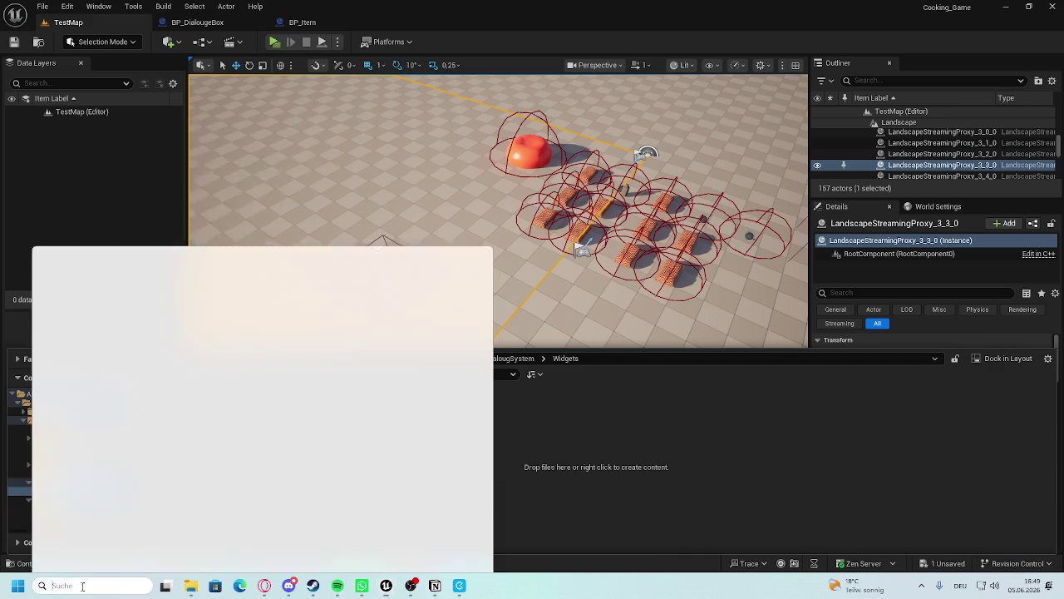
Launch Paint and draw a wide rounded-rectangle bar near the canvas bottom.
{"action": "type", "text": "paint"}
{"action": "key", "text": "Return"}
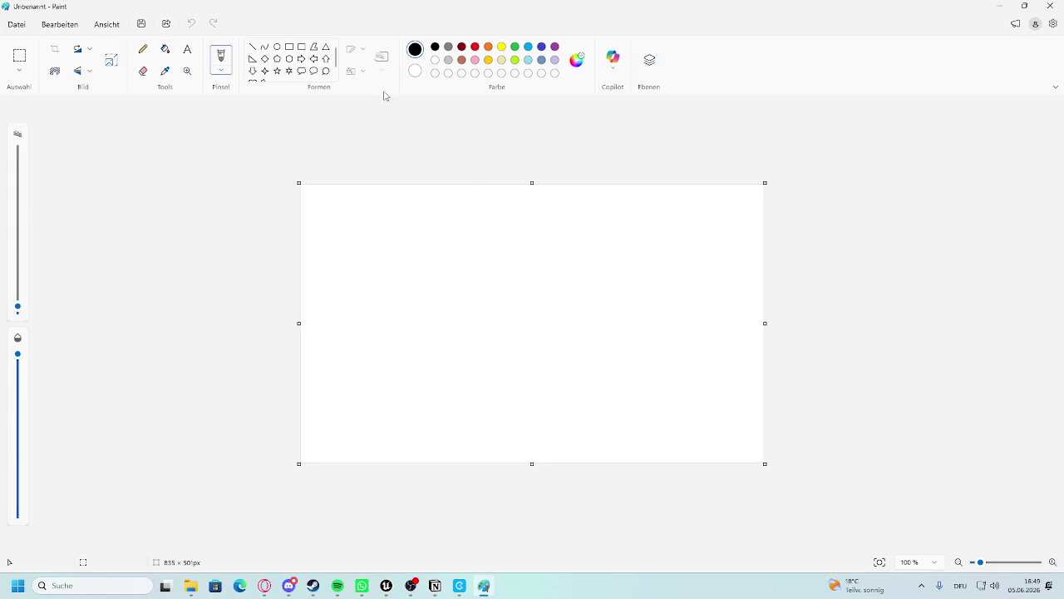
{"action": "scroll", "coordinate": [674, 413], "scroll_direction": "up", "scroll_amount": 2}
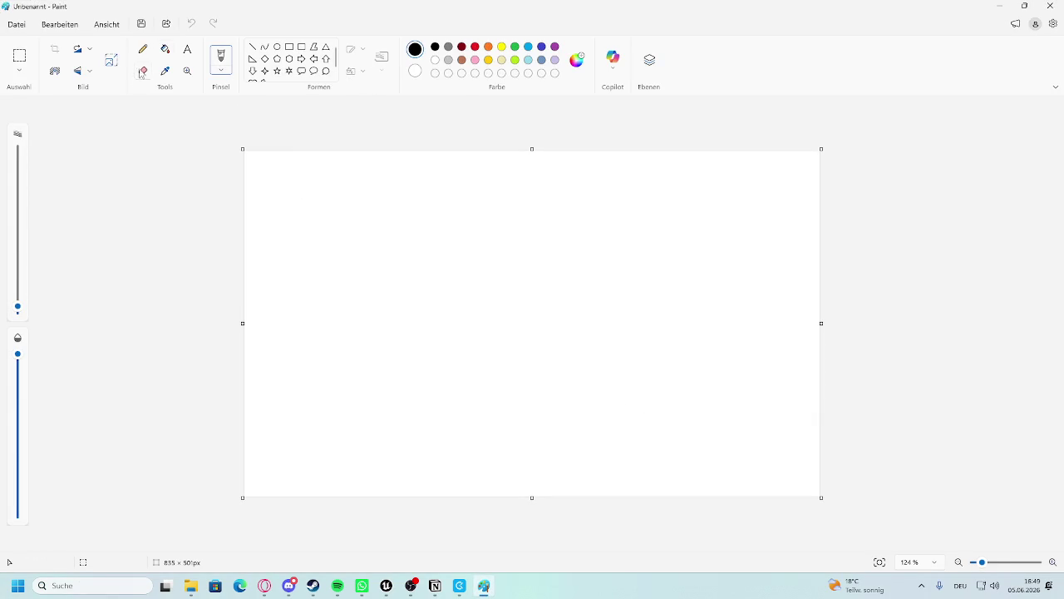
{"action": "left_click", "coordinate": [143, 49]}
{"action": "left_click", "coordinate": [301, 47]}
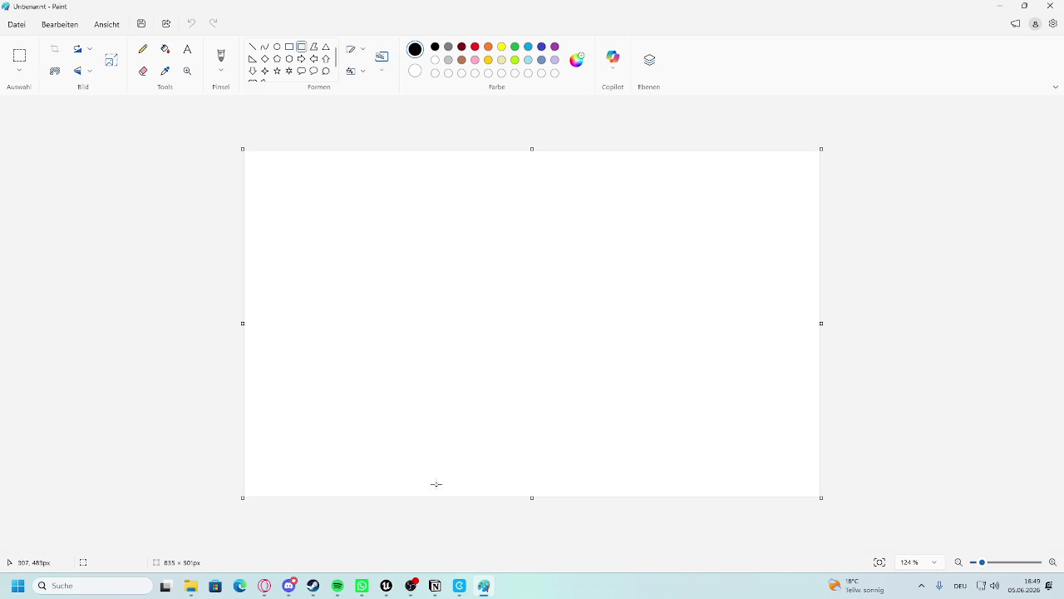
{"action": "mouse_move", "coordinate": [311, 405]}
{"action": "left_mouse_down"}
{"action": "mouse_move", "coordinate": [768, 463]}
{"action": "mouse_move", "coordinate": [751, 467]}
{"action": "left_mouse_up"}
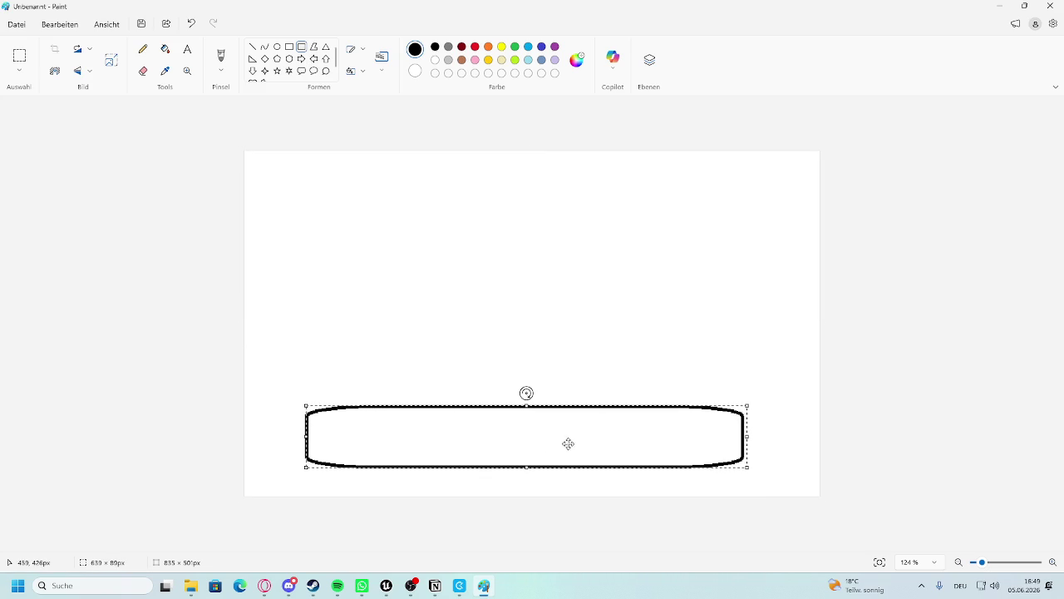
{"action": "left_click_drag", "start_coordinate": [746, 438], "coordinate": [721, 436]}
{"action": "left_click_drag", "start_coordinate": [644, 438], "coordinate": [657, 441]}
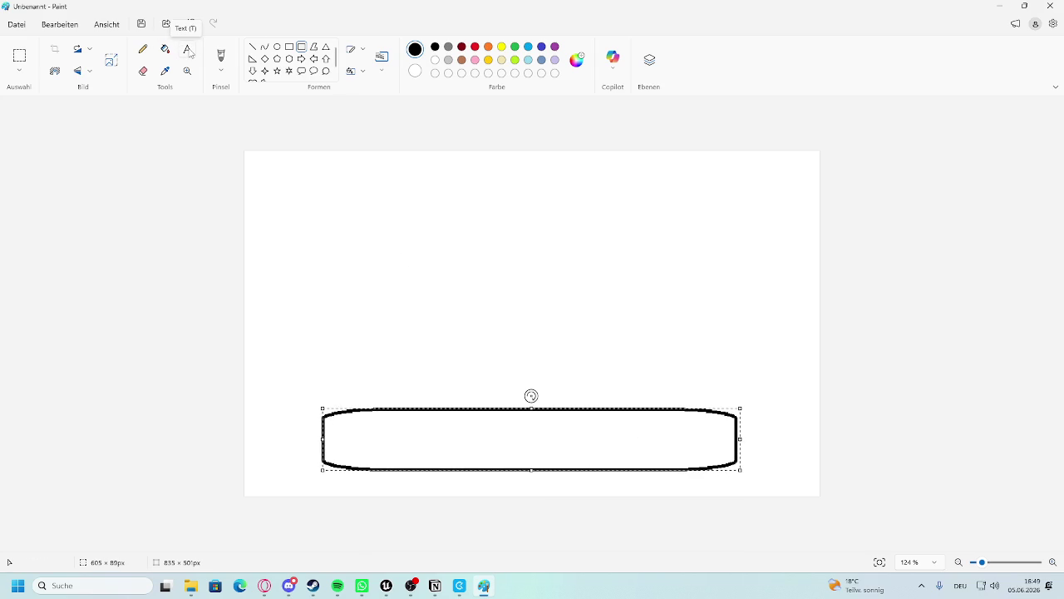
Draw a small circle on each side of the bar with the Ellipse tool.
{"action": "left_click", "coordinate": [276, 47]}
{"action": "scroll", "coordinate": [255, 446], "scroll_direction": "up", "scroll_amount": 3, "text": "ctrl"}
{"action": "left_click_drag", "start_coordinate": [64, 364], "coordinate": [141, 438]}
{"action": "scroll", "coordinate": [81, 406], "scroll_direction": "down", "scroll_amount": 4}
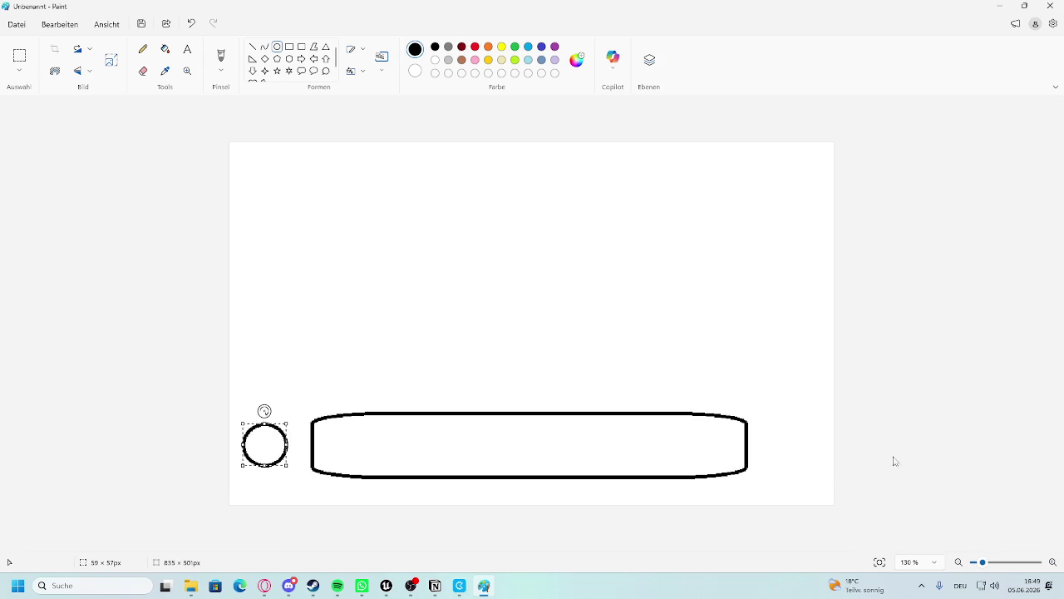
{"action": "left_click_drag", "start_coordinate": [772, 426], "coordinate": [817, 470]}
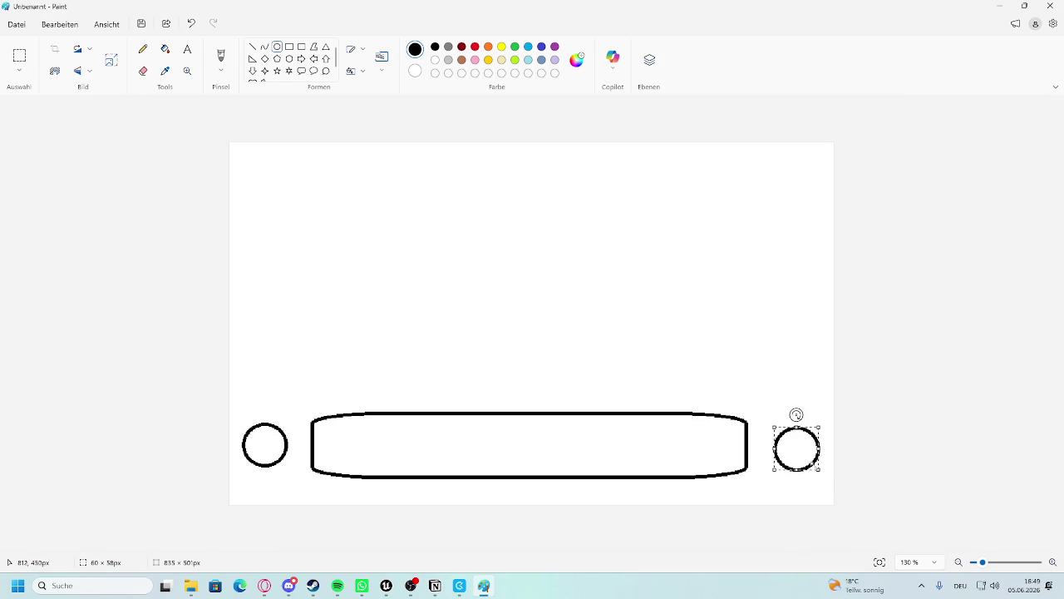
{"action": "left_click", "coordinate": [651, 341]}
{"action": "scroll", "coordinate": [601, 378], "scroll_direction": "down", "scroll_amount": 2, "text": "ctrl"}
{"action": "scroll", "coordinate": [652, 391], "scroll_direction": "up", "scroll_amount": 2, "text": "ctrl"}
{"action": "scroll", "coordinate": [118, 332], "scroll_direction": "down", "scroll_amount": 2, "text": "ctrl"}
{"action": "scroll", "coordinate": [846, 297], "scroll_direction": "up", "scroll_amount": 1, "text": "ctrl"}
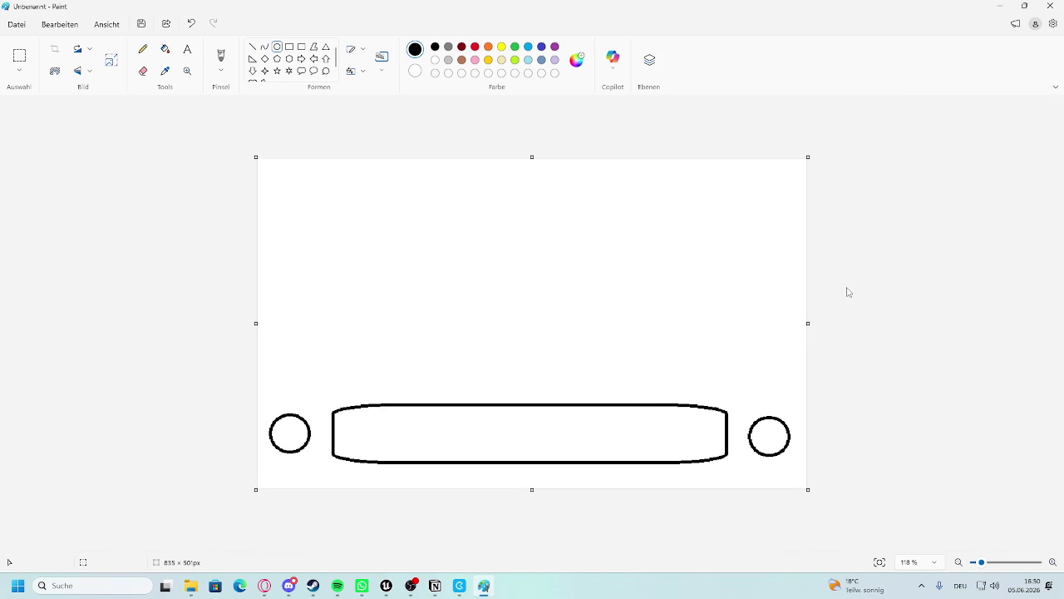
{"action": "scroll", "coordinate": [741, 321], "scroll_direction": "up", "scroll_amount": 1, "text": "ctrl"}
{"action": "left_click", "coordinate": [386, 586]}
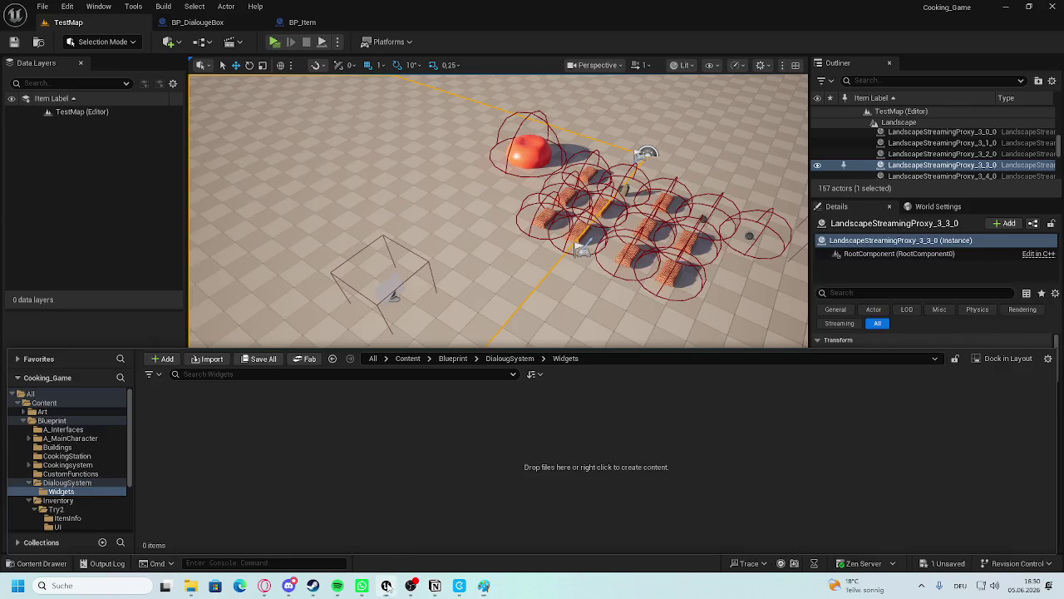
Create a new Widget Blueprint based on User Widget in the Widgets folder.
{"action": "right_click", "coordinate": [171, 395]}
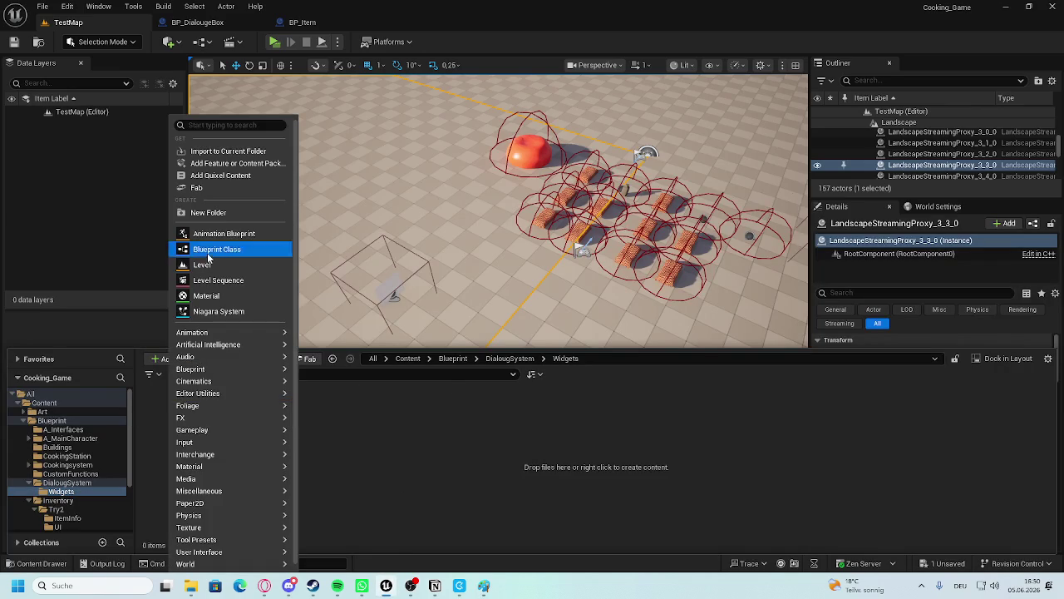
{"action": "left_click", "coordinate": [209, 251]}
{"action": "key", "text": "Escape"}
{"action": "right_click", "coordinate": [208, 390]}
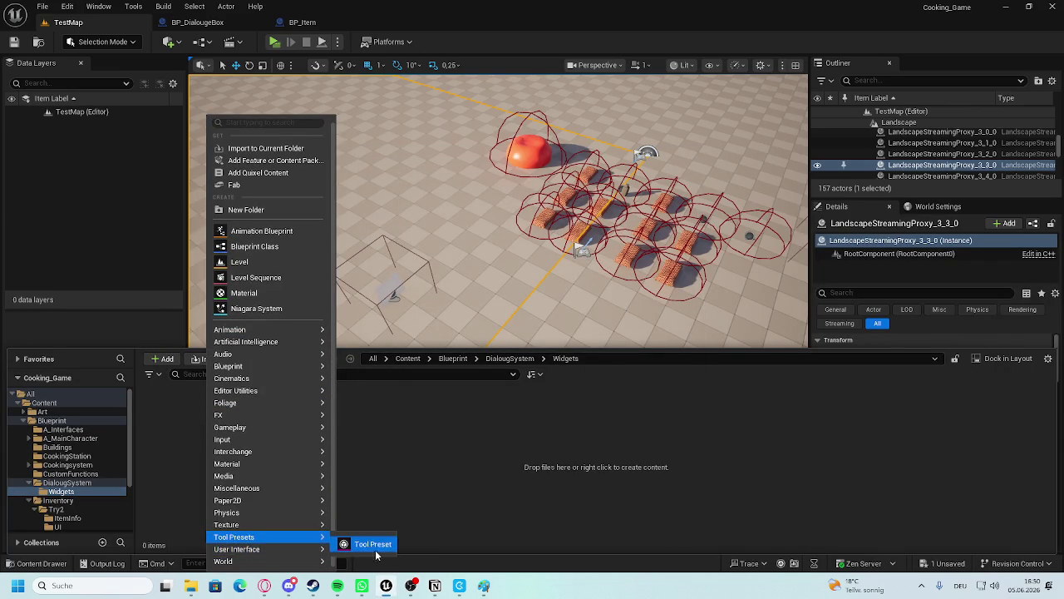
{"action": "left_click", "coordinate": [379, 545]}
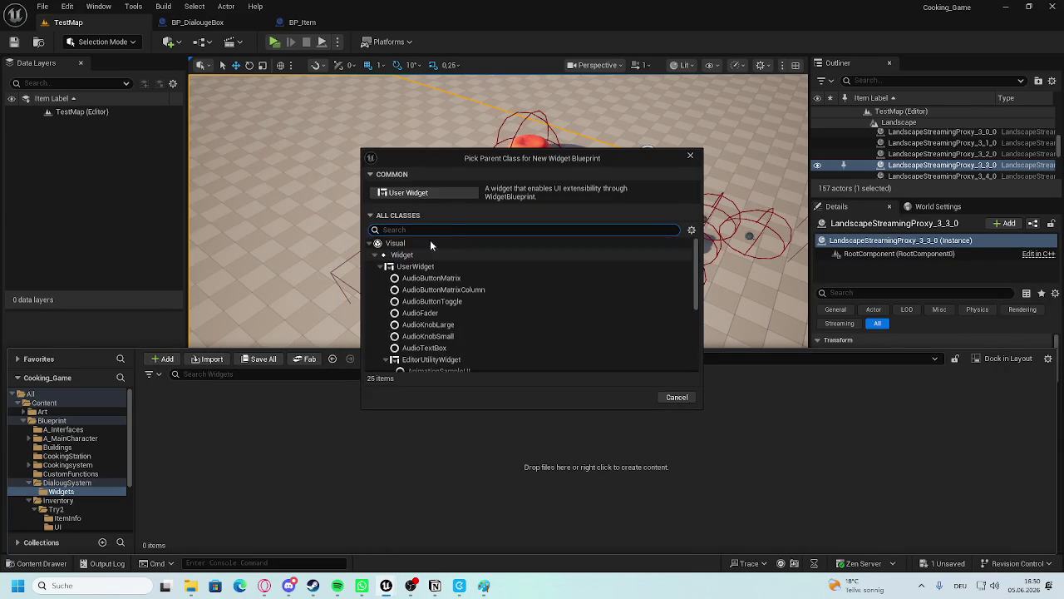
{"action": "left_click", "coordinate": [418, 195]}
Name the widget WBP_BaseDialouge and open it in the designer.
{"action": "type", "text": "BaseD"}
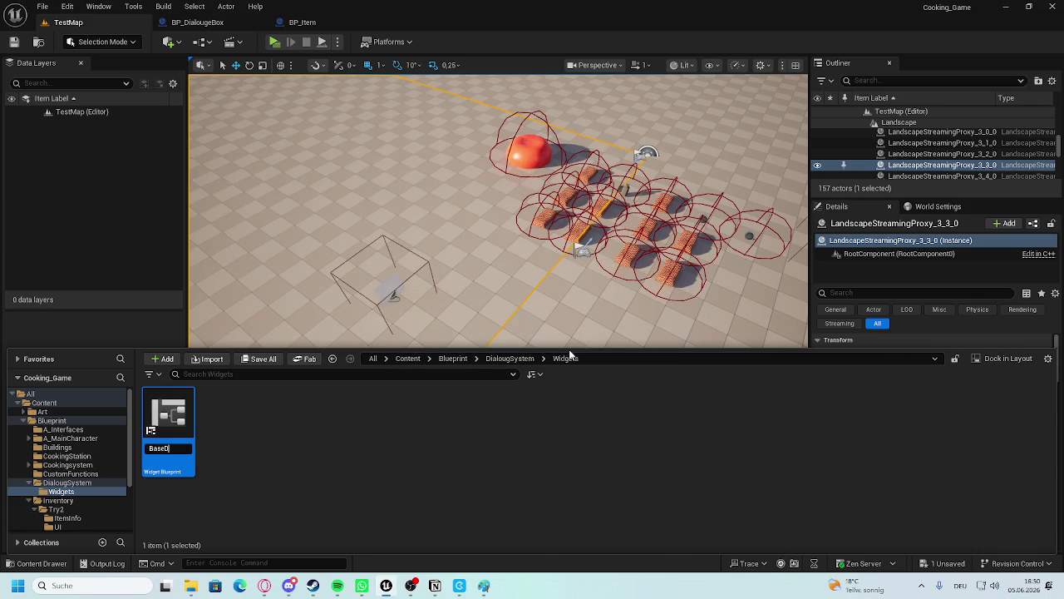
{"action": "type", "text": "louge"}
{"action": "key", "text": "Home"}
{"action": "type", "text": "WBP_"}
{"action": "key", "text": "End"}
{"action": "key", "text": "Return"}
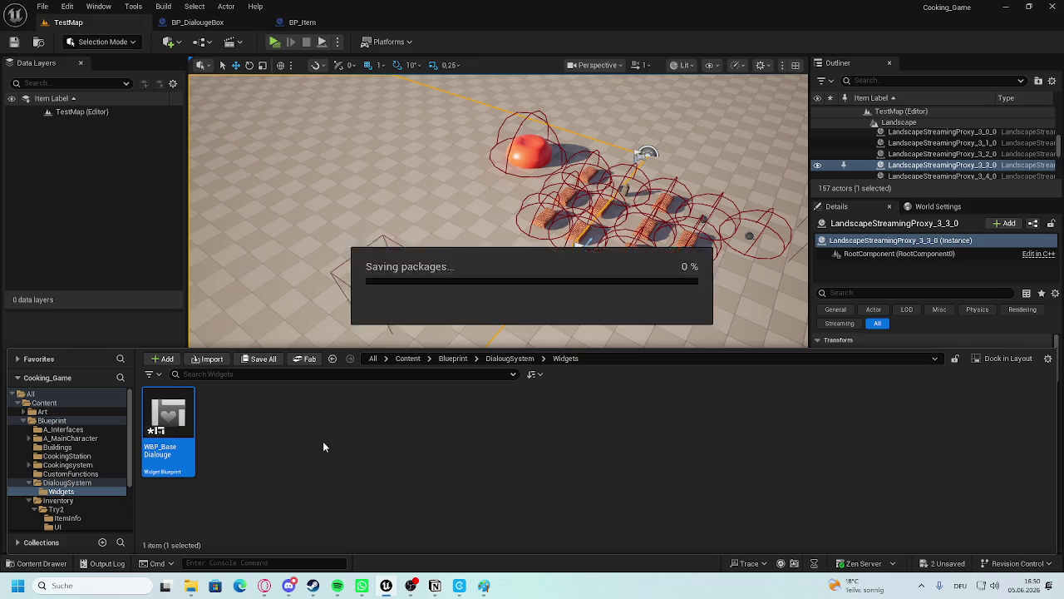
{"action": "double_click", "coordinate": [179, 424]}
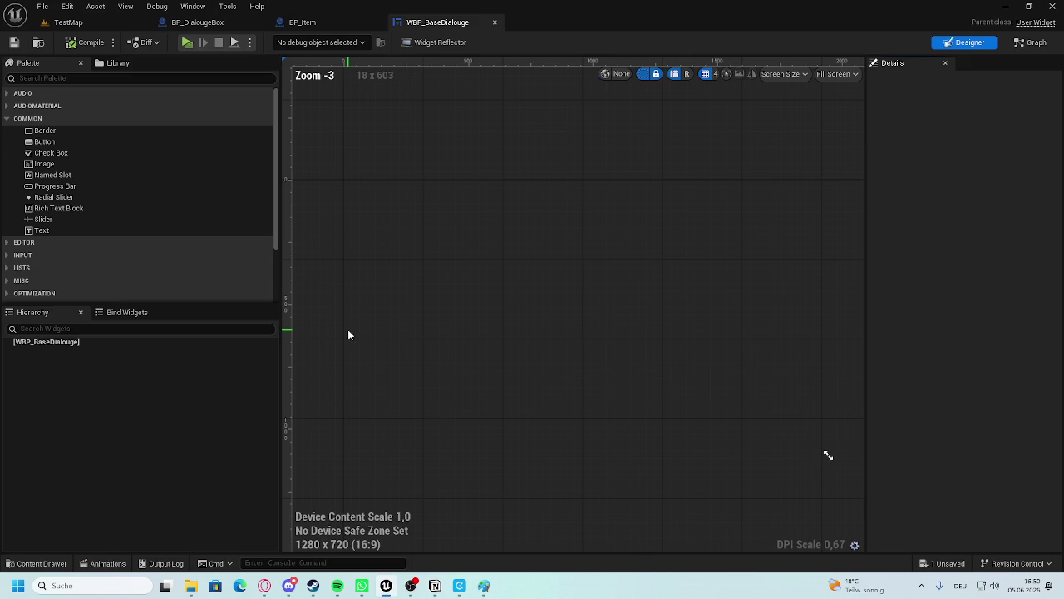
Place a Canvas Panel, found by searching 'ca' in the Palette, under WBP_BaseDialouge's root.
{"action": "left_click", "coordinate": [50, 77]}
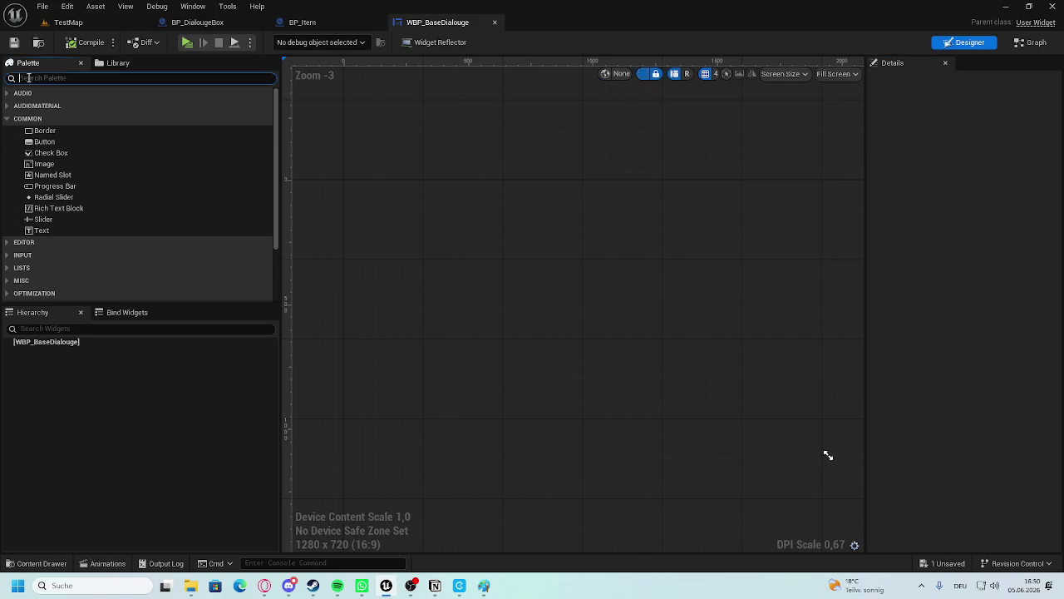
{"action": "type", "text": "ca"}
{"action": "left_click_drag", "start_coordinate": [58, 107], "coordinate": [50, 341]}
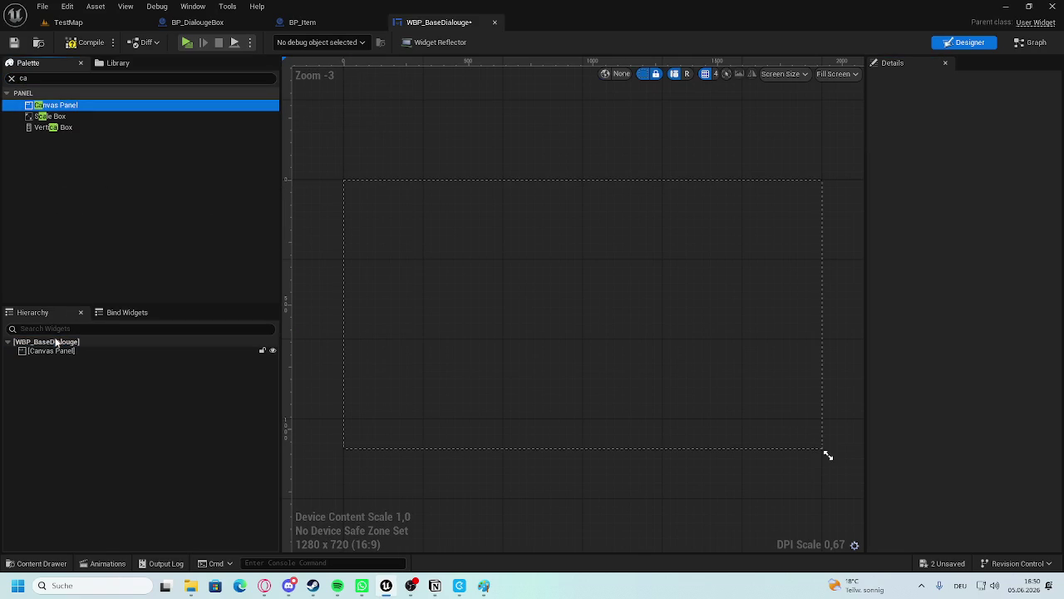
{"action": "left_click_drag", "start_coordinate": [580, 332], "coordinate": [589, 345]}
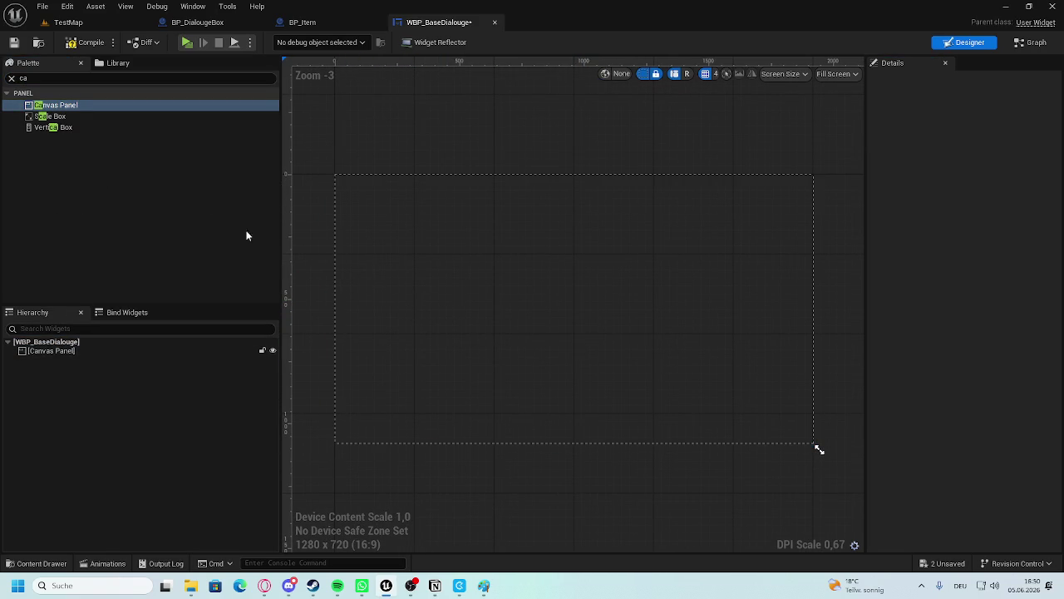
{"action": "left_click", "coordinate": [18, 77]}
{"action": "key", "text": "BackSpace"}
{"action": "key", "text": "BackSpace"}
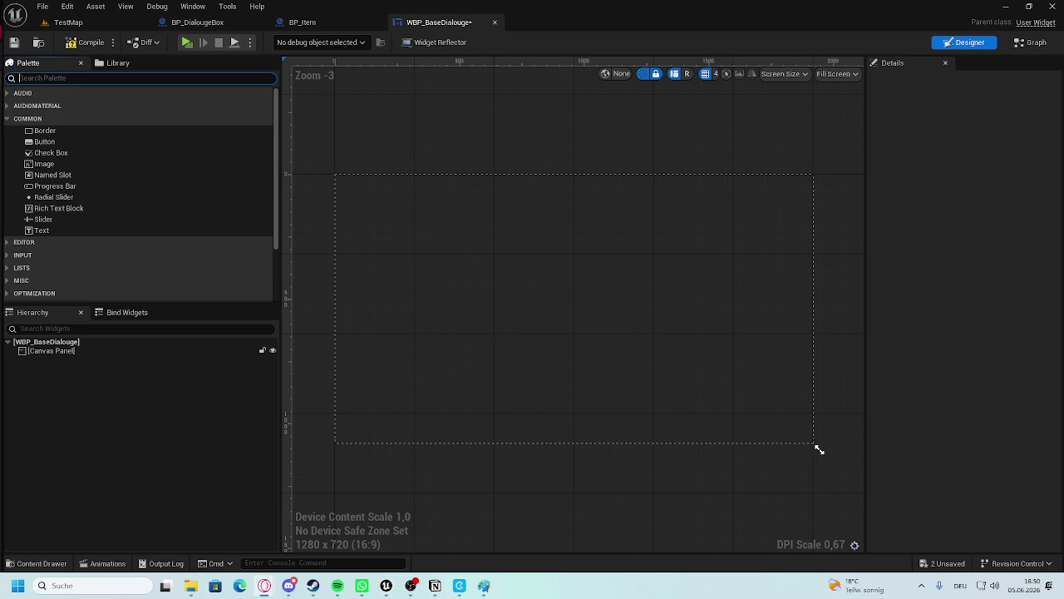
{"action": "left_click", "coordinate": [118, 388]}
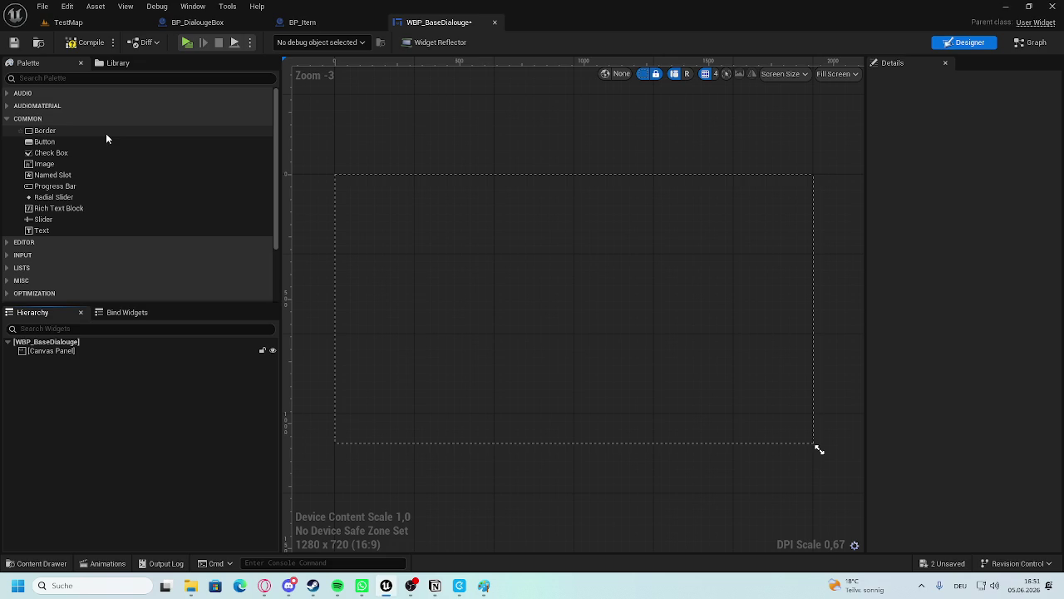
{"action": "mouse_move", "coordinate": [452, 224]}
{"action": "left_mouse_down"}
{"action": "mouse_move", "coordinate": [487, 216]}
{"action": "mouse_move", "coordinate": [421, 199]}
{"action": "left_mouse_up"}
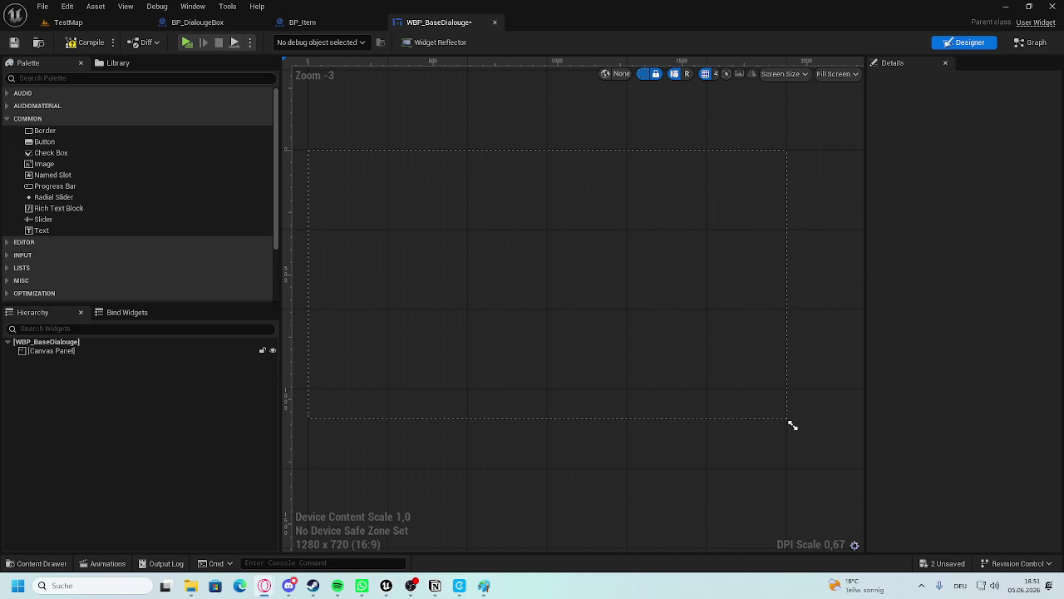
{"action": "left_click", "coordinate": [11, 111]}
{"action": "left_click", "coordinate": [11, 108]}
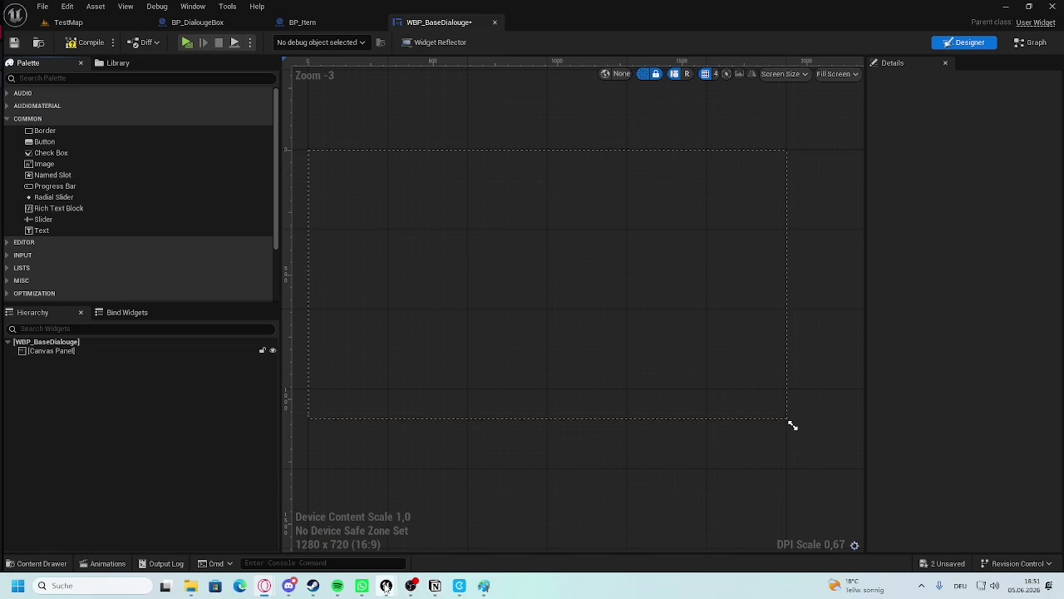
Open BAC_Dialouge from the Dialouge folder and look over its EventGraph.
{"action": "mouse_move", "coordinate": [385, 585]}
{"action": "left_click", "coordinate": [427, 544]}
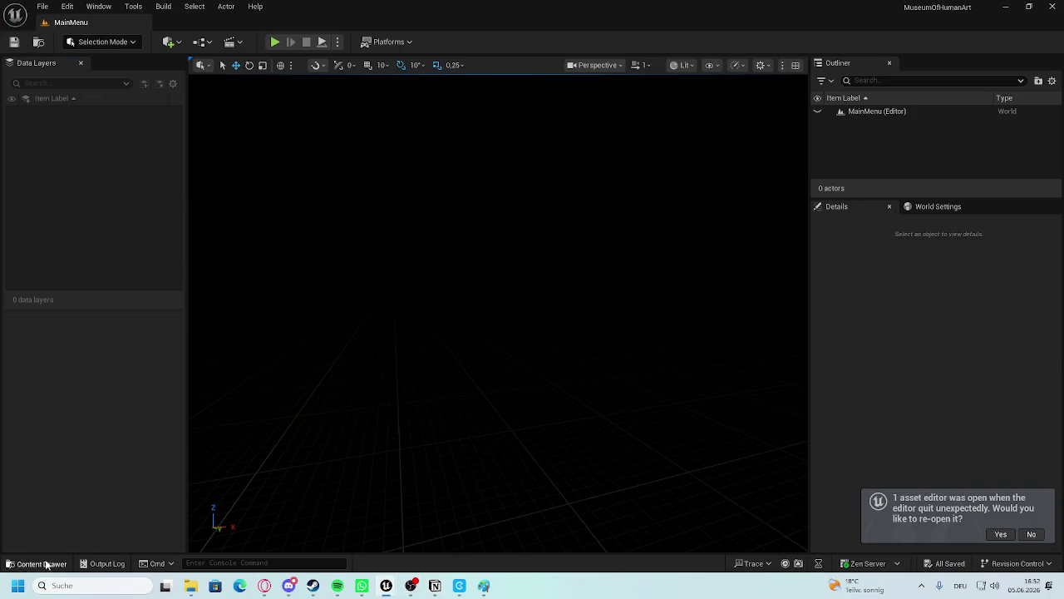
{"action": "left_click", "coordinate": [37, 563]}
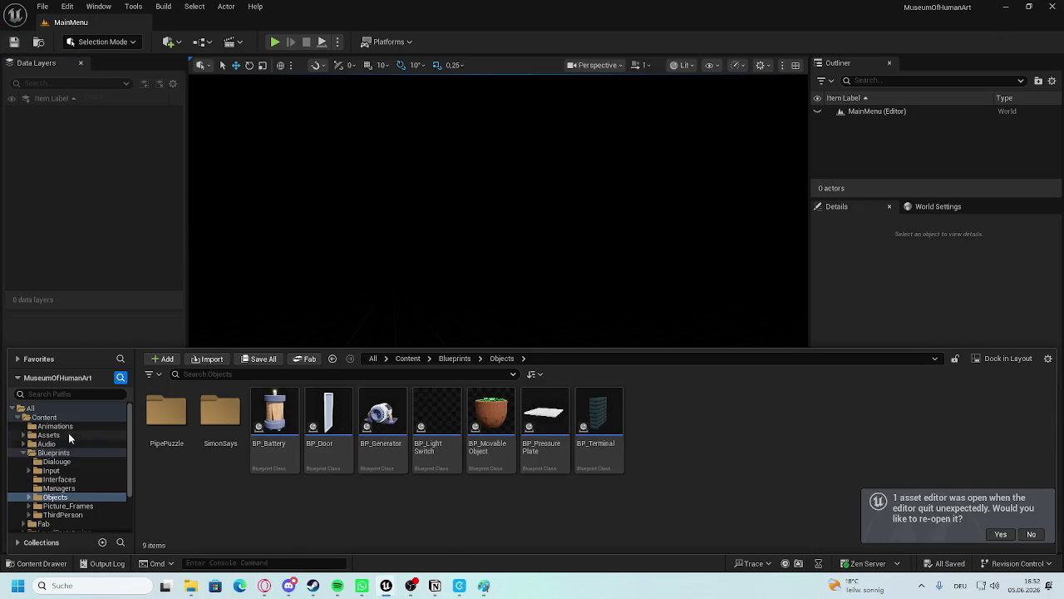
{"action": "left_click", "coordinate": [55, 462]}
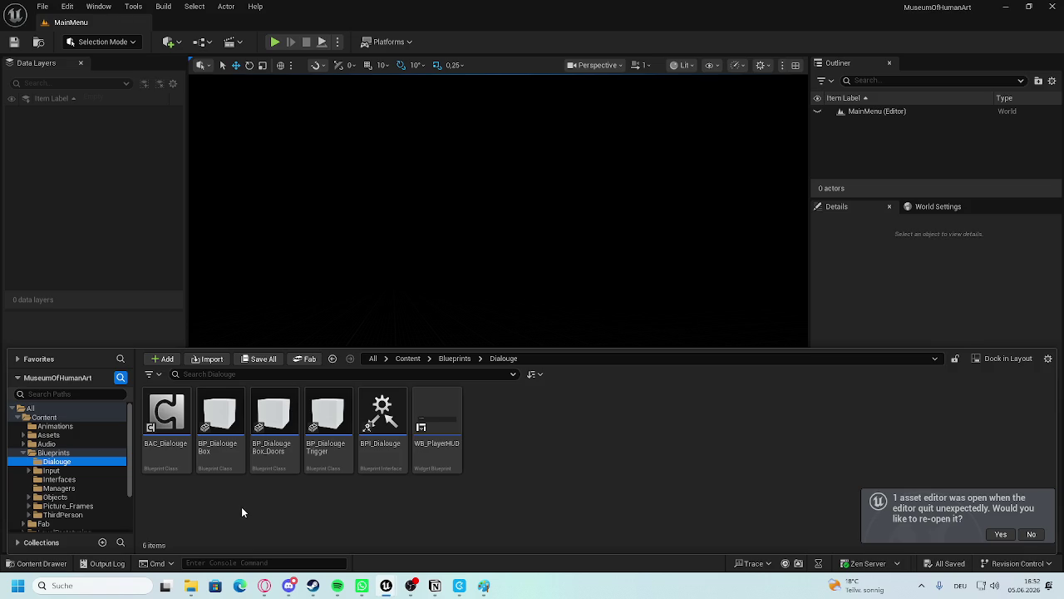
{"action": "double_click", "coordinate": [154, 445]}
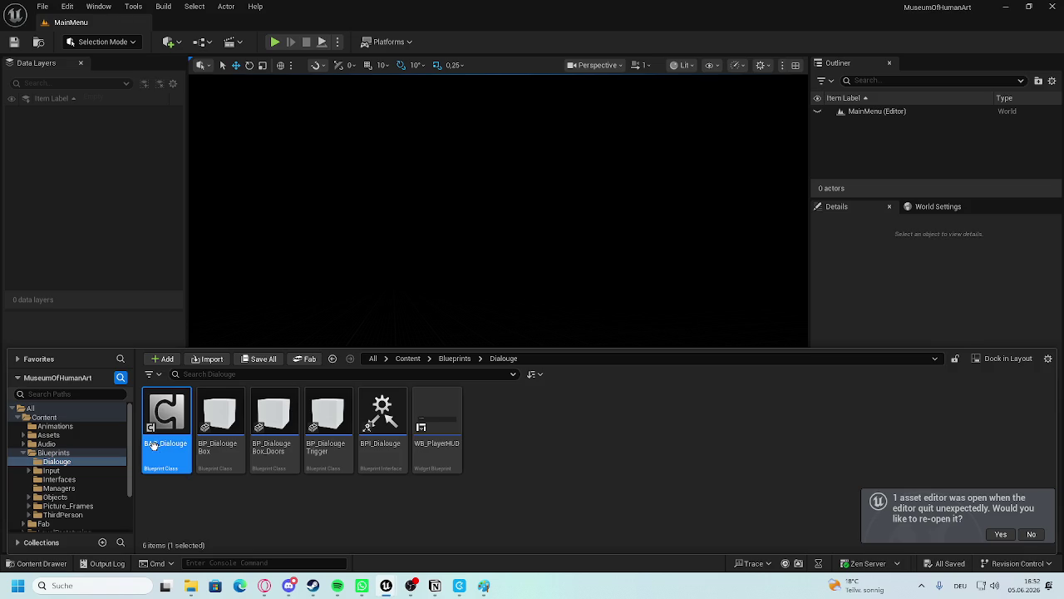
{"action": "scroll", "coordinate": [441, 410], "scroll_direction": "down", "scroll_amount": 4}
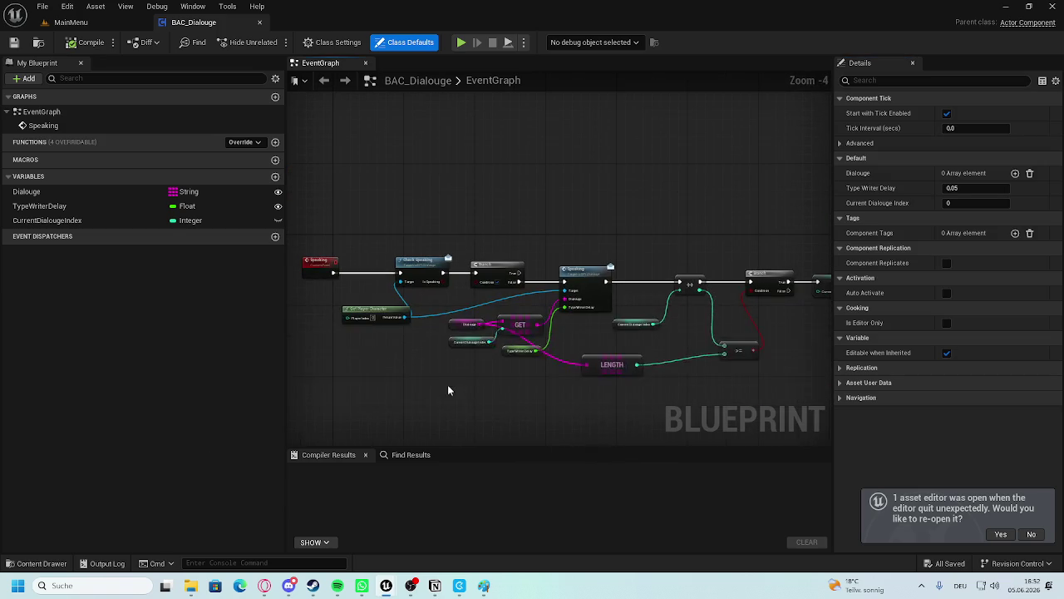
{"action": "left_click_drag", "start_coordinate": [713, 373], "coordinate": [327, 341]}
{"action": "scroll", "coordinate": [386, 256], "scroll_direction": "up", "scroll_amount": 3}
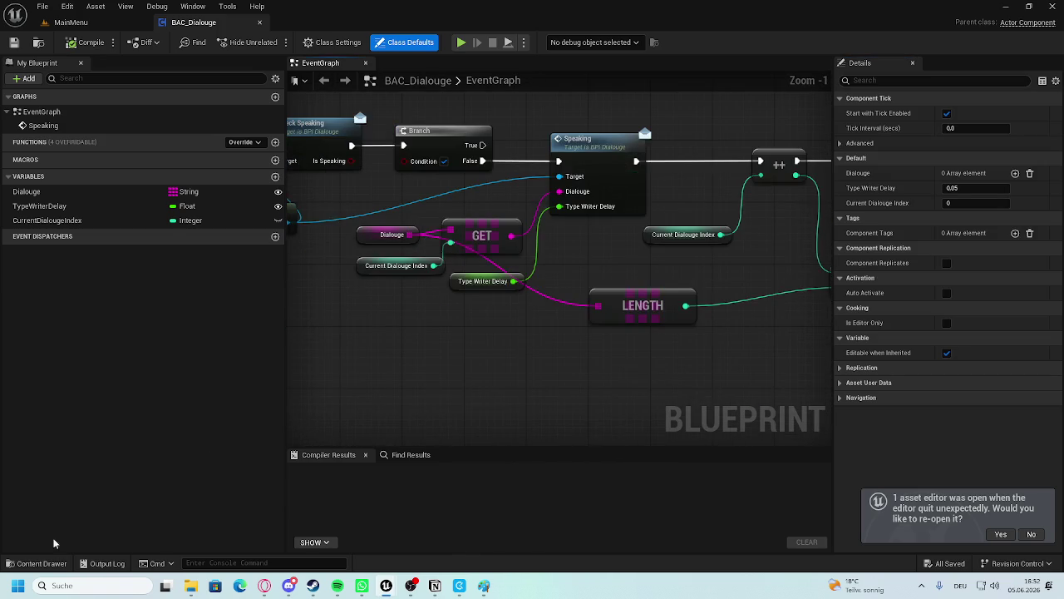
Inspect WB_PlayerHUD's Scale Box and 1920x1080 Size Box, then return to WBP_BaseDialouge.
{"action": "left_click", "coordinate": [52, 565]}
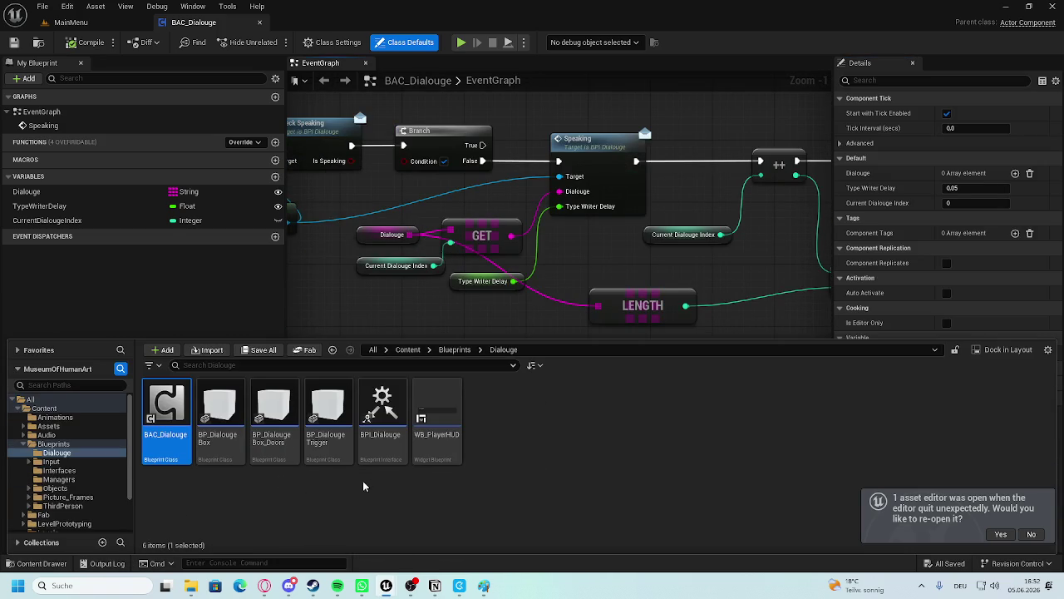
{"action": "double_click", "coordinate": [444, 449]}
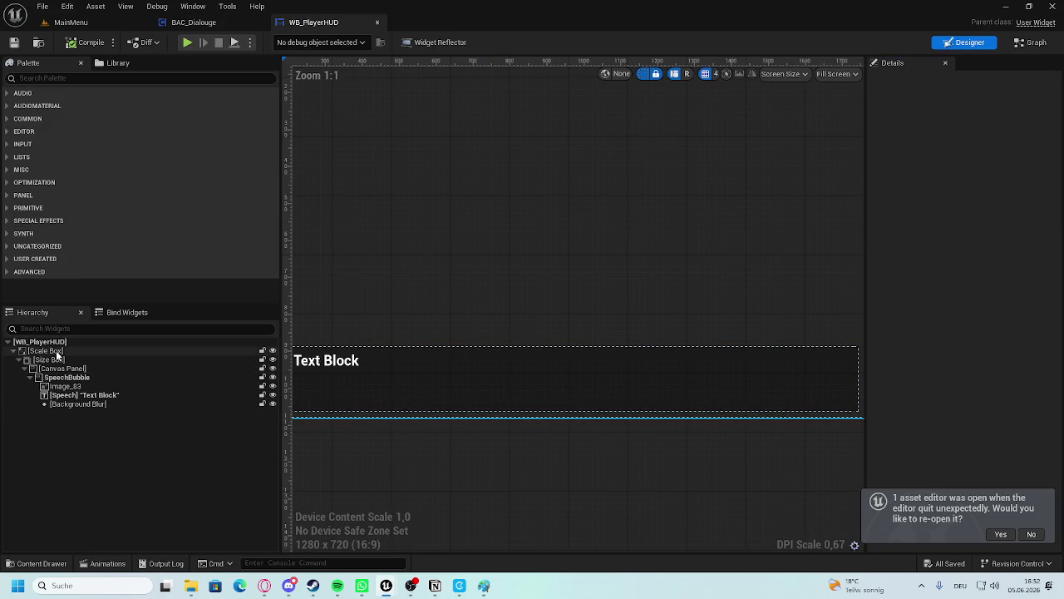
{"action": "left_click", "coordinate": [46, 350]}
{"action": "scroll", "coordinate": [427, 439], "scroll_direction": "down", "scroll_amount": 3}
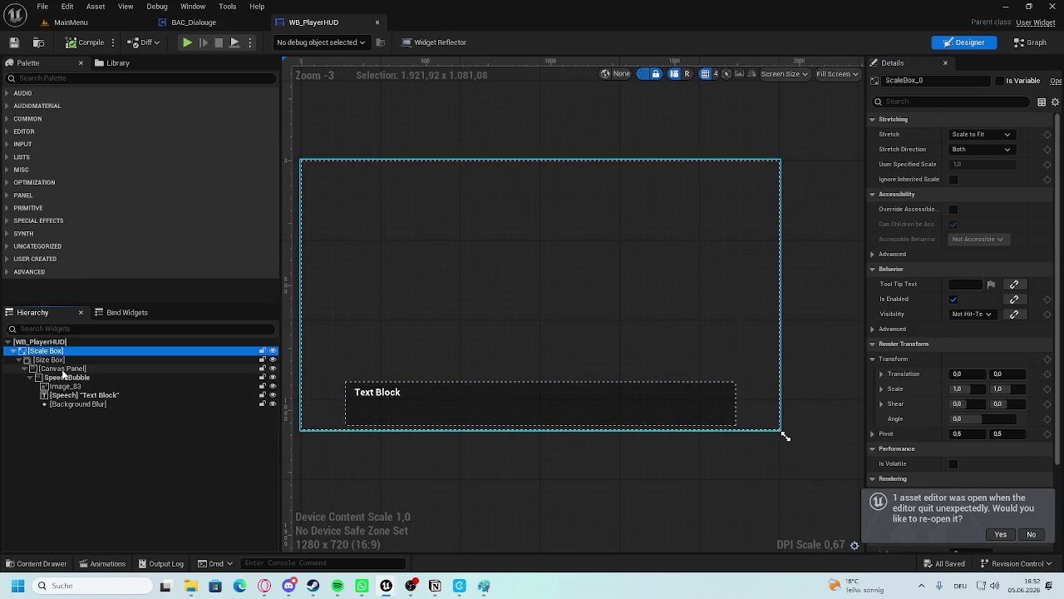
{"action": "left_click", "coordinate": [52, 360]}
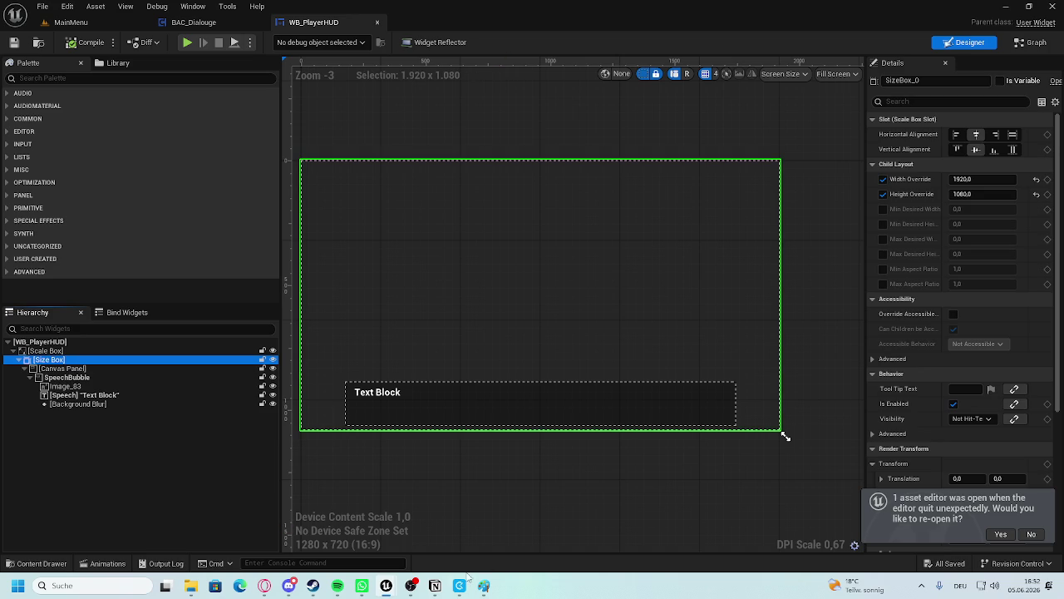
{"action": "mouse_move", "coordinate": [386, 585]}
{"action": "left_click", "coordinate": [337, 529]}
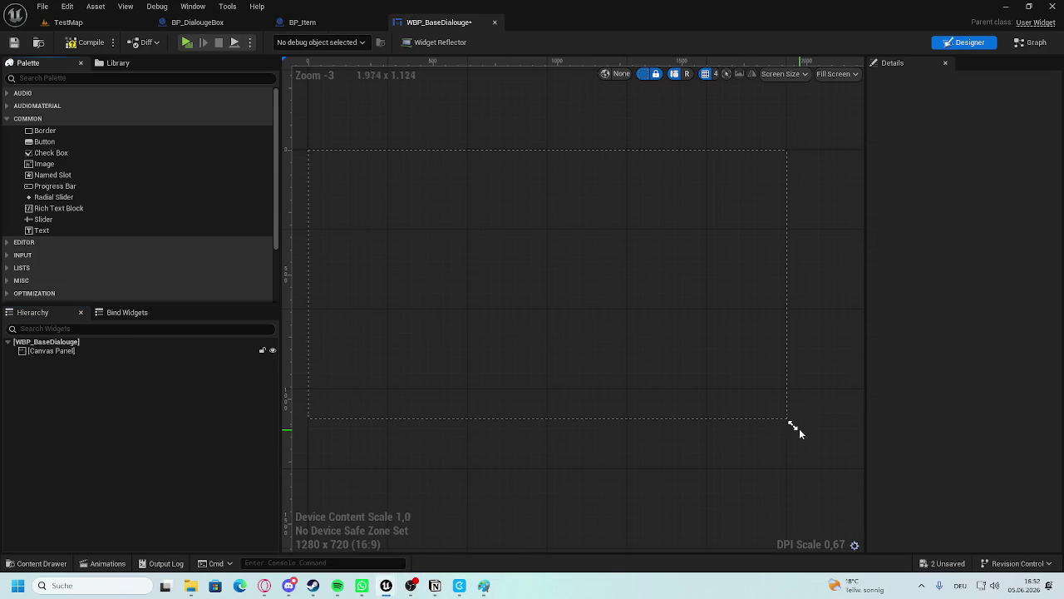
Resize the designer preview screen to 1920 x 1080 (16:9).
{"action": "left_click_drag", "start_coordinate": [792, 425], "coordinate": [791, 425]}
{"action": "mouse_move", "coordinate": [791, 425]}
{"action": "left_mouse_down"}
{"action": "mouse_move", "coordinate": [587, 391]}
{"action": "mouse_move", "coordinate": [707, 439]}
{"action": "mouse_move", "coordinate": [637, 423]}
{"action": "mouse_move", "coordinate": [658, 432]}
{"action": "left_mouse_up"}
{"action": "scroll", "coordinate": [587, 391], "scroll_direction": "down", "scroll_amount": 5}
{"action": "scroll", "coordinate": [657, 435], "scroll_direction": "up", "scroll_amount": 4}
{"action": "scroll", "coordinate": [562, 407], "scroll_direction": "down", "scroll_amount": 1}
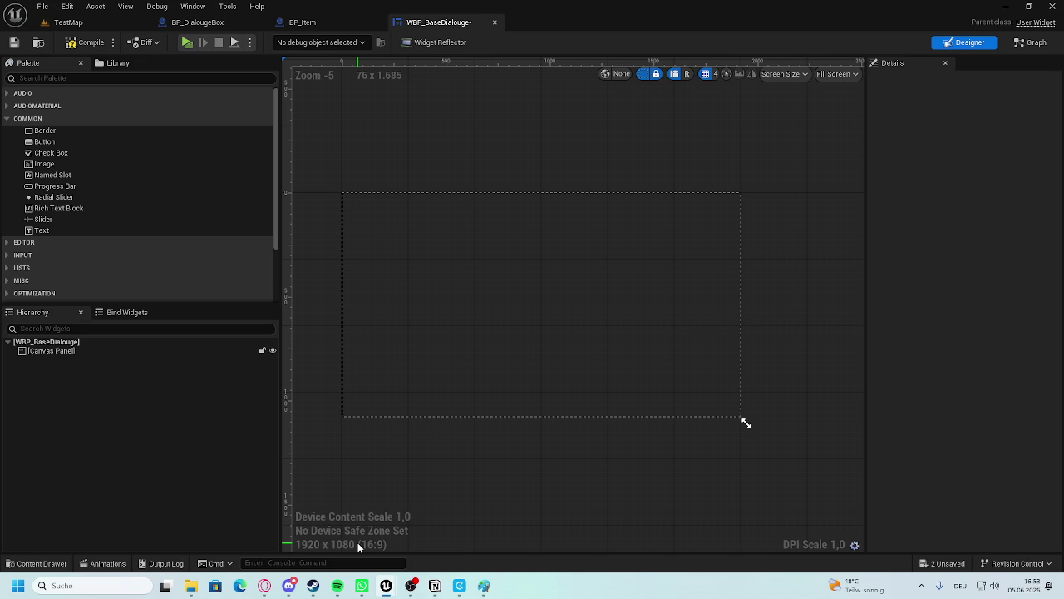
Recentre the widget frame and return to the WB_PlayerHUD reference widget's Canvas Panel.
{"action": "mouse_move", "coordinate": [462, 442]}
{"action": "left_mouse_down"}
{"action": "mouse_move", "coordinate": [582, 355]}
{"action": "mouse_move", "coordinate": [567, 355]}
{"action": "left_mouse_up"}
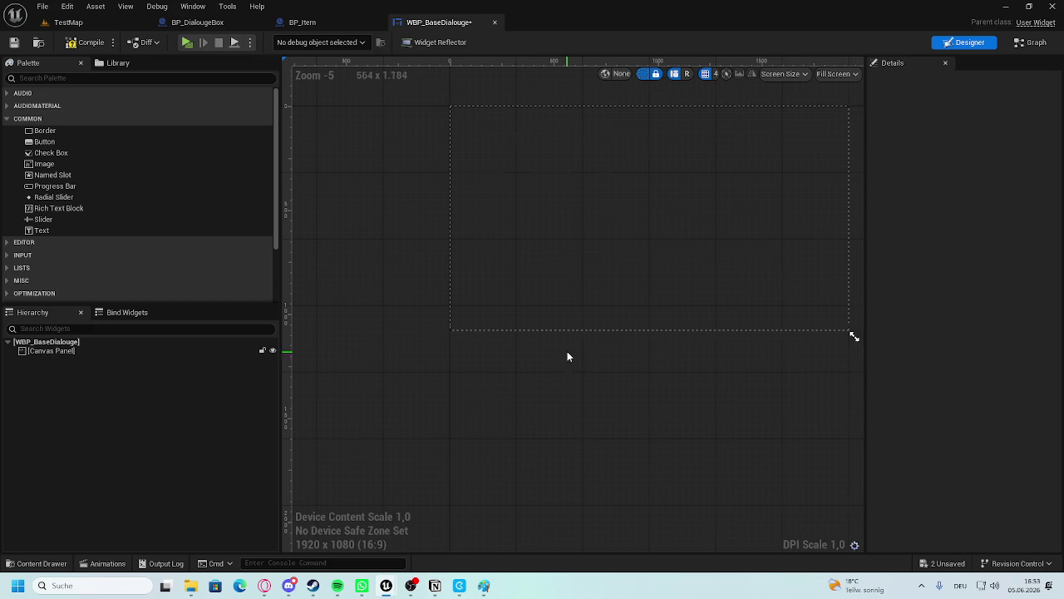
{"action": "left_click", "coordinate": [484, 586]}
{"action": "left_click", "coordinate": [484, 587]}
{"action": "mouse_move", "coordinate": [386, 585]}
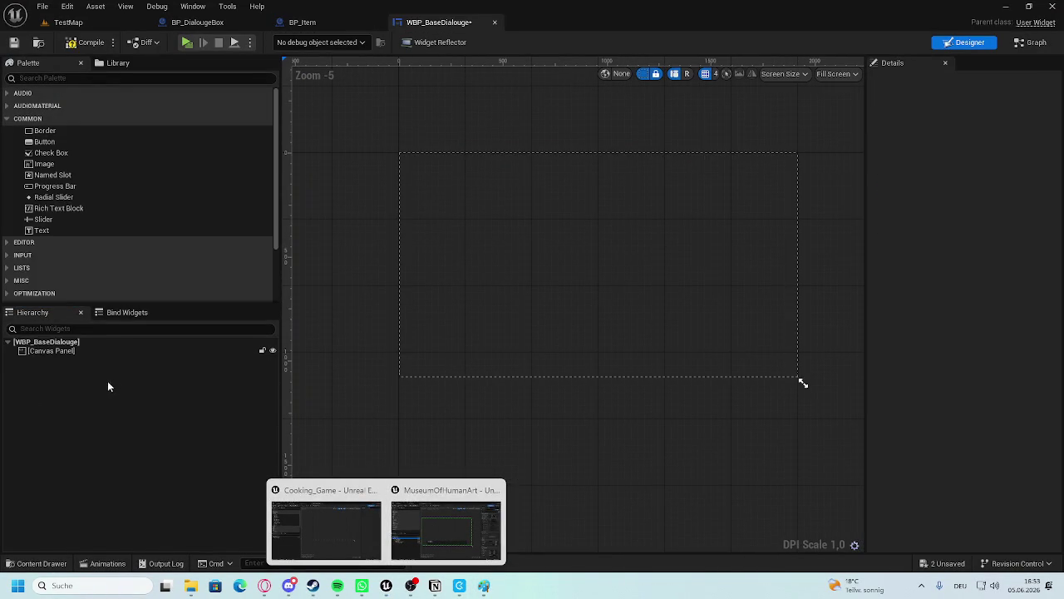
{"action": "left_click", "coordinate": [93, 370]}
{"action": "left_click", "coordinate": [95, 378]}
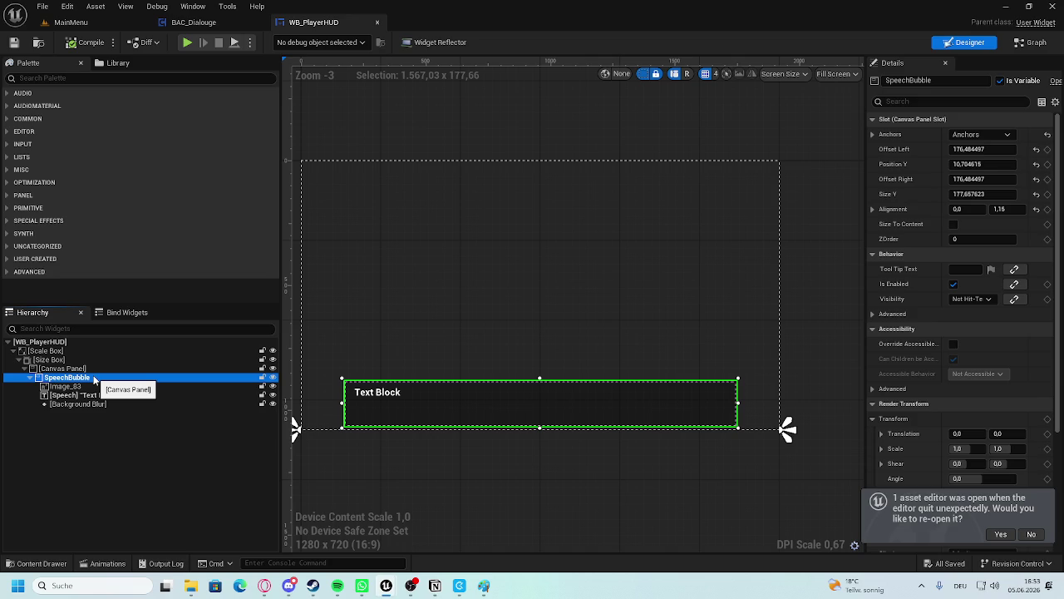
{"action": "left_click", "coordinate": [95, 387]}
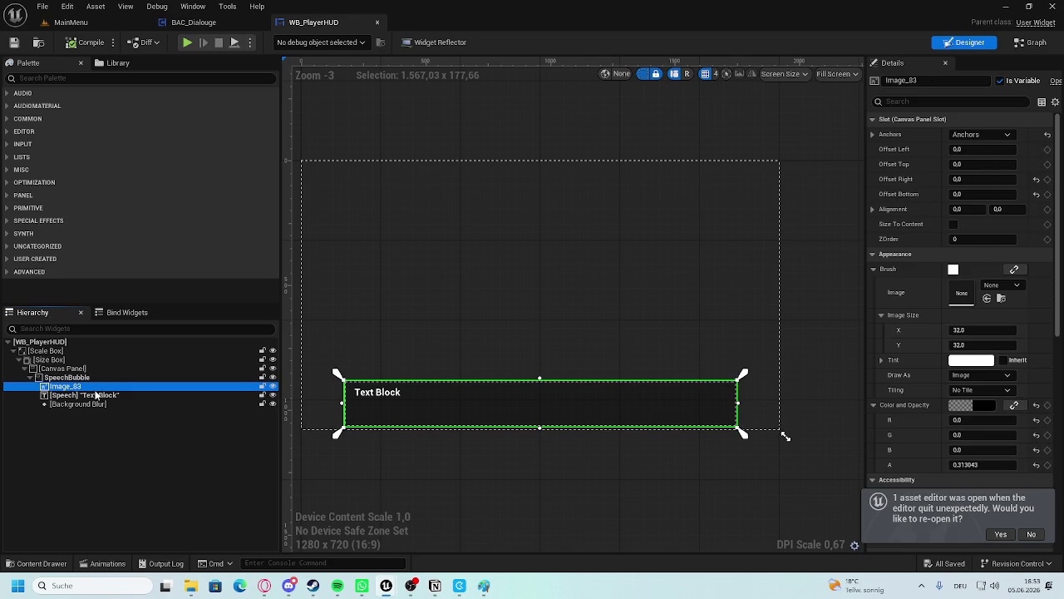
{"action": "left_click", "coordinate": [92, 379]}
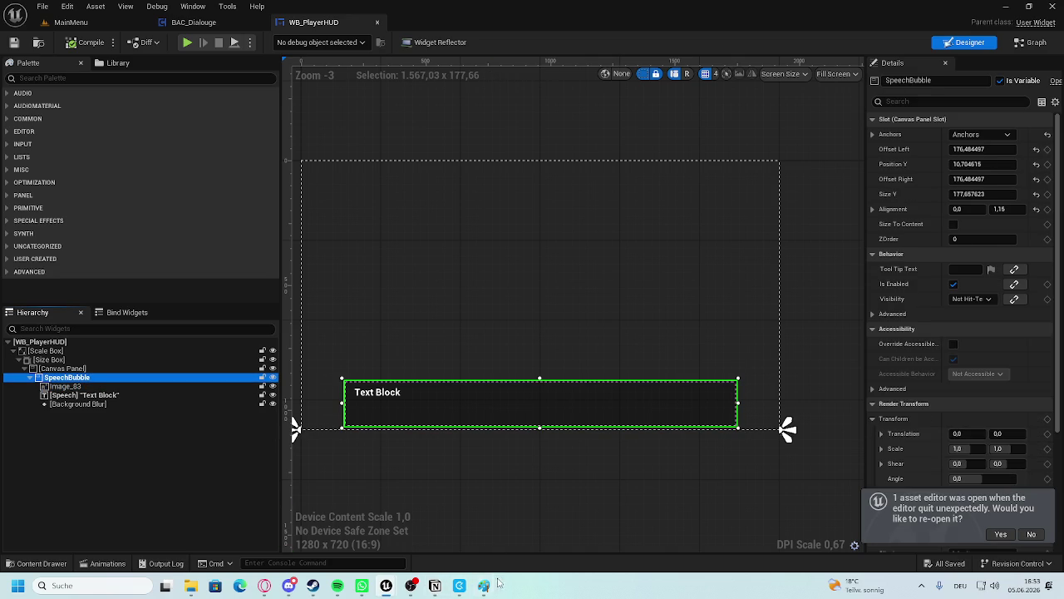
{"action": "mouse_move", "coordinate": [385, 586]}
{"action": "left_click", "coordinate": [447, 537]}
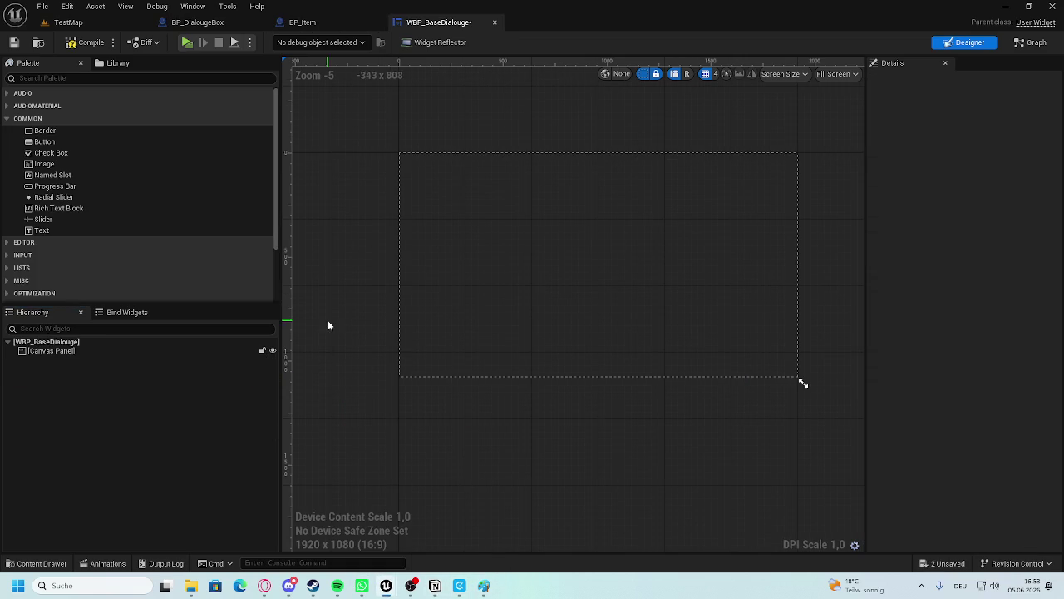
Add a Canvas Panel from the Palette inside the root canvas and select it.
{"action": "left_click", "coordinate": [55, 78]}
{"action": "type", "text": "ca"}
{"action": "mouse_move", "coordinate": [55, 105]}
{"action": "left_mouse_down"}
{"action": "mouse_move", "coordinate": [121, 222]}
{"action": "mouse_move", "coordinate": [72, 354]}
{"action": "left_mouse_up"}
{"action": "scroll", "coordinate": [491, 352], "scroll_direction": "up", "scroll_amount": 2}
{"action": "left_click", "coordinate": [75, 360]}
{"action": "scroll", "coordinate": [408, 366], "scroll_direction": "down", "scroll_amount": 4}
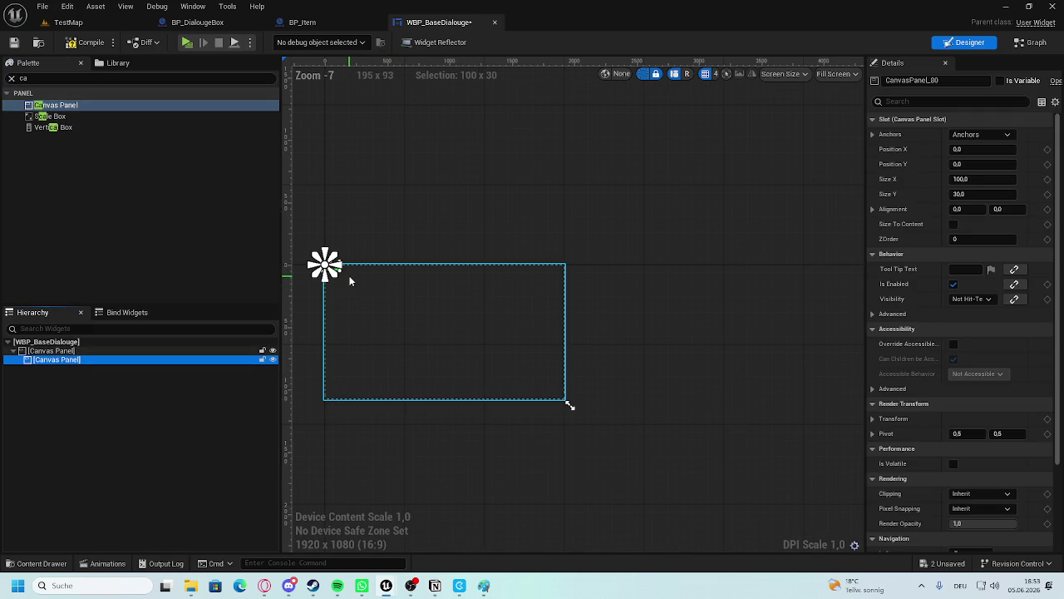
{"action": "scroll", "coordinate": [402, 301], "scroll_direction": "up", "scroll_amount": 4}
{"action": "left_click_drag", "start_coordinate": [462, 264], "coordinate": [696, 449]}
{"action": "scroll", "coordinate": [697, 405], "scroll_direction": "down", "scroll_amount": 3}
{"action": "scroll", "coordinate": [662, 349], "scroll_direction": "up", "scroll_amount": 5}
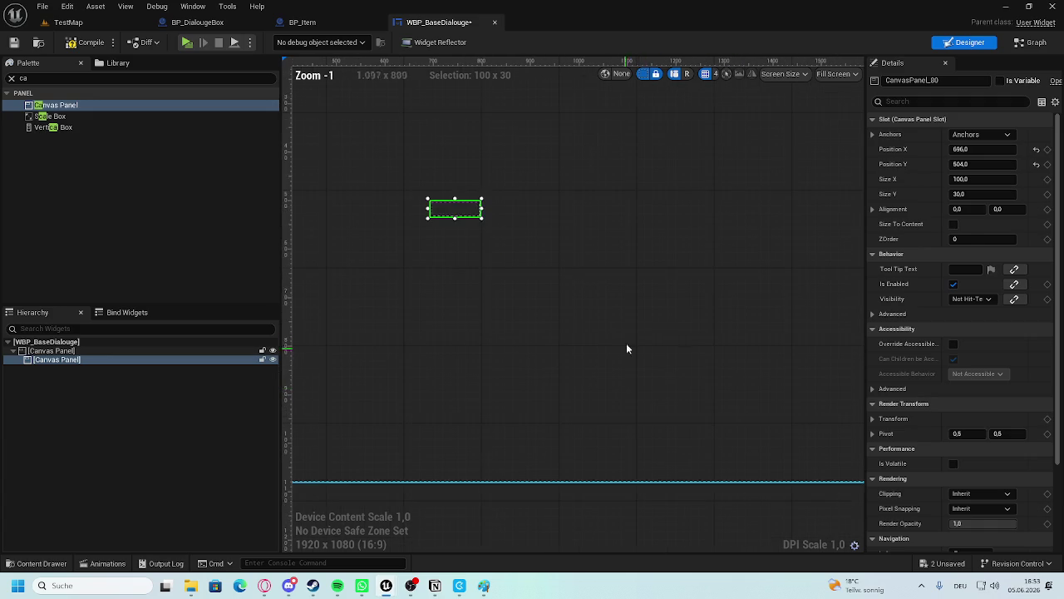
Anchor the nested Canvas Panel to stretch along the bottom.
{"action": "left_click", "coordinate": [970, 121]}
{"action": "left_click", "coordinate": [970, 135]}
{"action": "left_click", "coordinate": [956, 133]}
{"action": "left_click", "coordinate": [957, 119]}
{"action": "left_click", "coordinate": [977, 134]}
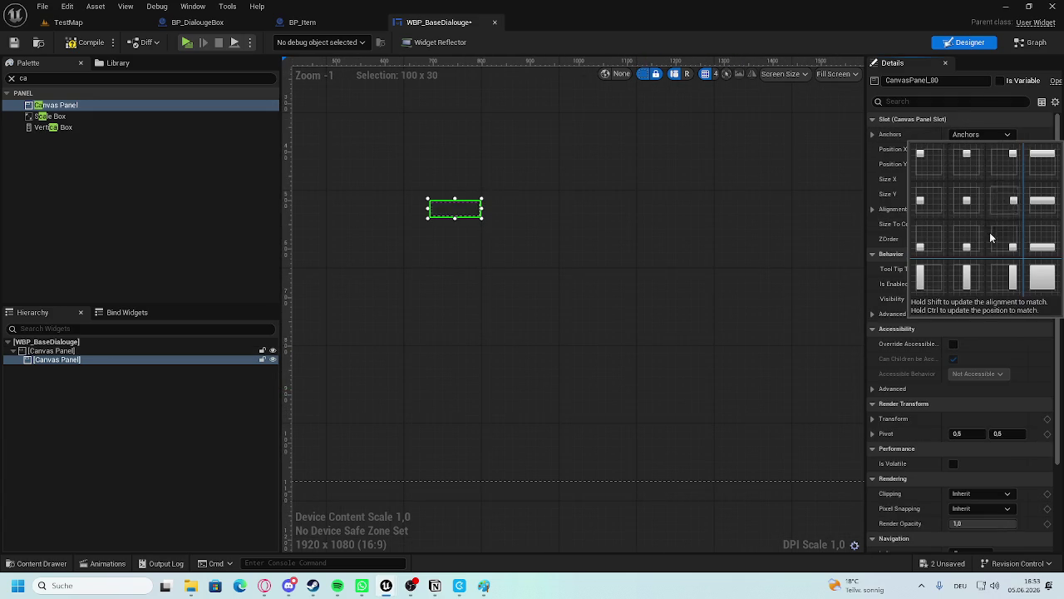
{"action": "left_click", "coordinate": [1043, 246]}
{"action": "scroll", "coordinate": [659, 253], "scroll_direction": "down", "scroll_amount": 3}
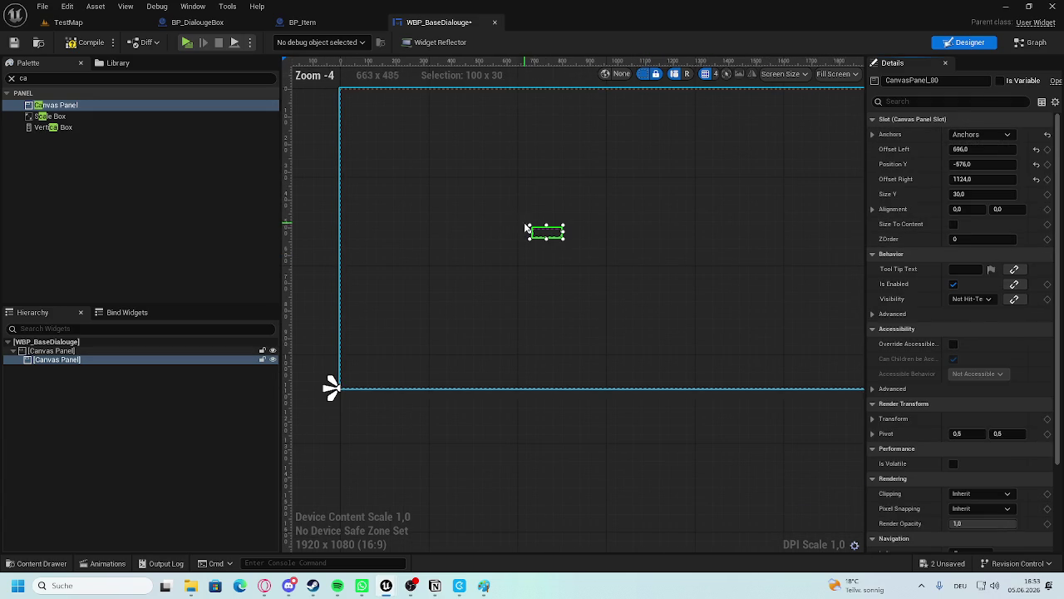
Set the panel's left offset, right offset and vertical position to 0.
{"action": "left_click", "coordinate": [993, 148]}
{"action": "type", "text": "0"}
{"action": "key", "text": "Return"}
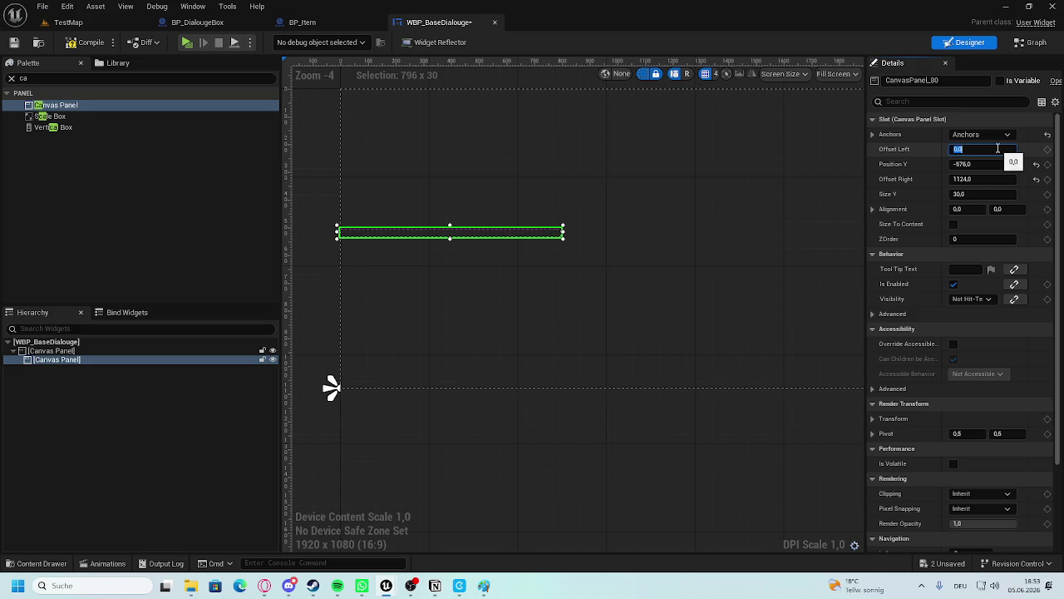
{"action": "left_click", "coordinate": [996, 179]}
{"action": "type", "text": "0"}
{"action": "key", "text": "Return"}
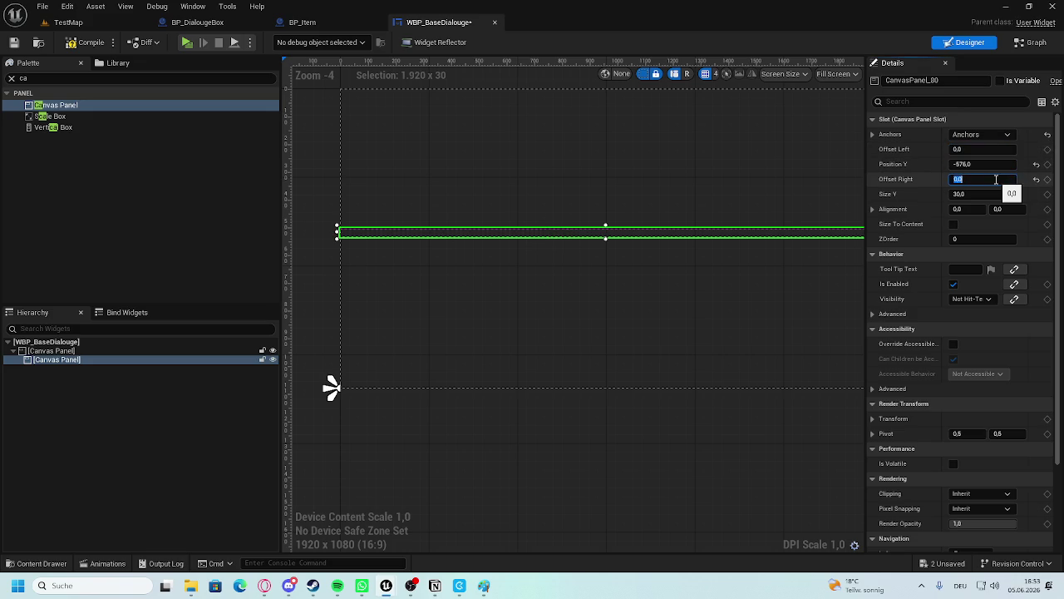
{"action": "left_click", "coordinate": [984, 165]}
{"action": "type", "text": "0"}
{"action": "key", "text": "Return"}
Resize the panel into a 112-high bar spanning the bottom of the canvas at Y -198.
{"action": "left_click_drag", "start_coordinate": [601, 414], "coordinate": [107, 413]}
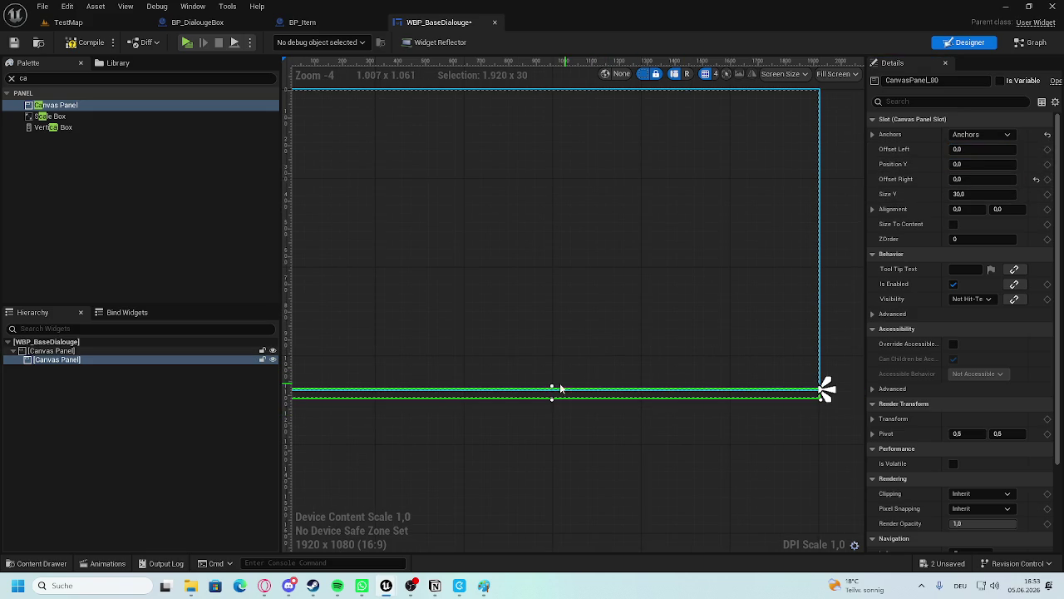
{"action": "left_click_drag", "start_coordinate": [552, 385], "coordinate": [556, 346]}
{"action": "left_click_drag", "start_coordinate": [326, 329], "coordinate": [403, 329]}
{"action": "mouse_move", "coordinate": [579, 368]}
{"action": "left_mouse_down"}
{"action": "mouse_move", "coordinate": [825, 318]}
{"action": "mouse_move", "coordinate": [687, 316]}
{"action": "mouse_move", "coordinate": [712, 317]}
{"action": "left_mouse_up"}
{"action": "key", "text": "Home"}
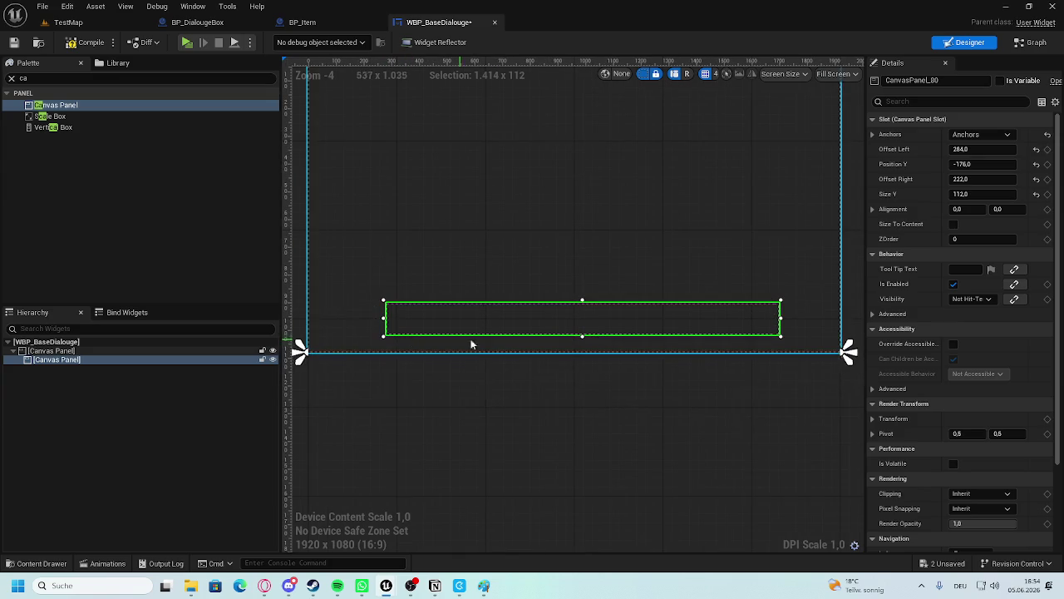
{"action": "left_click_drag", "start_coordinate": [566, 328], "coordinate": [565, 318]}
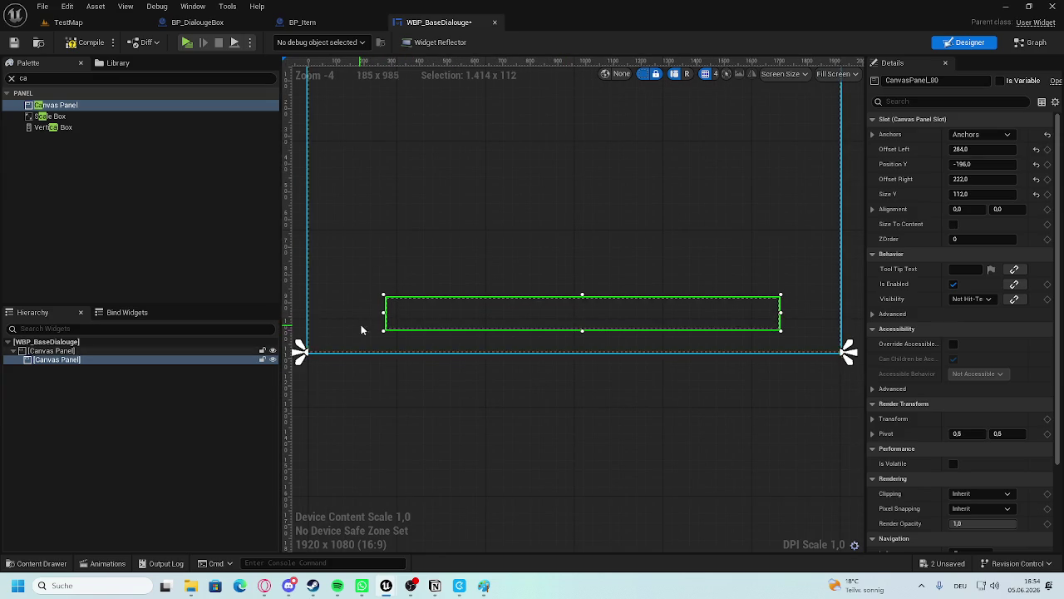
{"action": "left_click_drag", "start_coordinate": [385, 312], "coordinate": [377, 312]}
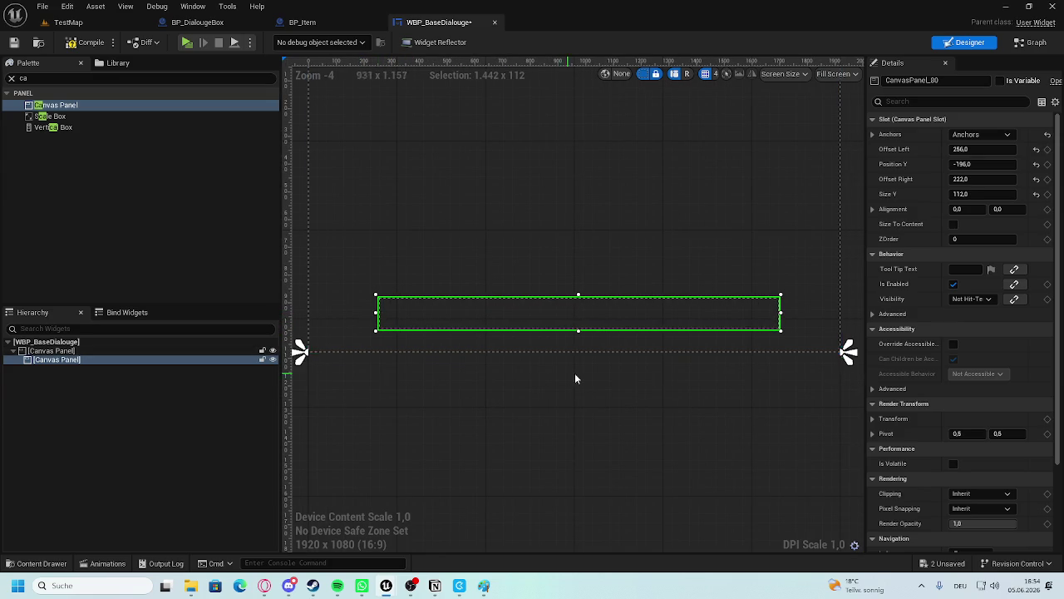
{"action": "left_click_drag", "start_coordinate": [555, 371], "coordinate": [408, 363]}
{"action": "left_click_drag", "start_coordinate": [610, 302], "coordinate": [623, 302]}
{"action": "mouse_move", "coordinate": [570, 349]}
{"action": "left_mouse_down"}
{"action": "mouse_move", "coordinate": [659, 340]}
{"action": "mouse_move", "coordinate": [570, 304]}
{"action": "mouse_move", "coordinate": [440, 290]}
{"action": "mouse_move", "coordinate": [469, 298]}
{"action": "left_mouse_up"}
{"action": "left_click_drag", "start_coordinate": [577, 299], "coordinate": [570, 304]}
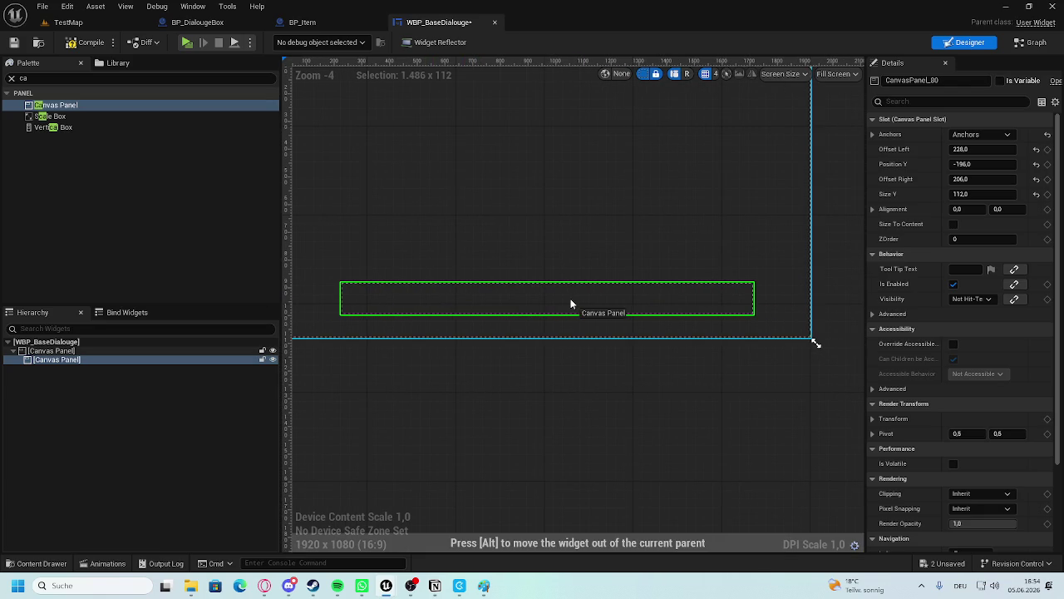
Review the finished dialogue bar layout by panning and toggling its selection.
{"action": "left_click", "coordinate": [627, 363]}
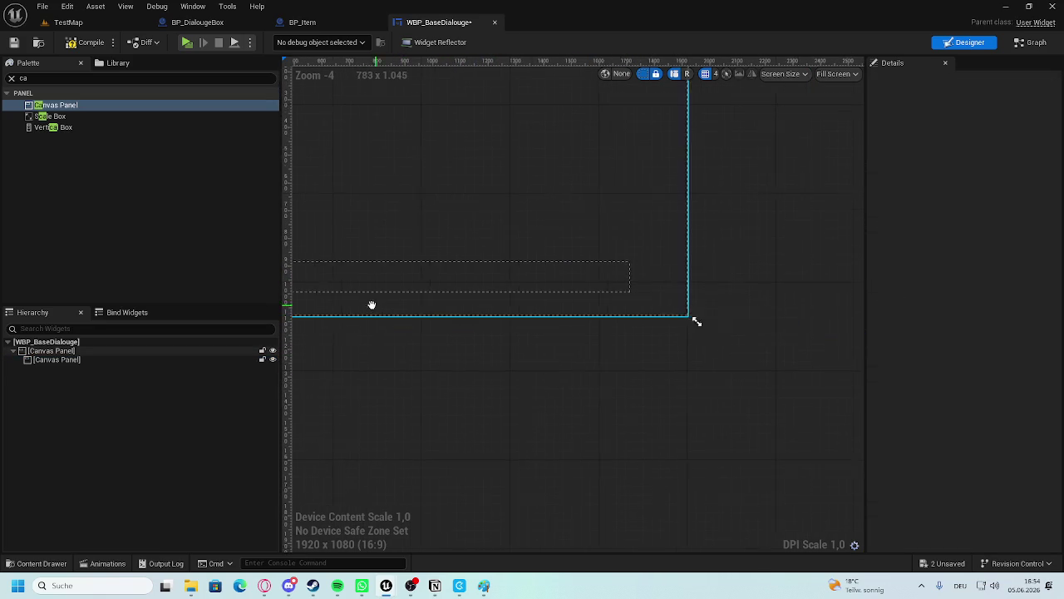
{"action": "left_click_drag", "start_coordinate": [419, 294], "coordinate": [511, 291]}
{"action": "left_click", "coordinate": [508, 289]}
{"action": "left_click", "coordinate": [444, 411]}
{"action": "left_click_drag", "start_coordinate": [444, 410], "coordinate": [570, 366]}
{"action": "left_click", "coordinate": [72, 586]}
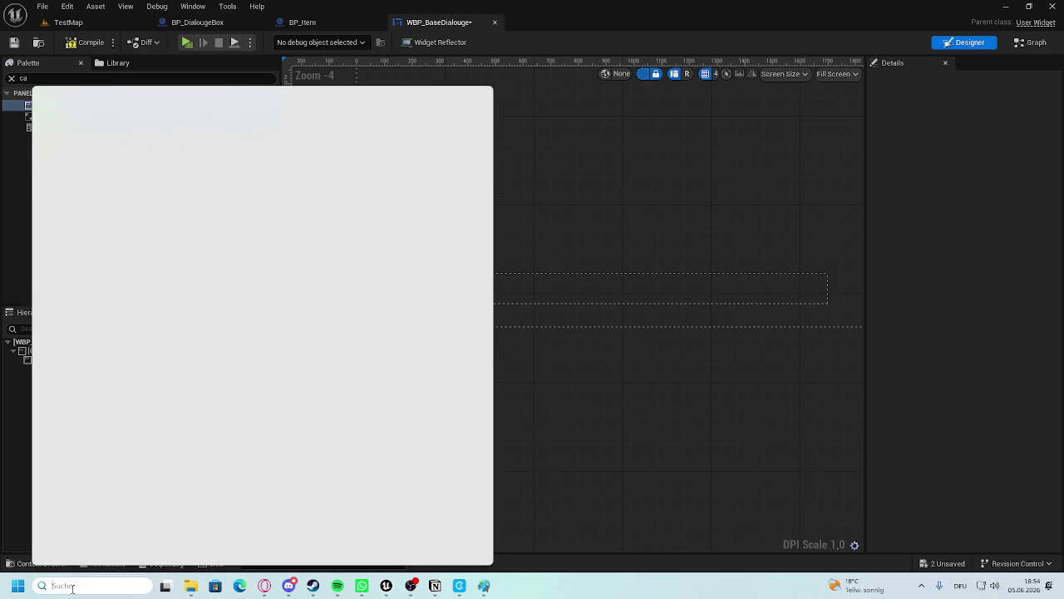
Launch Figma from Windows search and create a new file.
{"action": "type", "text": "figma"}
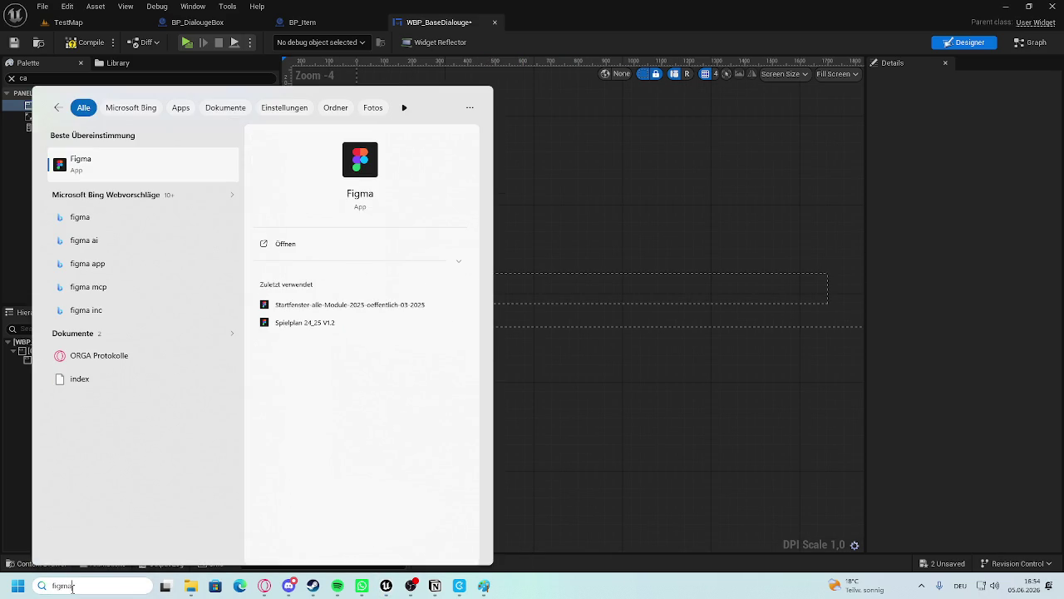
{"action": "left_click", "coordinate": [64, 162]}
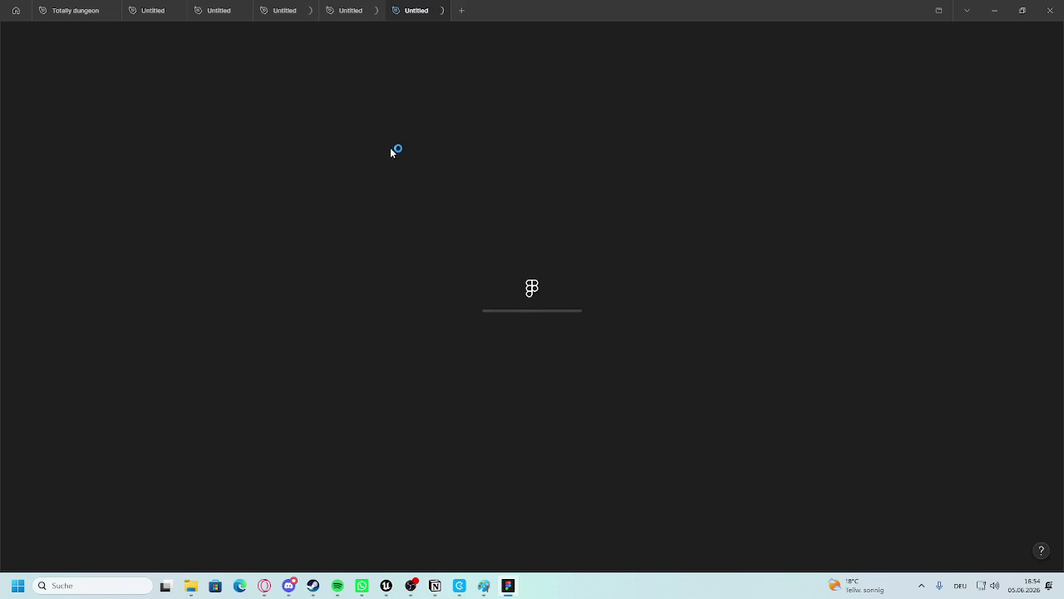
{"action": "left_click", "coordinate": [462, 10]}
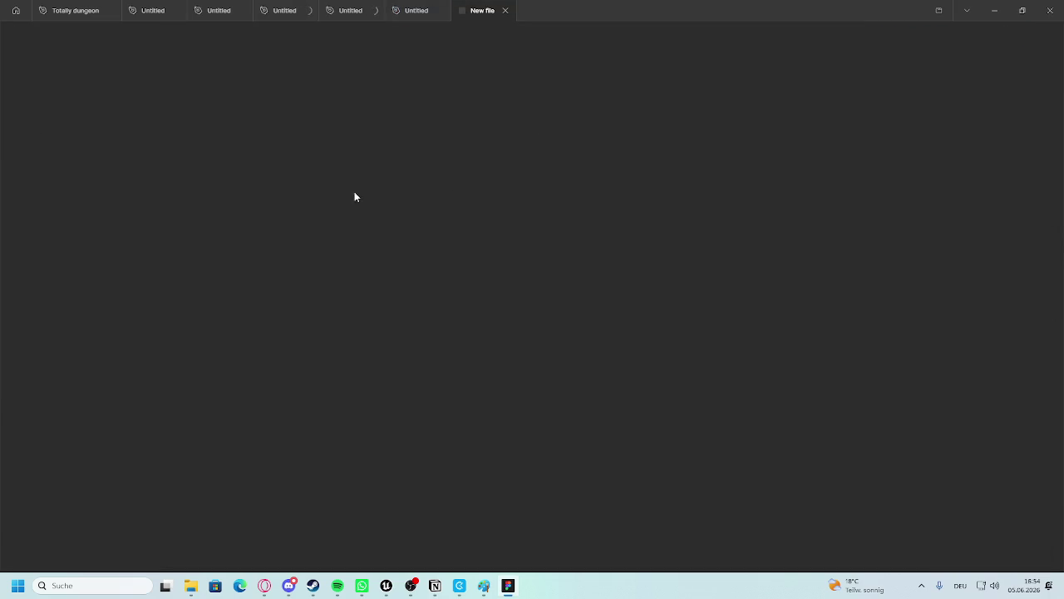
Paste a 1920×1080 Slide 16:9 frame into the untitled draft.
{"action": "key", "text": "ctrl+v"}
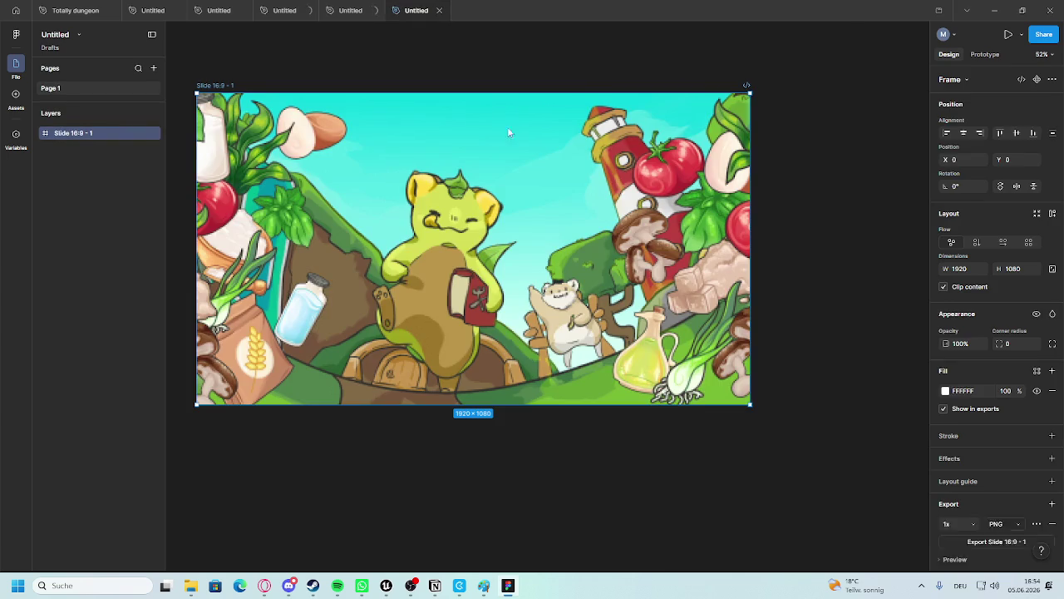
{"action": "scroll", "coordinate": [587, 344], "scroll_direction": "down", "scroll_amount": 3}
{"action": "scroll", "coordinate": [516, 340], "scroll_direction": "down", "scroll_amount": 3}
{"action": "scroll", "coordinate": [471, 211], "scroll_direction": "up", "scroll_amount": 3}
{"action": "right_click", "coordinate": [472, 211]}
Place a new Frame 1 on the canvas and dismiss the update and survey popups.
{"action": "key", "text": "Escape"}
{"action": "scroll", "coordinate": [452, 337], "scroll_direction": "up", "scroll_amount": 2}
{"action": "left_click", "coordinate": [439, 552]}
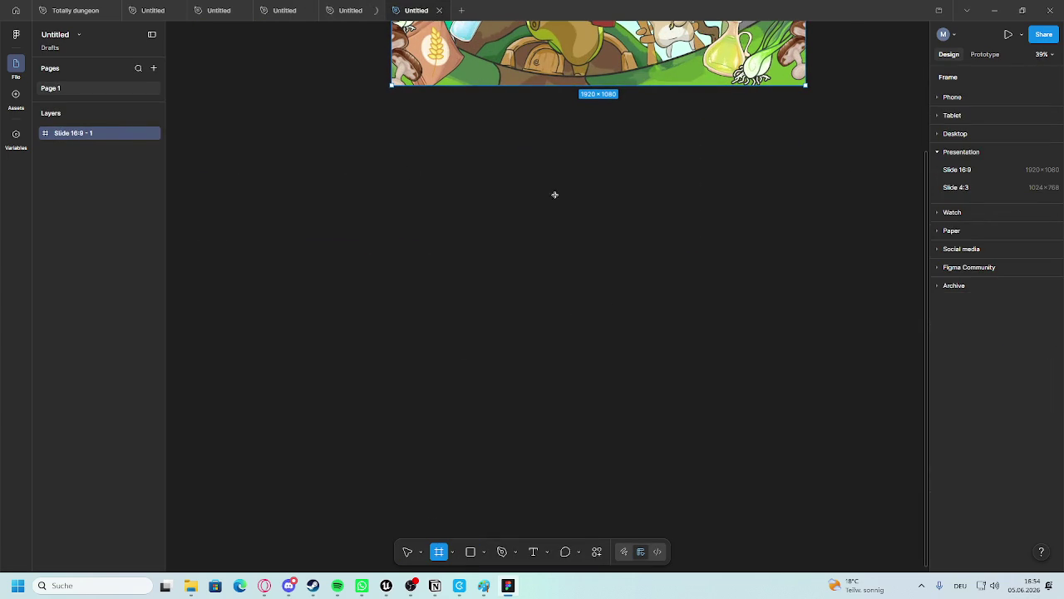
{"action": "left_click", "coordinate": [426, 173]}
{"action": "key", "text": "shift+0"}
{"action": "left_click", "coordinate": [616, 220]}
{"action": "left_click", "coordinate": [1042, 330]}
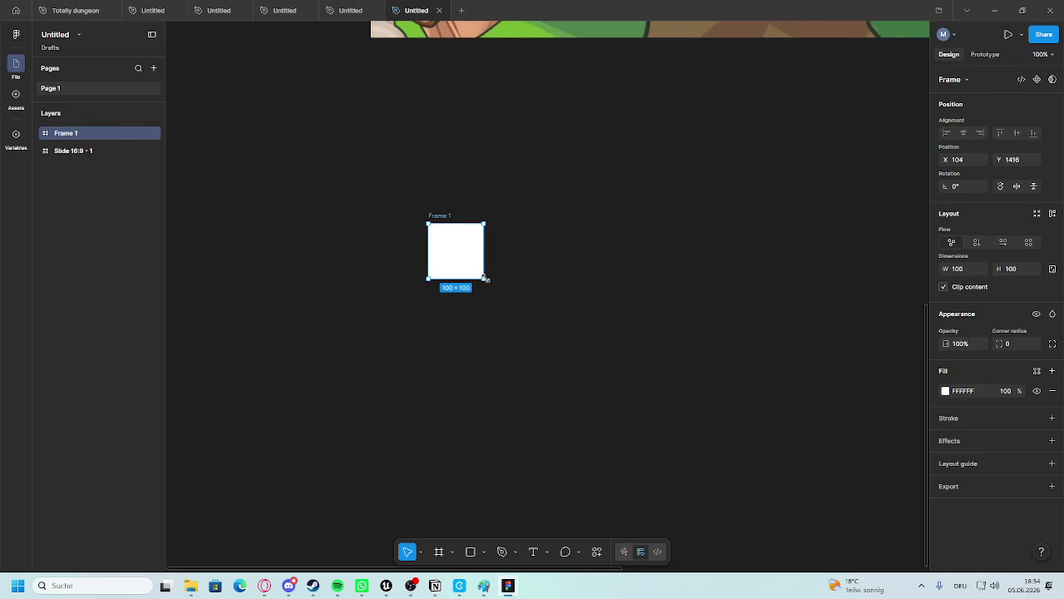
Resize Frame 1 to 200 × 200.
{"action": "left_click_drag", "start_coordinate": [484, 280], "coordinate": [518, 310]}
{"action": "left_click", "coordinate": [975, 271]}
{"action": "type", "text": "00"}
{"action": "key", "text": "Return"}
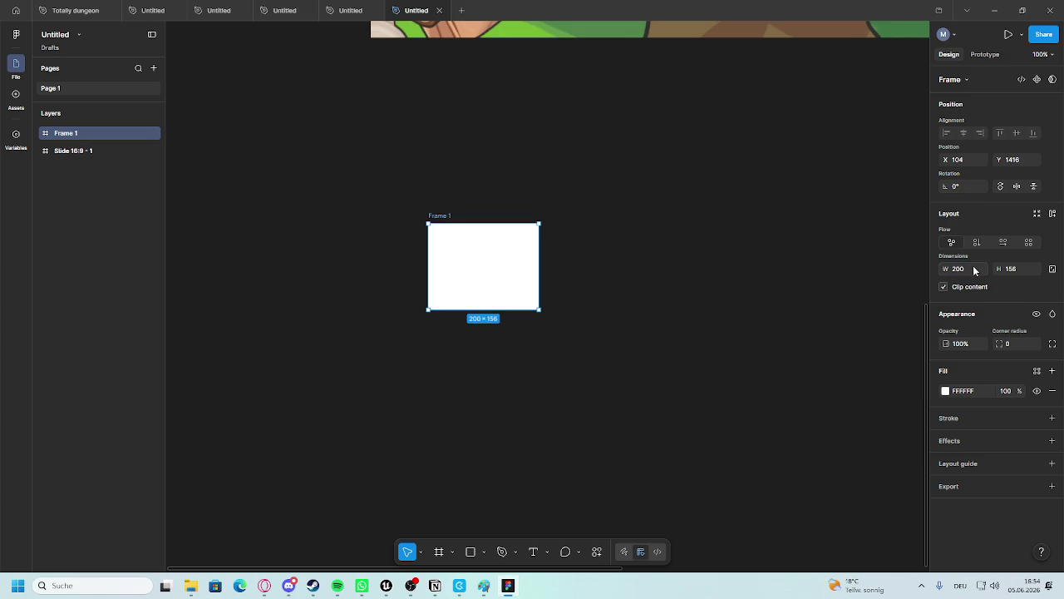
{"action": "left_click", "coordinate": [1017, 271]}
{"action": "type", "text": "00"}
{"action": "key", "text": "Return"}
Draw a grey ellipse and move it into Frame 1 so it fills it at 0,0.
{"action": "left_click", "coordinate": [489, 552]}
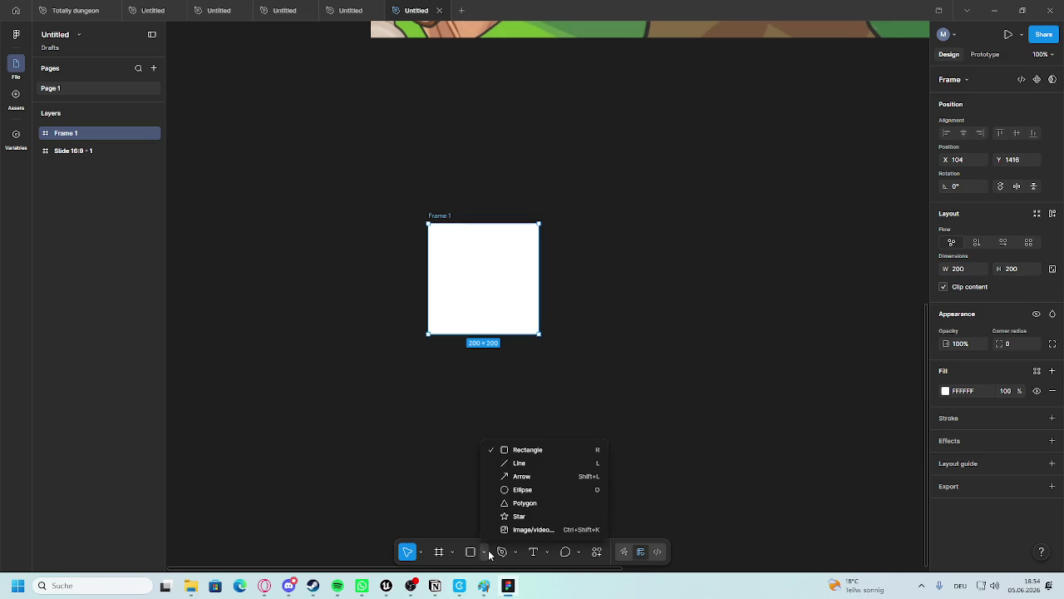
{"action": "left_click", "coordinate": [522, 490]}
{"action": "left_click_drag", "start_coordinate": [346, 247], "coordinate": [431, 333]}
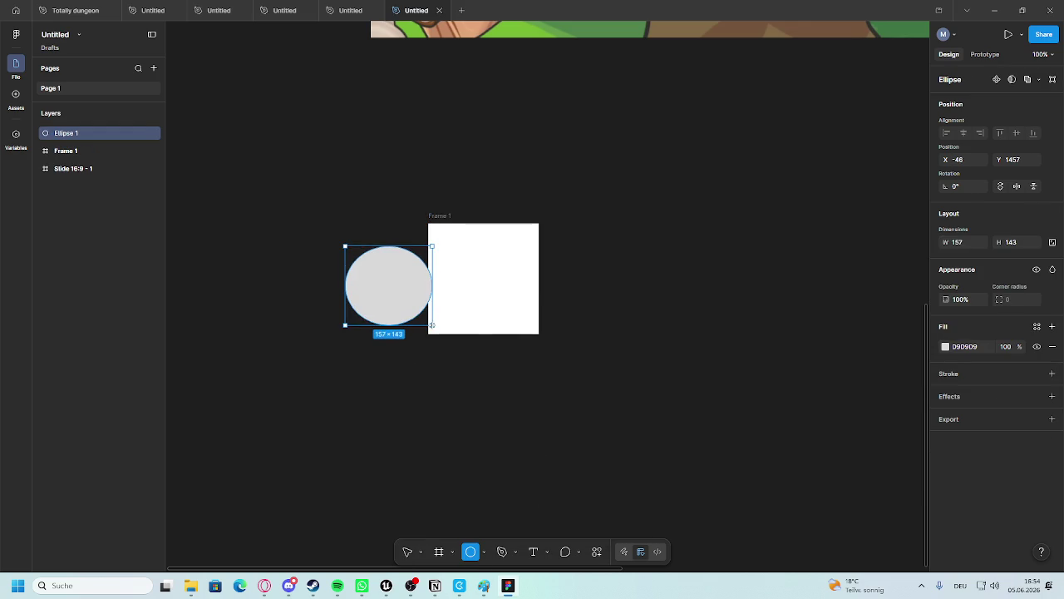
{"action": "mouse_move", "coordinate": [387, 301]}
{"action": "left_mouse_down"}
{"action": "mouse_move", "coordinate": [458, 297]}
{"action": "mouse_move", "coordinate": [477, 274]}
{"action": "mouse_move", "coordinate": [542, 335]}
{"action": "left_mouse_up"}
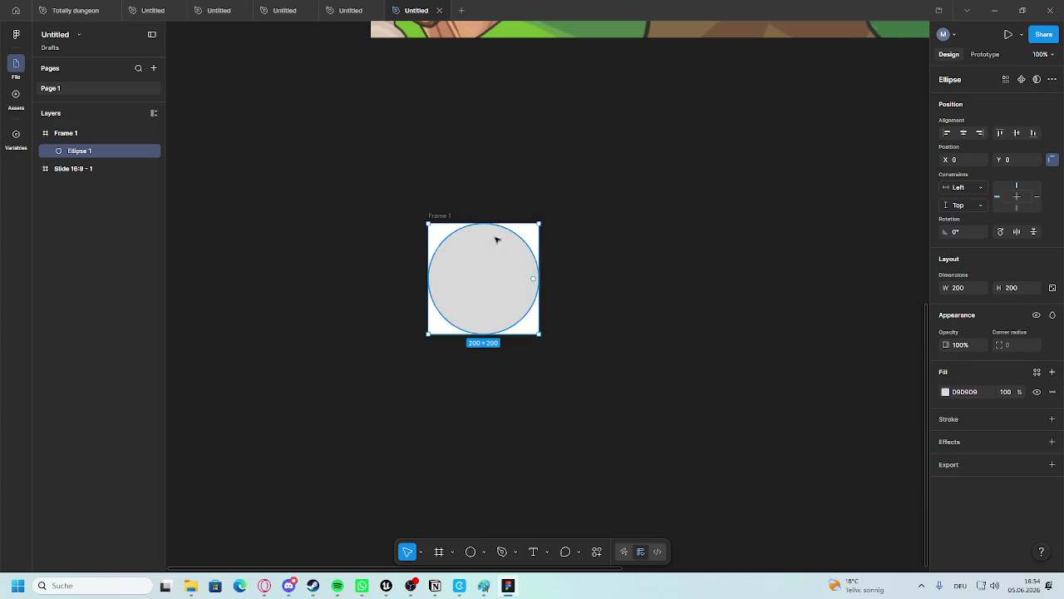
Remove Frame 1's white background fill so the frame is transparent.
{"action": "scroll", "coordinate": [453, 235], "scroll_direction": "up", "scroll_amount": 3}
{"action": "left_click", "coordinate": [423, 215]}
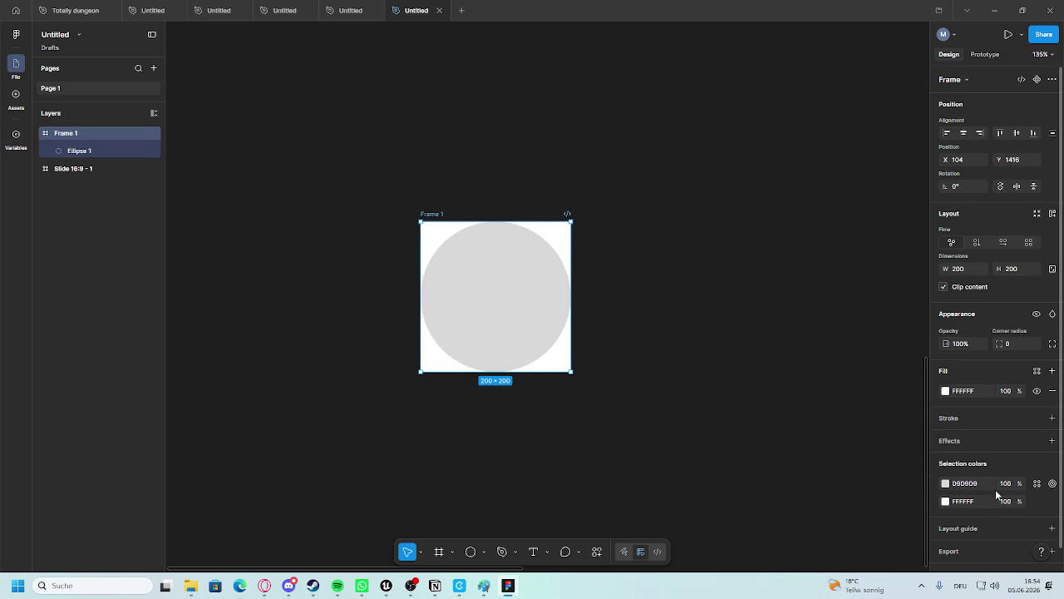
{"action": "scroll", "coordinate": [1001, 499], "scroll_direction": "down", "scroll_amount": 1}
{"action": "left_click", "coordinate": [1052, 372]}
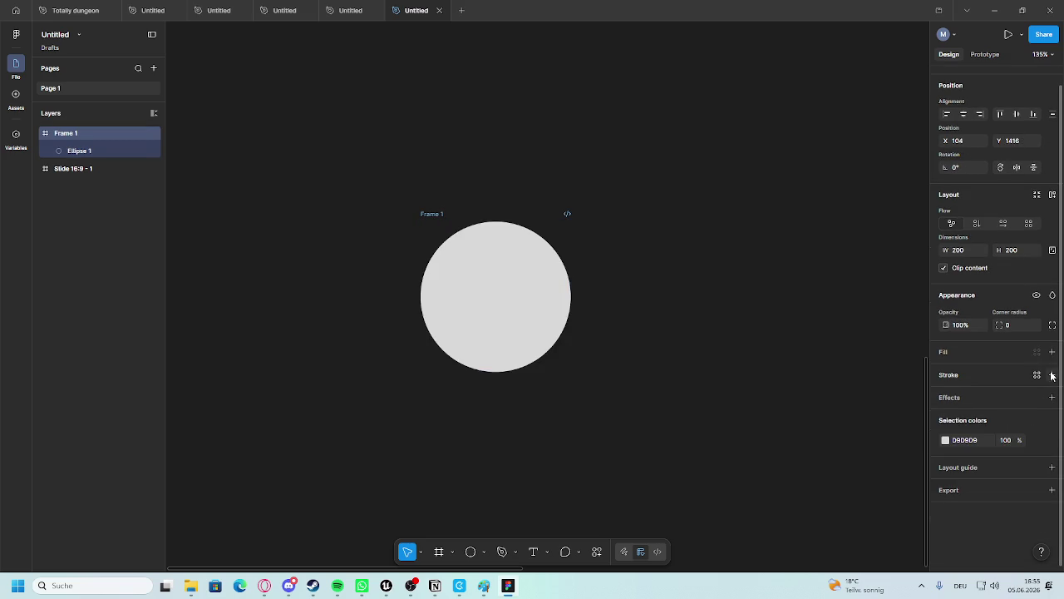
{"action": "left_click", "coordinate": [475, 281]}
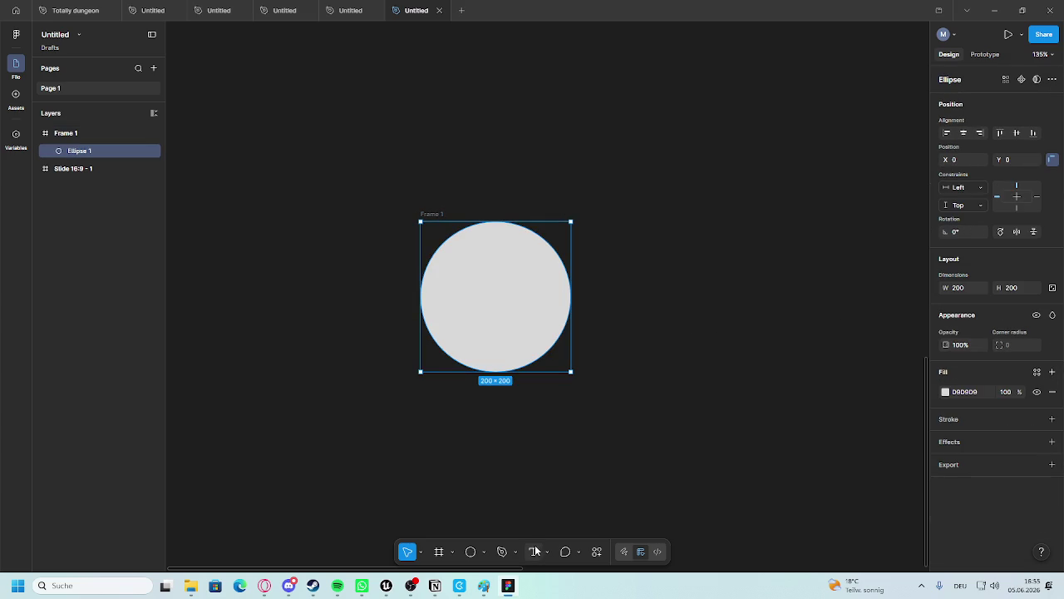
{"action": "scroll", "coordinate": [487, 301], "scroll_direction": "up", "scroll_amount": 1}
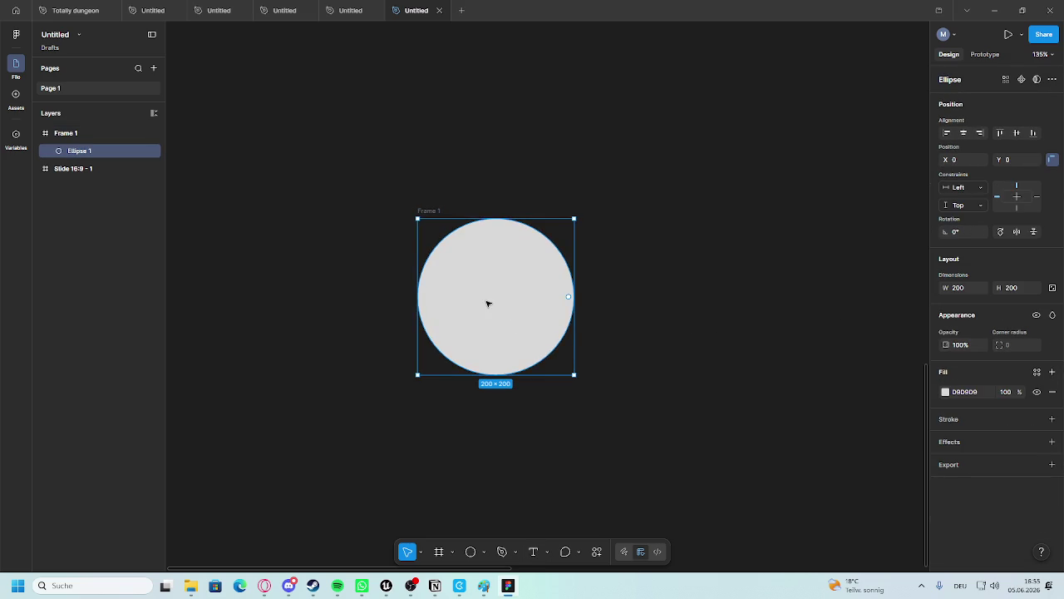
{"action": "left_click", "coordinate": [484, 553]}
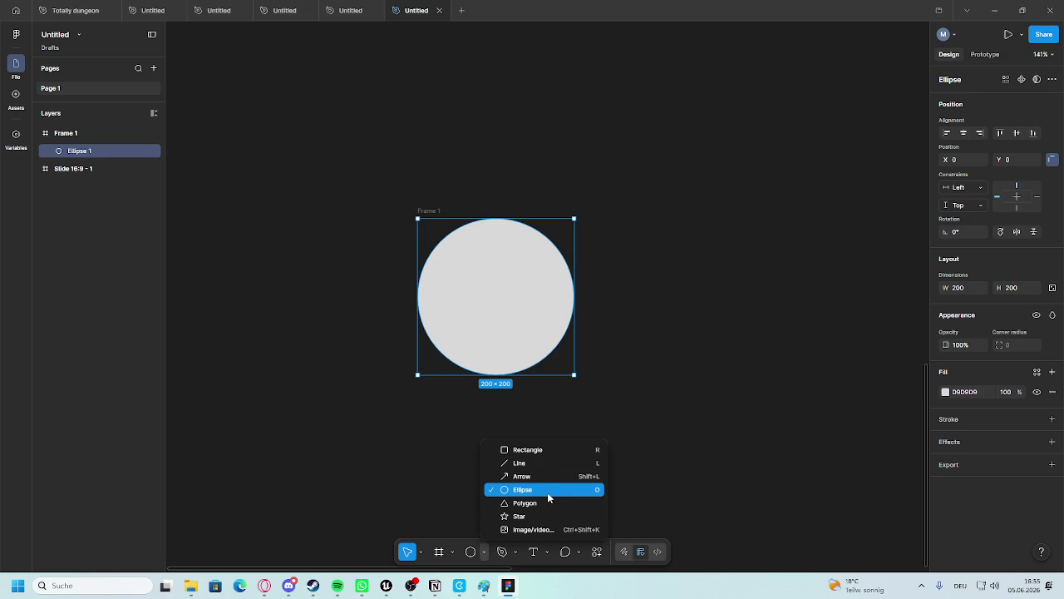
{"action": "left_click", "coordinate": [548, 490]}
Duplicate Frame 1 as Frame 2 and recolour its circle cyan.
{"action": "left_click", "coordinate": [65, 133]}
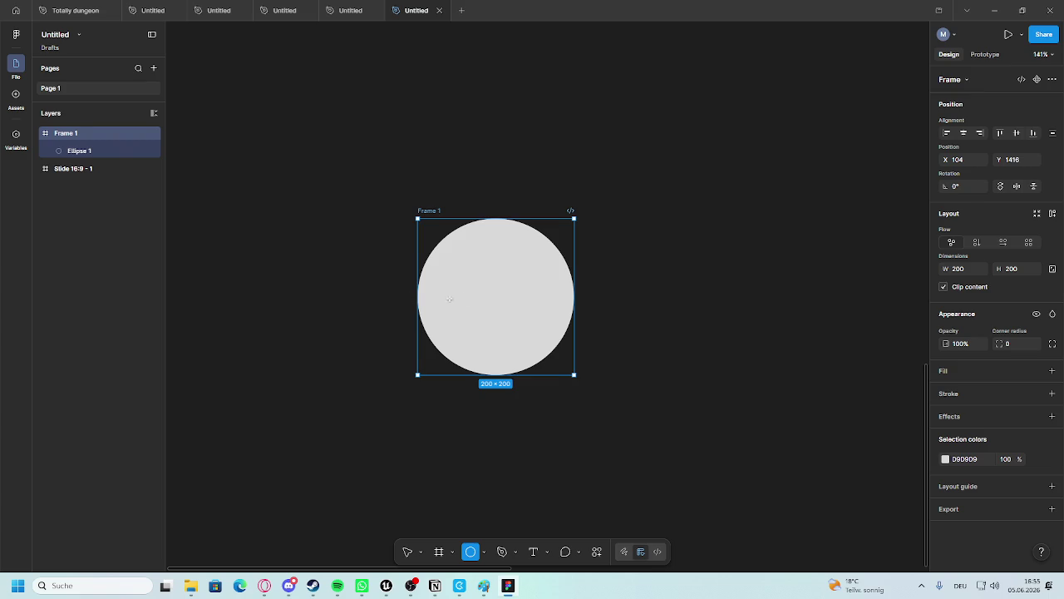
{"action": "key", "text": "ctrl+d"}
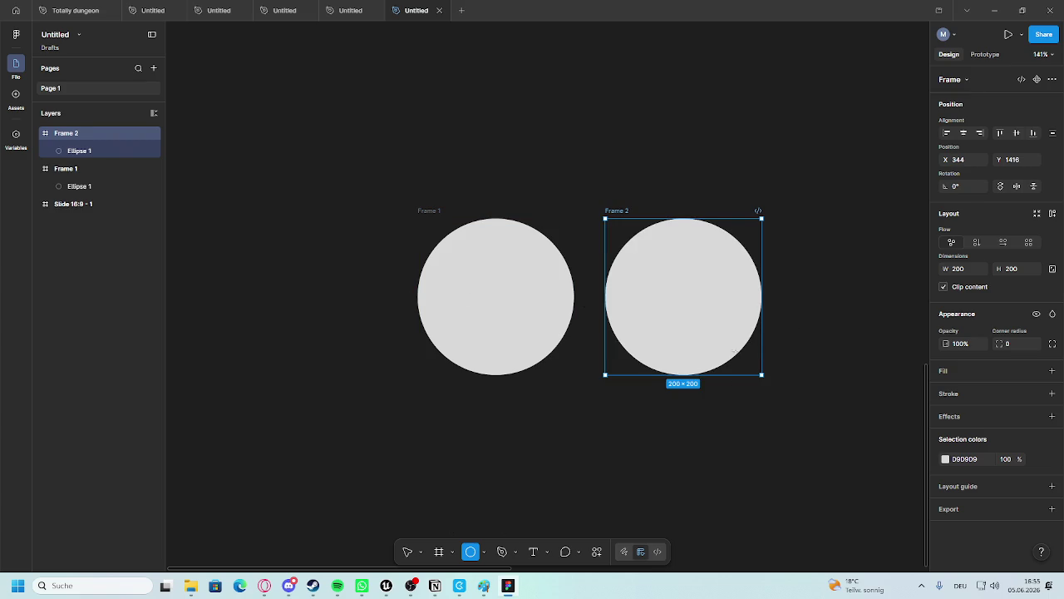
{"action": "left_click", "coordinate": [945, 460]}
{"action": "left_click", "coordinate": [882, 473]}
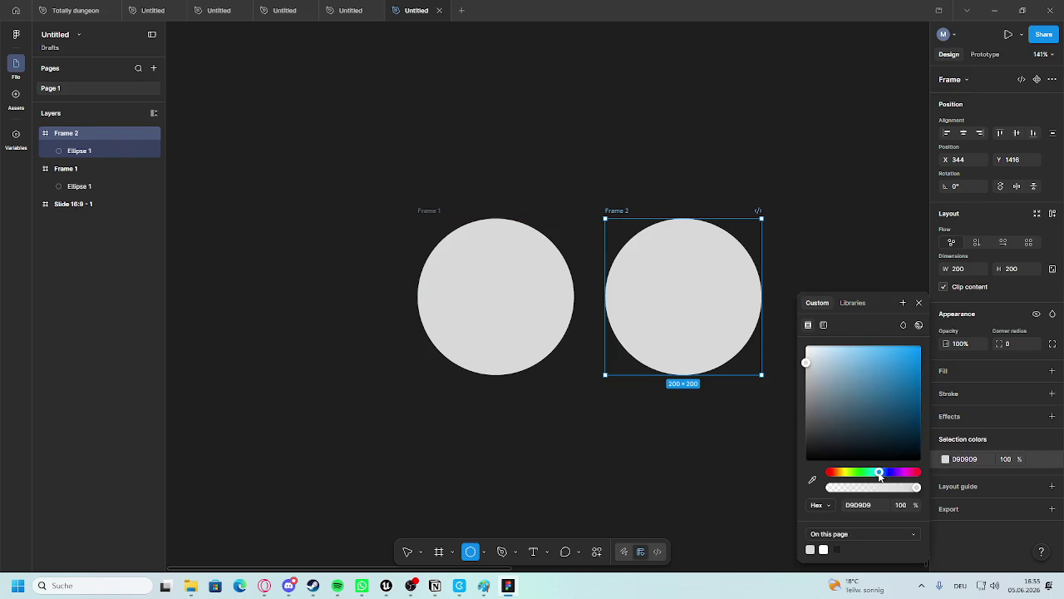
{"action": "left_click", "coordinate": [891, 388]}
Delete an accidental small circle and colour Frame 1's circle green 0EA400.
{"action": "left_click_drag", "start_coordinate": [890, 387], "coordinate": [934, 355]}
{"action": "left_click", "coordinate": [517, 303]}
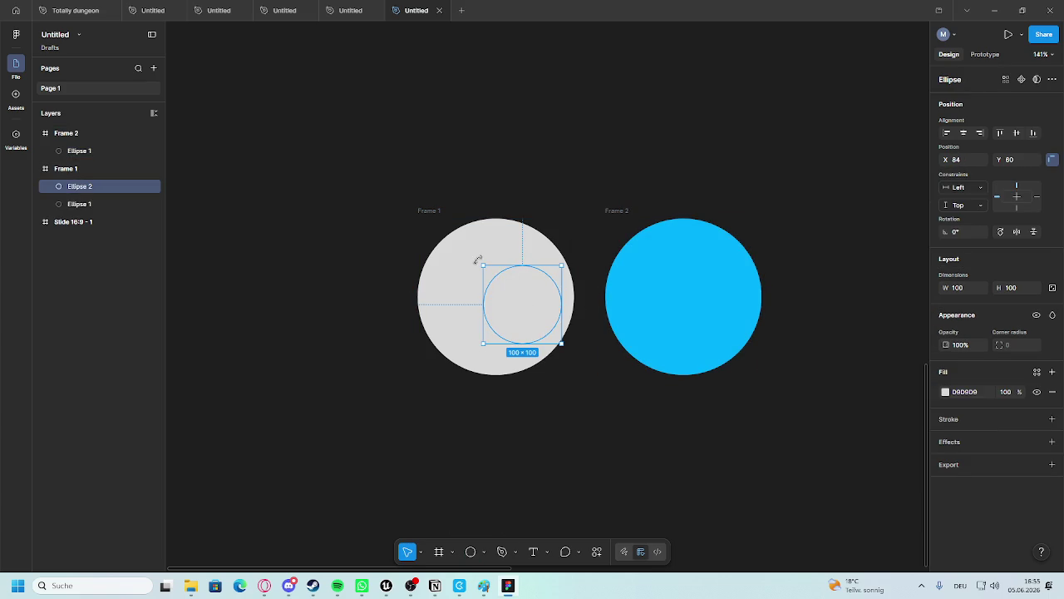
{"action": "key", "text": "Delete"}
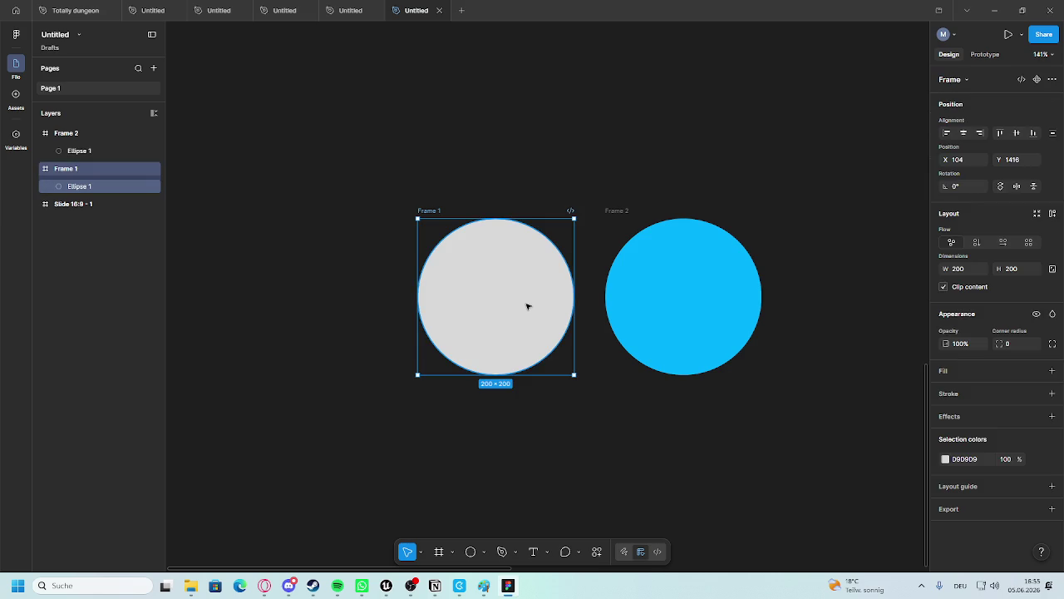
{"action": "left_click", "coordinate": [492, 305]}
{"action": "left_click", "coordinate": [946, 393]}
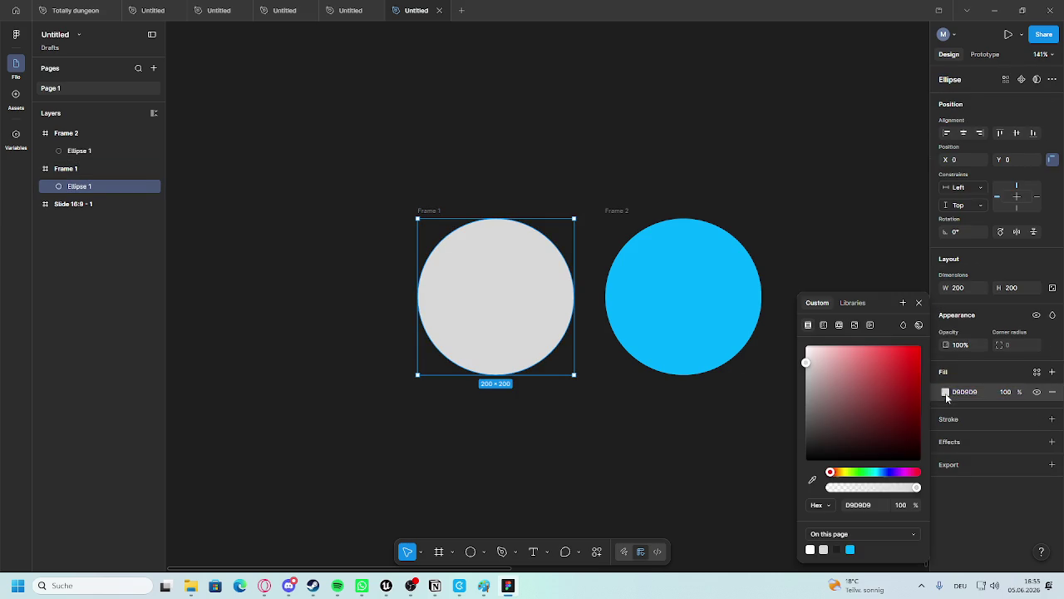
{"action": "left_click", "coordinate": [859, 473]}
{"action": "left_click_drag", "start_coordinate": [898, 370], "coordinate": [921, 385]}
{"action": "left_click", "coordinate": [815, 183]}
Add a 1x PNG export setting to Frame 1.
{"action": "scroll", "coordinate": [364, 192], "scroll_direction": "down", "scroll_amount": 1}
{"action": "scroll", "coordinate": [592, 165], "scroll_direction": "up", "scroll_amount": 1}
{"action": "left_click", "coordinate": [429, 187]}
{"action": "left_click", "coordinate": [1052, 510]}
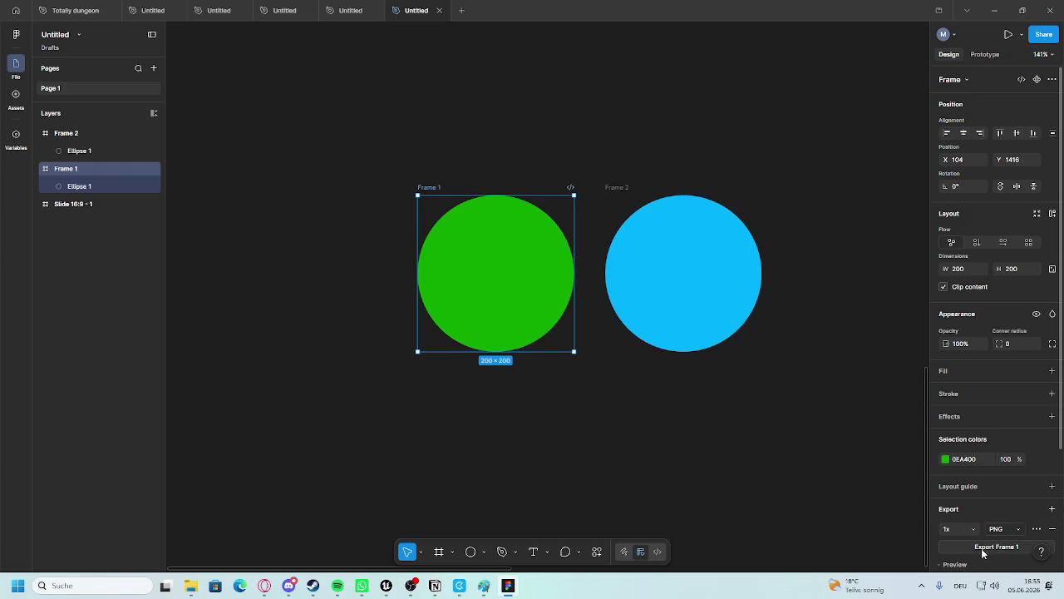
Start exporting Frame 1 and create a Steam folder inside FlavourFare.
{"action": "key", "text": "ctrl+shift+e"}
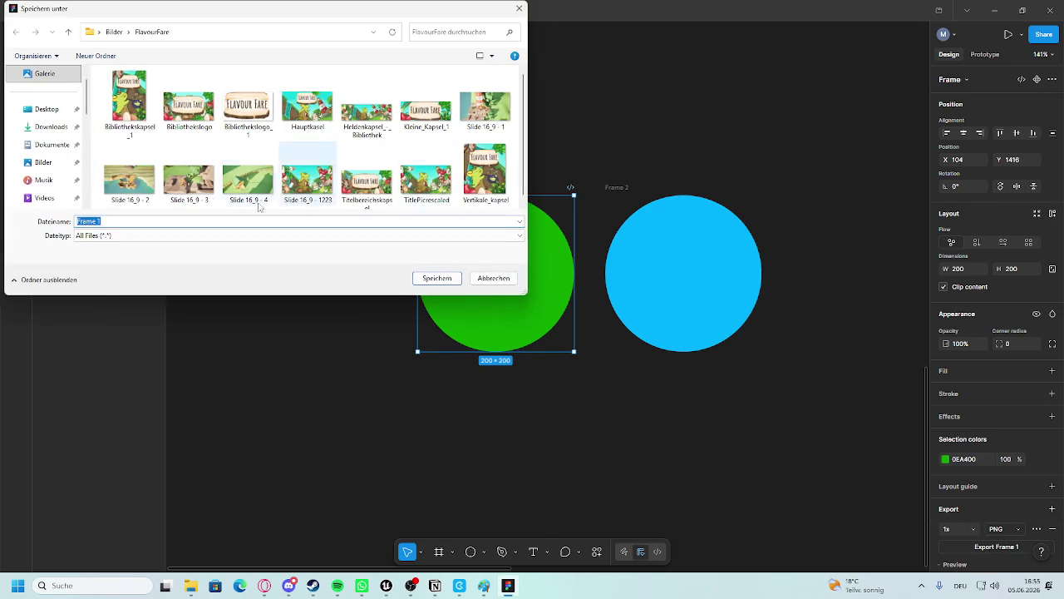
{"action": "left_click", "coordinate": [114, 32]}
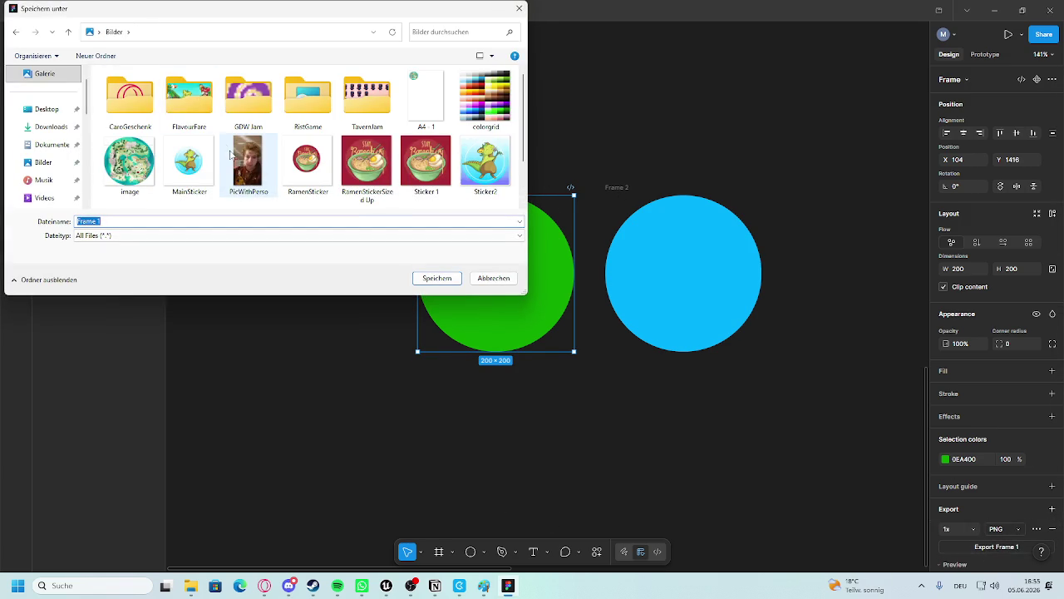
{"action": "double_click", "coordinate": [209, 116]}
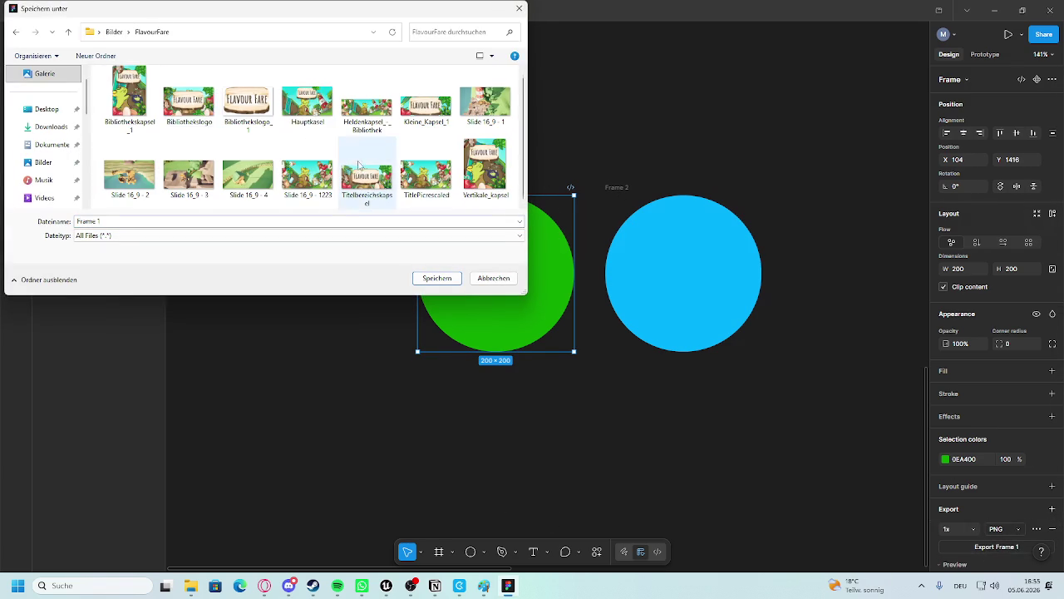
{"action": "right_click", "coordinate": [439, 205]}
{"action": "mouse_move", "coordinate": [491, 319]}
{"action": "left_click", "coordinate": [615, 317]}
{"action": "type", "text": "Steam"}
{"action": "key", "text": "Return"}
Move the existing library and slide images into the Steam folder.
{"action": "left_click", "coordinate": [190, 99]}
{"action": "left_click", "coordinate": [133, 202]}
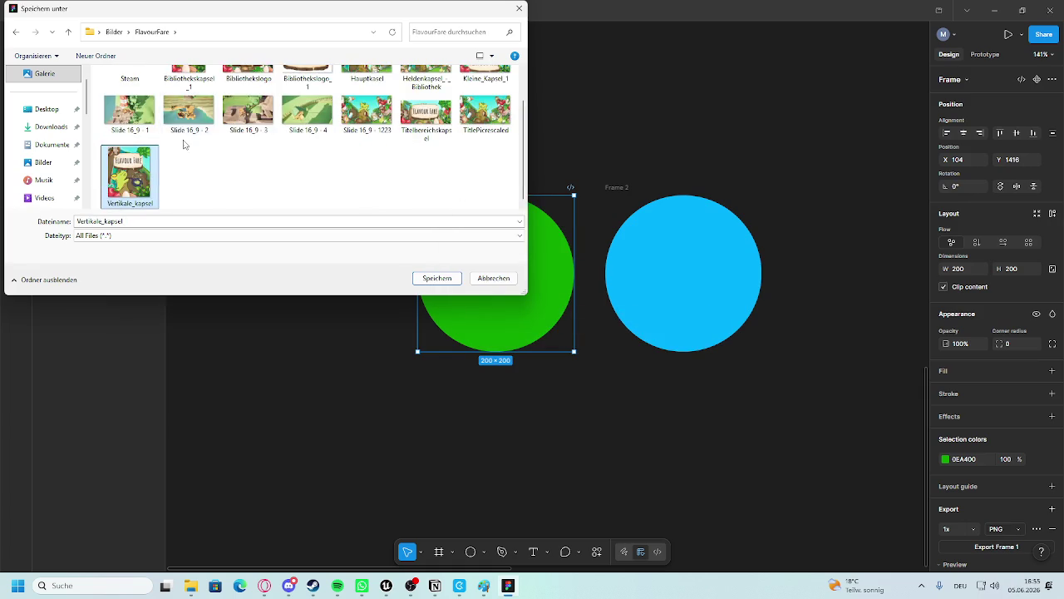
{"action": "scroll", "coordinate": [193, 137], "scroll_direction": "up", "scroll_amount": 1}
{"action": "left_click", "coordinate": [189, 102]}
{"action": "scroll", "coordinate": [131, 206], "scroll_direction": "down", "scroll_amount": 1}
{"action": "left_click", "coordinate": [144, 113]}
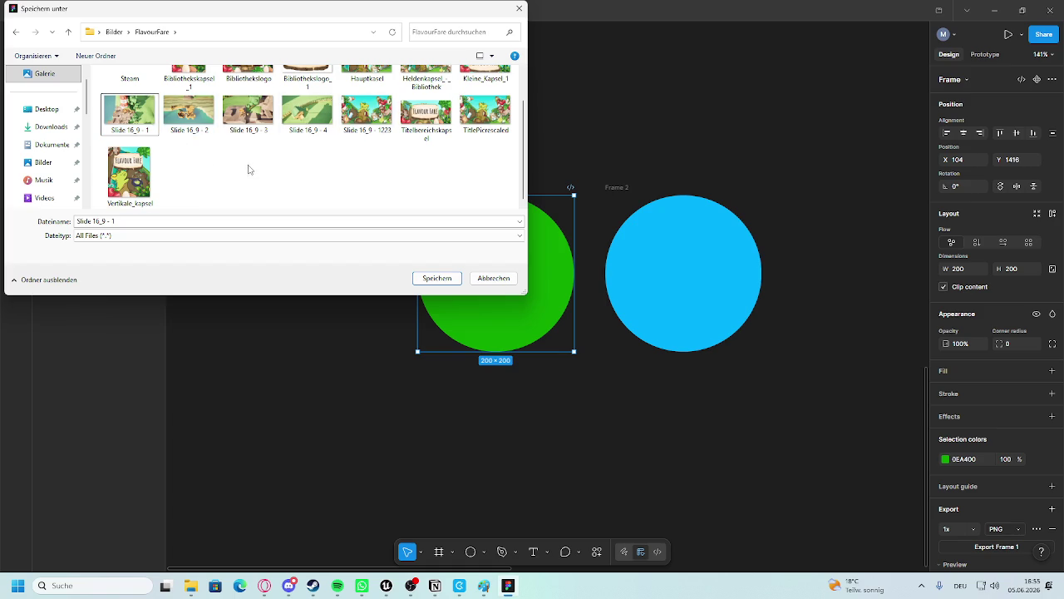
{"action": "scroll", "coordinate": [186, 156], "scroll_direction": "up", "scroll_amount": 1}
{"action": "left_click_drag", "start_coordinate": [183, 104], "coordinate": [136, 103]}
{"action": "mouse_move", "coordinate": [237, 110]}
{"action": "left_mouse_down"}
{"action": "mouse_move", "coordinate": [129, 104]}
{"action": "mouse_move", "coordinate": [157, 109]}
{"action": "left_mouse_up"}
{"action": "left_click_drag", "start_coordinate": [190, 108], "coordinate": [133, 107]}
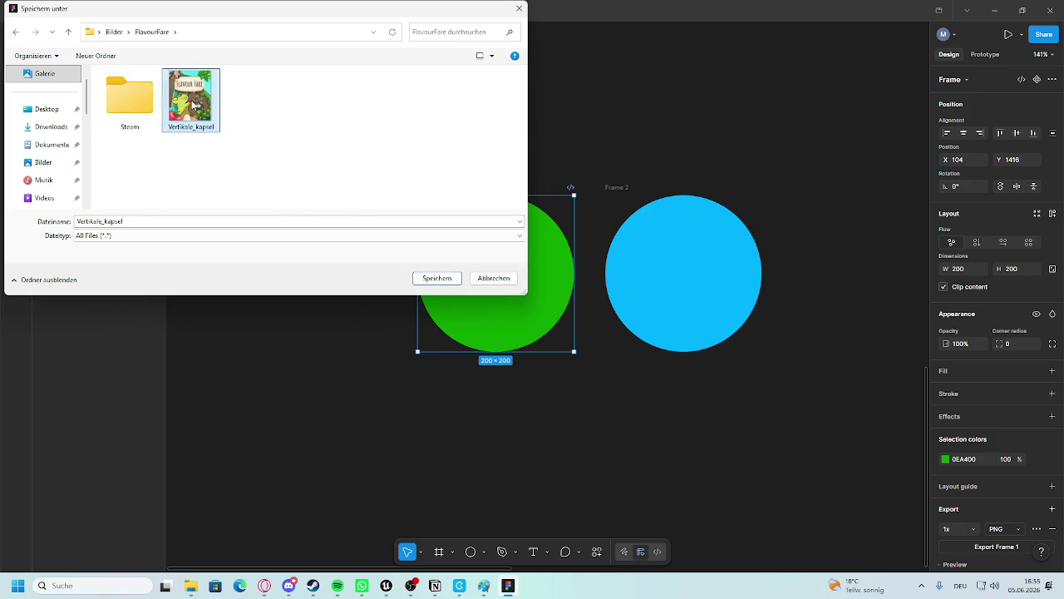
{"action": "left_click_drag", "start_coordinate": [251, 100], "coordinate": [133, 106]}
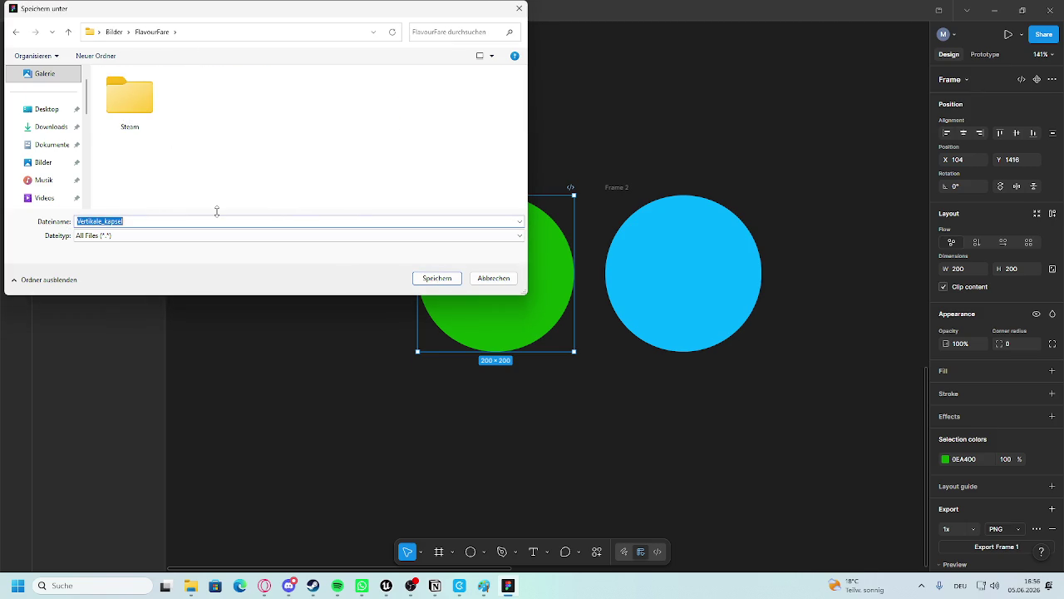
Save Frame 1 as Sphere_Villager and Frame 2's cyan circle as Sphere_Player PNGs.
{"action": "type", "text": "Sphere_Villager"}
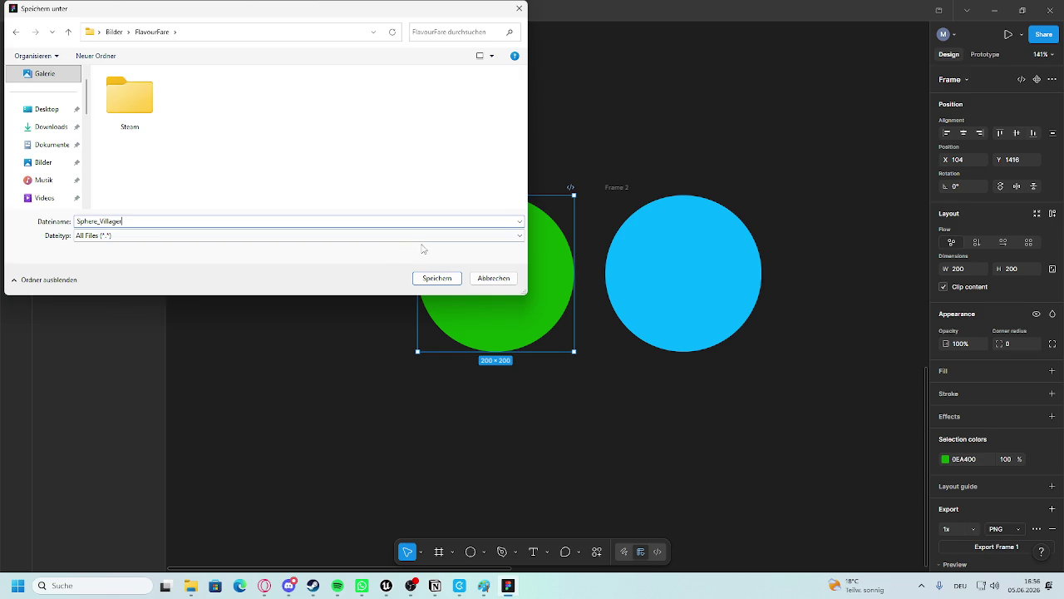
{"action": "left_click", "coordinate": [442, 280]}
{"action": "left_click", "coordinate": [702, 301]}
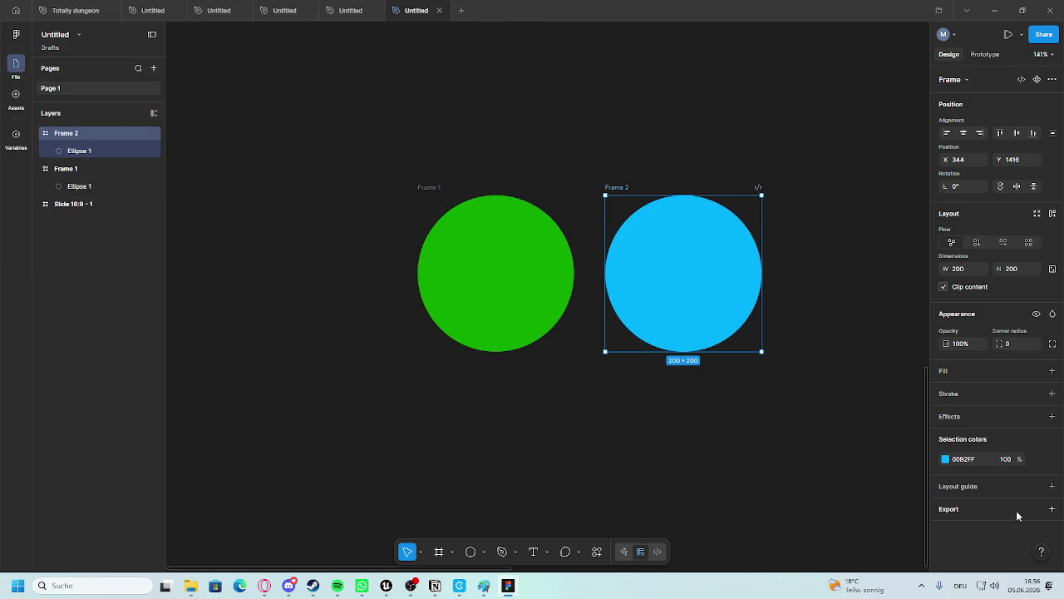
{"action": "left_click", "coordinate": [981, 547]}
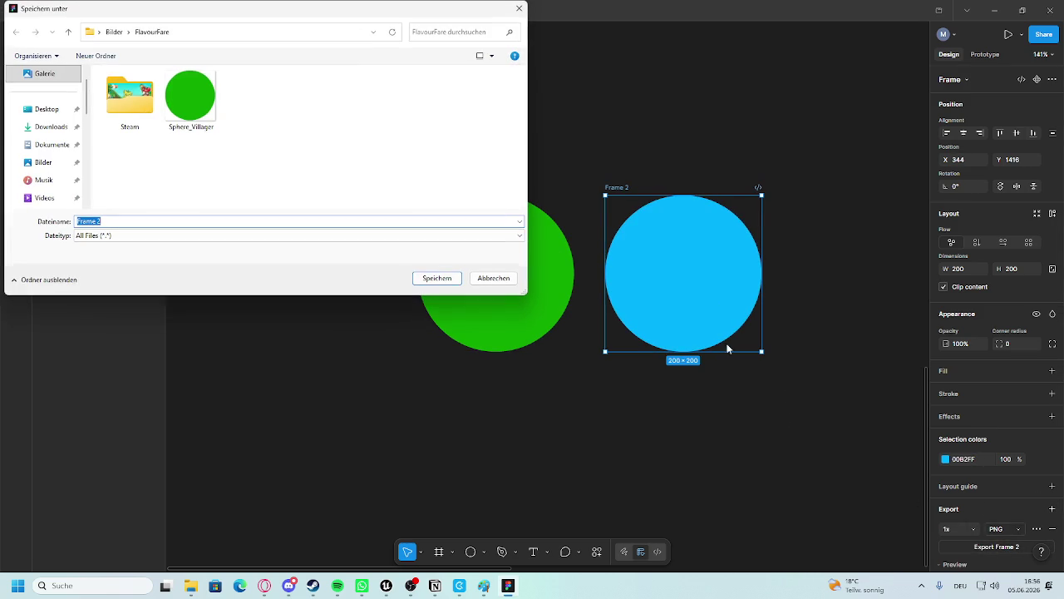
{"action": "type", "text": "Spehere"}
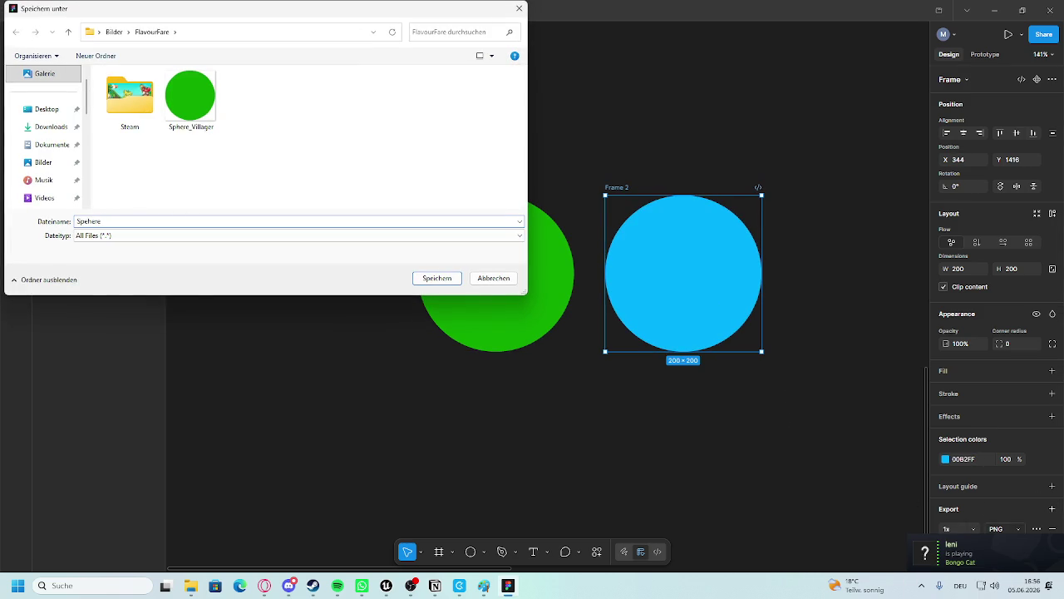
{"action": "key", "text": "BackSpace"}
{"action": "key", "text": "BackSpace"}
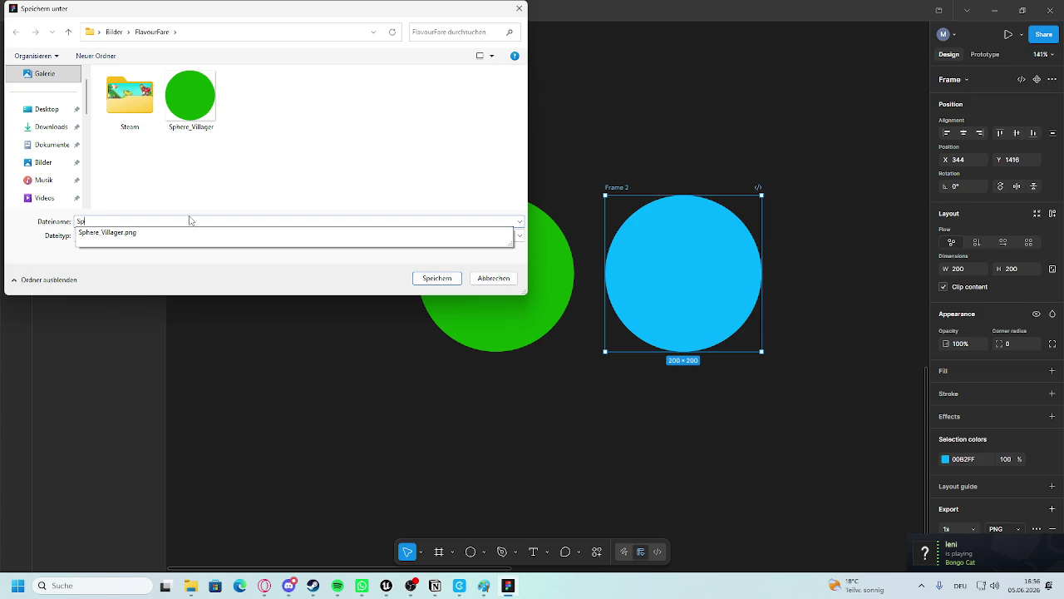
{"action": "type", "text": "here_Playe"}
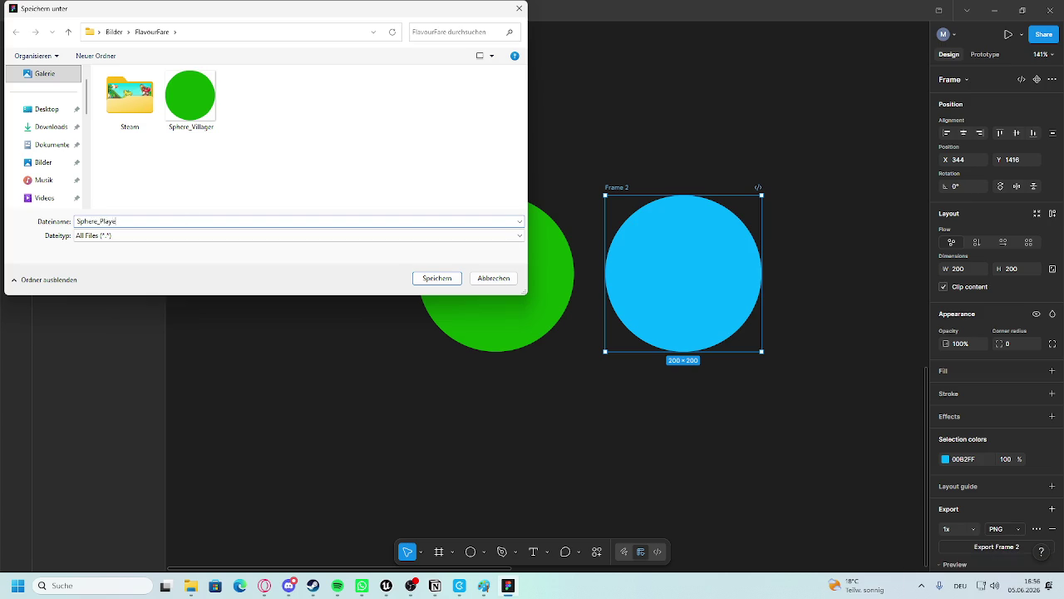
{"action": "key", "text": "Return"}
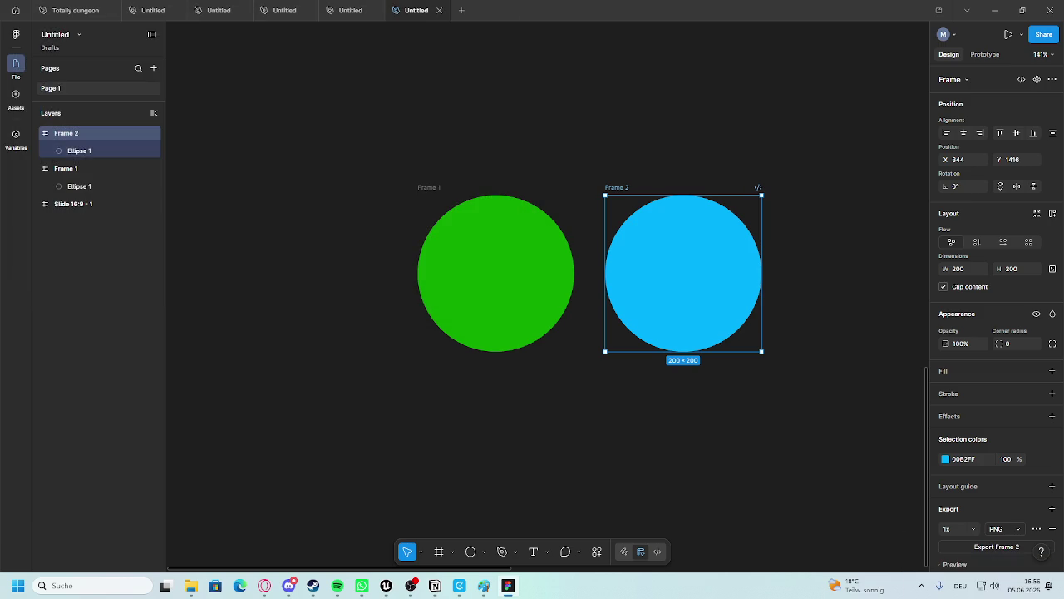
{"action": "left_click", "coordinate": [259, 67]}
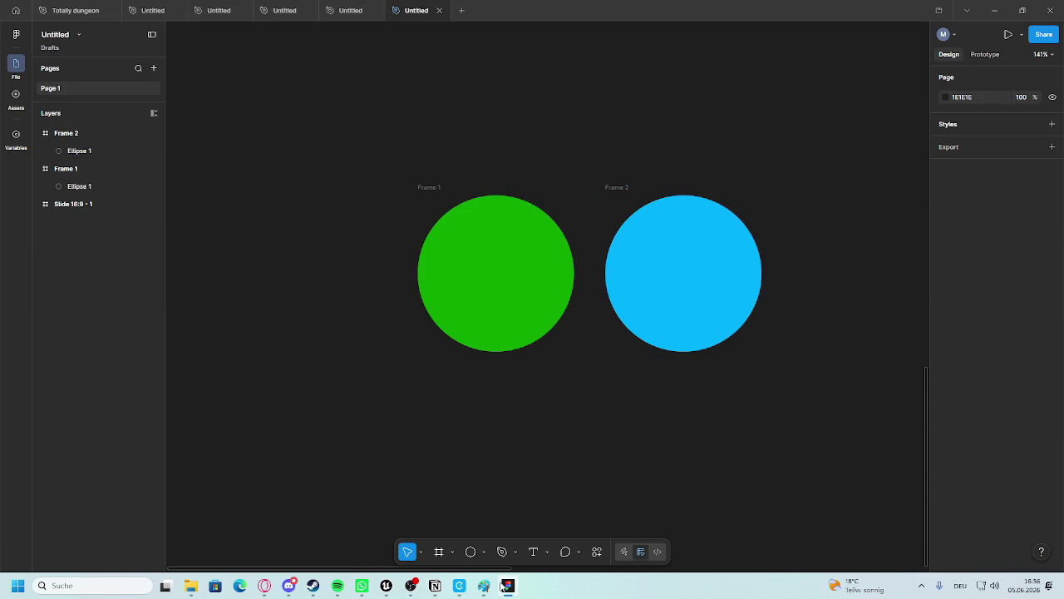
Import Sphere_Player and Sphere_Villager PNGs into DialougSystem/Widgets through the Content Drawer.
{"action": "mouse_move", "coordinate": [386, 586]}
{"action": "left_click", "coordinate": [421, 541]}
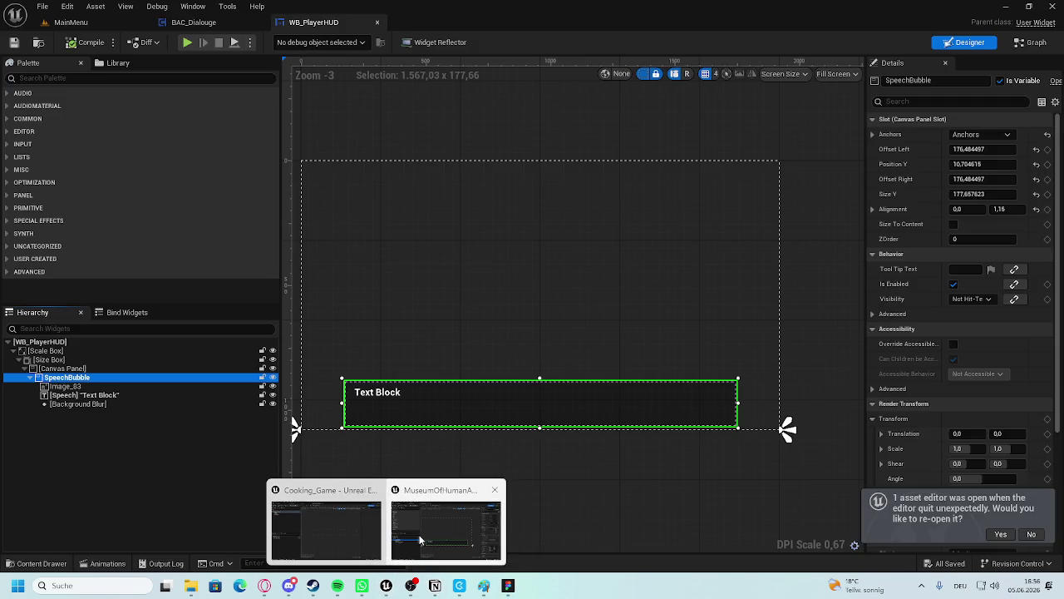
{"action": "left_click", "coordinate": [40, 563]}
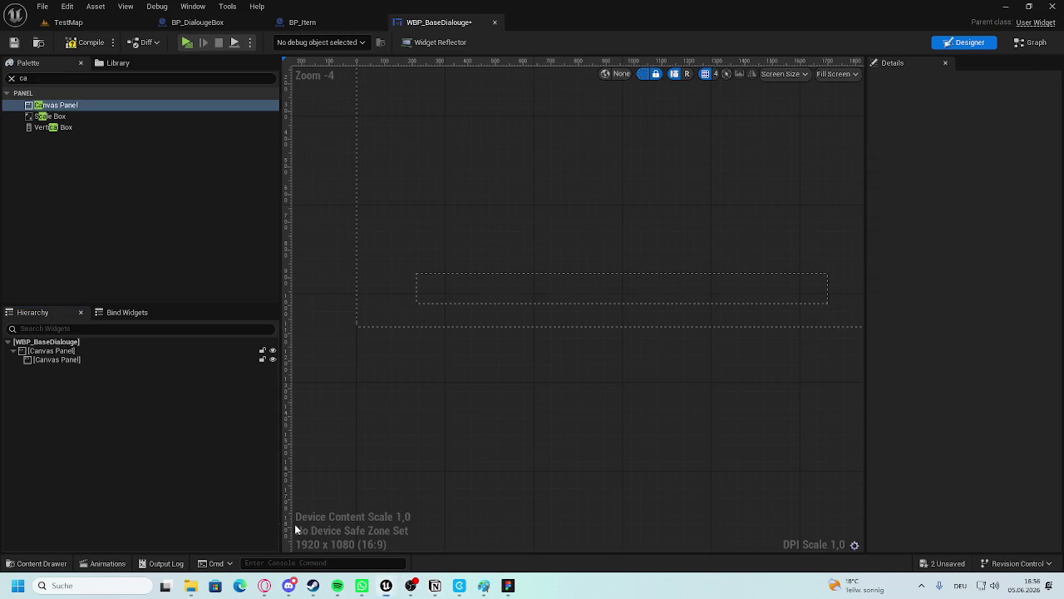
{"action": "key", "text": "ctrl+space"}
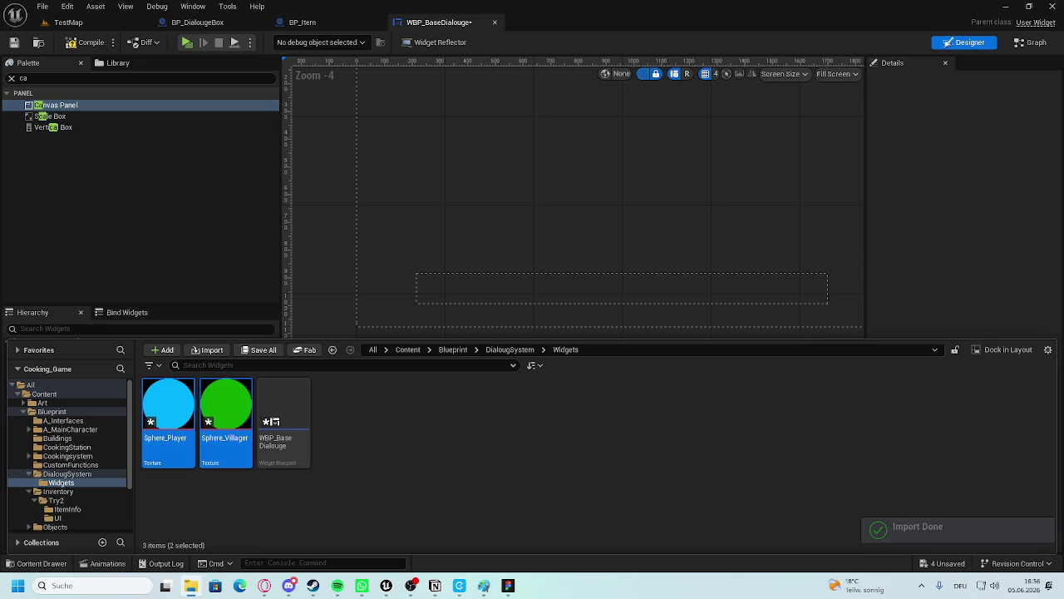
{"action": "left_click", "coordinate": [48, 209]}
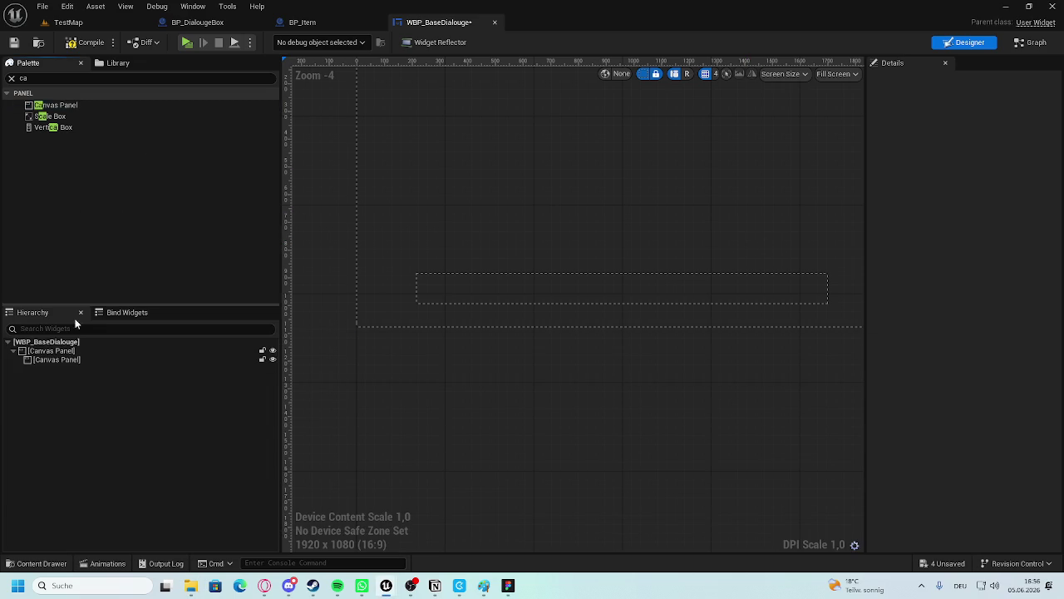
Enlarge the inner dialogue bar panel, widening it on both sides and making it taller.
{"action": "left_click", "coordinate": [57, 359]}
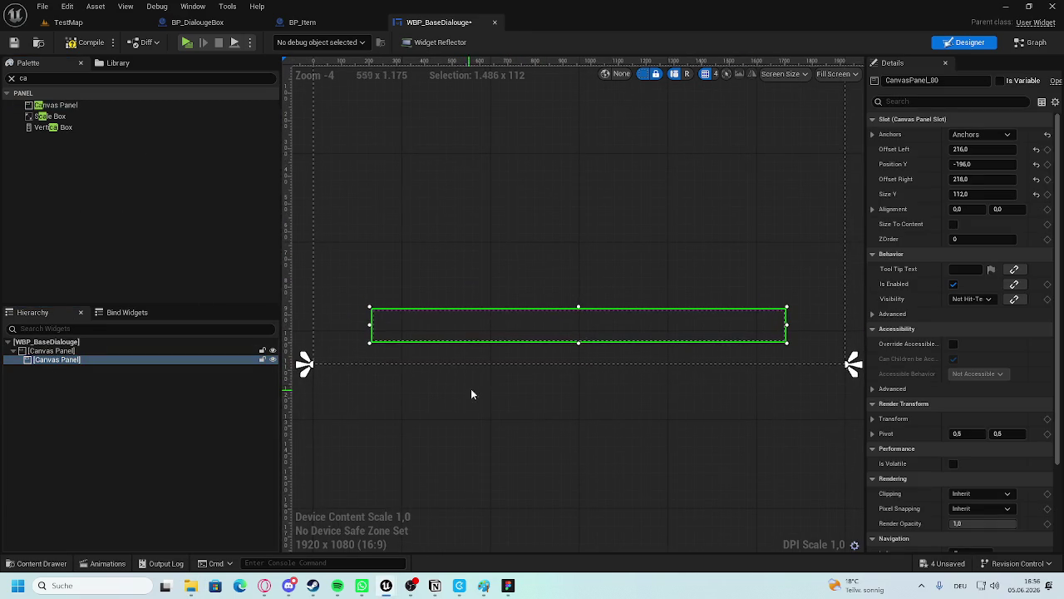
{"action": "left_click", "coordinate": [52, 351]}
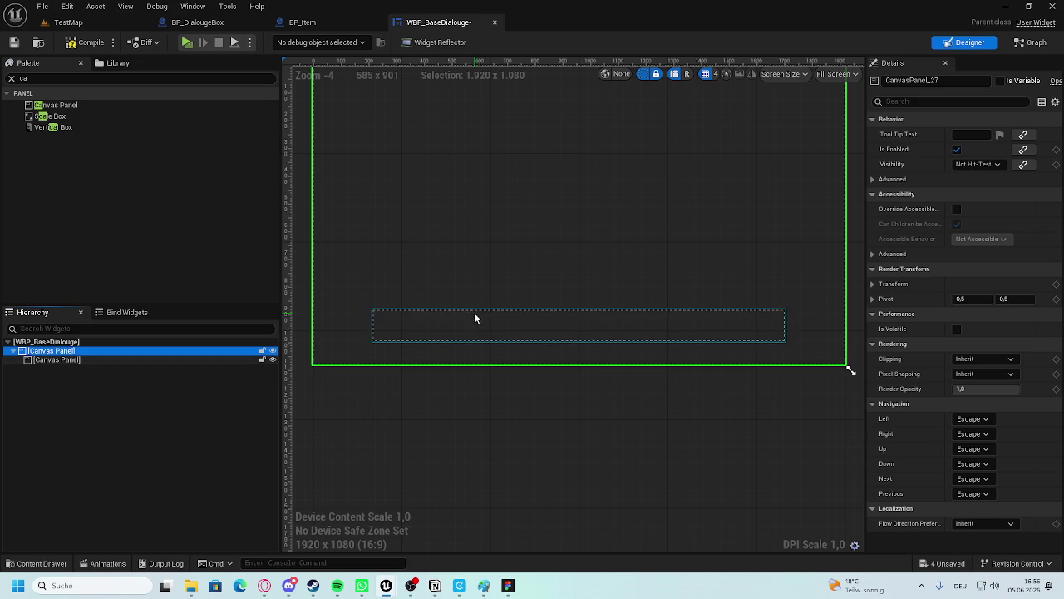
{"action": "left_click", "coordinate": [143, 359]}
{"action": "mouse_move", "coordinate": [368, 324]}
{"action": "left_mouse_down"}
{"action": "mouse_move", "coordinate": [330, 324]}
{"action": "mouse_move", "coordinate": [342, 324]}
{"action": "left_mouse_up"}
{"action": "left_click_drag", "start_coordinate": [787, 324], "coordinate": [822, 323]}
{"action": "left_click_drag", "start_coordinate": [581, 305], "coordinate": [580, 281]}
Add a new Canvas Panel anchored bottom-stretch and move it into the dialogue bar.
{"action": "left_click", "coordinate": [66, 360]}
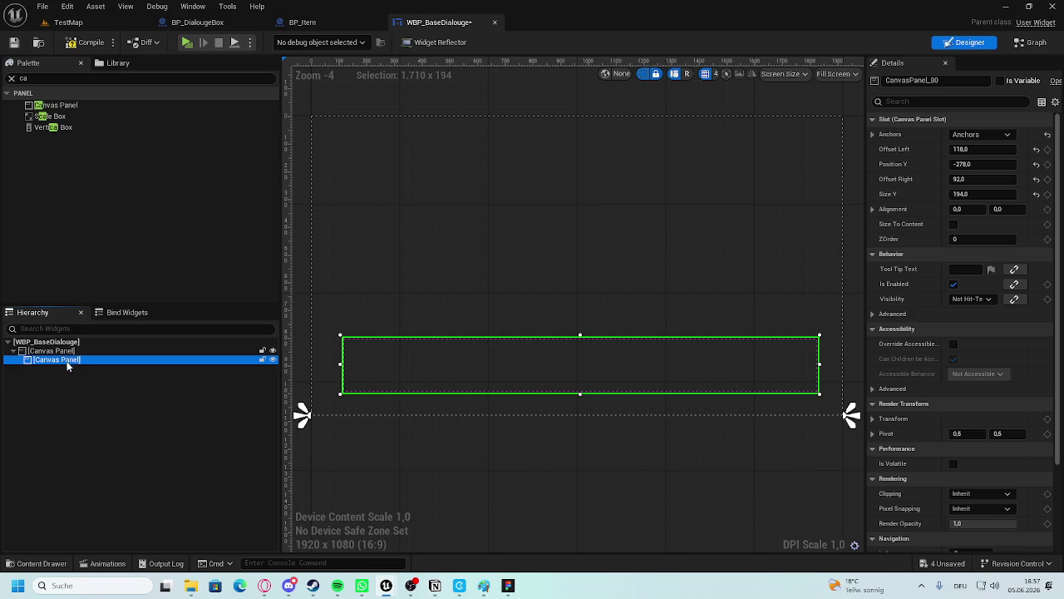
{"action": "mouse_move", "coordinate": [56, 106]}
{"action": "left_mouse_down"}
{"action": "mouse_move", "coordinate": [79, 359]}
{"action": "mouse_move", "coordinate": [70, 364]}
{"action": "left_mouse_up"}
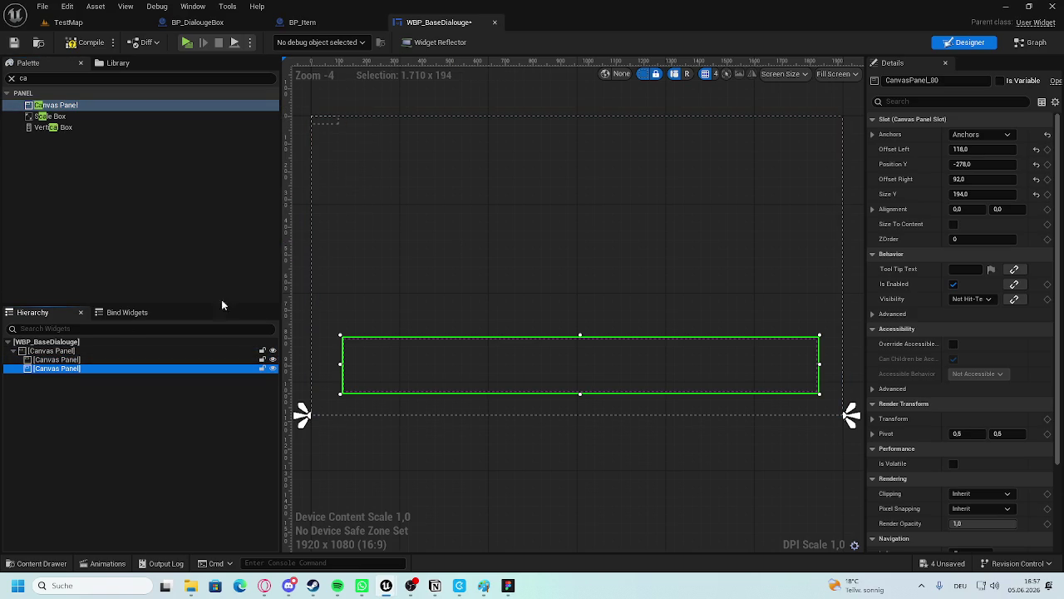
{"action": "left_click", "coordinate": [322, 119]}
{"action": "left_click", "coordinate": [973, 135]}
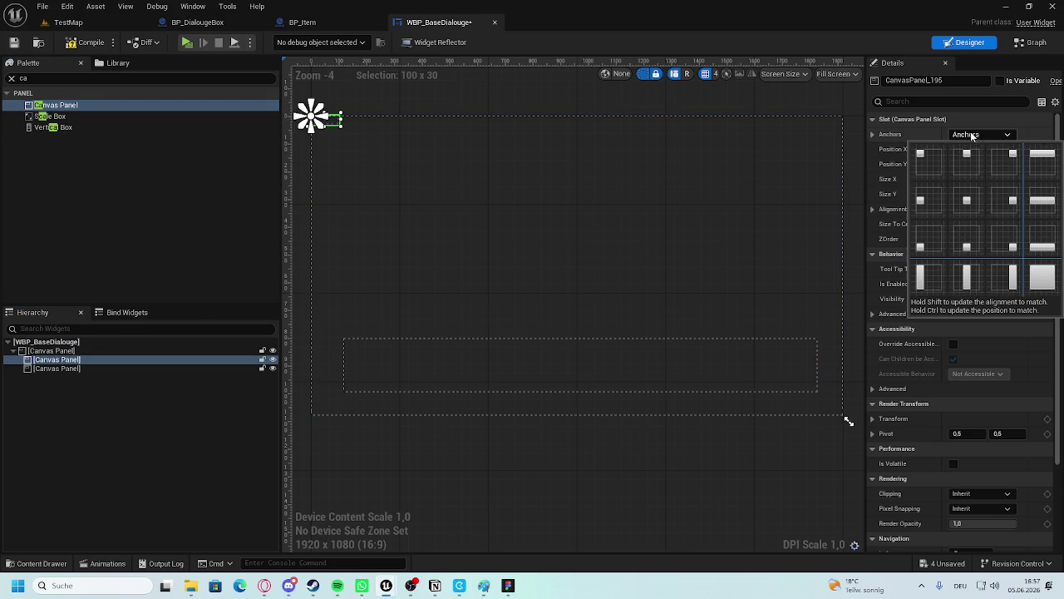
{"action": "left_click", "coordinate": [1039, 248], "text": "ctrl"}
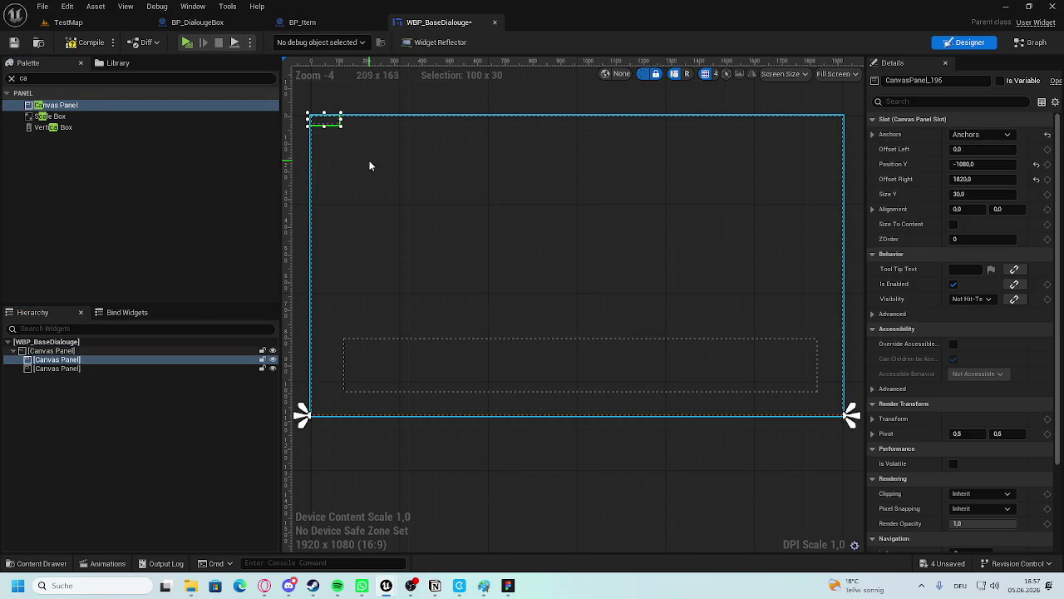
{"action": "left_click", "coordinate": [972, 164]}
{"action": "type", "text": "90"}
{"action": "key", "text": "Return"}
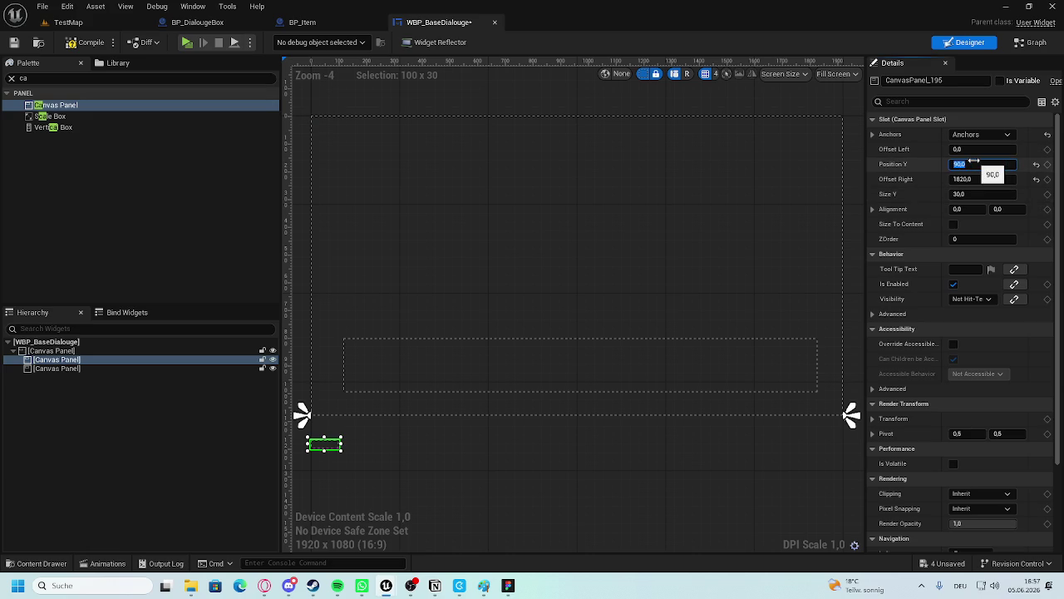
{"action": "type", "text": "0"}
{"action": "key", "text": "Return"}
{"action": "mouse_move", "coordinate": [319, 418]}
{"action": "left_mouse_down"}
{"action": "mouse_move", "coordinate": [526, 356]}
{"action": "mouse_move", "coordinate": [695, 357]}
{"action": "left_mouse_up"}
Anchor the new panel to fill its parent and stretch its top and bottom edges.
{"action": "left_click", "coordinate": [977, 134]}
{"action": "left_click", "coordinate": [977, 131]}
{"action": "left_click", "coordinate": [873, 134]}
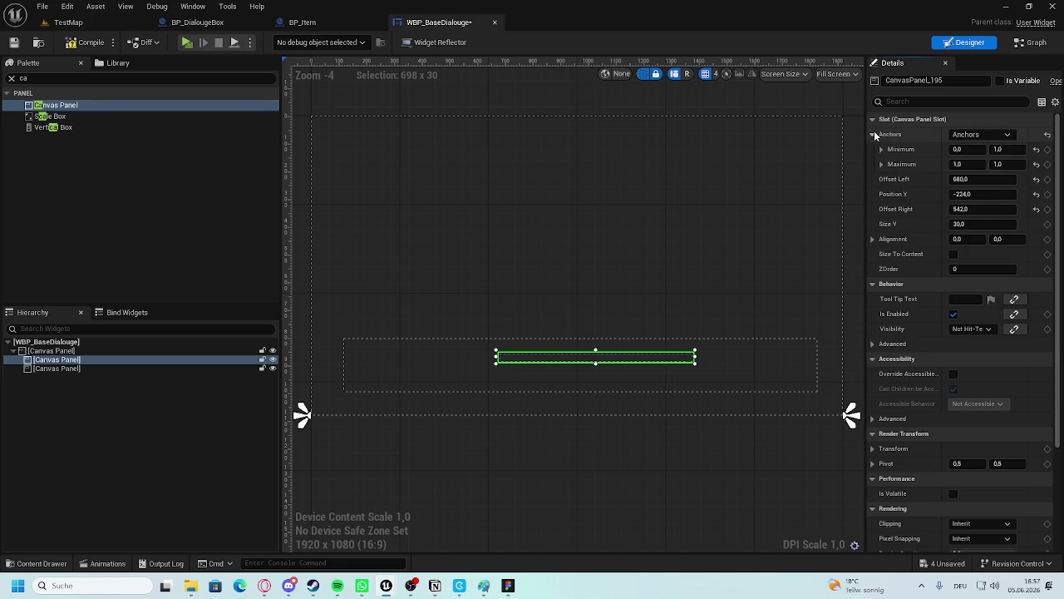
{"action": "left_click", "coordinate": [879, 136]}
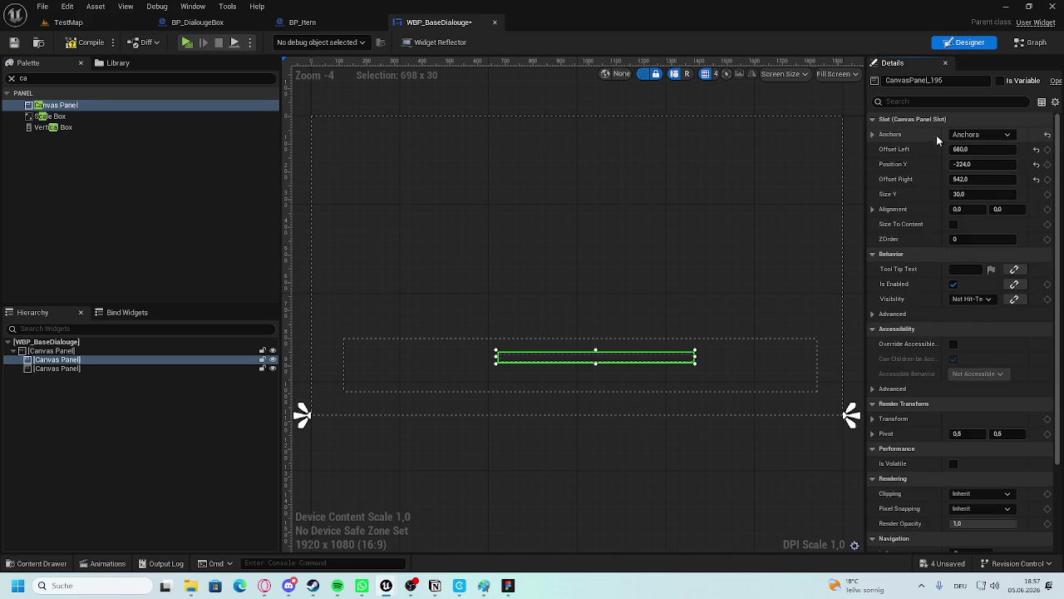
{"action": "left_click", "coordinate": [973, 134]}
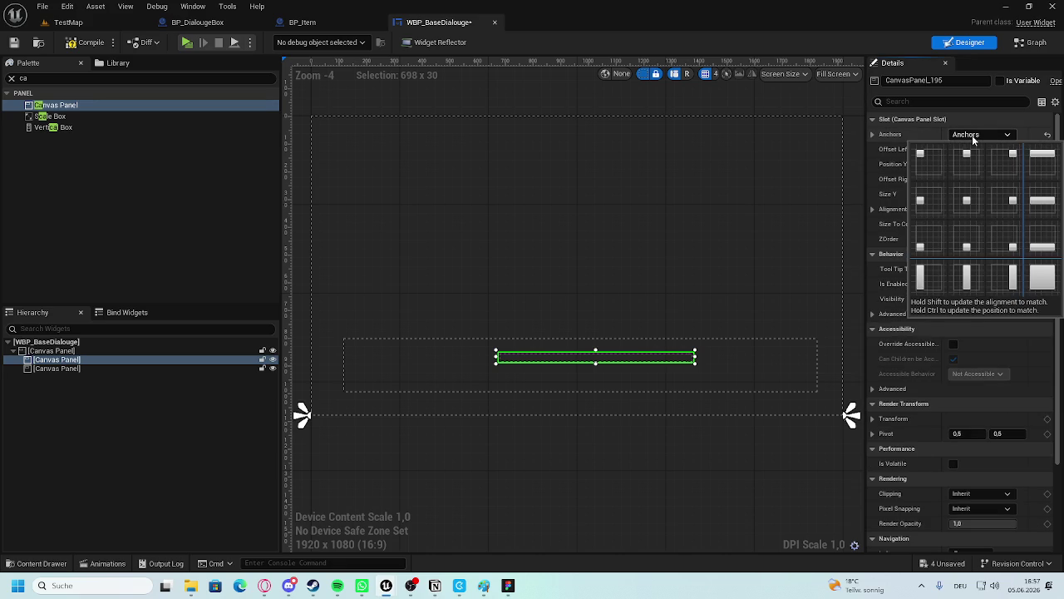
{"action": "left_click", "coordinate": [1043, 277]}
{"action": "left_click_drag", "start_coordinate": [598, 362], "coordinate": [596, 391]}
{"action": "mouse_move", "coordinate": [595, 348]}
{"action": "left_mouse_down"}
{"action": "mouse_move", "coordinate": [598, 340]}
{"action": "mouse_move", "coordinate": [592, 357]}
{"action": "mouse_move", "coordinate": [635, 368]}
{"action": "mouse_move", "coordinate": [128, 358]}
{"action": "mouse_move", "coordinate": [65, 361]}
{"action": "mouse_move", "coordinate": [67, 371]}
{"action": "left_mouse_up"}
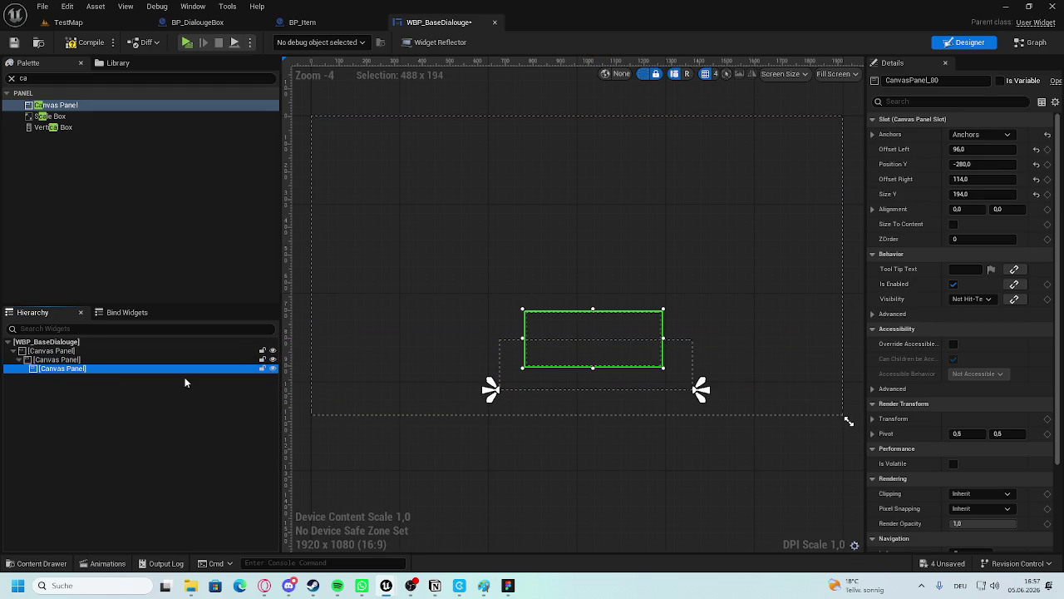
Undo the misplaced nesting and nest the third canvas panel inside the dialogue bar.
{"action": "left_click", "coordinate": [105, 425]}
{"action": "key", "text": "ctrl+z"}
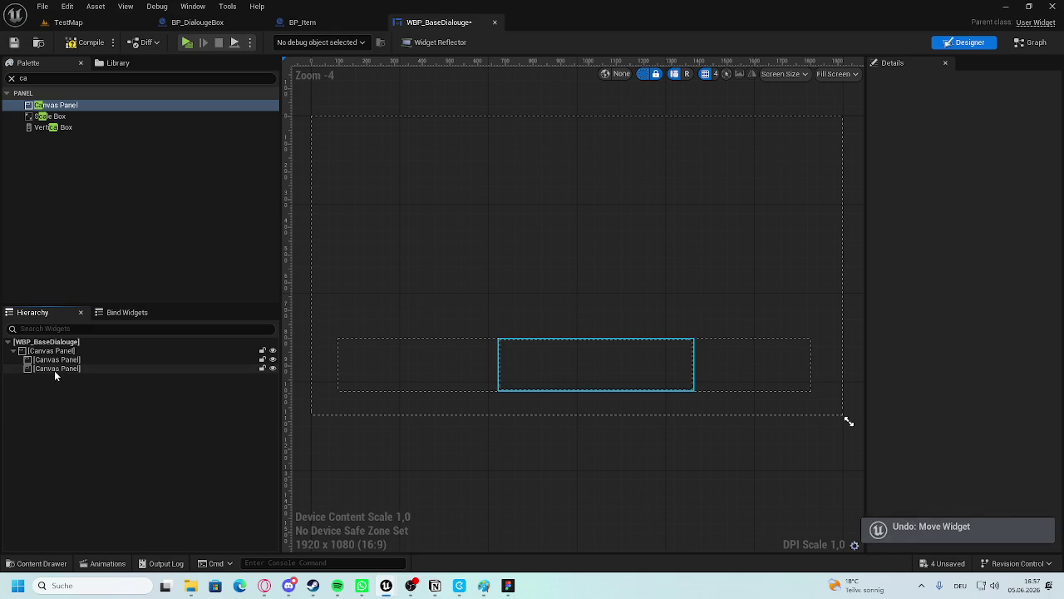
{"action": "left_click", "coordinate": [54, 370]}
{"action": "left_click_drag", "start_coordinate": [64, 380], "coordinate": [66, 360]}
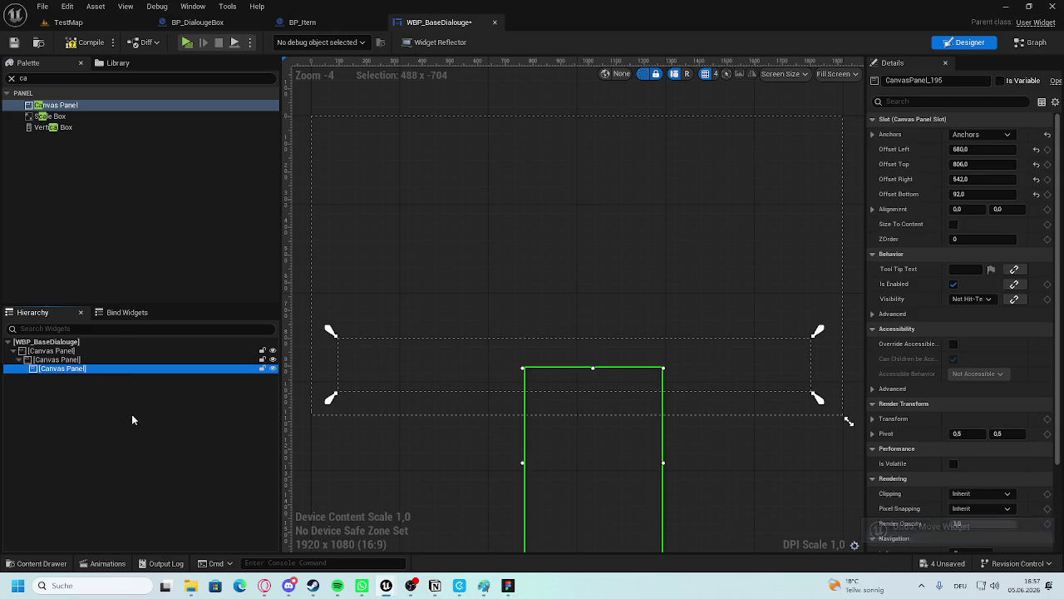
{"action": "left_click", "coordinate": [130, 421]}
{"action": "left_click", "coordinate": [124, 371]}
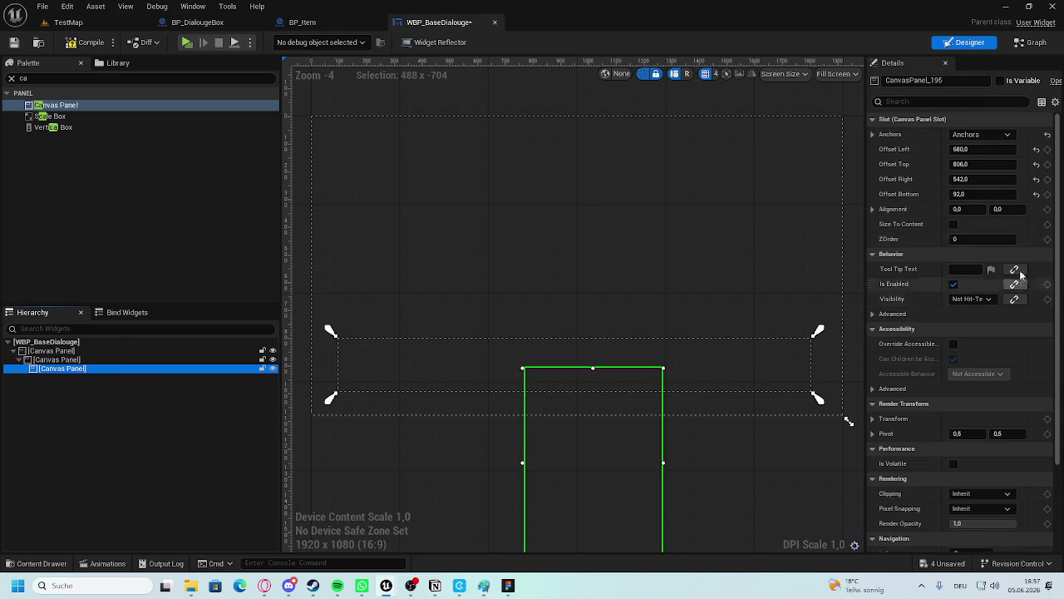
Set the nested panel's left and top offsets to 0 and stretch it across the bar.
{"action": "left_click", "coordinate": [994, 150]}
{"action": "type", "text": "0"}
{"action": "key", "text": "Return"}
{"action": "left_click", "coordinate": [981, 164]}
{"action": "type", "text": "0"}
{"action": "key", "text": "Return"}
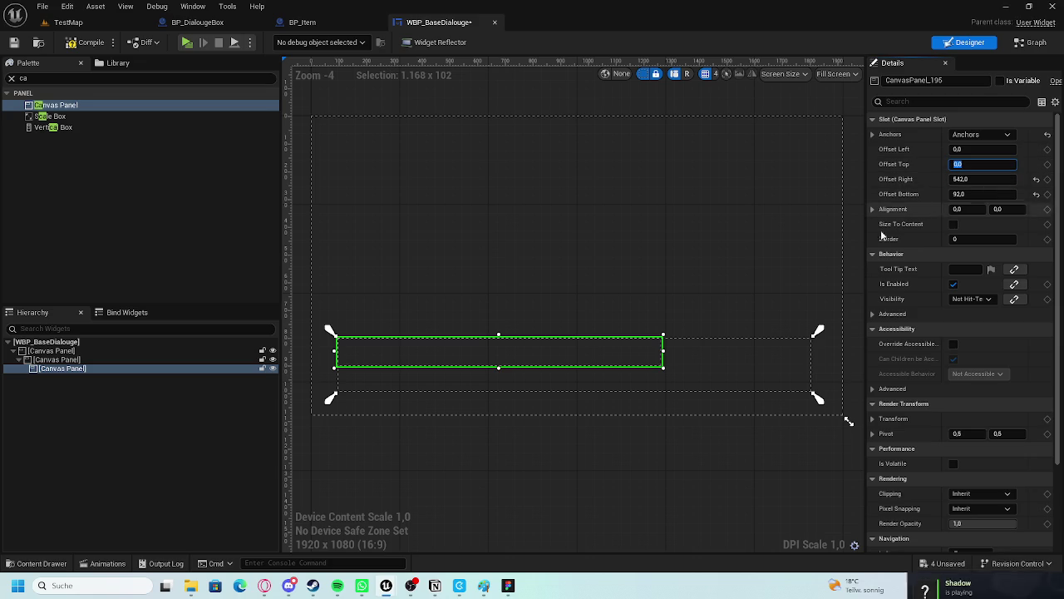
{"action": "mouse_move", "coordinate": [664, 367]}
{"action": "left_mouse_down"}
{"action": "mouse_move", "coordinate": [811, 393]}
{"action": "mouse_move", "coordinate": [712, 364]}
{"action": "mouse_move", "coordinate": [758, 364]}
{"action": "left_mouse_up"}
{"action": "mouse_move", "coordinate": [336, 364]}
{"action": "left_mouse_down"}
{"action": "mouse_move", "coordinate": [413, 364]}
{"action": "mouse_move", "coordinate": [384, 370]}
{"action": "left_mouse_up"}
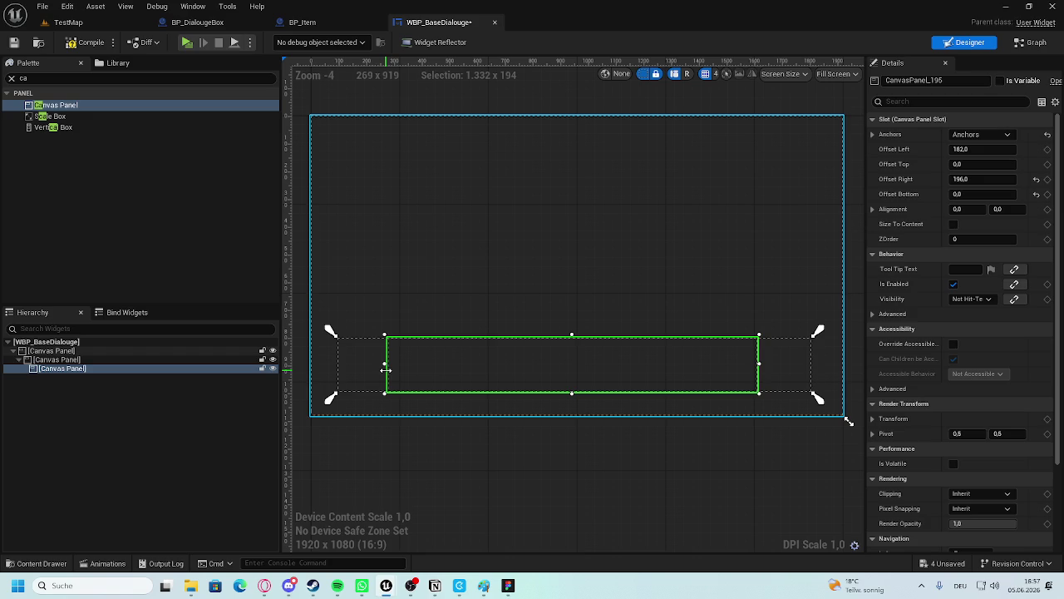
Set the left and right offsets to 180 and rename the panel TextBox.
{"action": "left_click", "coordinate": [987, 149]}
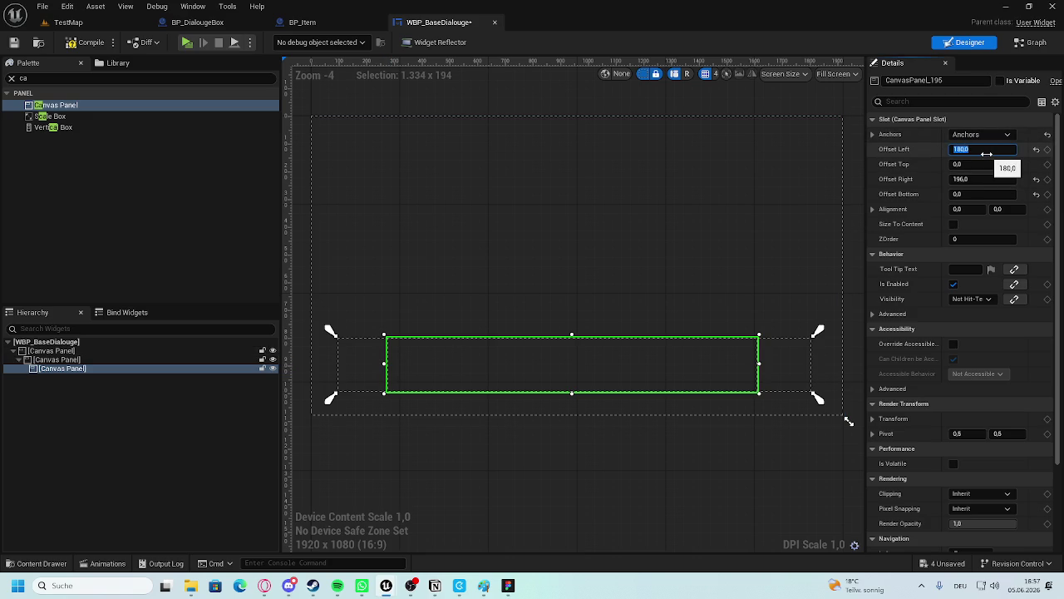
{"action": "left_click", "coordinate": [981, 179]}
{"action": "type", "text": "180"}
{"action": "key", "text": "Return"}
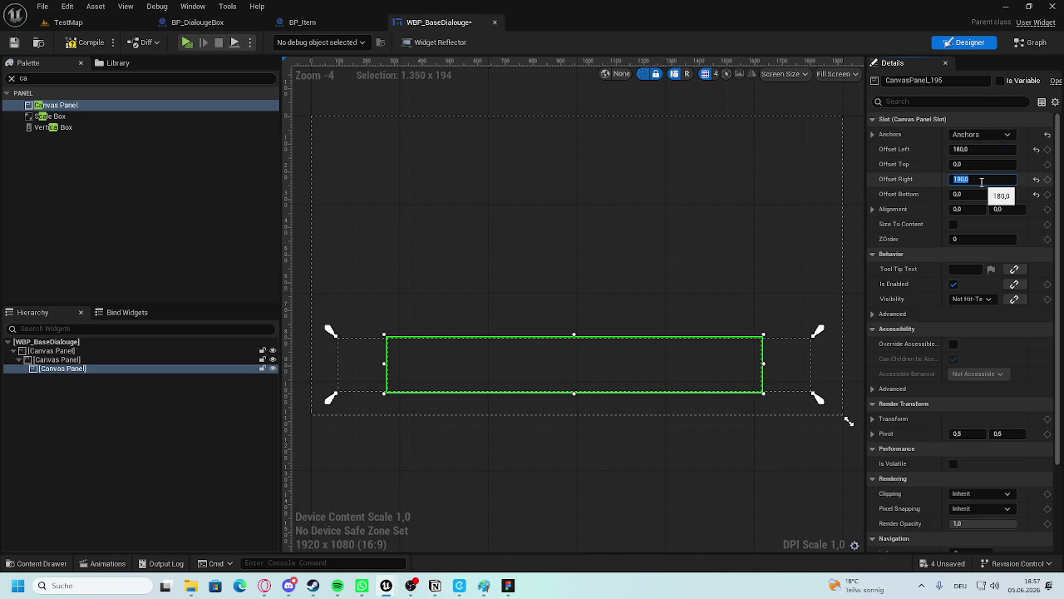
{"action": "double_click", "coordinate": [65, 369]}
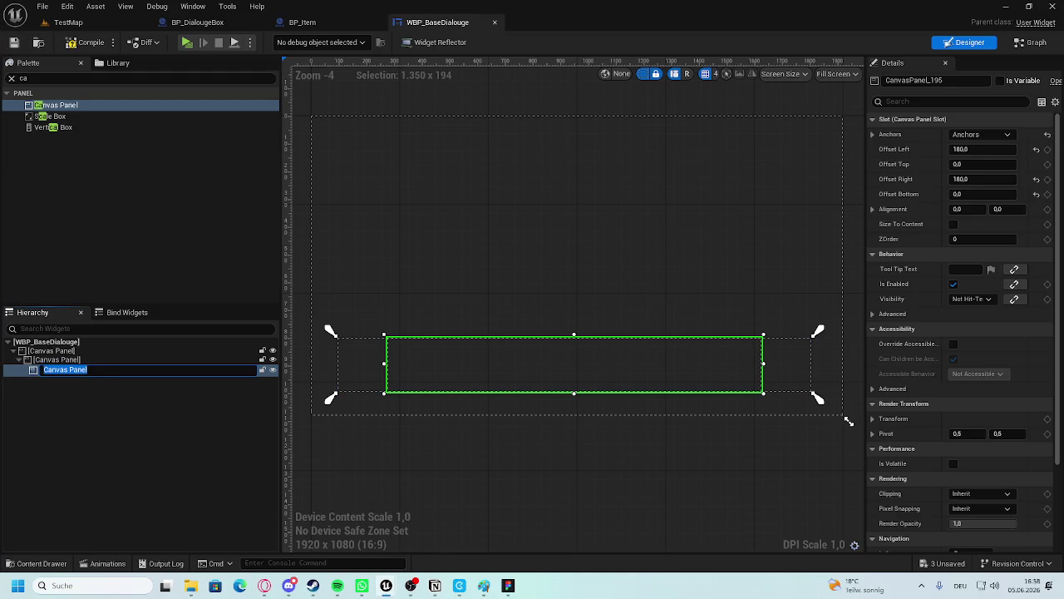
{"action": "type", "text": "TextBox"}
{"action": "key", "text": "Return"}
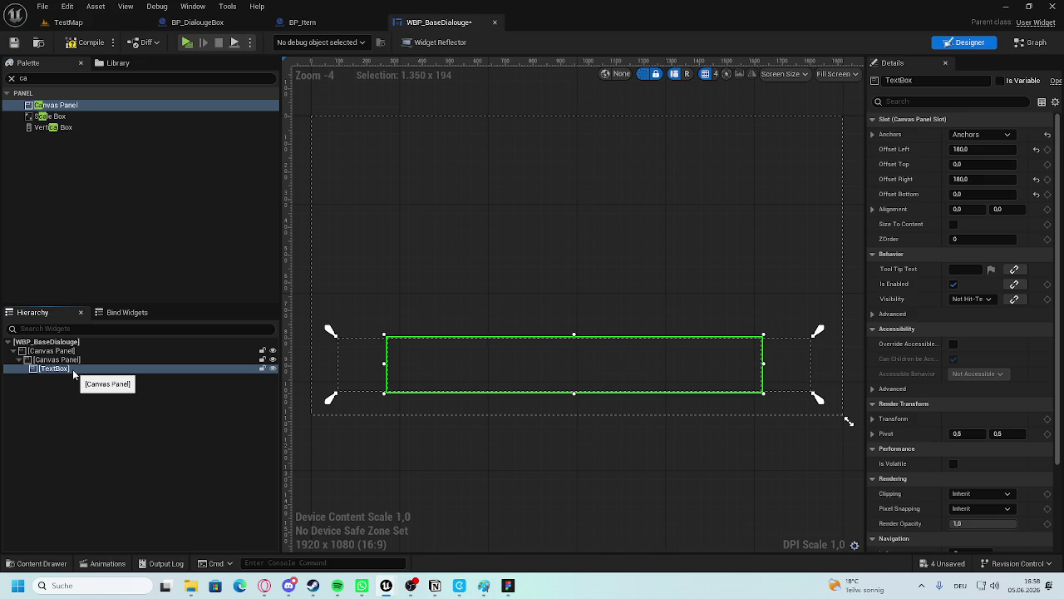
Add two Image widgets to the canvas panel from the full widget palette.
{"action": "left_click", "coordinate": [12, 78]}
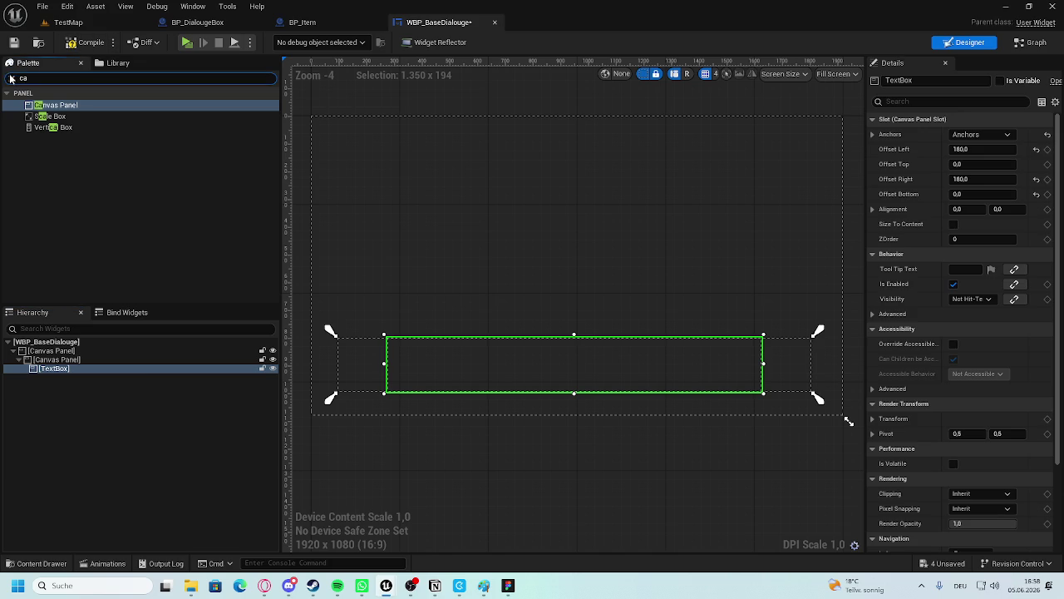
{"action": "left_click", "coordinate": [11, 78]}
{"action": "left_click_drag", "start_coordinate": [43, 164], "coordinate": [55, 363]}
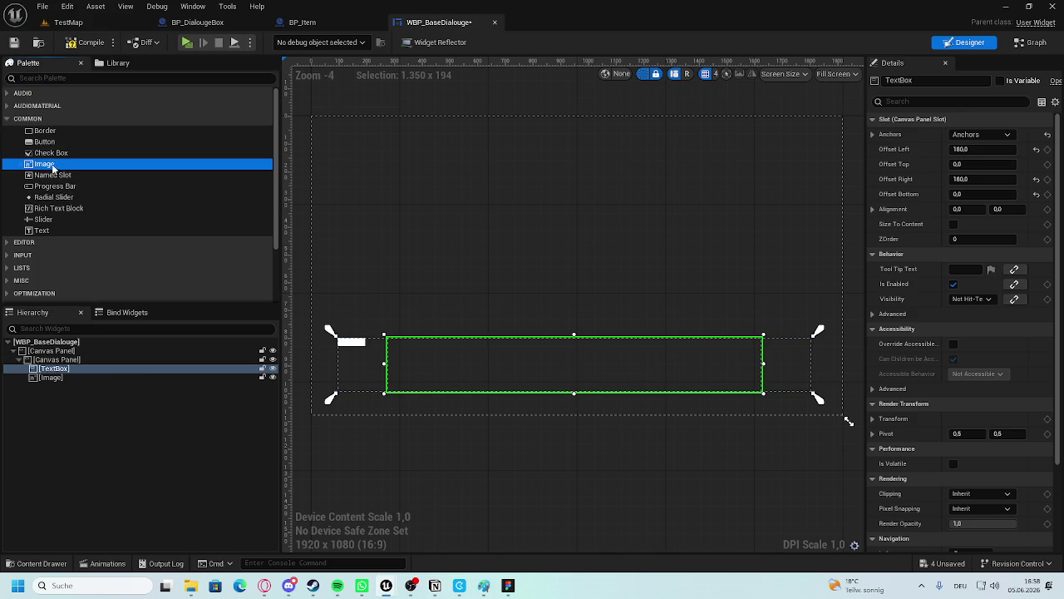
{"action": "left_click_drag", "start_coordinate": [67, 214], "coordinate": [58, 365]}
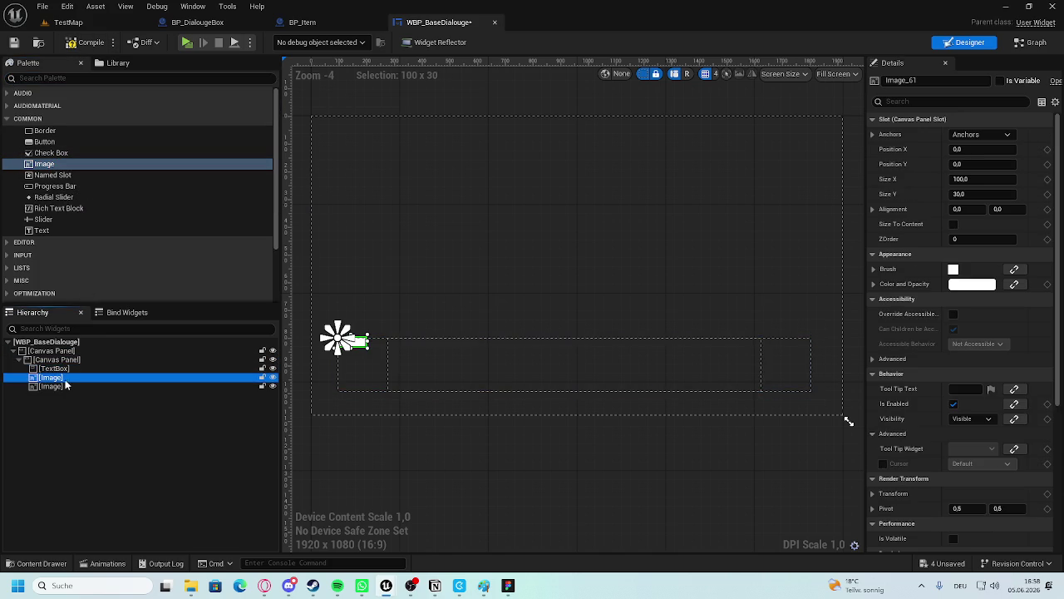
{"action": "scroll", "coordinate": [384, 367], "scroll_direction": "up", "scroll_amount": 4}
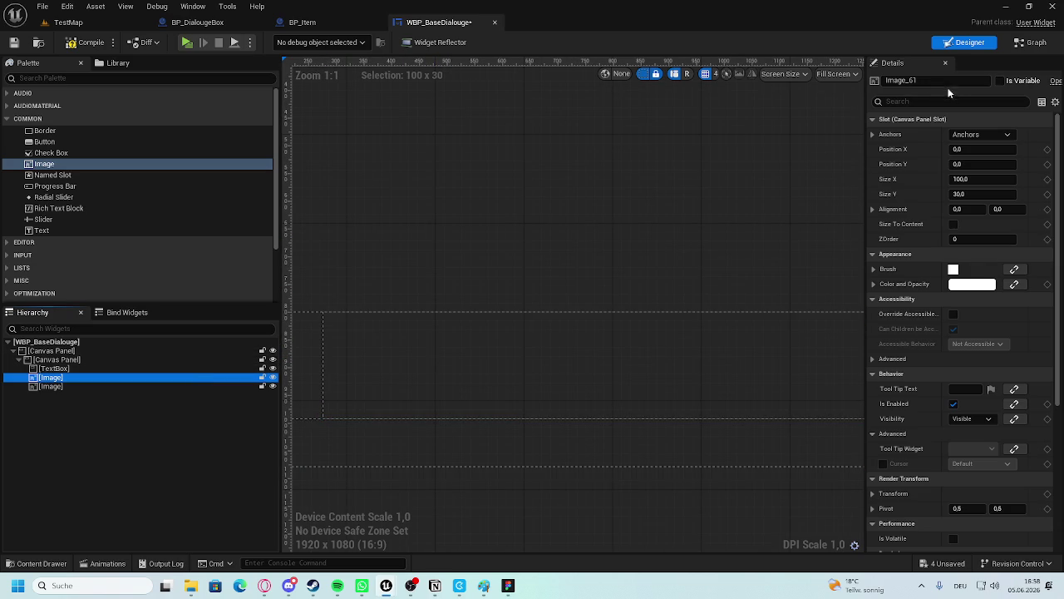
Make the first image a variable and name it Villager.
{"action": "left_click", "coordinate": [55, 368]}
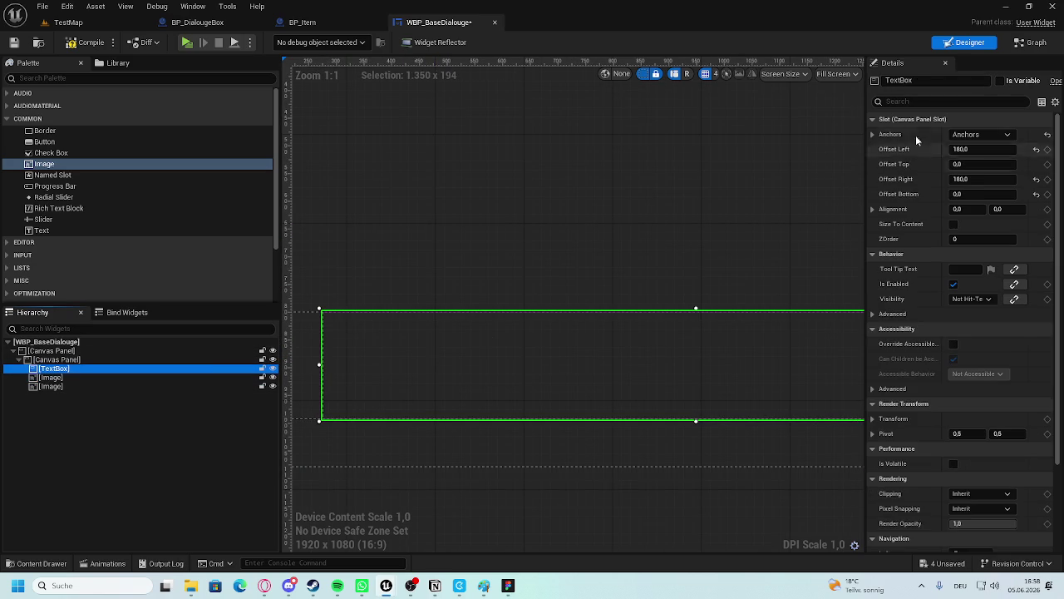
{"action": "left_click", "coordinate": [132, 377]}
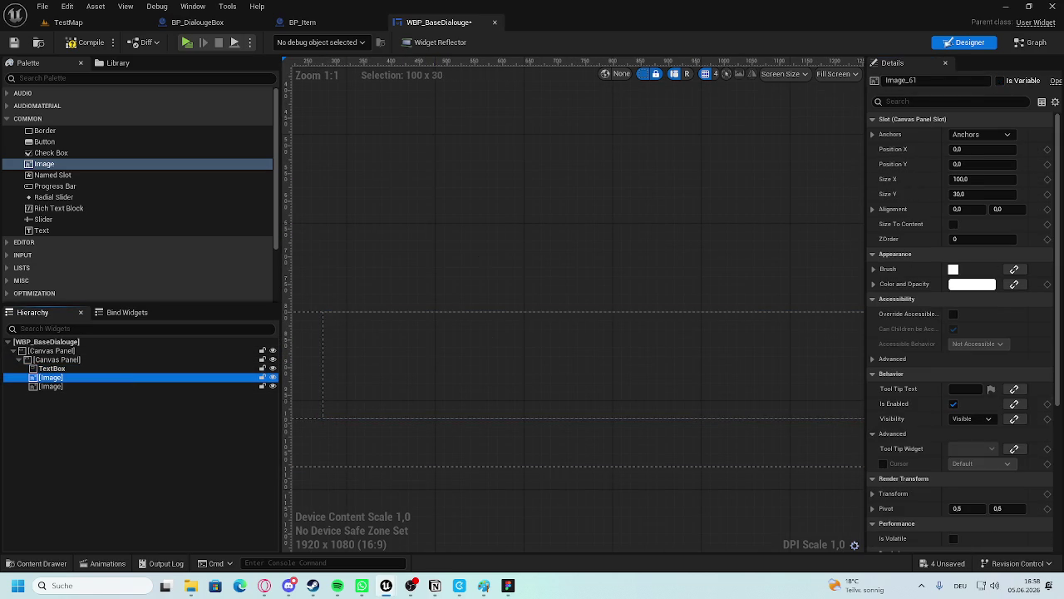
{"action": "left_click", "coordinate": [1002, 81]}
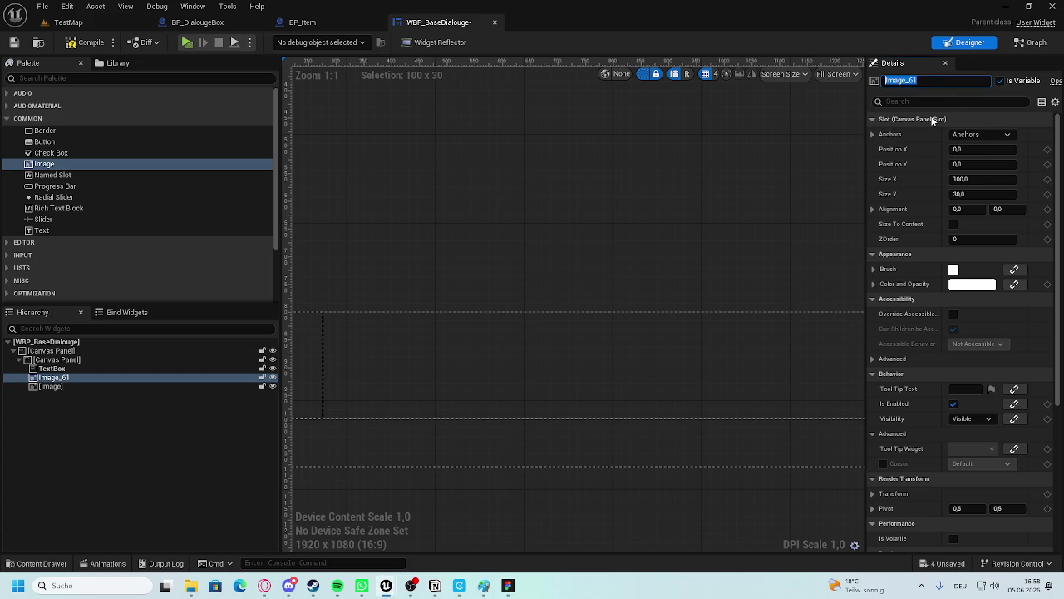
{"action": "type", "text": "Villager"}
{"action": "key", "text": "Return"}
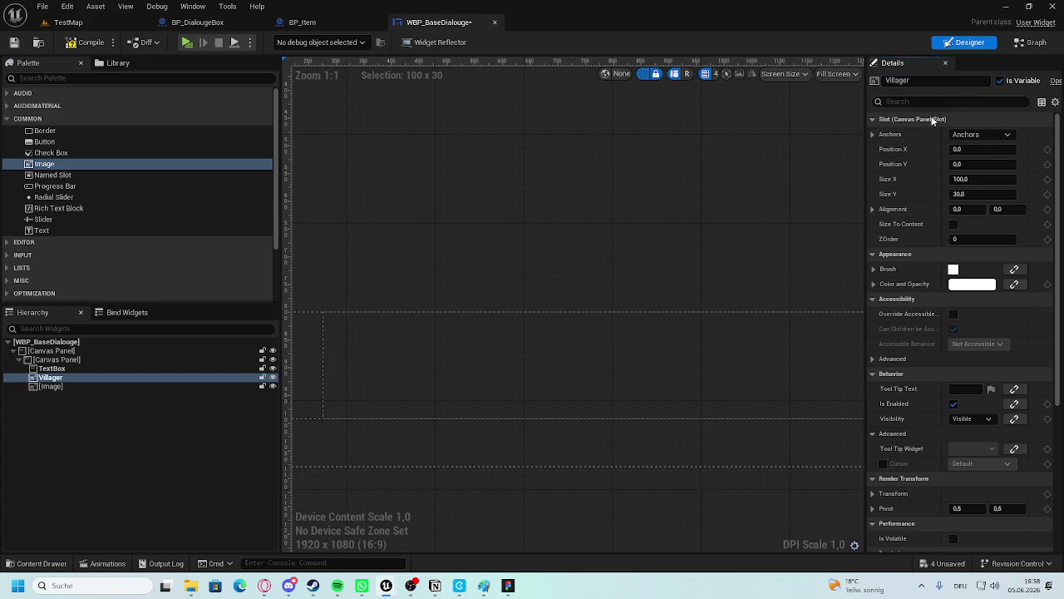
Rename the second image to Player.
{"action": "scroll", "coordinate": [638, 187], "scroll_direction": "down", "scroll_amount": 3}
{"action": "left_click", "coordinate": [52, 386]}
{"action": "left_click", "coordinate": [965, 79]}
{"action": "type", "text": "r"}
{"action": "key", "text": "Return"}
Make the Player image a variable and move it into the dialogue panel.
{"action": "scroll", "coordinate": [316, 345], "scroll_direction": "up", "scroll_amount": 2}
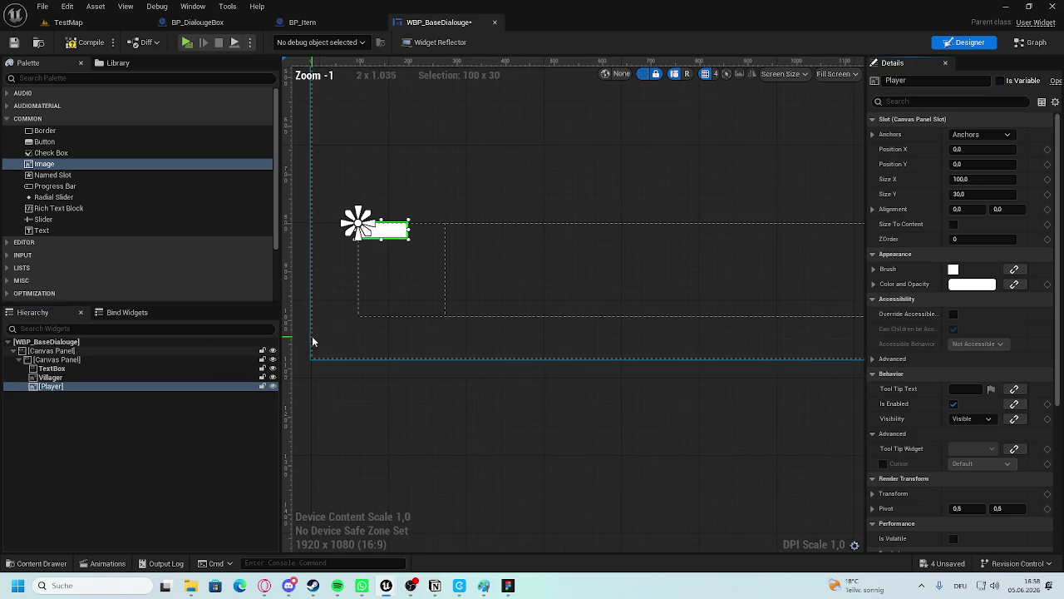
{"action": "left_click_drag", "start_coordinate": [397, 402], "coordinate": [411, 437]}
{"action": "left_click", "coordinate": [47, 386]}
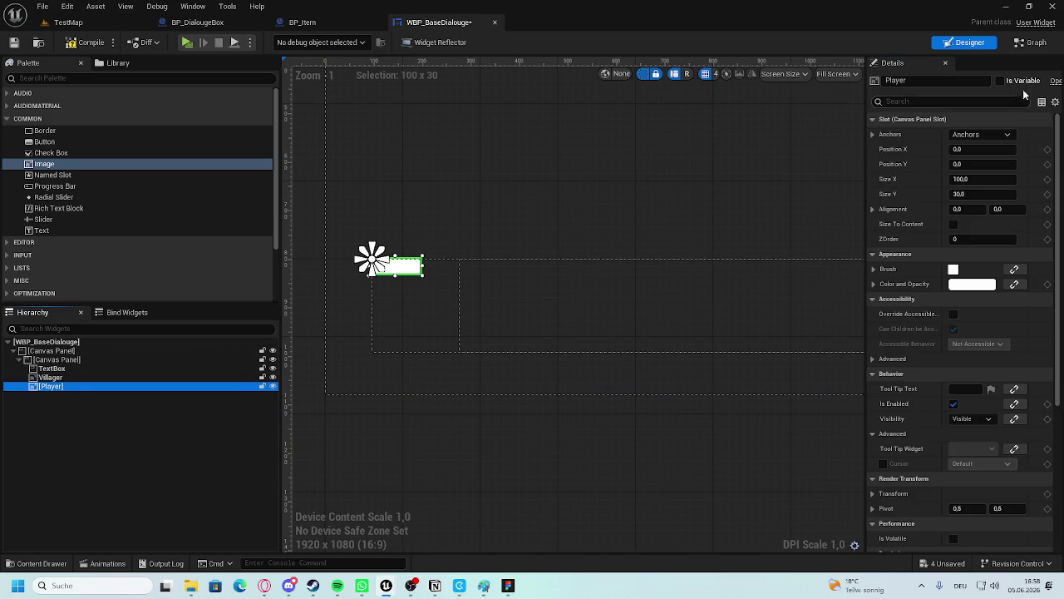
{"action": "left_click", "coordinate": [530, 380]}
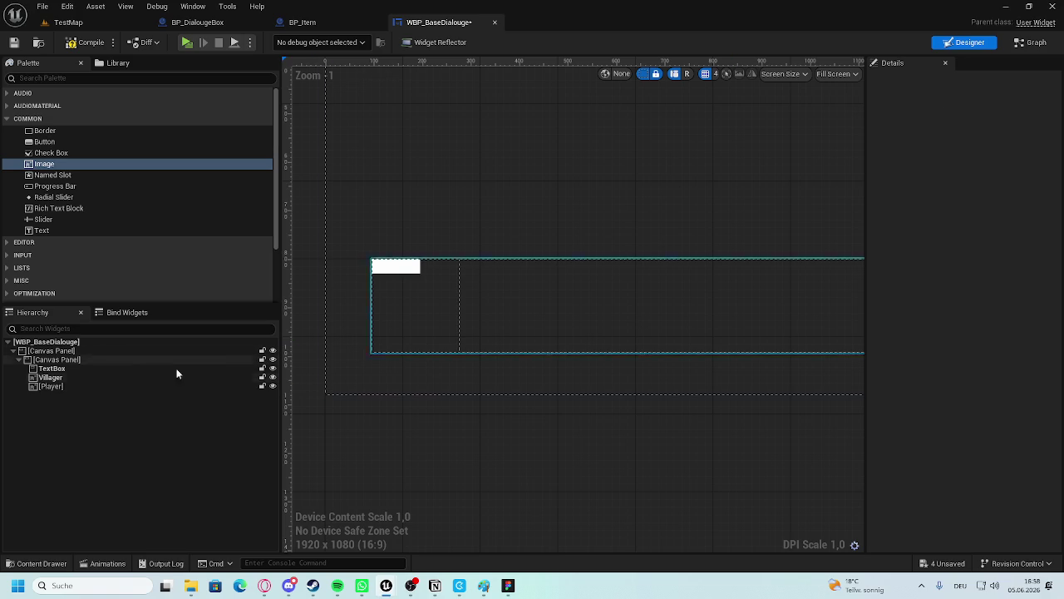
{"action": "left_click", "coordinate": [48, 386]}
{"action": "left_click", "coordinate": [1000, 81]}
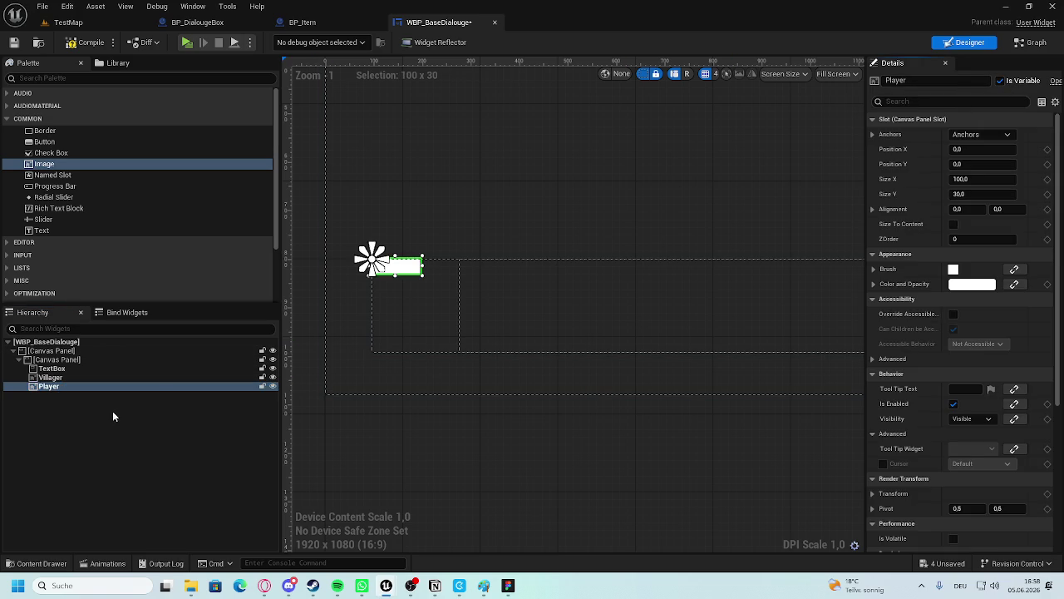
{"action": "mouse_move", "coordinate": [95, 376]}
{"action": "left_mouse_down"}
{"action": "mouse_move", "coordinate": [91, 360]}
{"action": "mouse_move", "coordinate": [409, 293]}
{"action": "mouse_move", "coordinate": [559, 329]}
{"action": "mouse_move", "coordinate": [389, 374]}
{"action": "mouse_move", "coordinate": [732, 416]}
{"action": "mouse_move", "coordinate": [629, 368]}
{"action": "left_mouse_up"}
Undo the Player anchor move, place Villager at the bar's right end, and enlarge Player.
{"action": "scroll", "coordinate": [390, 374], "scroll_direction": "down", "scroll_amount": 6}
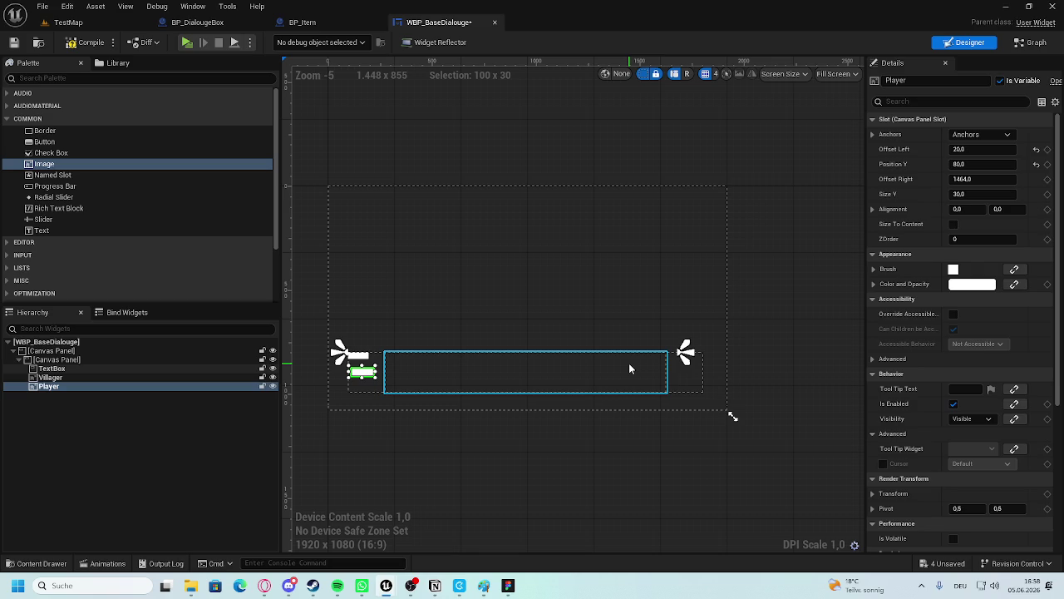
{"action": "key", "text": "ctrl+z"}
{"action": "left_click_drag", "start_coordinate": [495, 370], "coordinate": [730, 416]}
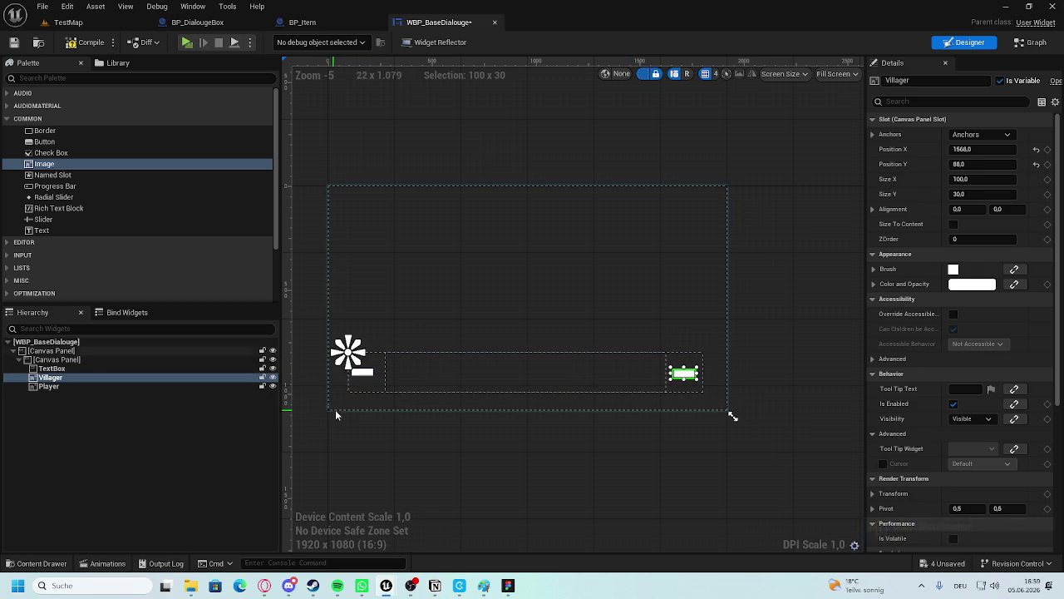
{"action": "scroll", "coordinate": [329, 407], "scroll_direction": "up", "scroll_amount": 3}
{"action": "left_click", "coordinate": [378, 330]}
{"action": "left_click_drag", "start_coordinate": [399, 324], "coordinate": [422, 301]}
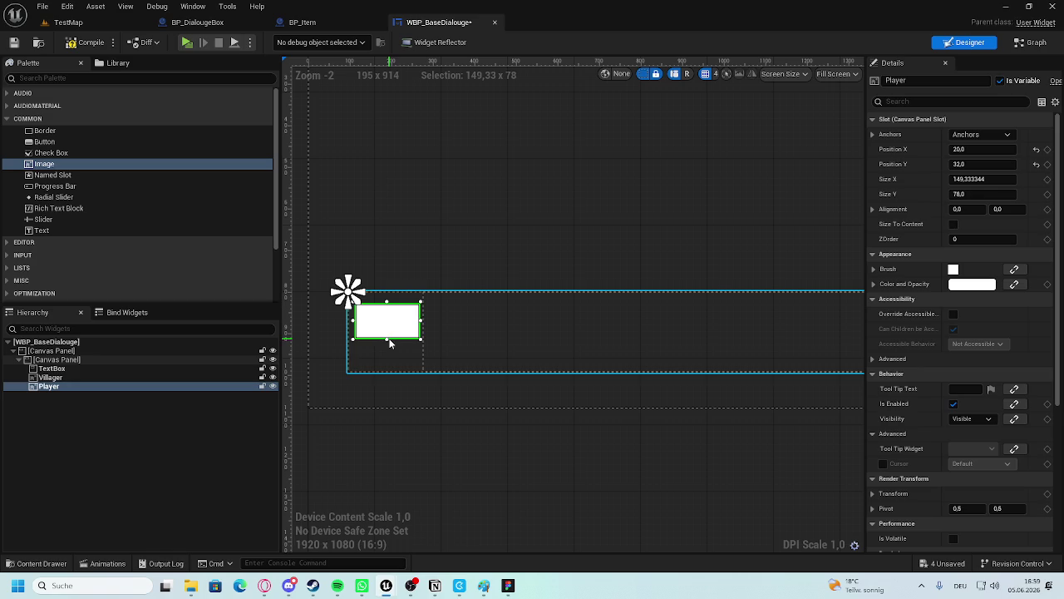
{"action": "mouse_move", "coordinate": [386, 340]}
{"action": "left_mouse_down"}
{"action": "mouse_move", "coordinate": [387, 375]}
{"action": "mouse_move", "coordinate": [391, 349]}
{"action": "left_mouse_up"}
{"action": "left_click", "coordinate": [366, 390]}
Stretch the Villager image taller to about 130×150, undoing an accidental panel move.
{"action": "scroll", "coordinate": [302, 340], "scroll_direction": "down", "scroll_amount": 3}
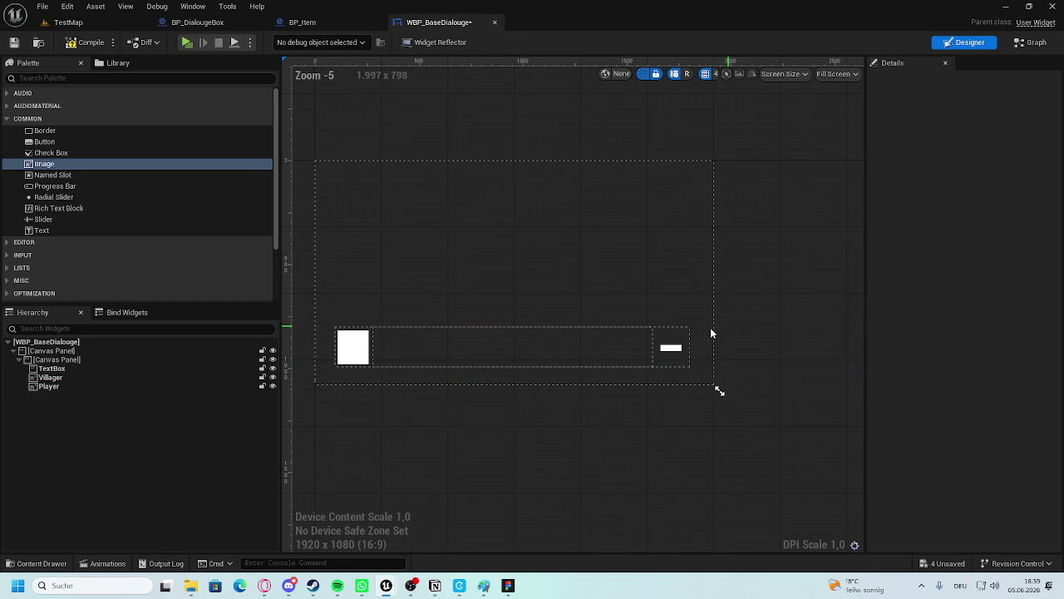
{"action": "left_click", "coordinate": [688, 348]}
{"action": "scroll", "coordinate": [690, 349], "scroll_direction": "up", "scroll_amount": 6}
{"action": "left_click", "coordinate": [592, 332]}
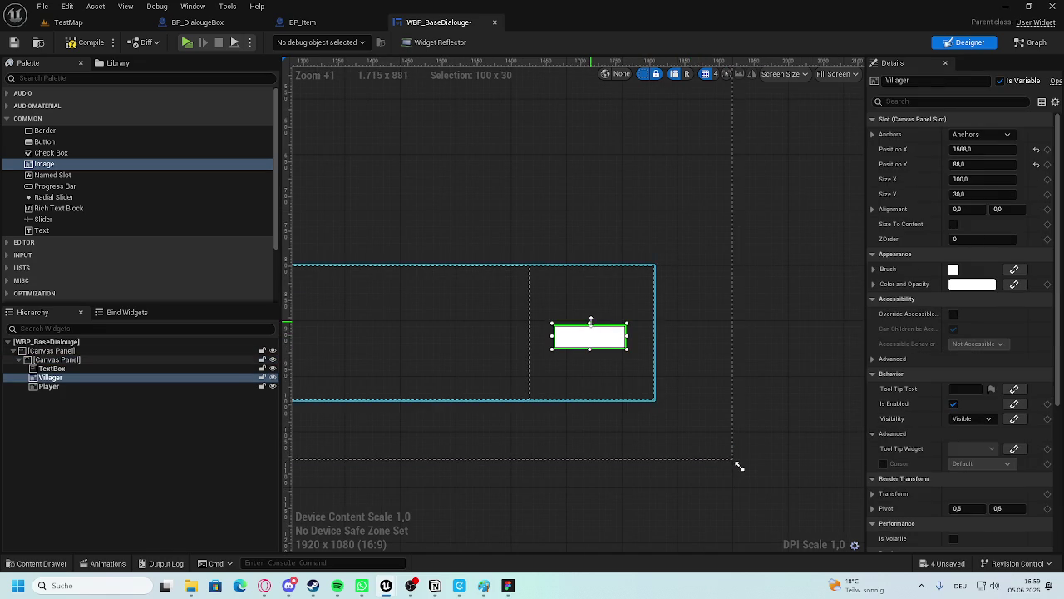
{"action": "left_click_drag", "start_coordinate": [590, 321], "coordinate": [590, 266]}
{"action": "left_click", "coordinate": [591, 350]}
{"action": "left_click_drag", "start_coordinate": [586, 315], "coordinate": [586, 335]}
{"action": "scroll", "coordinate": [612, 295], "scroll_direction": "down", "scroll_amount": 5}
{"action": "key", "text": "ctrl+z"}
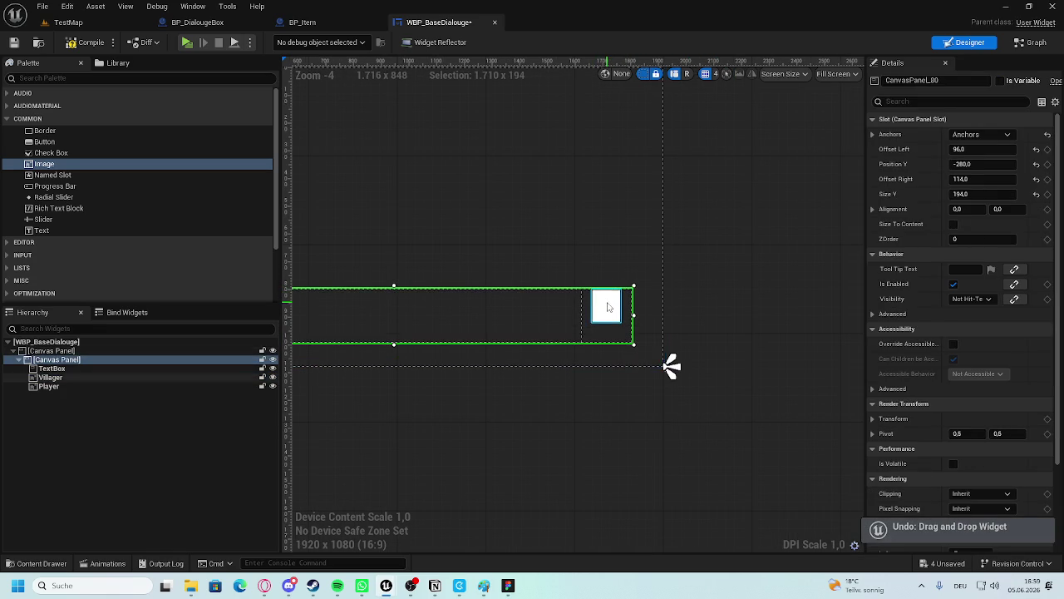
{"action": "left_click", "coordinate": [607, 324]}
{"action": "mouse_move", "coordinate": [606, 329]}
{"action": "left_mouse_down"}
{"action": "mouse_move", "coordinate": [606, 340]}
{"action": "mouse_move", "coordinate": [631, 314]}
{"action": "left_mouse_up"}
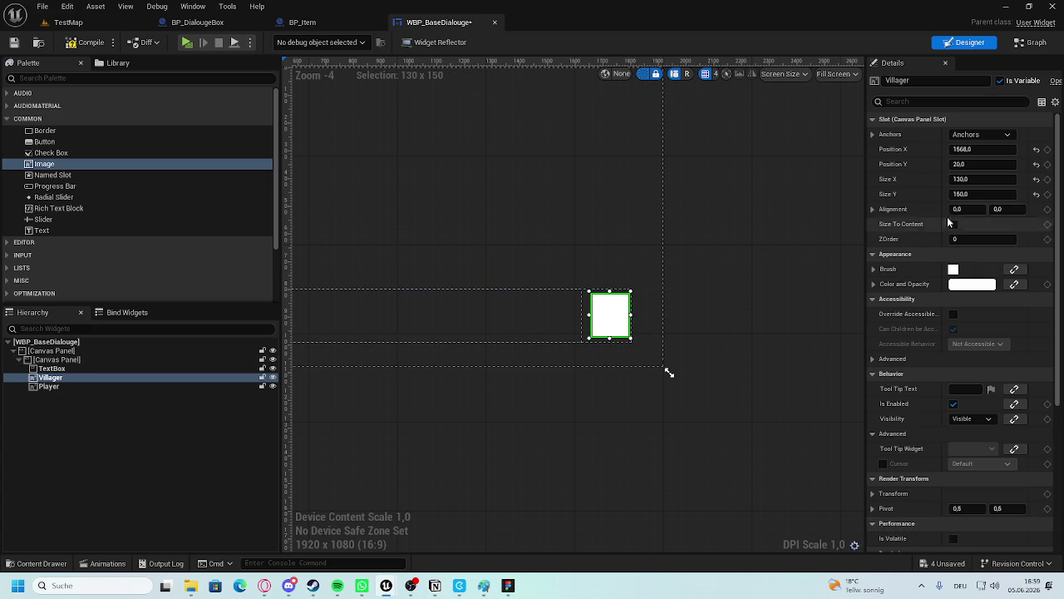
Set the Villager image width to 150 and nudge it slightly left.
{"action": "scroll", "coordinate": [577, 349], "scroll_direction": "up", "scroll_amount": 3}
{"action": "left_click", "coordinate": [958, 178]}
{"action": "type", "text": "150"}
{"action": "key", "text": "Return"}
{"action": "left_click", "coordinate": [773, 254]}
{"action": "left_click", "coordinate": [646, 289]}
{"action": "mouse_move", "coordinate": [638, 287]}
{"action": "left_mouse_down"}
{"action": "mouse_move", "coordinate": [613, 285]}
{"action": "mouse_move", "coordinate": [624, 290]}
{"action": "left_mouse_up"}
{"action": "left_click", "coordinate": [754, 249]}
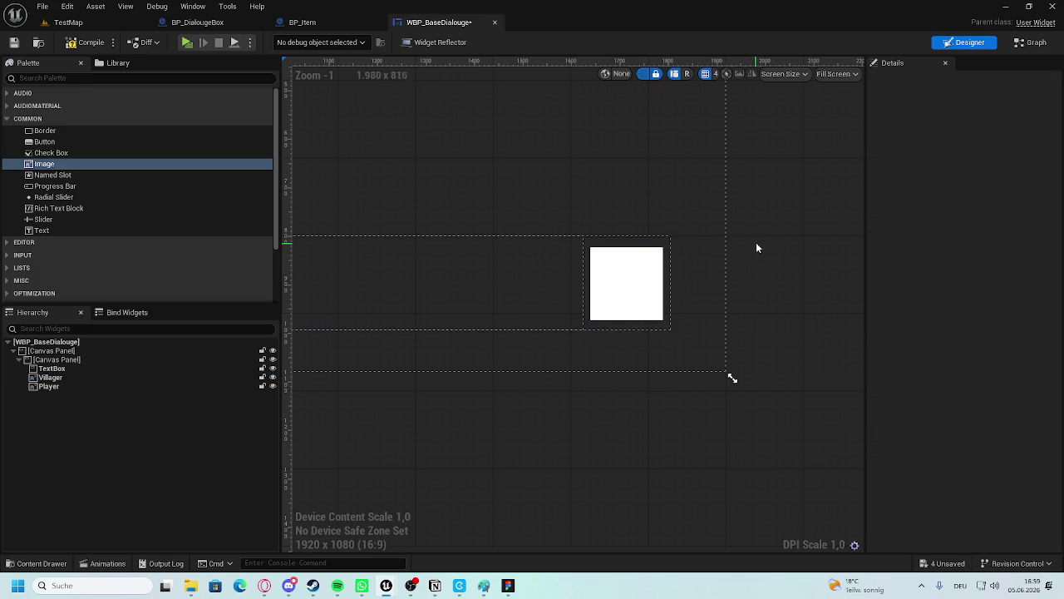
Set the Player image's Size X and Size Y to 150.
{"action": "scroll", "coordinate": [866, 263], "scroll_direction": "down", "scroll_amount": 5}
{"action": "scroll", "coordinate": [866, 263], "scroll_direction": "up", "scroll_amount": 4}
{"action": "left_click", "coordinate": [716, 250]}
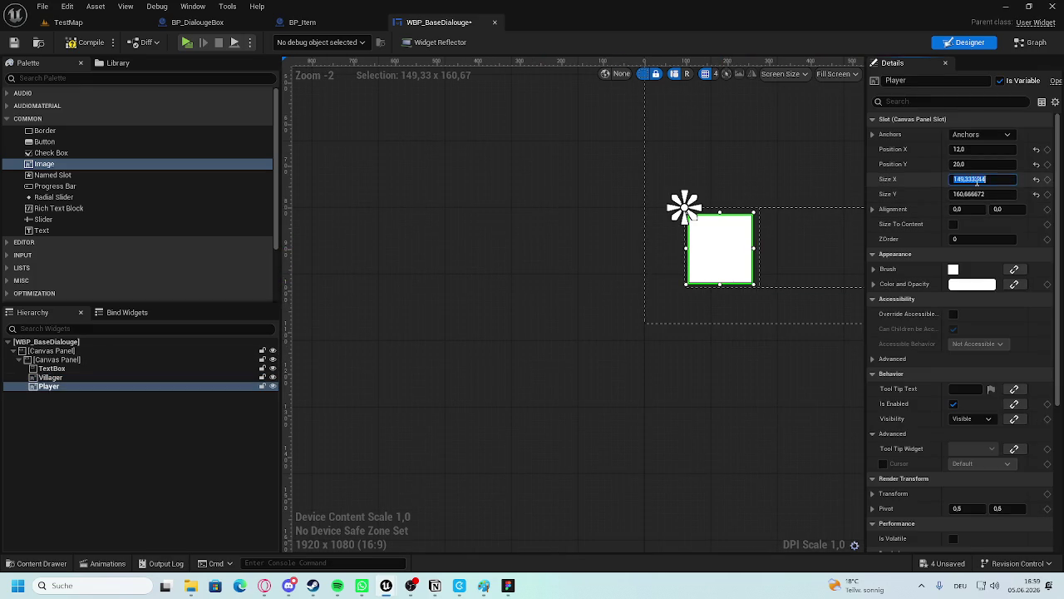
{"action": "left_click", "coordinate": [969, 178]}
{"action": "type", "text": "150"}
{"action": "key", "text": "Tab"}
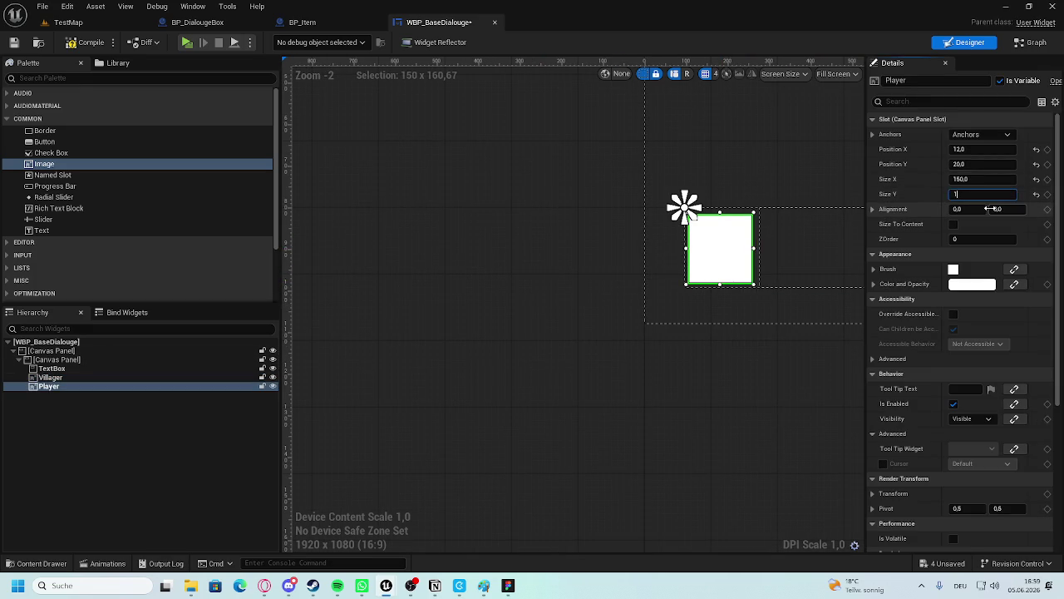
{"action": "type", "text": "150"}
{"action": "key", "text": "Return"}
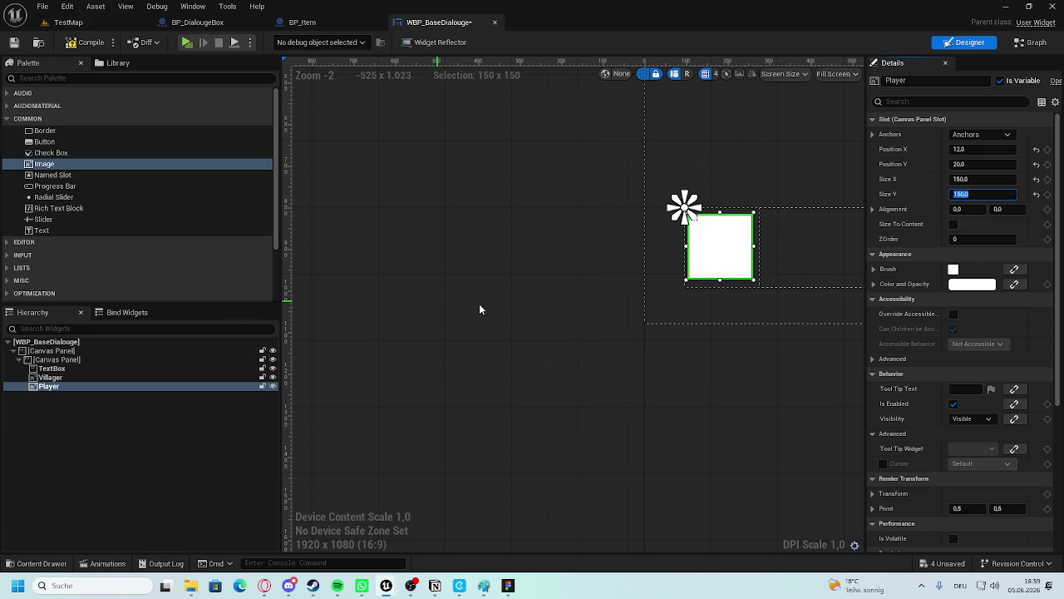
{"action": "scroll", "coordinate": [333, 264], "scroll_direction": "down", "scroll_amount": 3}
{"action": "scroll", "coordinate": [512, 283], "scroll_direction": "up", "scroll_amount": 3}
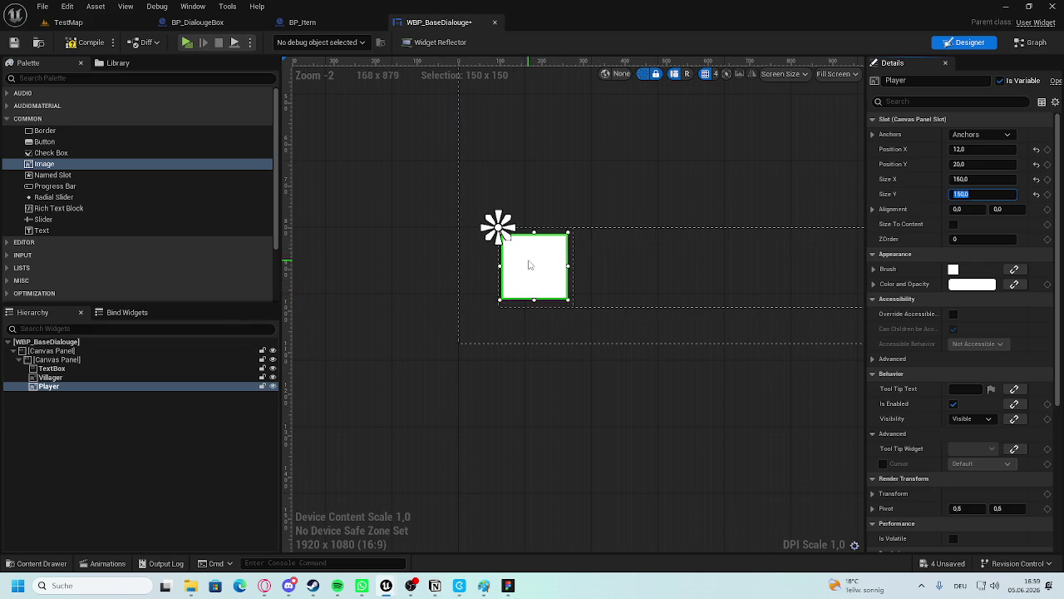
{"action": "left_click", "coordinate": [403, 323]}
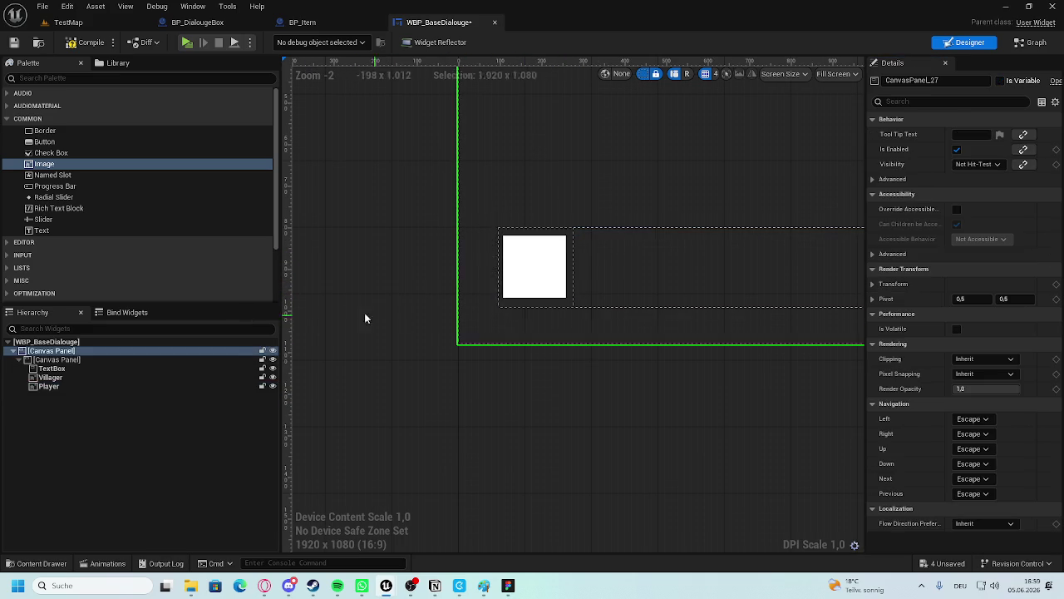
{"action": "scroll", "coordinate": [402, 322], "scroll_direction": "down", "scroll_amount": 4}
{"action": "left_click", "coordinate": [378, 271]}
Assign the Sphere_Villager texture to the Villager image's brush.
{"action": "scroll", "coordinate": [405, 266], "scroll_direction": "up", "scroll_amount": 2}
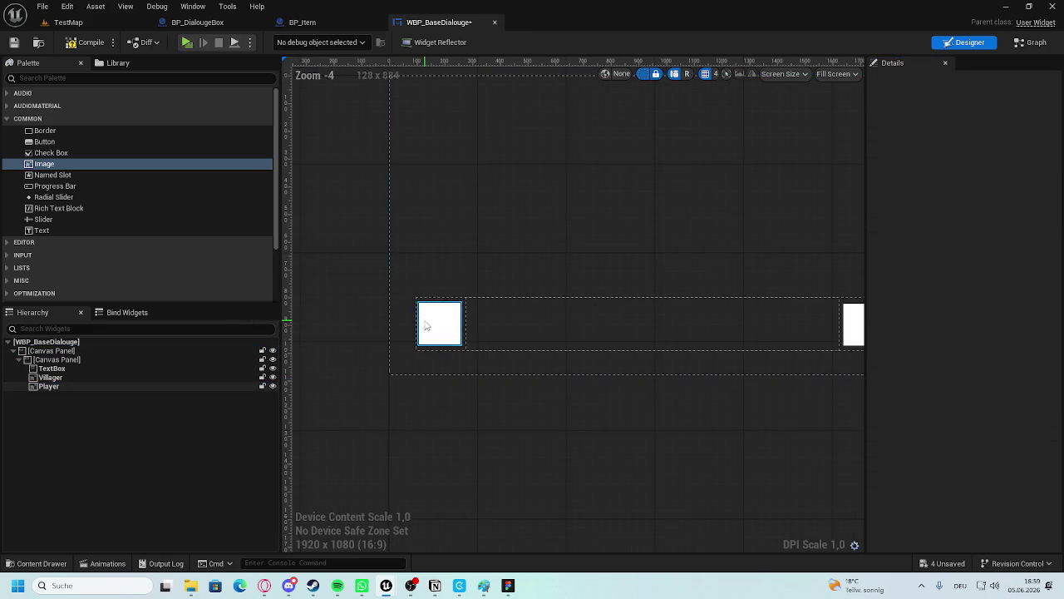
{"action": "left_click", "coordinate": [70, 376]}
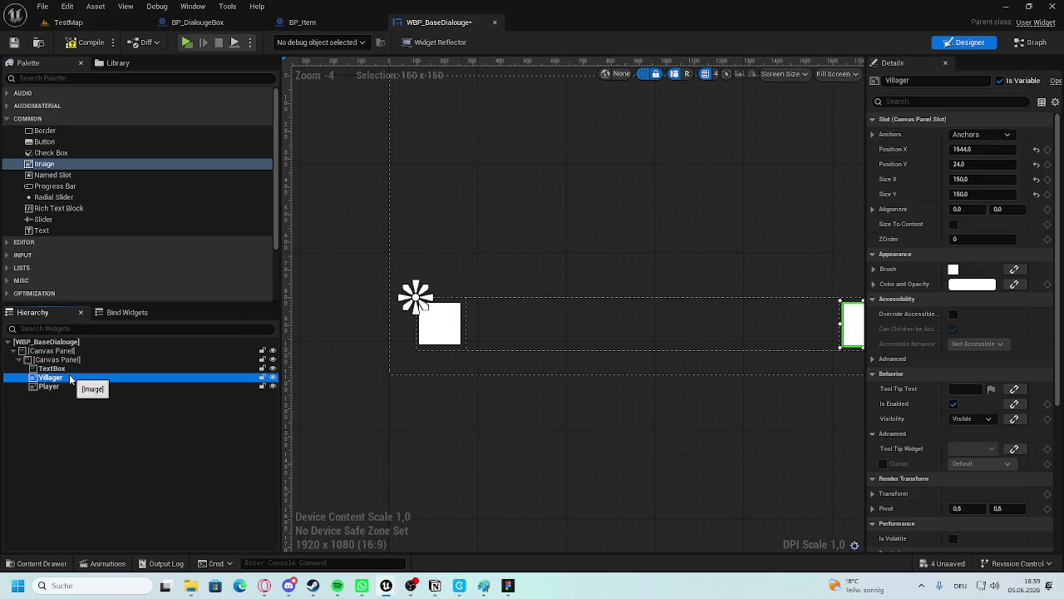
{"action": "left_click", "coordinate": [873, 270]}
{"action": "left_click", "coordinate": [1008, 286]}
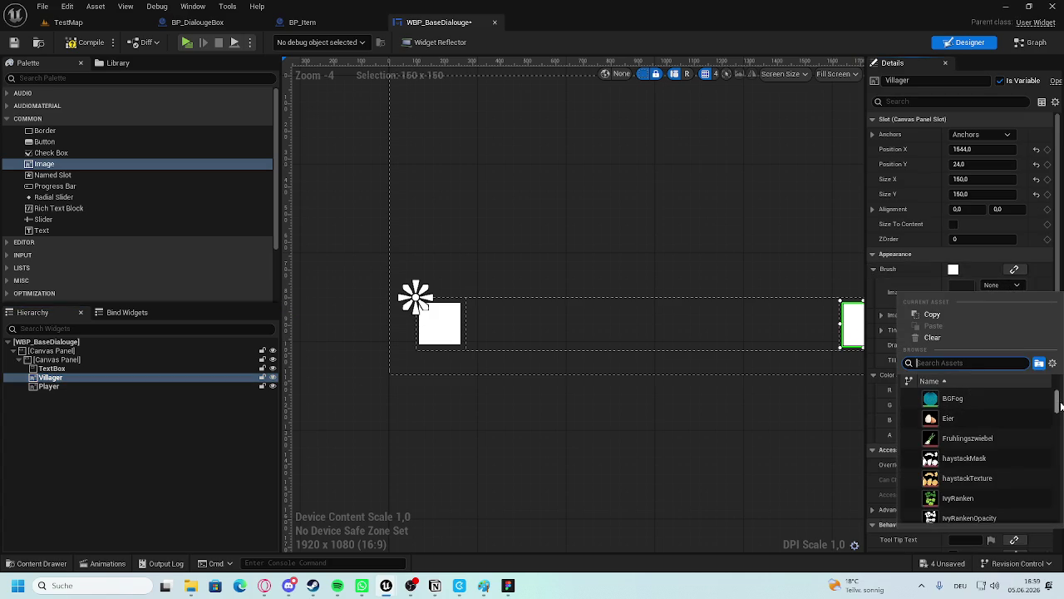
{"action": "type", "text": "vill"}
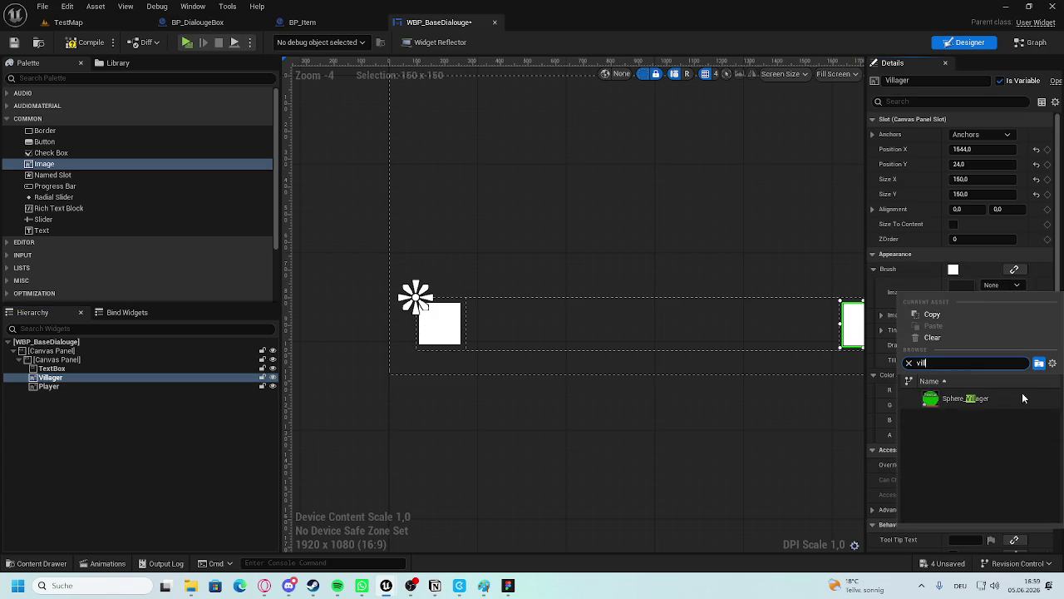
{"action": "left_click", "coordinate": [1037, 400]}
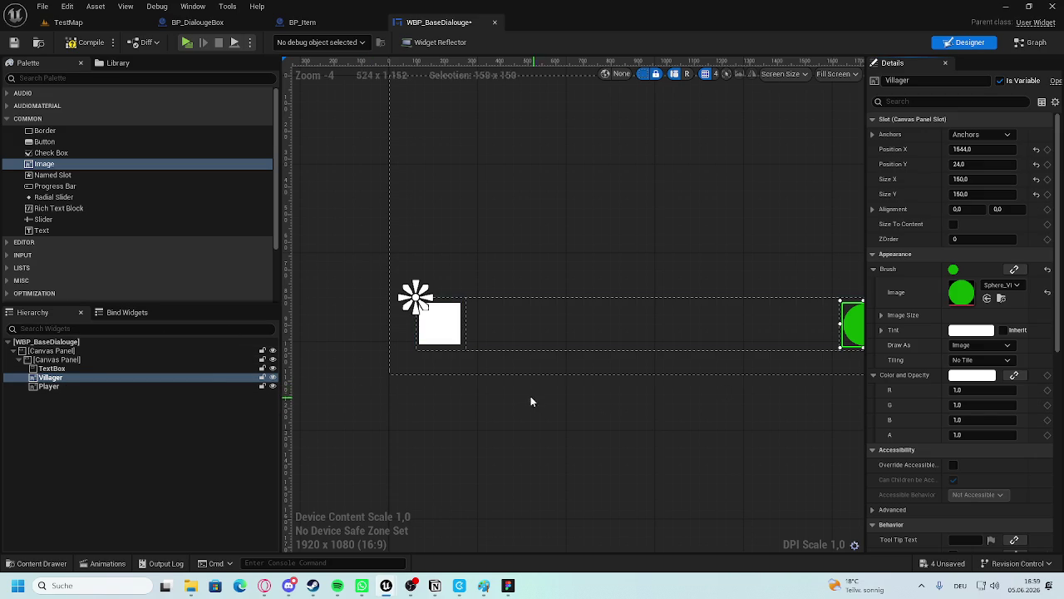
{"action": "scroll", "coordinate": [537, 403], "scroll_direction": "down", "scroll_amount": 3}
{"action": "left_click", "coordinate": [661, 406]}
Swap positions so Villager sits at the bar's left end and Player at the right.
{"action": "left_click", "coordinate": [681, 367]}
{"action": "left_click_drag", "start_coordinate": [100, 377], "coordinate": [70, 385]}
{"action": "scroll", "coordinate": [556, 412], "scroll_direction": "up", "scroll_amount": 3}
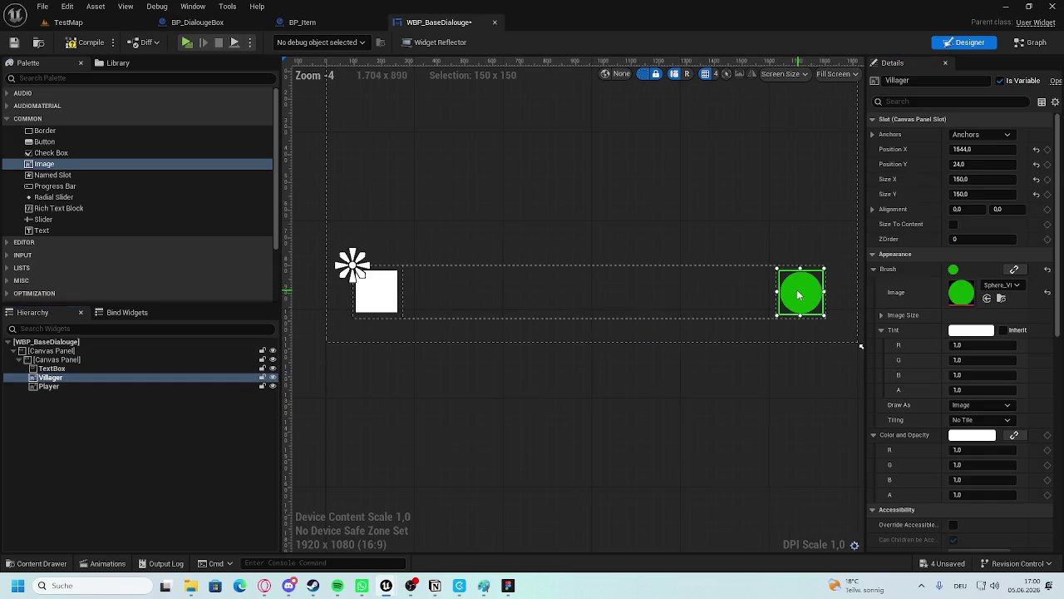
{"action": "left_click_drag", "start_coordinate": [800, 294], "coordinate": [384, 399]}
{"action": "mouse_move", "coordinate": [377, 291]}
{"action": "left_mouse_down"}
{"action": "mouse_move", "coordinate": [820, 311]}
{"action": "mouse_move", "coordinate": [805, 301]}
{"action": "left_mouse_up"}
{"action": "left_click_drag", "start_coordinate": [384, 397], "coordinate": [381, 293]}
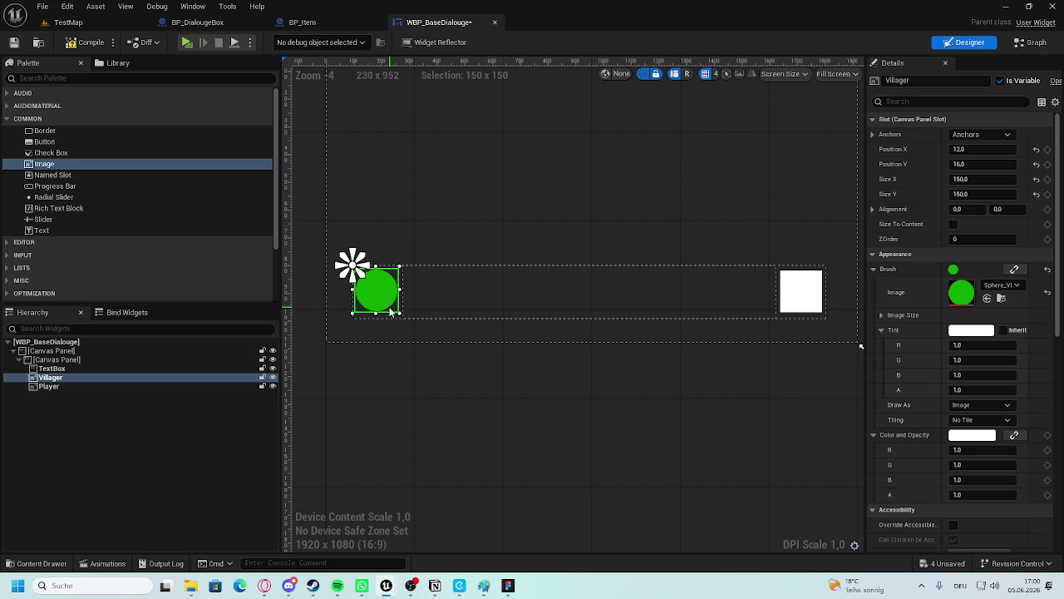
Nudge the Villager icon slightly right and down, then clear the selection.
{"action": "scroll", "coordinate": [389, 299], "scroll_direction": "up", "scroll_amount": 3}
{"action": "left_click_drag", "start_coordinate": [375, 297], "coordinate": [376, 299]}
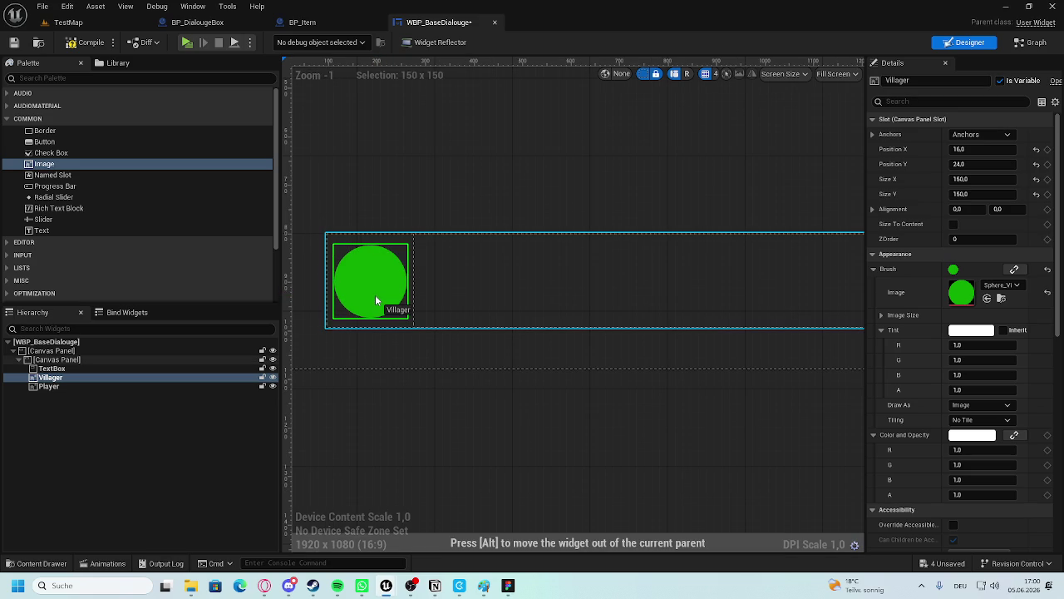
{"action": "left_click", "coordinate": [433, 376]}
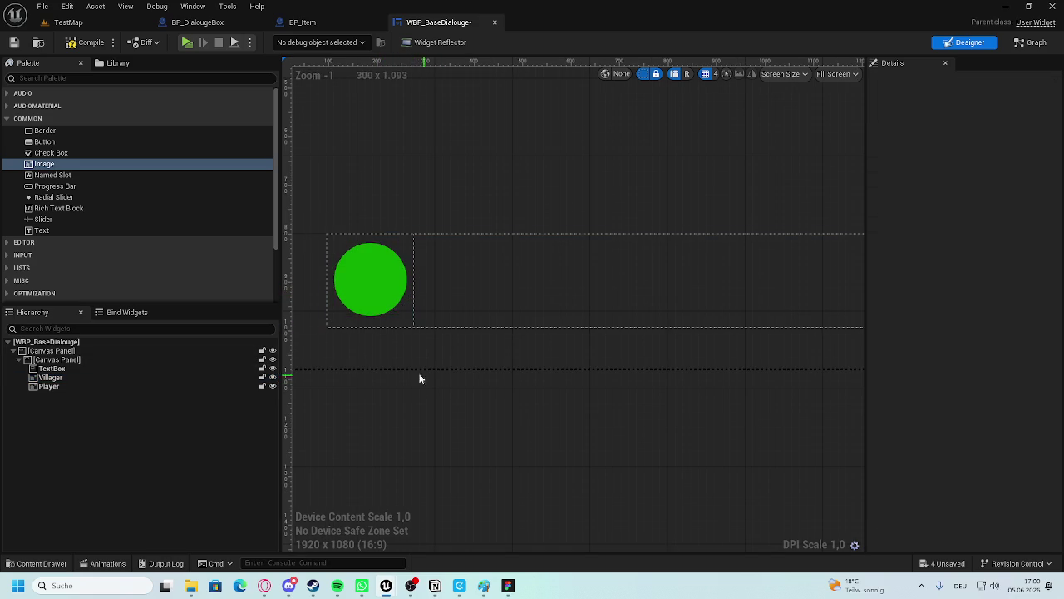
{"action": "scroll", "coordinate": [371, 332], "scroll_direction": "down", "scroll_amount": 4}
{"action": "scroll", "coordinate": [766, 316], "scroll_direction": "up", "scroll_amount": 3}
Set the Player image's Brush Image to the Player texture.
{"action": "left_click", "coordinate": [623, 328]}
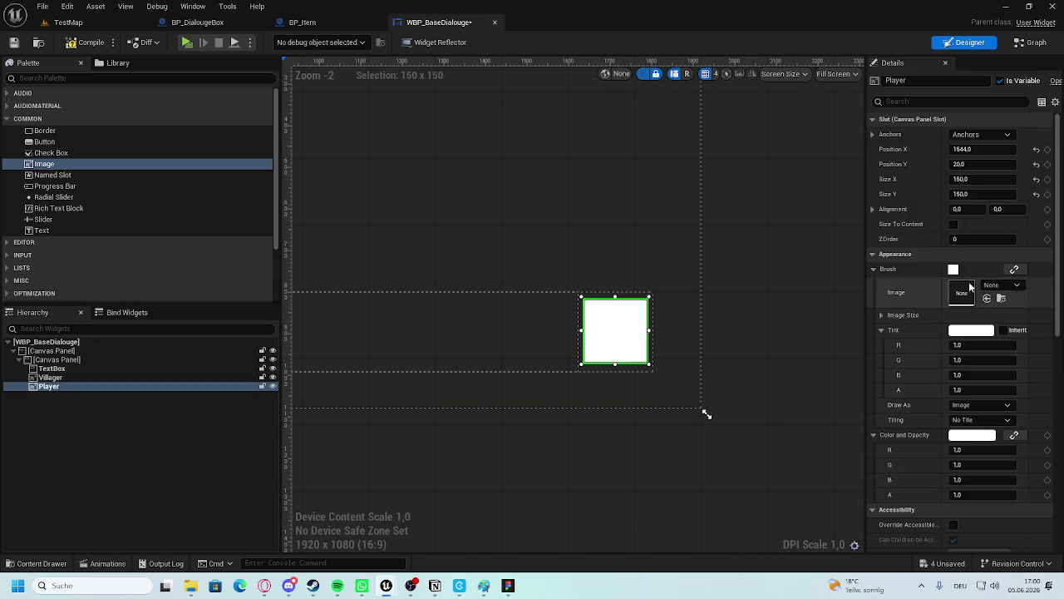
{"action": "left_click", "coordinate": [992, 285]}
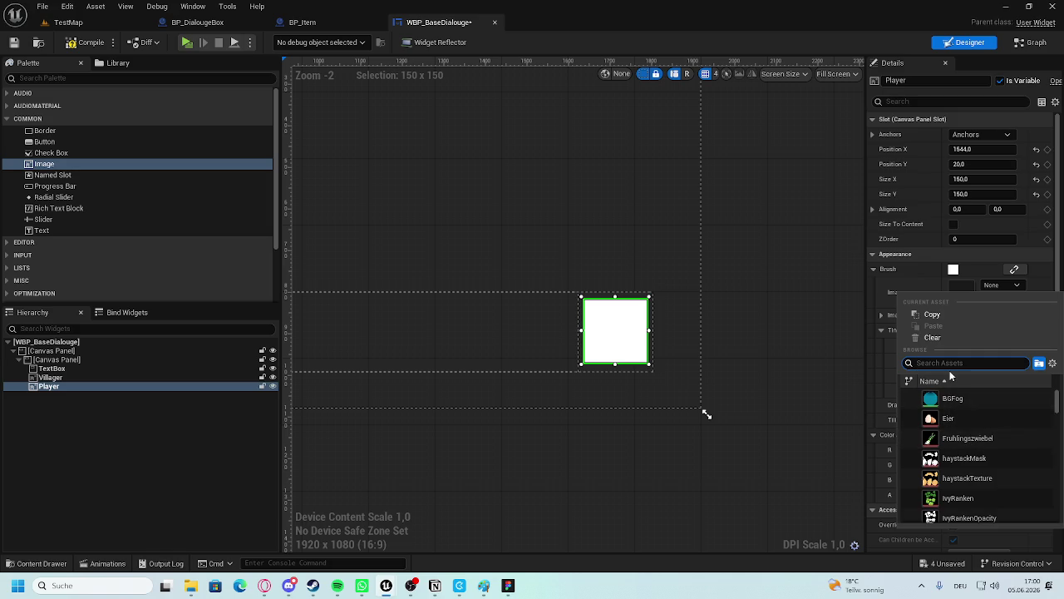
{"action": "type", "text": "pla"}
{"action": "left_click", "coordinate": [948, 399]}
{"action": "left_click", "coordinate": [641, 408]}
{"action": "scroll", "coordinate": [641, 409], "scroll_direction": "down", "scroll_amount": 4}
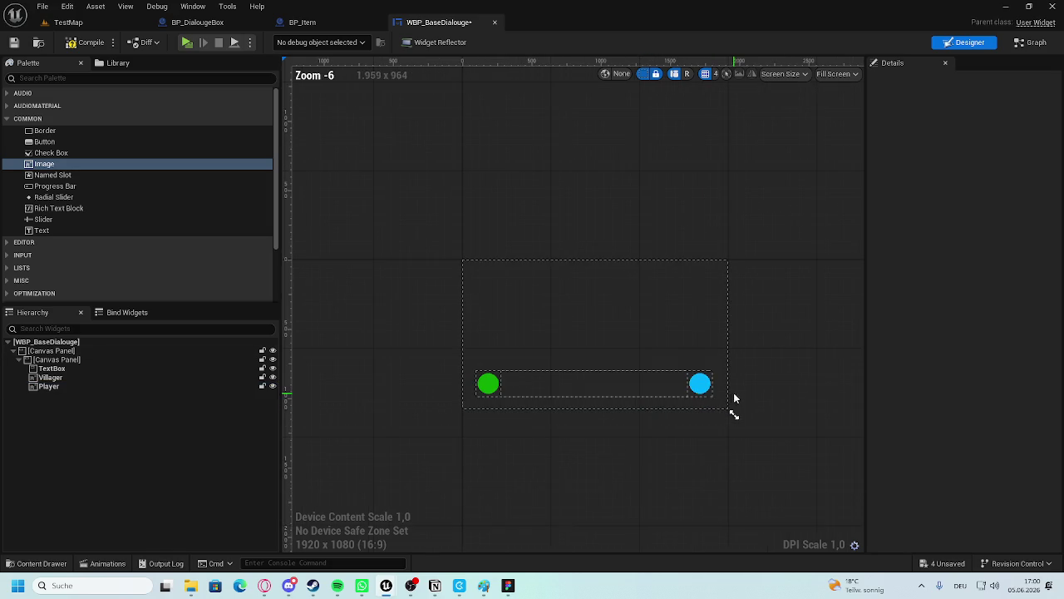
{"action": "scroll", "coordinate": [734, 399], "scroll_direction": "up", "scroll_amount": 2}
Add an Image inside the TextBox, anchored stretch-fill with Offset Right and Bottom at 0.
{"action": "left_click", "coordinate": [515, 328]}
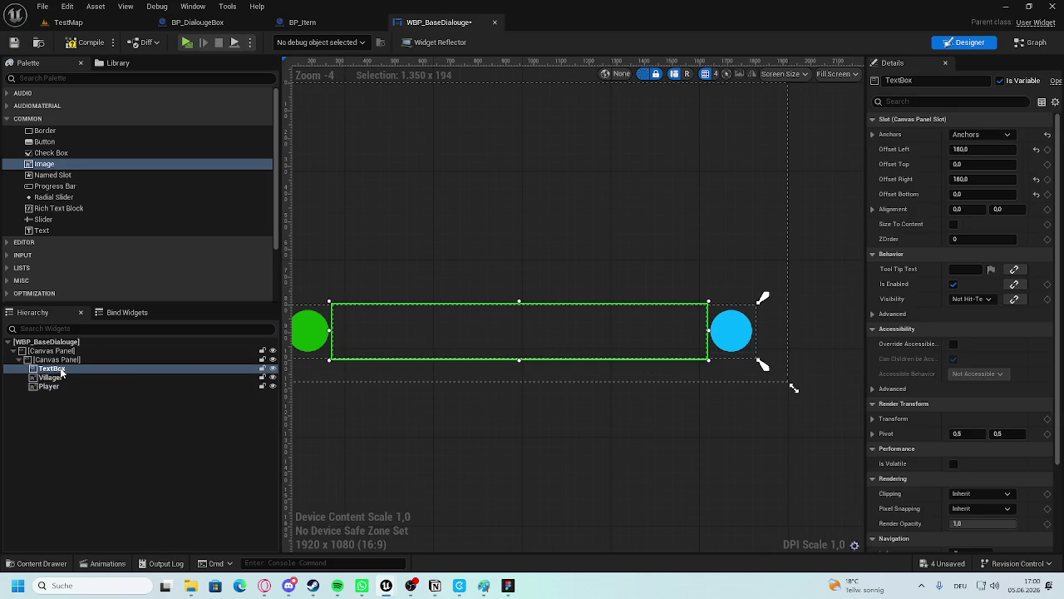
{"action": "left_click_drag", "start_coordinate": [43, 164], "coordinate": [59, 379]}
{"action": "left_click", "coordinate": [977, 134]}
{"action": "left_click", "coordinate": [1006, 278]}
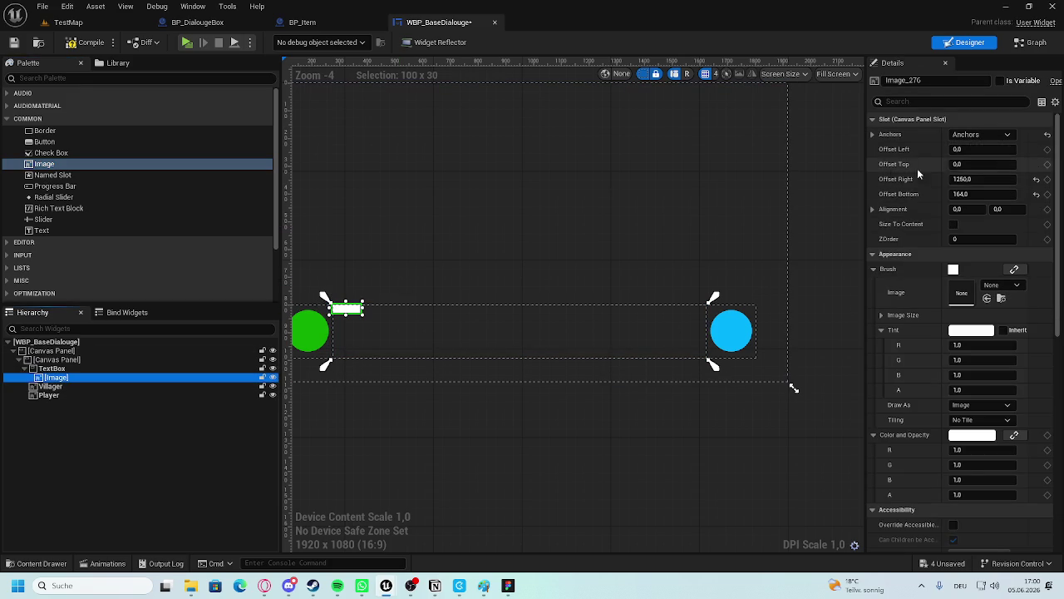
{"action": "left_click", "coordinate": [1001, 180]}
{"action": "type", "text": "0"}
{"action": "key", "text": "Return"}
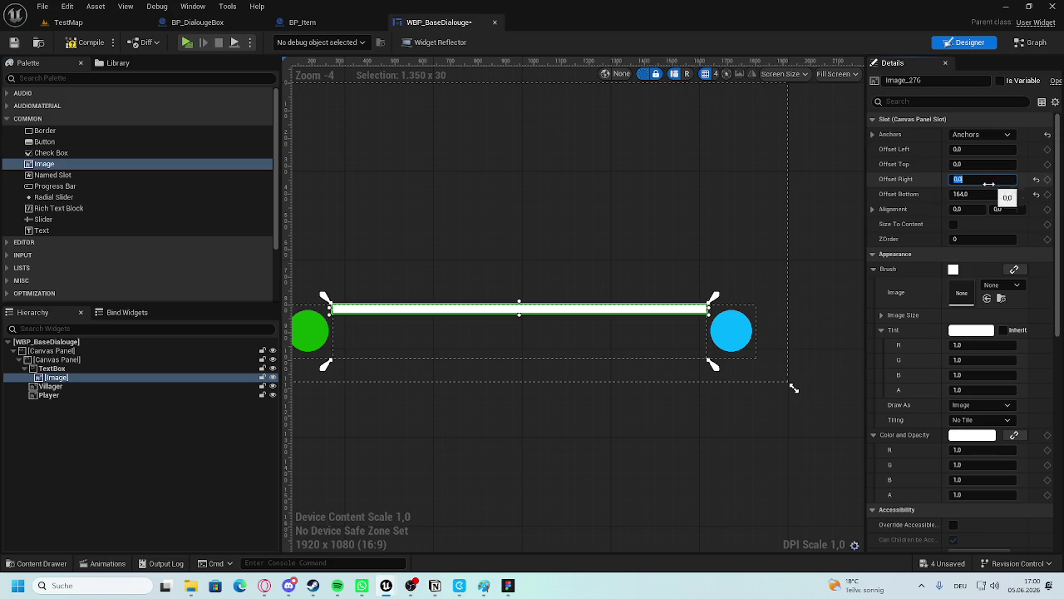
{"action": "type", "text": "0"}
{"action": "key", "text": "Return"}
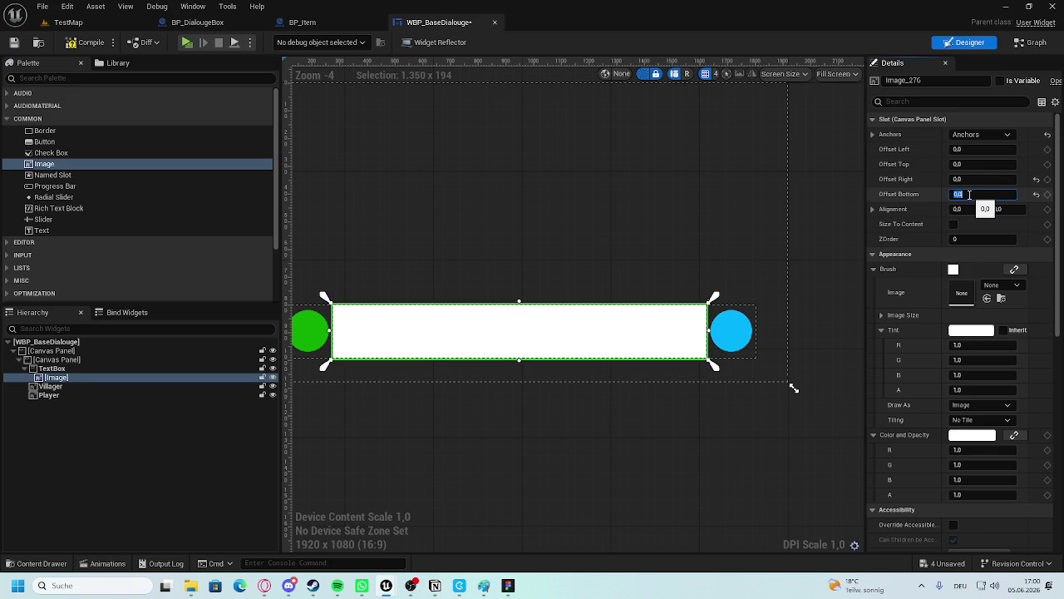
Check the white-filled TextBox and return to the TestMap level editor.
{"action": "left_click", "coordinate": [617, 427]}
{"action": "scroll", "coordinate": [589, 428], "scroll_direction": "down", "scroll_amount": 5}
{"action": "scroll", "coordinate": [605, 434], "scroll_direction": "up", "scroll_amount": 2}
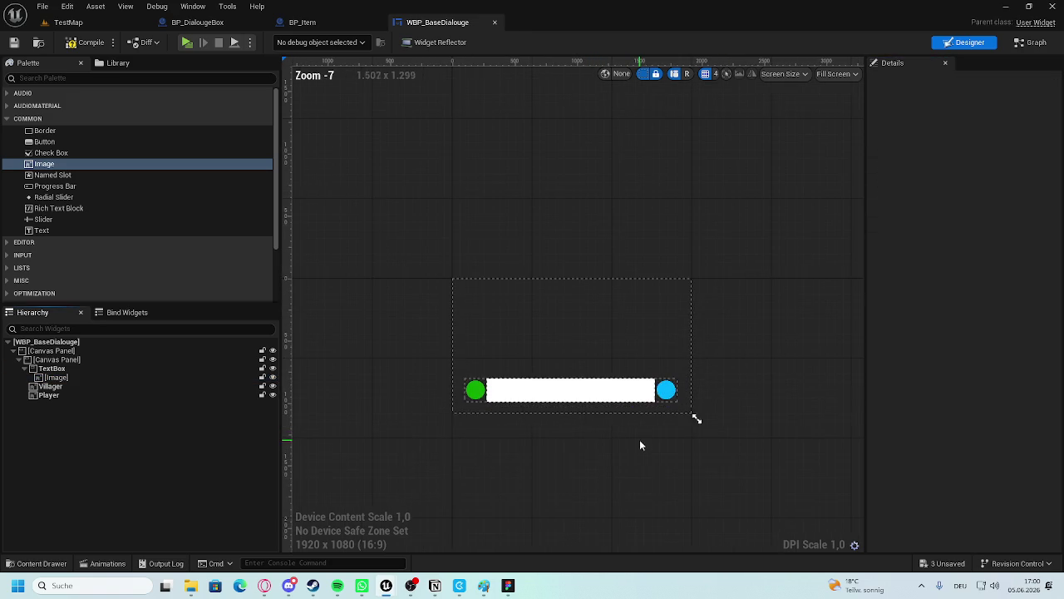
{"action": "left_click", "coordinate": [68, 22]}
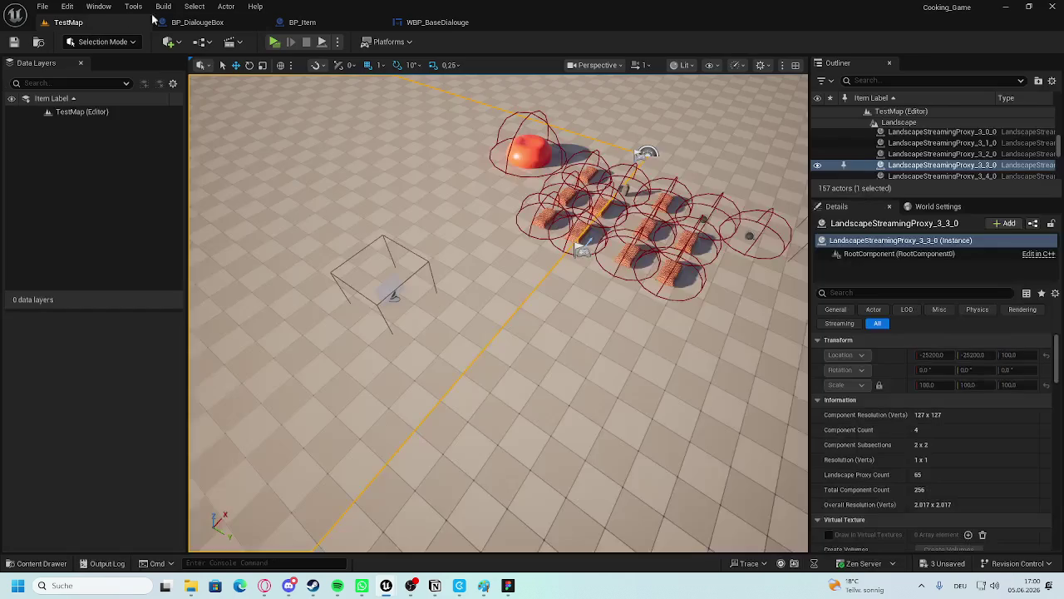
Add BPI Interact as an implemented interface in BP_DialougeBox's Class Settings.
{"action": "left_click", "coordinate": [208, 21]}
{"action": "scroll", "coordinate": [595, 242], "scroll_direction": "down", "scroll_amount": 6}
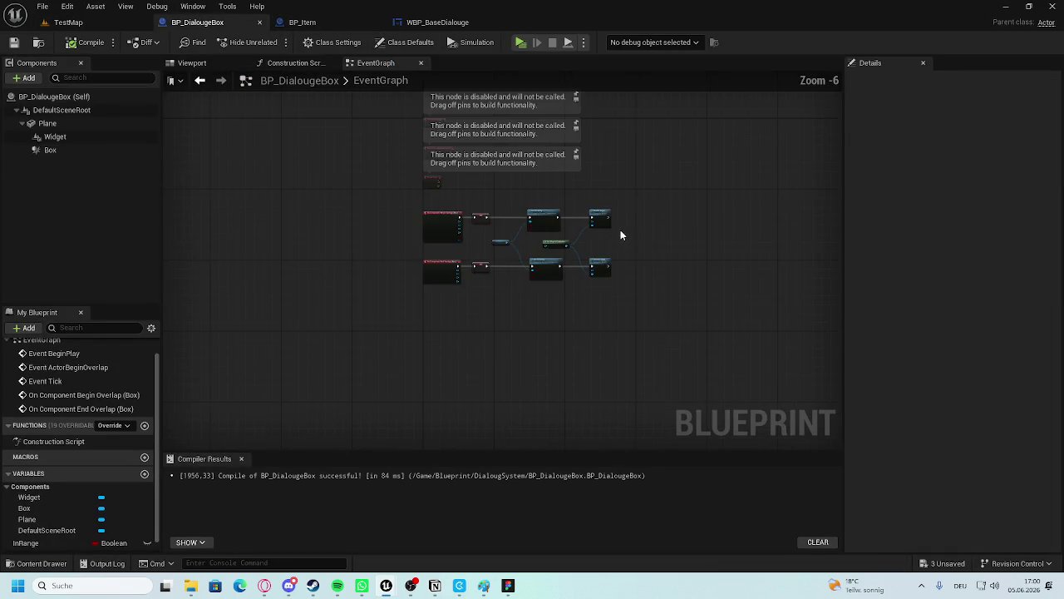
{"action": "scroll", "coordinate": [539, 209], "scroll_direction": "up", "scroll_amount": 3}
{"action": "scroll", "coordinate": [442, 326], "scroll_direction": "up", "scroll_amount": 1}
{"action": "scroll", "coordinate": [333, 324], "scroll_direction": "down", "scroll_amount": 1}
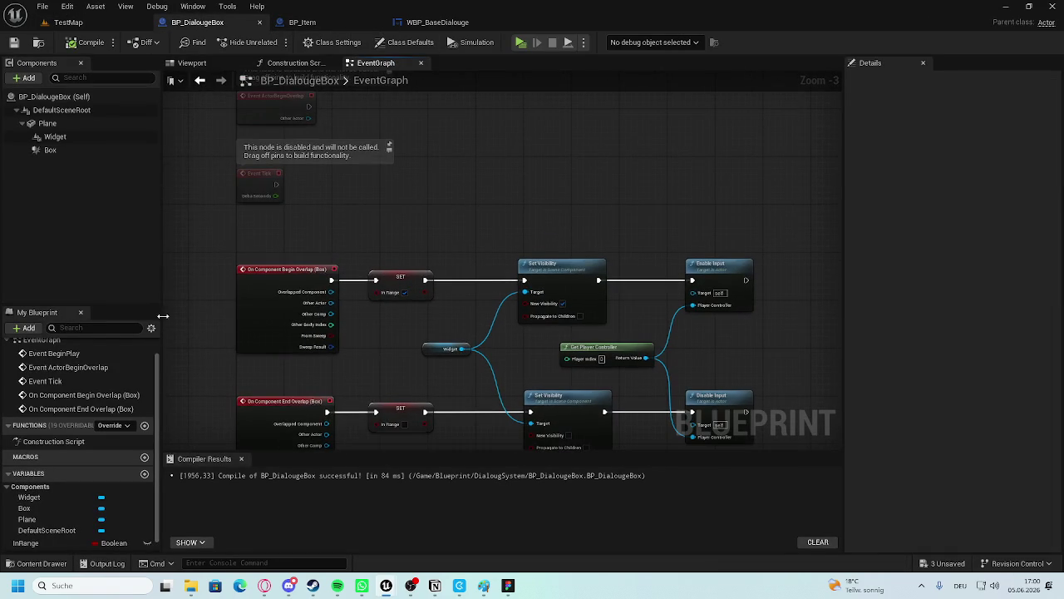
{"action": "left_click", "coordinate": [334, 42]}
{"action": "left_click", "coordinate": [961, 353]}
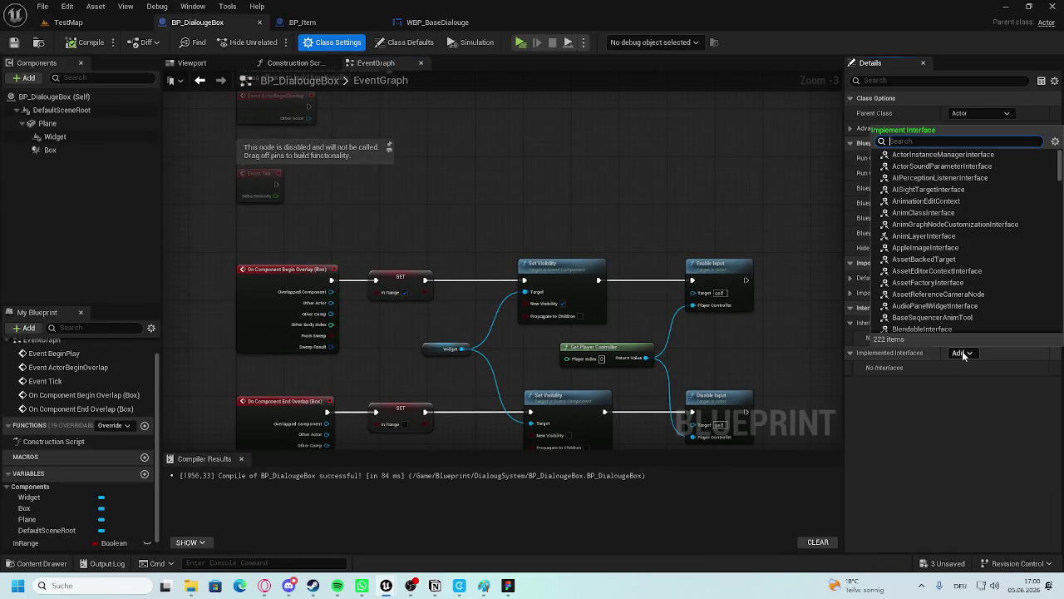
{"action": "type", "text": "interact"}
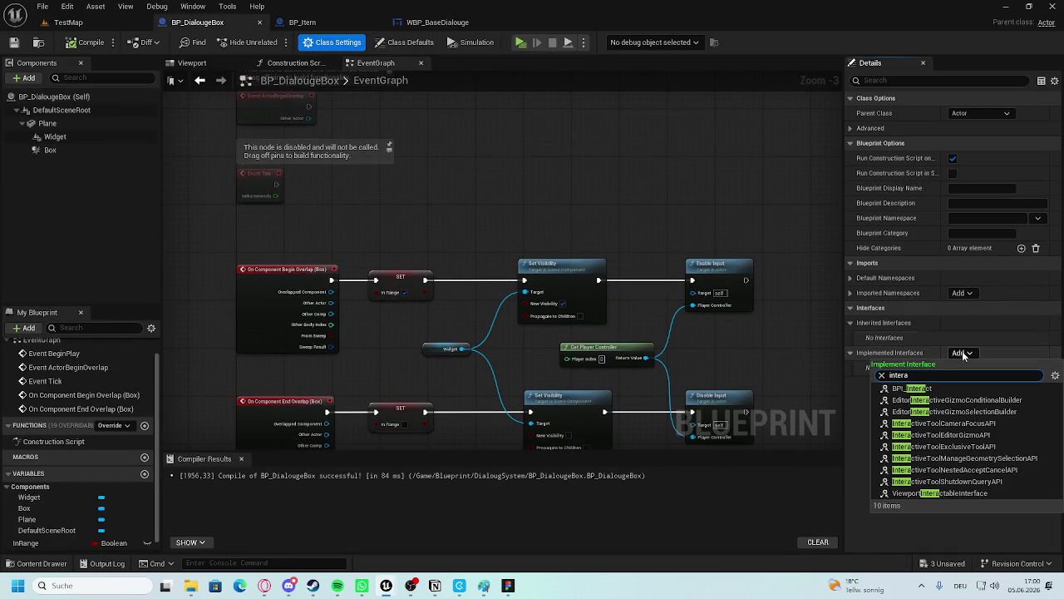
{"action": "left_click", "coordinate": [905, 408]}
Compile the blueprint and place an Event Interact node from the Interfaces list.
{"action": "left_click", "coordinate": [91, 42]}
{"action": "scroll", "coordinate": [469, 324], "scroll_direction": "down", "scroll_amount": 1}
{"action": "left_click_drag", "start_coordinate": [454, 332], "coordinate": [356, 305]}
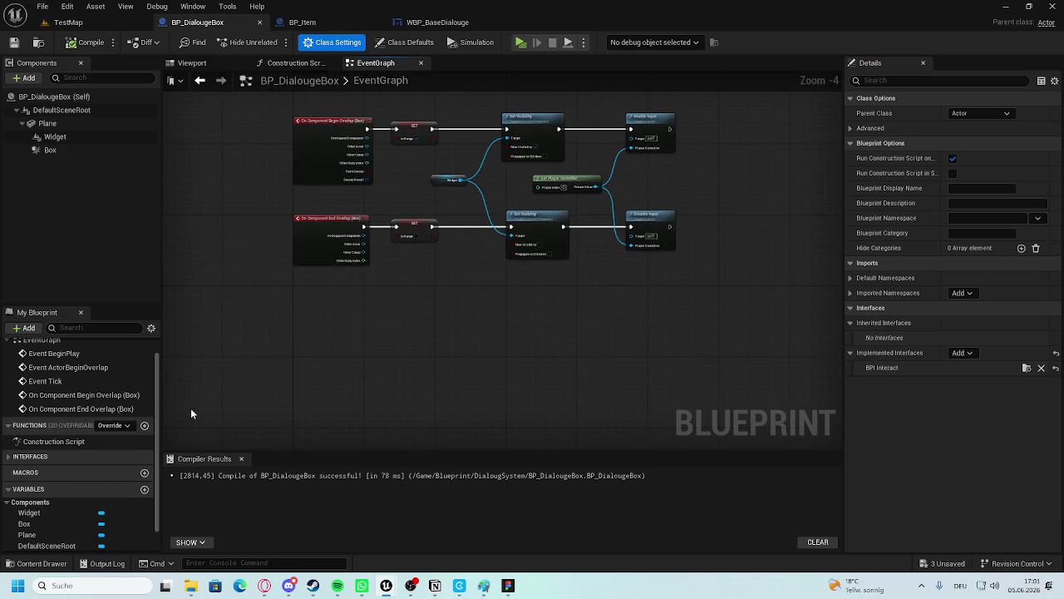
{"action": "left_click_drag", "start_coordinate": [432, 301], "coordinate": [452, 304]}
{"action": "left_click", "coordinate": [53, 440]}
{"action": "left_click", "coordinate": [35, 471]}
{"action": "double_click", "coordinate": [42, 474]}
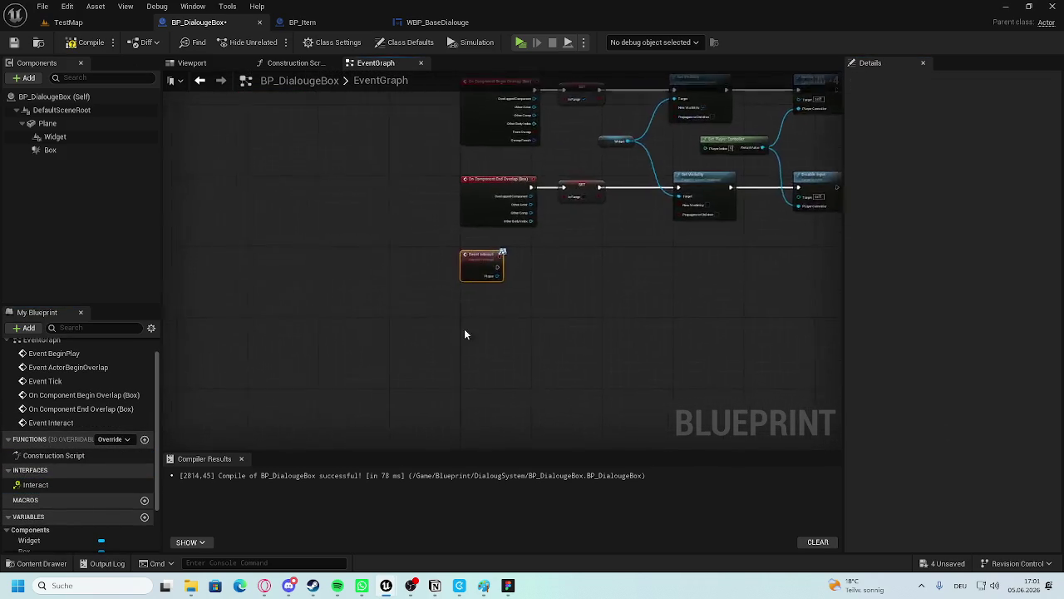
Reposition the view around Event Interact and inspect its Player pin and action options.
{"action": "left_click", "coordinate": [414, 321]}
{"action": "scroll", "coordinate": [367, 354], "scroll_direction": "down", "scroll_amount": 5}
{"action": "scroll", "coordinate": [410, 301], "scroll_direction": "up", "scroll_amount": 3}
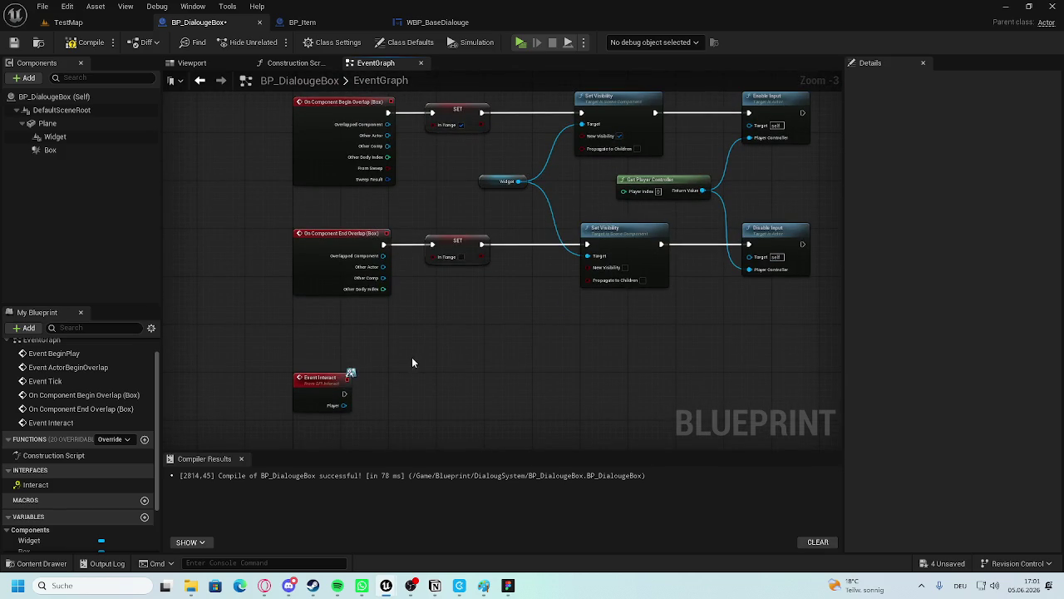
{"action": "scroll", "coordinate": [378, 383], "scroll_direction": "up", "scroll_amount": 3}
{"action": "left_click_drag", "start_coordinate": [371, 364], "coordinate": [389, 310]}
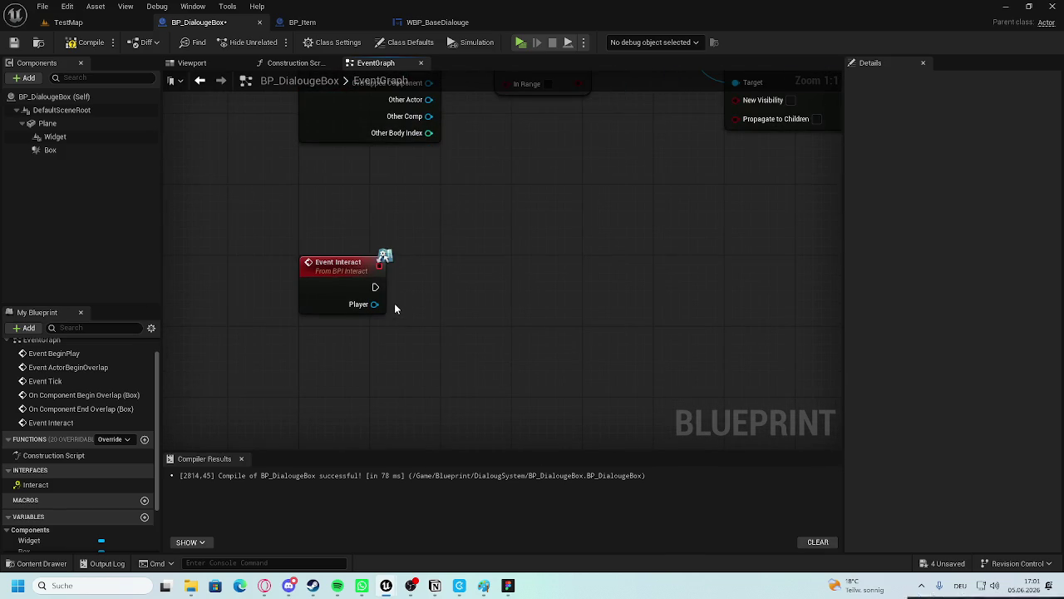
{"action": "right_click", "coordinate": [350, 303]}
{"action": "left_click", "coordinate": [331, 331]}
{"action": "right_click", "coordinate": [427, 377]}
{"action": "left_click", "coordinate": [359, 406]}
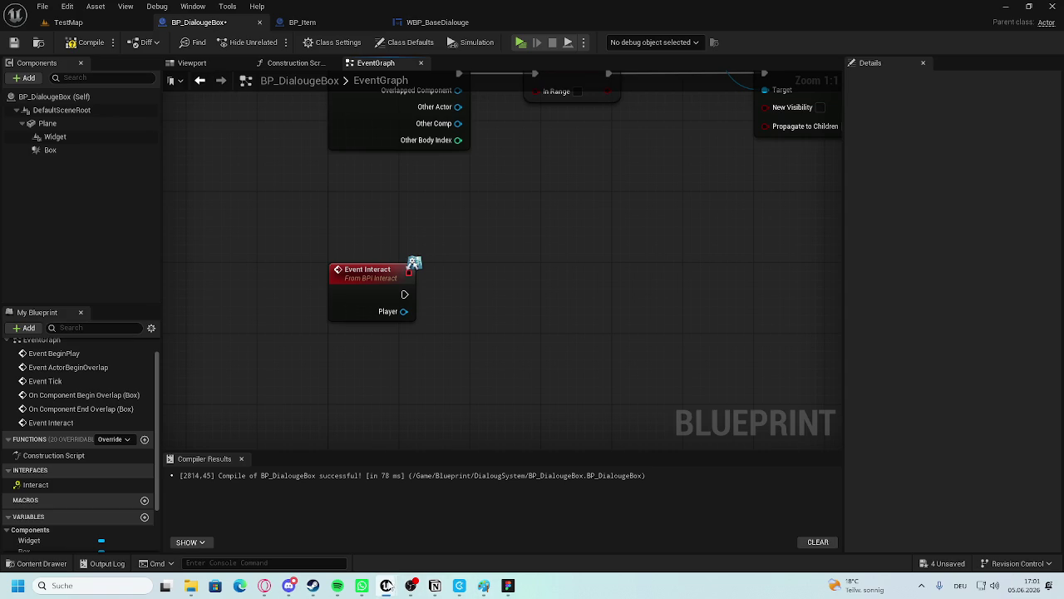
{"action": "mouse_move", "coordinate": [387, 586]}
{"action": "left_click", "coordinate": [444, 519]}
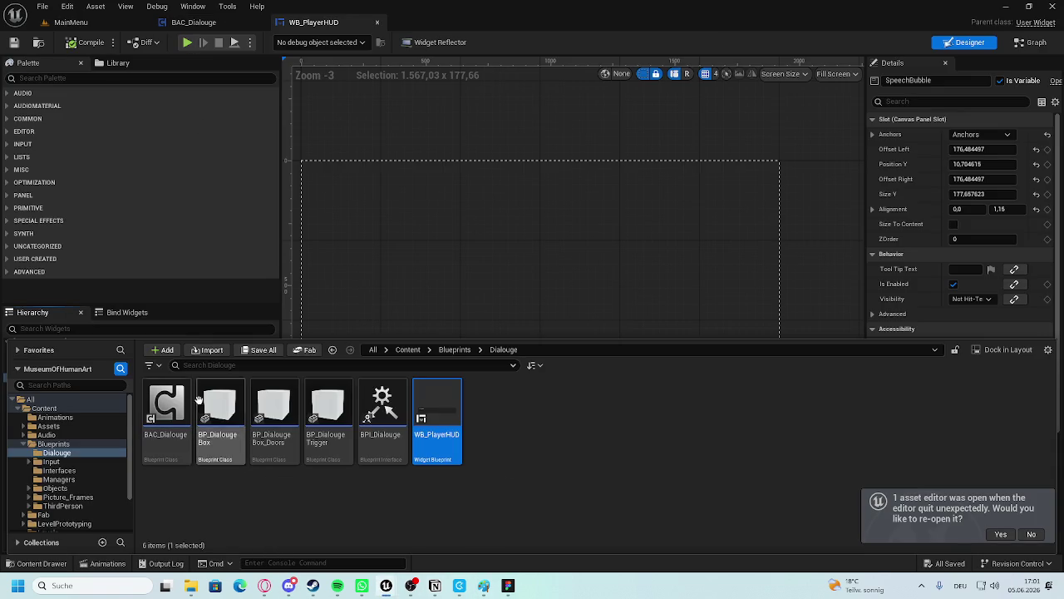
Open BP_DialougeBox and look at the BPI_Dialouge Speaking function.
{"action": "double_click", "coordinate": [241, 423]}
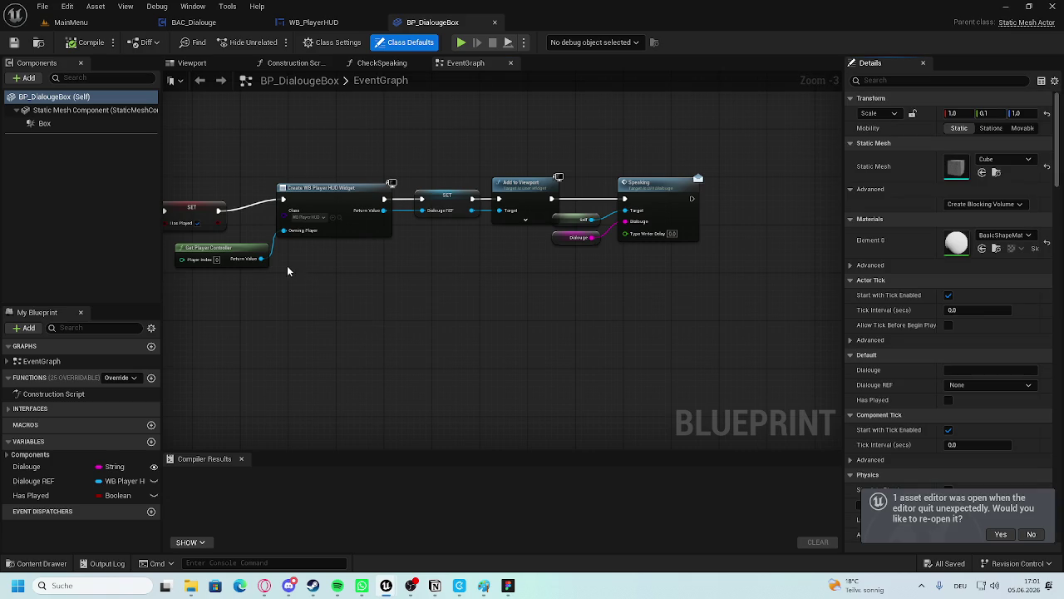
{"action": "mouse_move", "coordinate": [286, 271]}
{"action": "left_mouse_down"}
{"action": "mouse_move", "coordinate": [729, 252]}
{"action": "mouse_move", "coordinate": [693, 185]}
{"action": "left_mouse_up"}
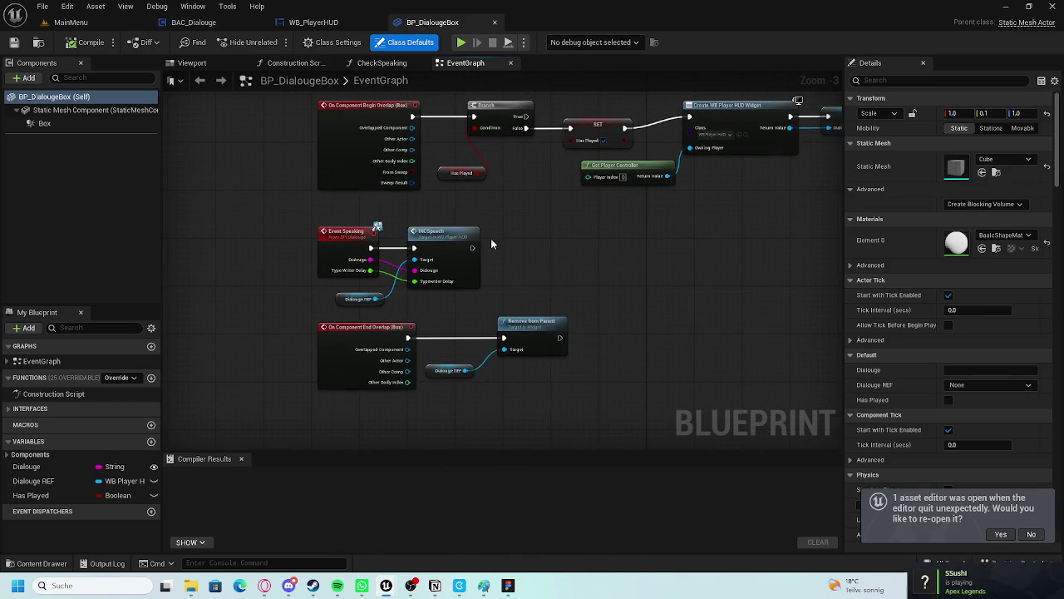
{"action": "double_click", "coordinate": [363, 237]}
{"action": "scroll", "coordinate": [525, 251], "scroll_direction": "down", "scroll_amount": 4}
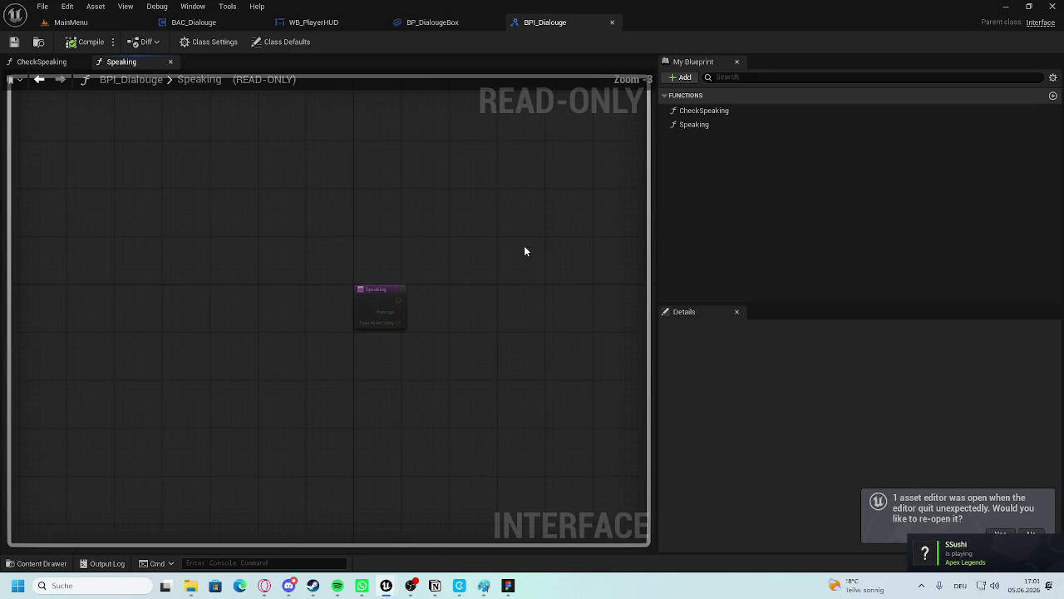
{"action": "left_click", "coordinate": [430, 26]}
{"action": "left_click", "coordinate": [565, 25]}
{"action": "left_click", "coordinate": [455, 23]}
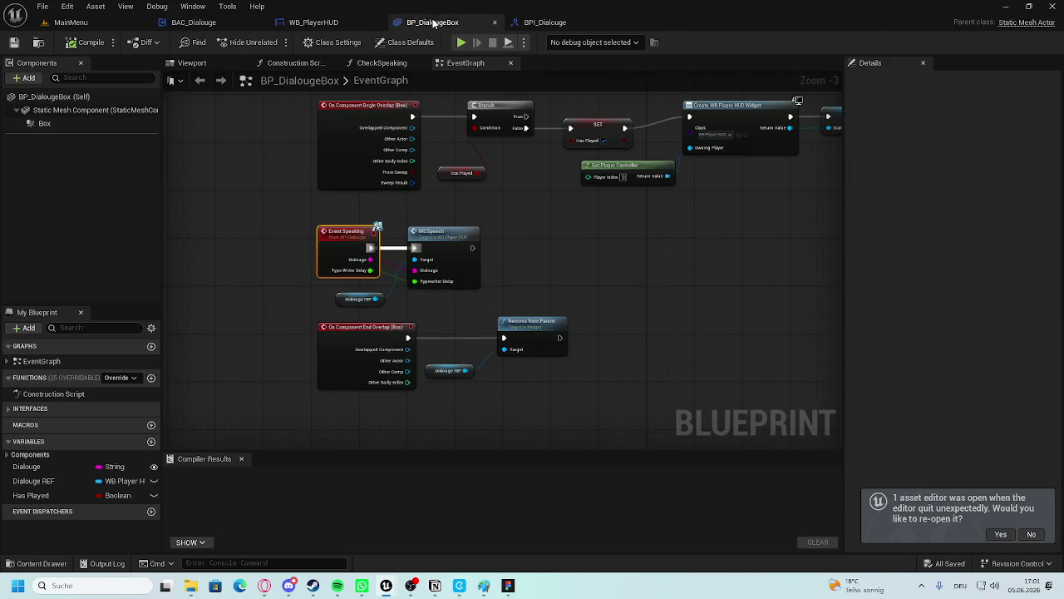
Add an Event Interact node and bring Event Speaking and INCSpeech into view.
{"action": "scroll", "coordinate": [516, 270], "scroll_direction": "down", "scroll_amount": 2}
{"action": "left_click", "coordinate": [32, 408]}
{"action": "double_click", "coordinate": [35, 423]}
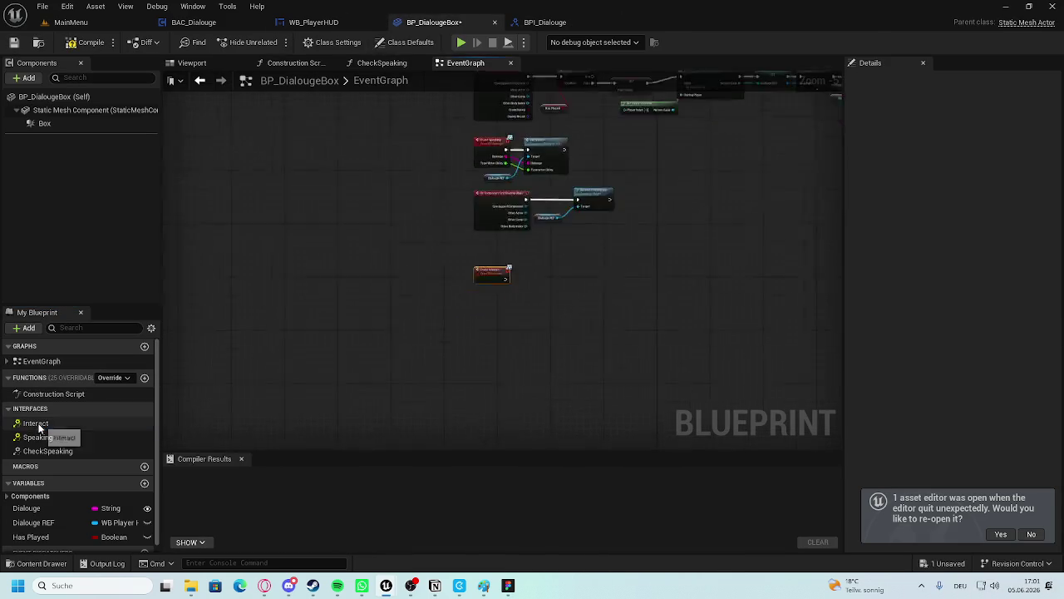
{"action": "mouse_move", "coordinate": [577, 312]}
{"action": "left_mouse_down"}
{"action": "mouse_move", "coordinate": [537, 448]}
{"action": "mouse_move", "coordinate": [449, 597]}
{"action": "left_mouse_up"}
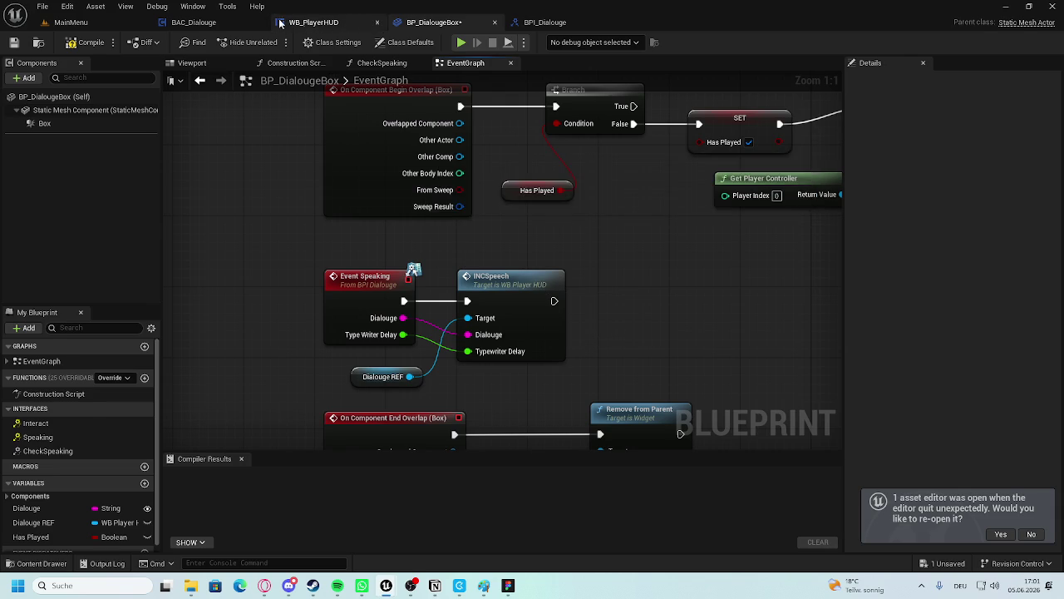
Open WB_PlayerHUD's event graph and jump to the INCSpeech event node.
{"action": "left_click", "coordinate": [313, 25]}
{"action": "left_click", "coordinate": [1029, 42]}
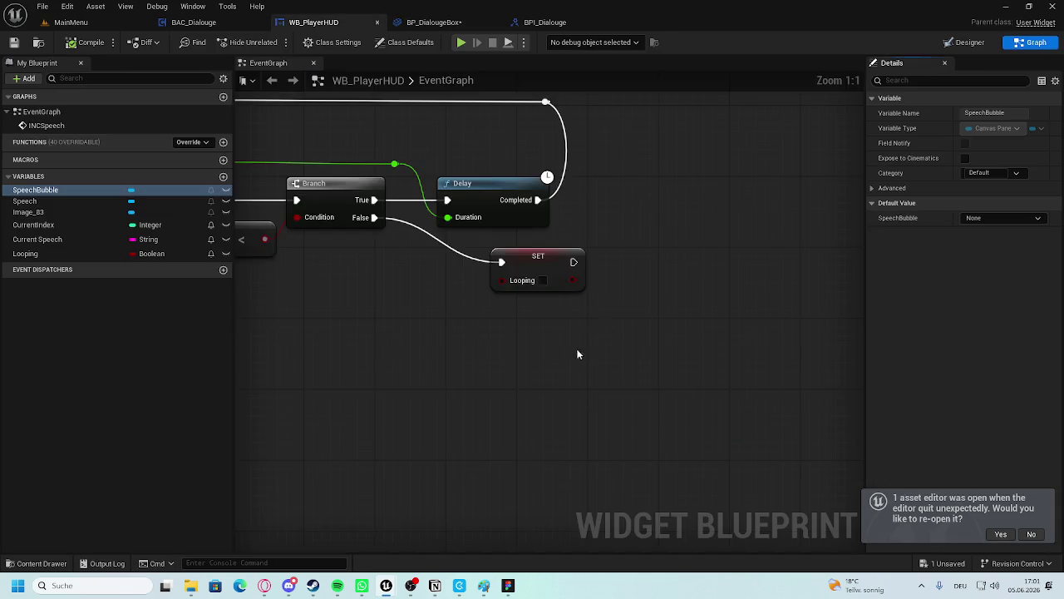
{"action": "scroll", "coordinate": [760, 367], "scroll_direction": "down", "scroll_amount": 4}
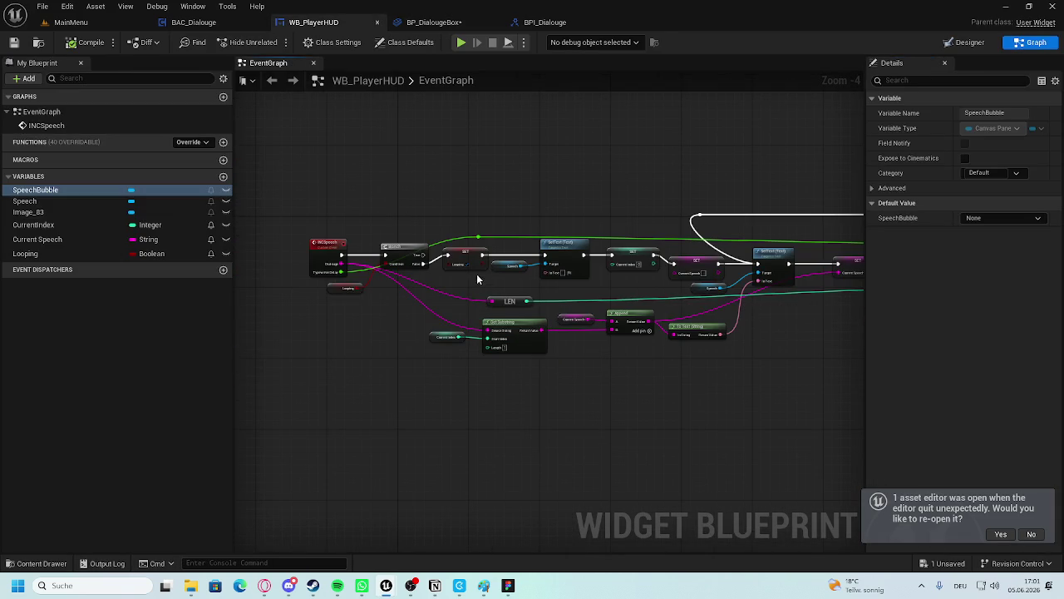
{"action": "double_click", "coordinate": [65, 125]}
{"action": "scroll", "coordinate": [612, 314], "scroll_direction": "down", "scroll_amount": 4}
{"action": "mouse_move", "coordinate": [611, 315]}
{"action": "left_mouse_down"}
{"action": "mouse_move", "coordinate": [245, 271]}
{"action": "mouse_move", "coordinate": [513, 355]}
{"action": "left_mouse_up"}
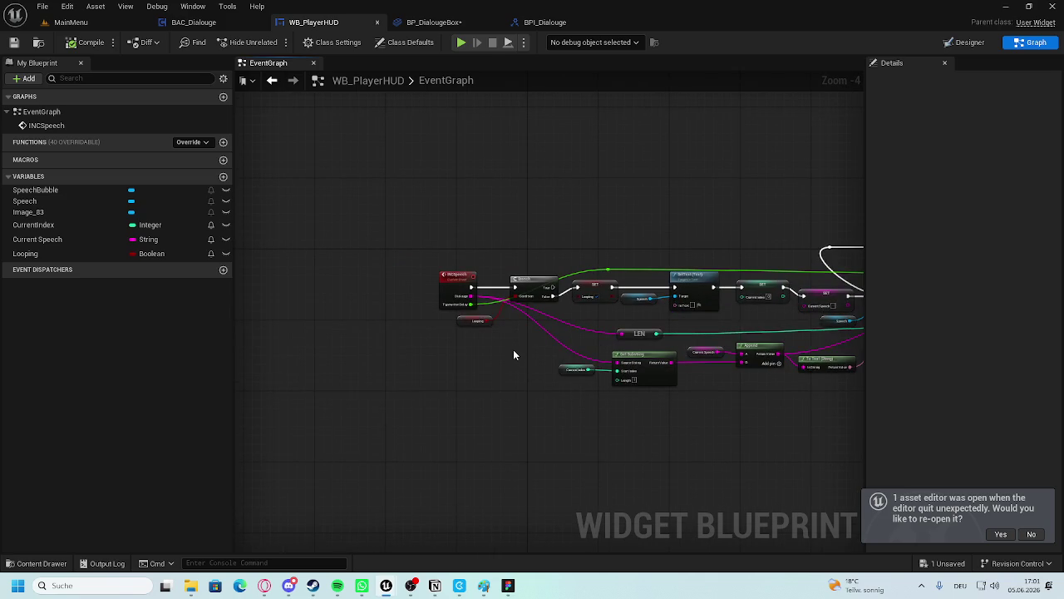
{"action": "scroll", "coordinate": [444, 314], "scroll_direction": "up", "scroll_amount": 1}
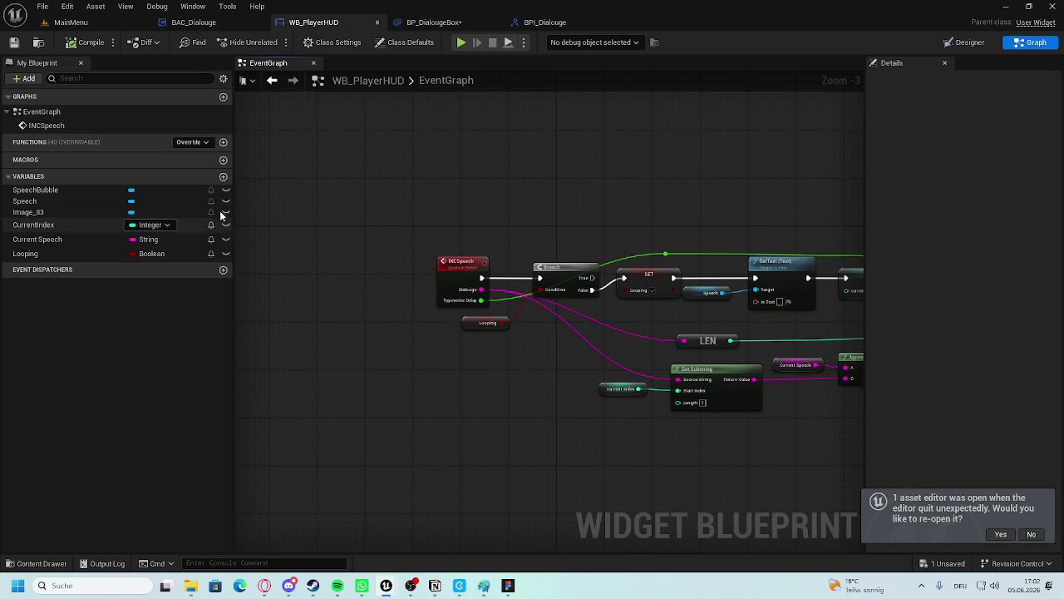
Show the Dialouge blueprint assets in the Content Drawer.
{"action": "right_click", "coordinate": [596, 150]}
{"action": "left_click", "coordinate": [561, 159]}
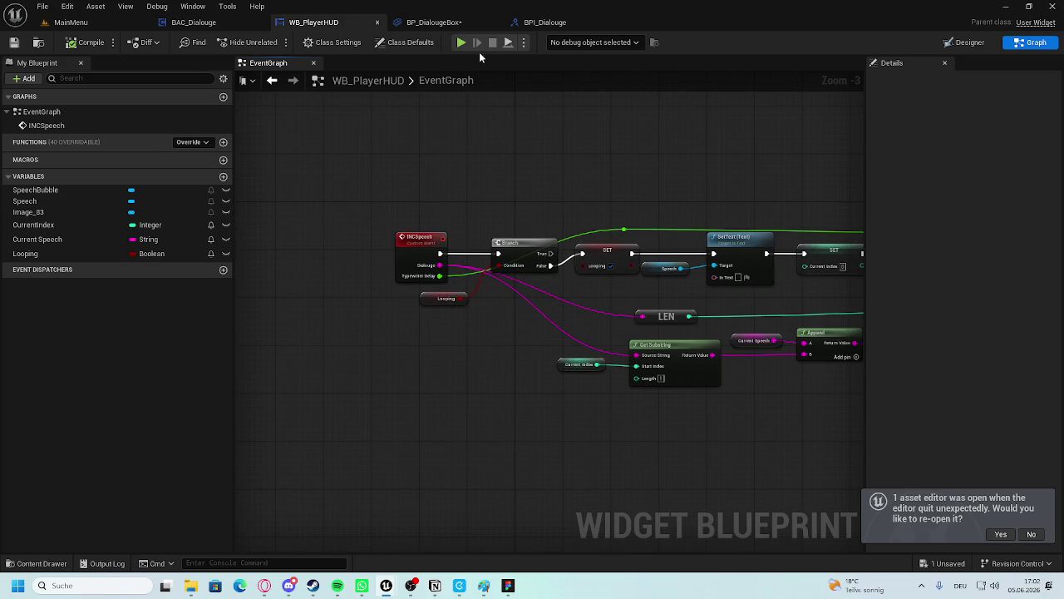
{"action": "left_click", "coordinate": [51, 563]}
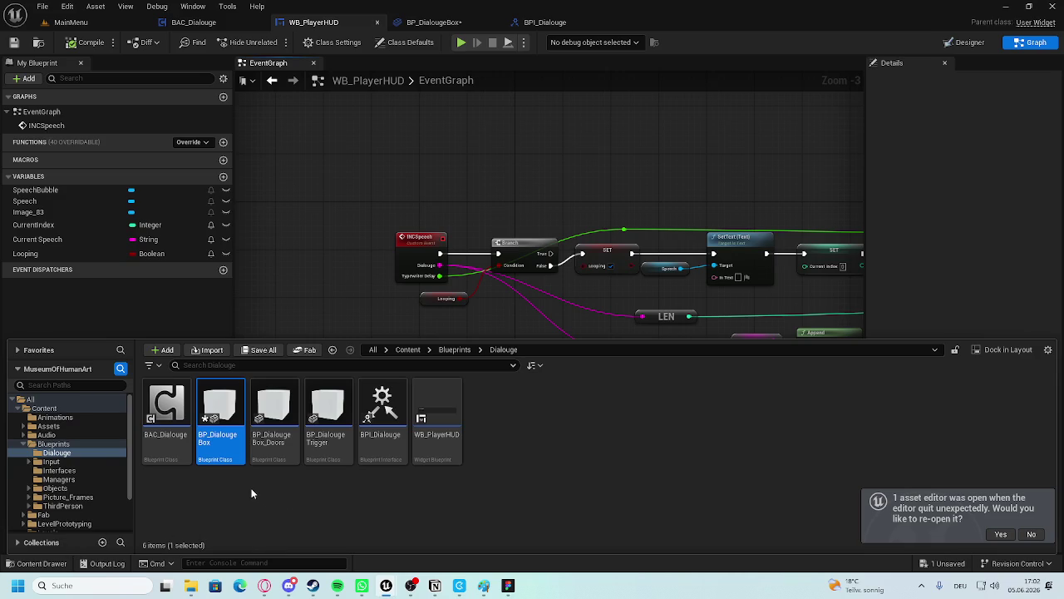
Open BP_DialougeTrigger, then review the BPI_Dialouge and BP_DialougeBox graphs.
{"action": "double_click", "coordinate": [320, 431]}
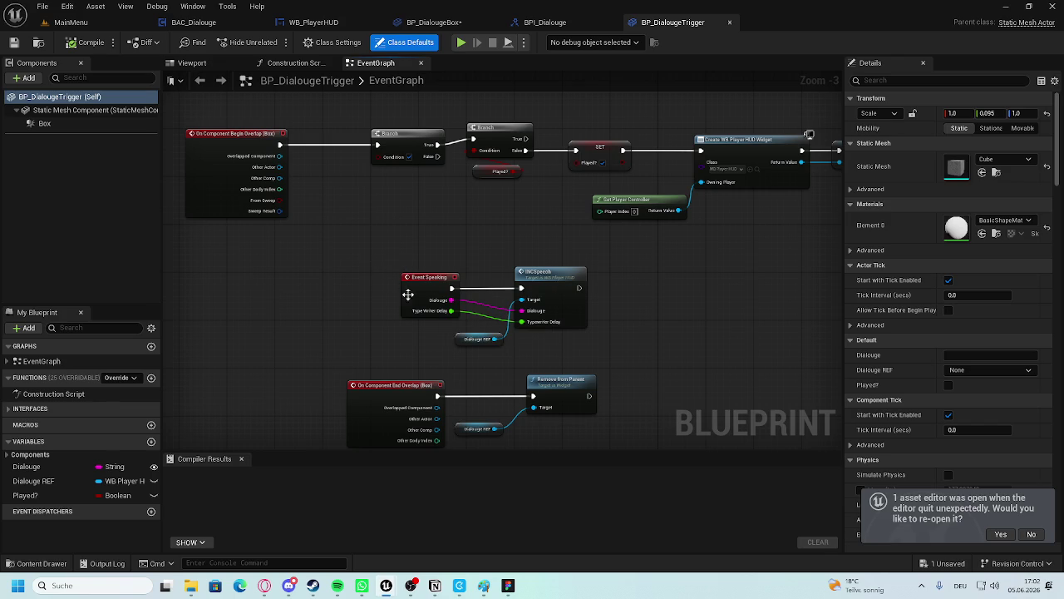
{"action": "mouse_move", "coordinate": [423, 288]}
{"action": "left_mouse_down"}
{"action": "mouse_move", "coordinate": [288, 274]}
{"action": "mouse_move", "coordinate": [166, 292]}
{"action": "mouse_move", "coordinate": [549, 256]}
{"action": "mouse_move", "coordinate": [460, 250]}
{"action": "left_mouse_up"}
{"action": "left_click", "coordinate": [554, 27]}
{"action": "left_click", "coordinate": [434, 22]}
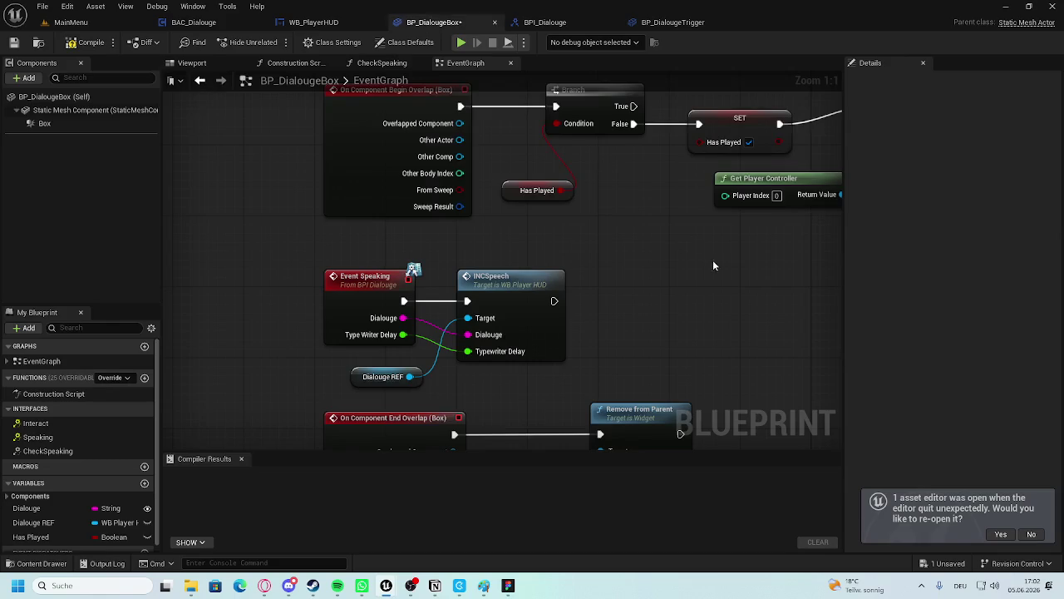
{"action": "left_click_drag", "start_coordinate": [689, 236], "coordinate": [549, 311]}
{"action": "scroll", "coordinate": [611, 299], "scroll_direction": "down", "scroll_amount": 4}
{"action": "mouse_move", "coordinate": [674, 289]}
{"action": "left_mouse_down"}
{"action": "mouse_move", "coordinate": [490, 281]}
{"action": "mouse_move", "coordinate": [566, 235]}
{"action": "left_mouse_up"}
{"action": "scroll", "coordinate": [489, 281], "scroll_direction": "up", "scroll_amount": 1}
{"action": "mouse_move", "coordinate": [487, 247]}
{"action": "left_mouse_down"}
{"action": "mouse_move", "coordinate": [551, 239]}
{"action": "mouse_move", "coordinate": [418, 239]}
{"action": "left_mouse_up"}
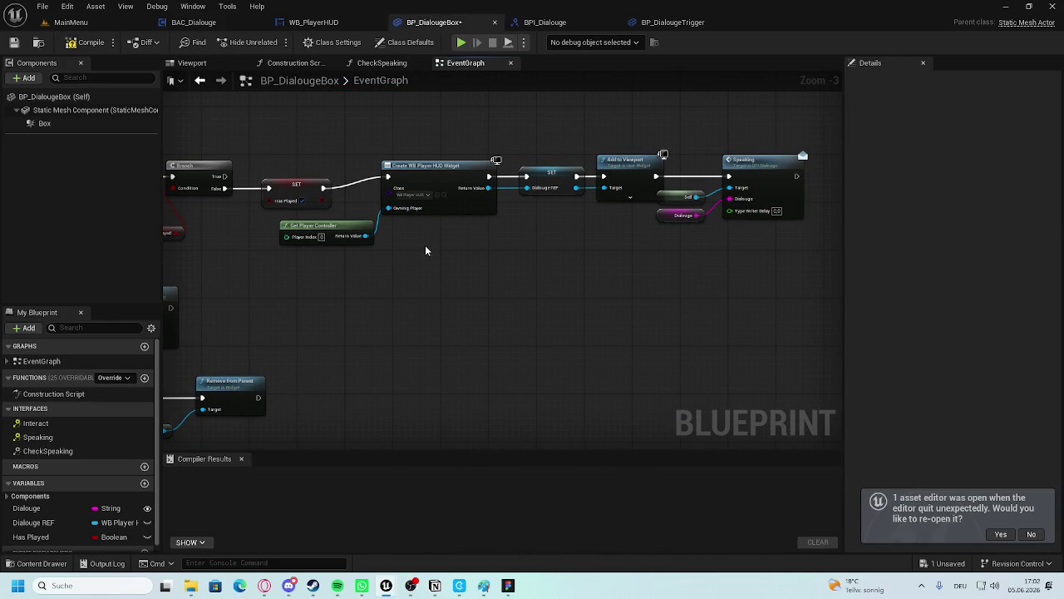
{"action": "left_click_drag", "start_coordinate": [411, 264], "coordinate": [610, 275]}
{"action": "mouse_move", "coordinate": [604, 277]}
{"action": "left_mouse_down"}
{"action": "mouse_move", "coordinate": [418, 245]}
{"action": "mouse_move", "coordinate": [557, 233]}
{"action": "left_mouse_up"}
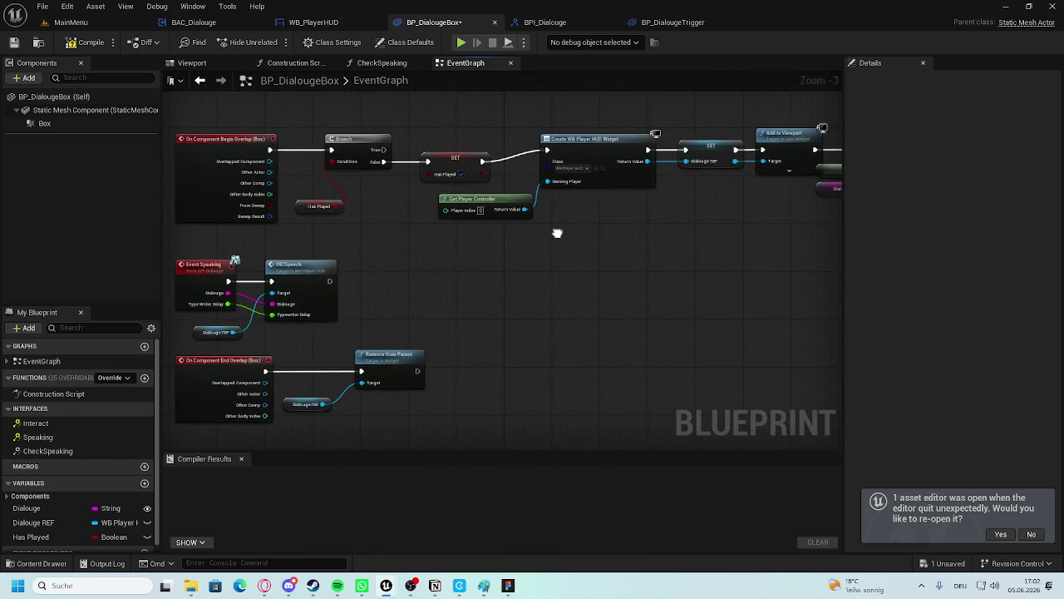
Return to the MainMenu level and open the Levels folder in the Content Drawer.
{"action": "left_click", "coordinate": [147, 23]}
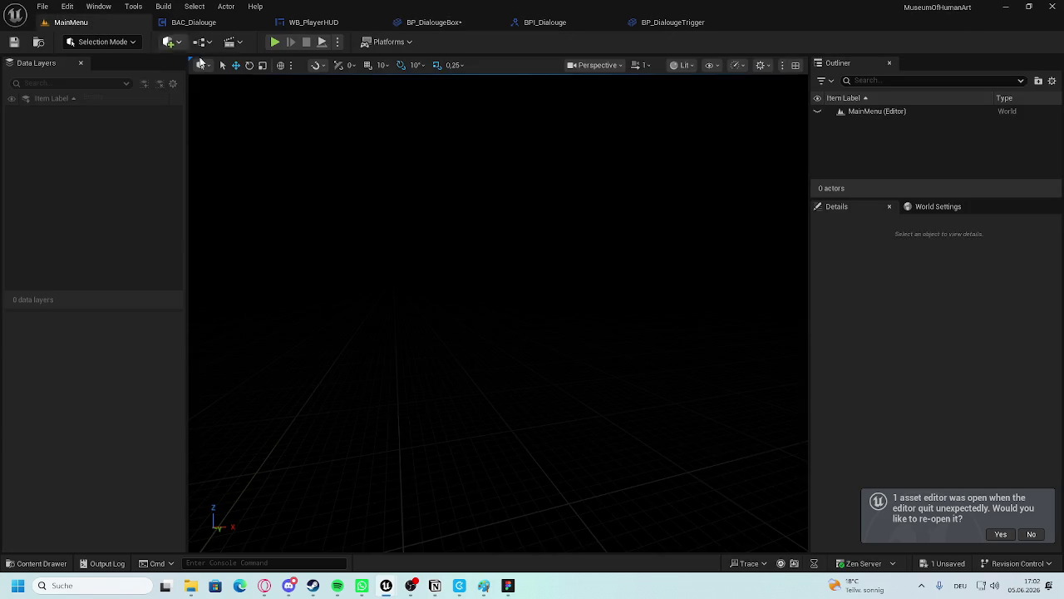
{"action": "left_click", "coordinate": [37, 563]}
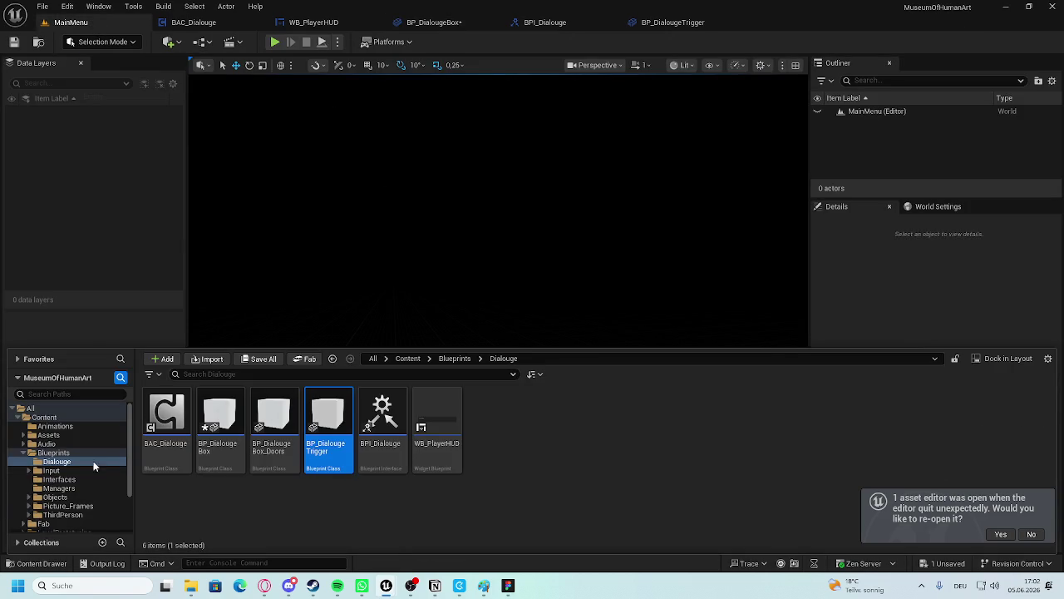
{"action": "scroll", "coordinate": [79, 439], "scroll_direction": "down", "scroll_amount": 2}
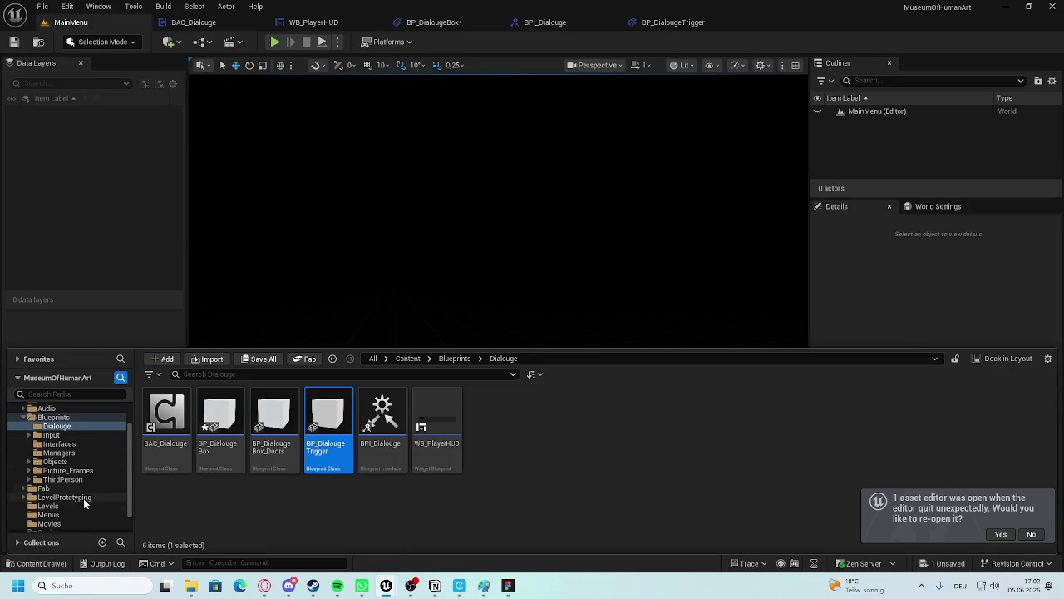
{"action": "left_click", "coordinate": [66, 508]}
Open the Museum level, saving the changed blueprint when prompted.
{"action": "left_click", "coordinate": [81, 515]}
{"action": "left_click", "coordinate": [82, 506]}
{"action": "double_click", "coordinate": [211, 425]}
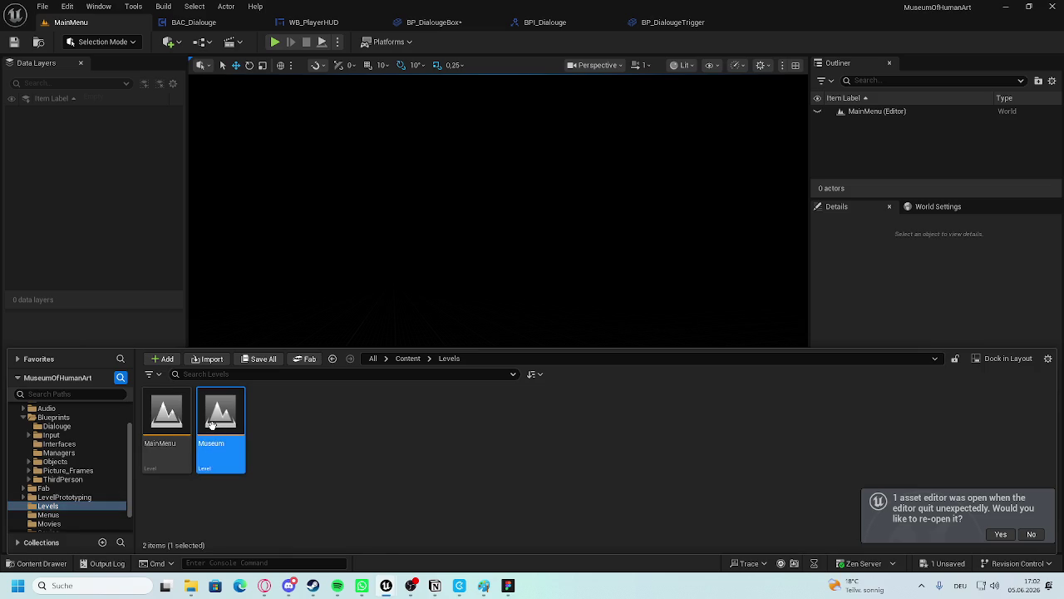
{"action": "left_click", "coordinate": [566, 416]}
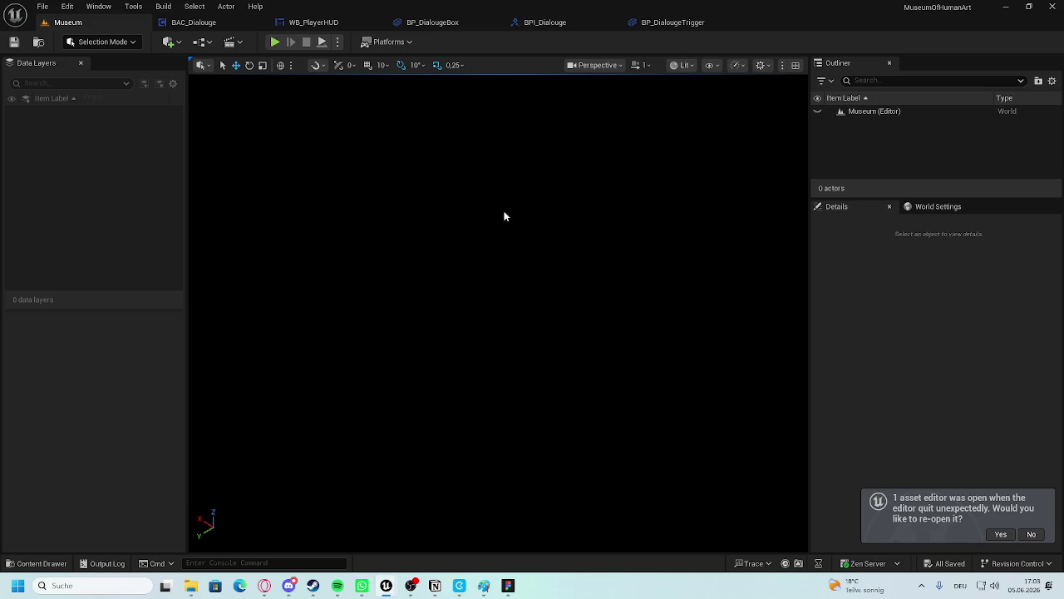
Switch the viewport to Wireframe view with Alt+2.
{"action": "left_click", "coordinate": [680, 65]}
{"action": "left_click", "coordinate": [563, 244]}
{"action": "key", "text": "alt+2"}
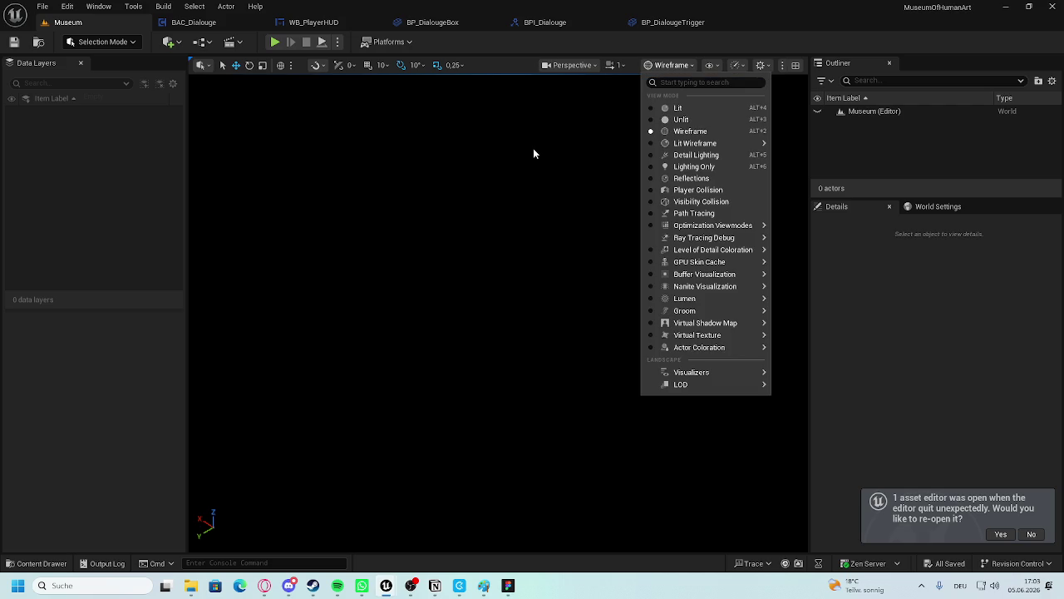
{"action": "key", "text": "Escape"}
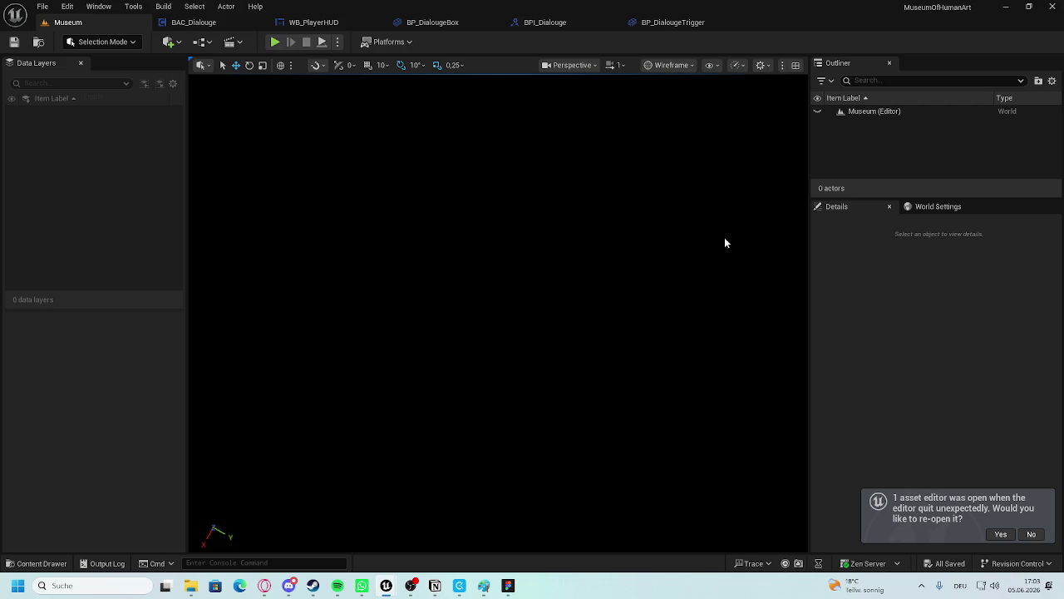
{"action": "left_click", "coordinate": [46, 566]}
Reopen the MainMenu level and turn the viewport camera.
{"action": "double_click", "coordinate": [167, 424]}
{"action": "left_click_drag", "start_coordinate": [494, 230], "coordinate": [499, 193]}
{"action": "left_click_drag", "start_coordinate": [538, 155], "coordinate": [537, 155]}
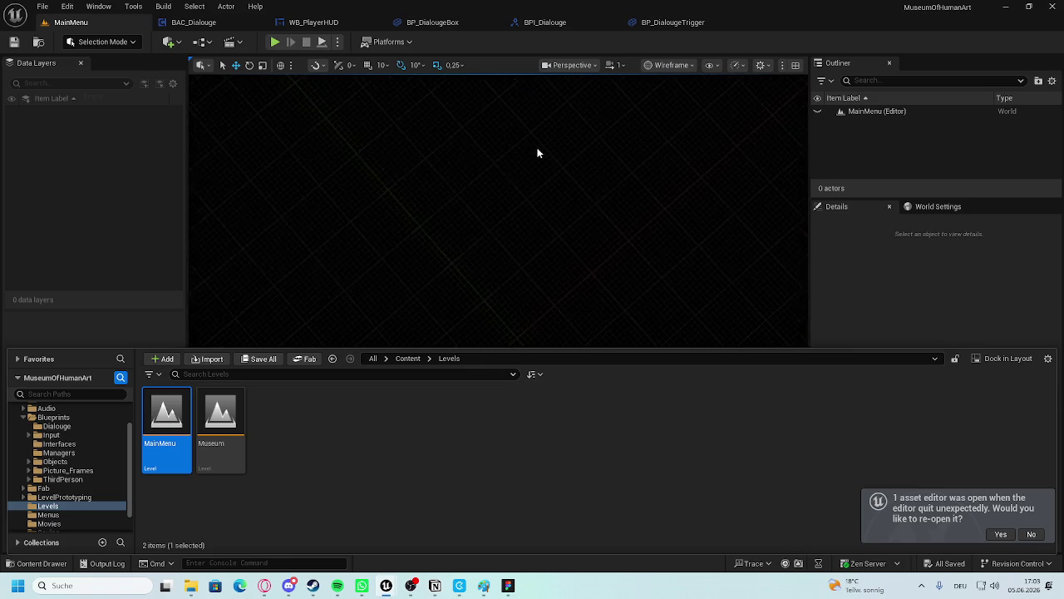
{"action": "scroll", "coordinate": [83, 497], "scroll_direction": "down", "scroll_amount": 1}
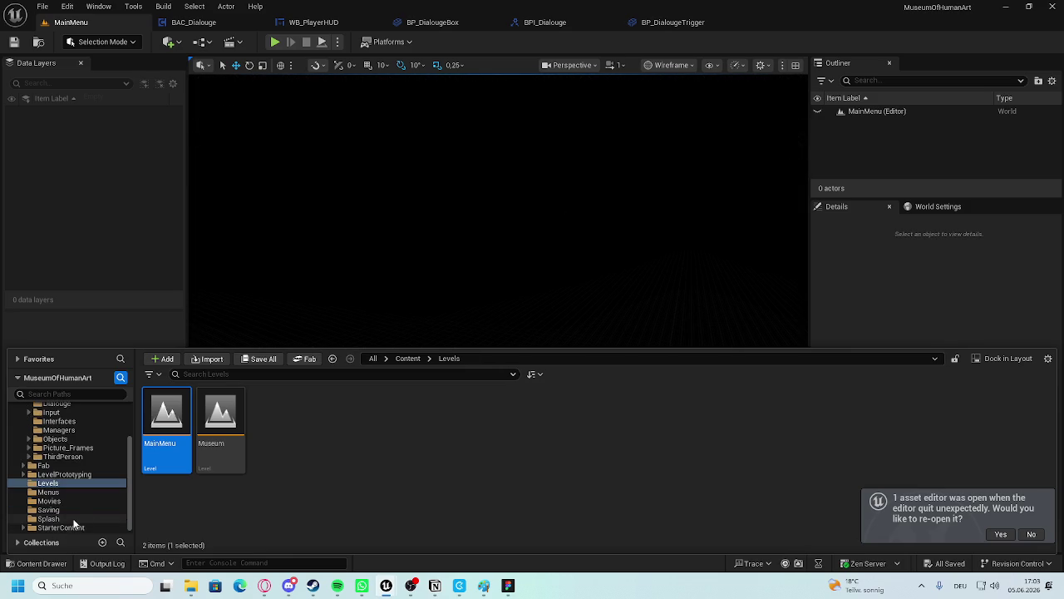
Browse the Menus, Levels, Splash and Movies folders, ending at the top-level Content folder.
{"action": "left_click", "coordinate": [48, 492]}
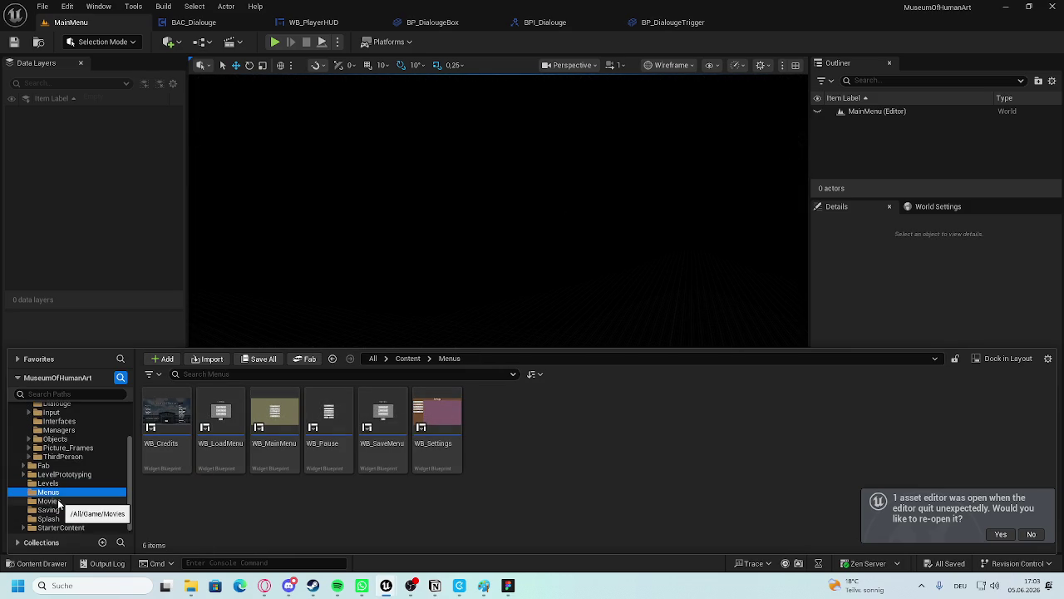
{"action": "left_click", "coordinate": [64, 484]}
{"action": "left_click", "coordinate": [49, 518]}
{"action": "left_click", "coordinate": [58, 527]}
{"action": "left_click", "coordinate": [49, 518]}
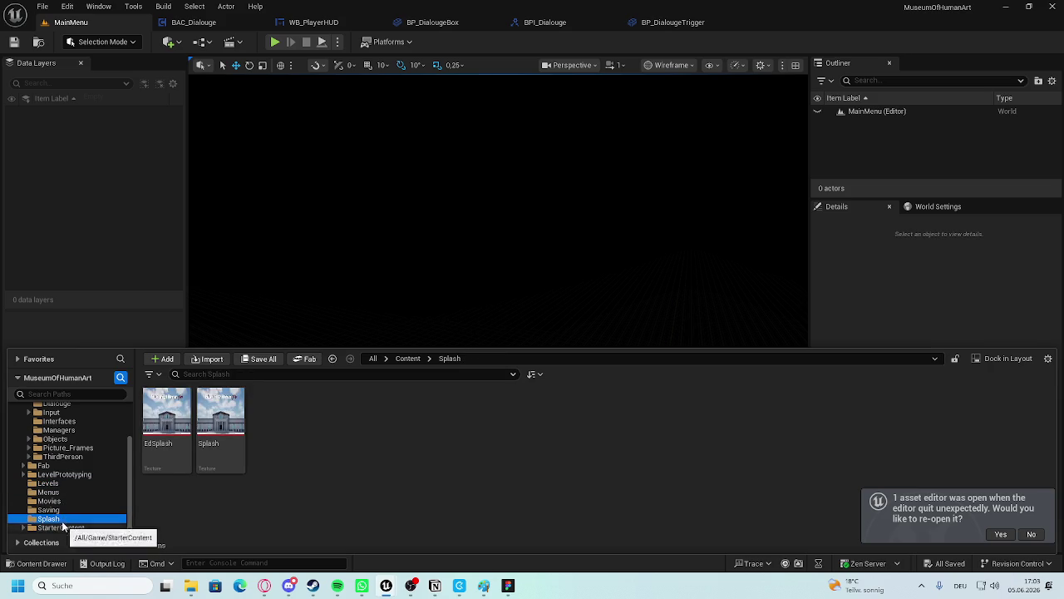
{"action": "left_click", "coordinate": [58, 502]}
{"action": "left_click", "coordinate": [54, 492]}
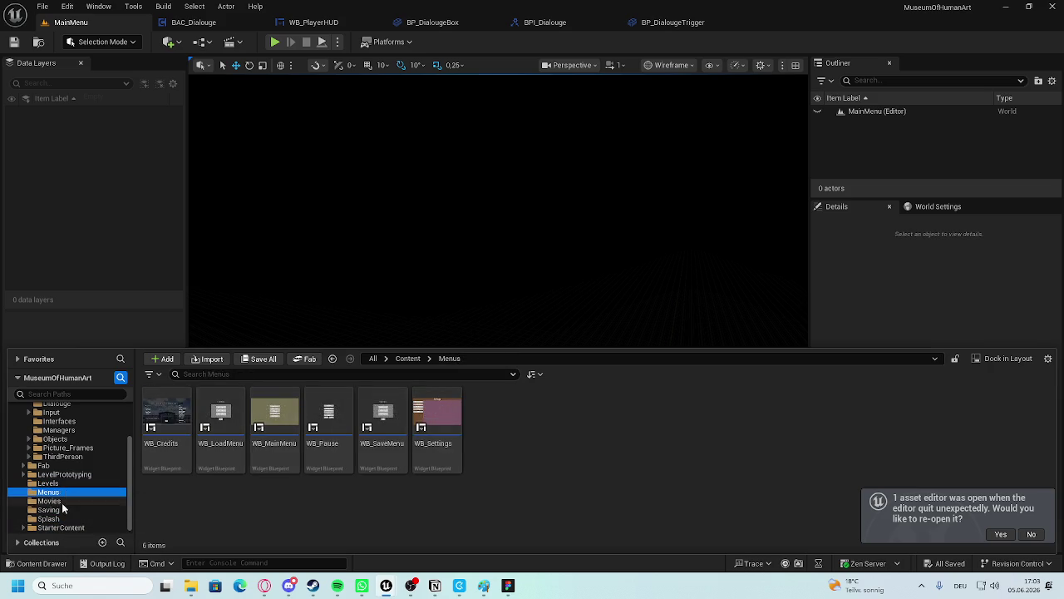
{"action": "scroll", "coordinate": [63, 491], "scroll_direction": "up", "scroll_amount": 3}
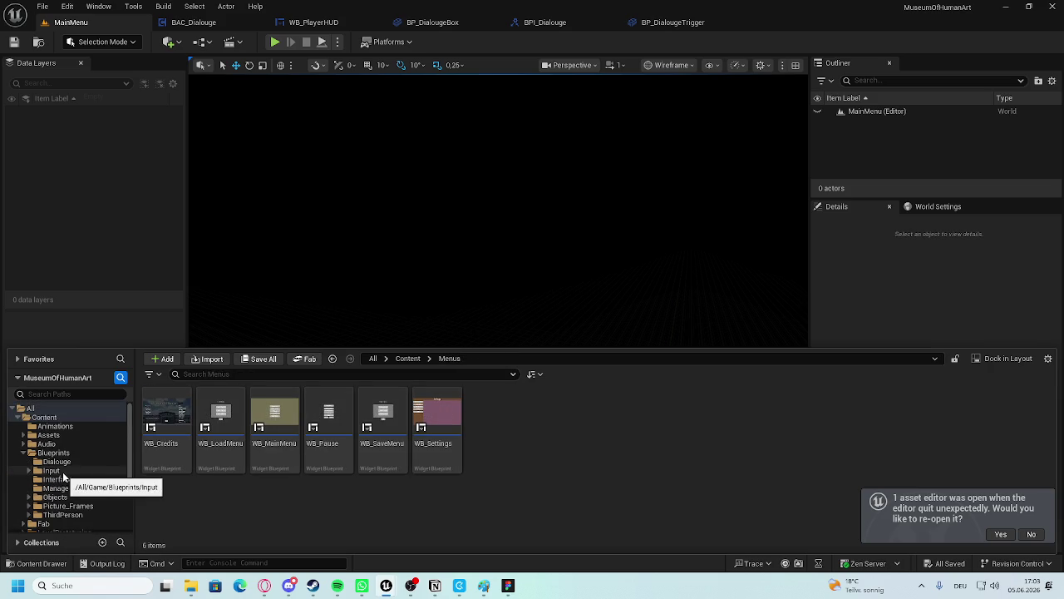
{"action": "left_click", "coordinate": [46, 417]}
{"action": "scroll", "coordinate": [67, 451], "scroll_direction": "down", "scroll_amount": 3}
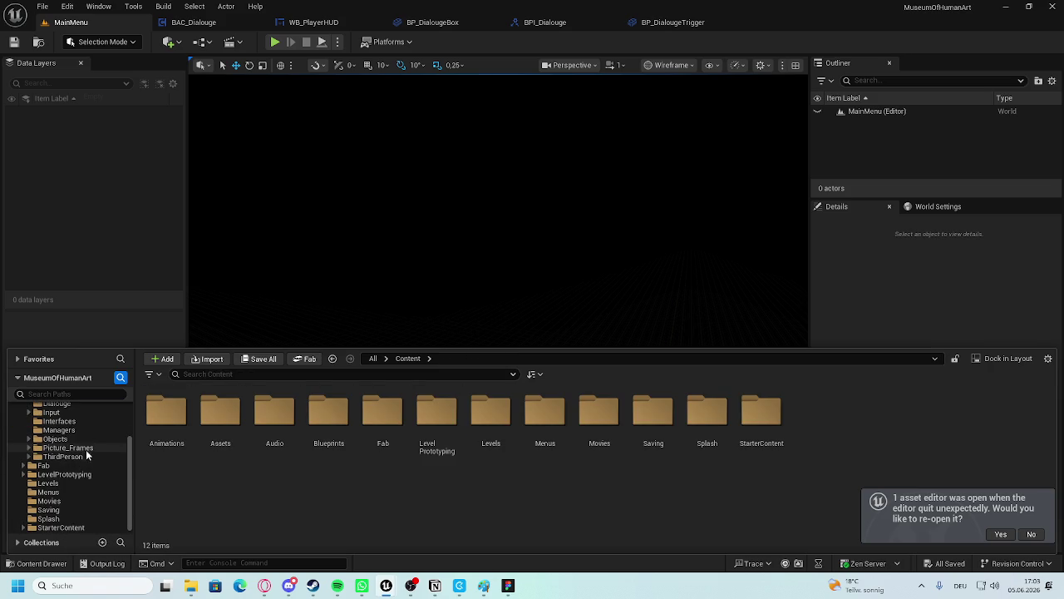
{"action": "left_click", "coordinate": [67, 483]}
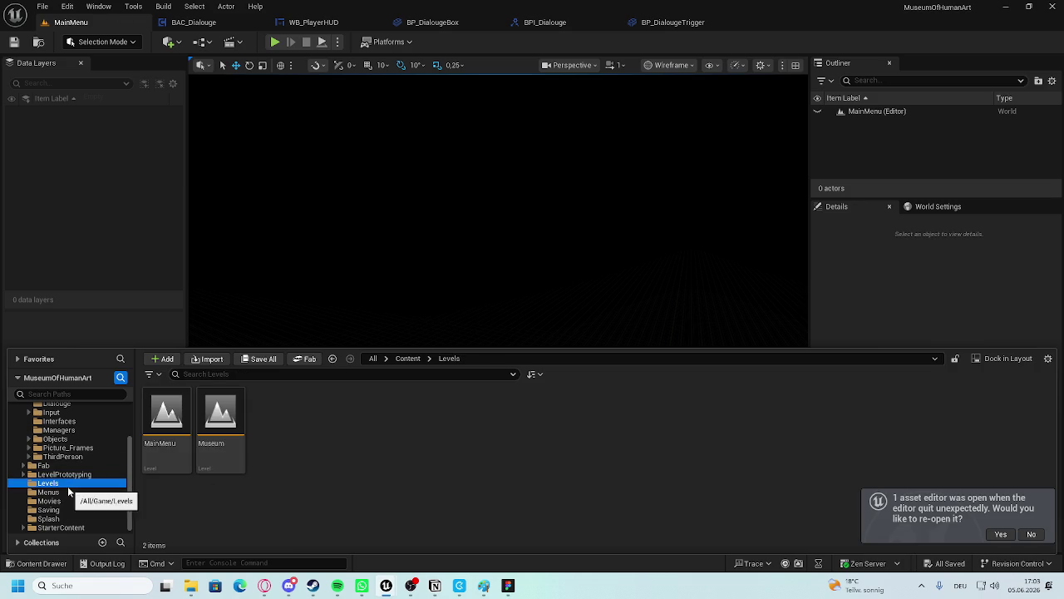
{"action": "scroll", "coordinate": [57, 425], "scroll_direction": "up", "scroll_amount": 3}
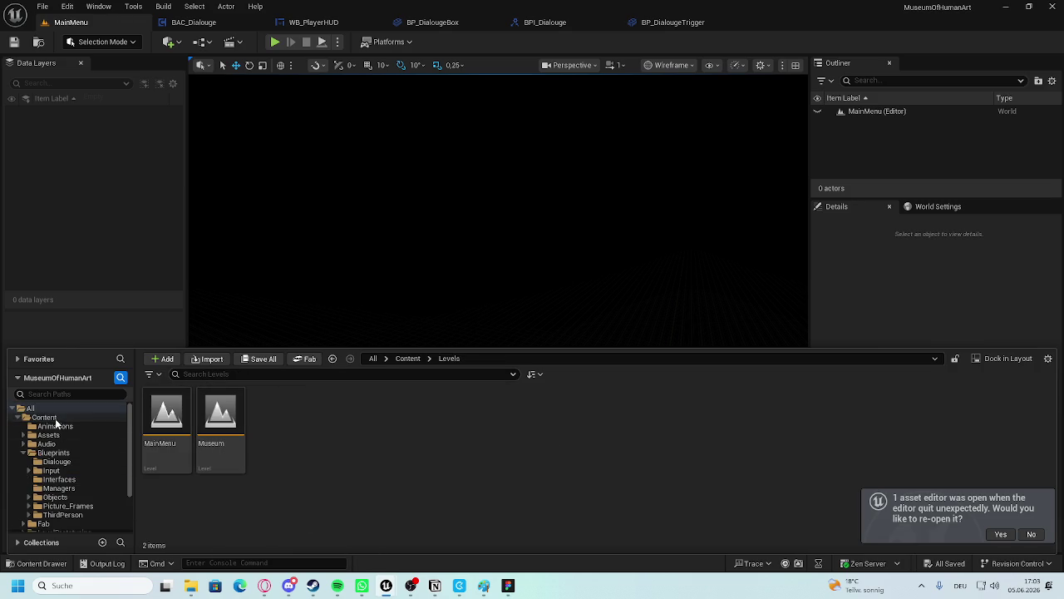
{"action": "left_click", "coordinate": [46, 418]}
Filter the content to Level assets only and open Lvl_ThirdPerson.
{"action": "left_click", "coordinate": [150, 374]}
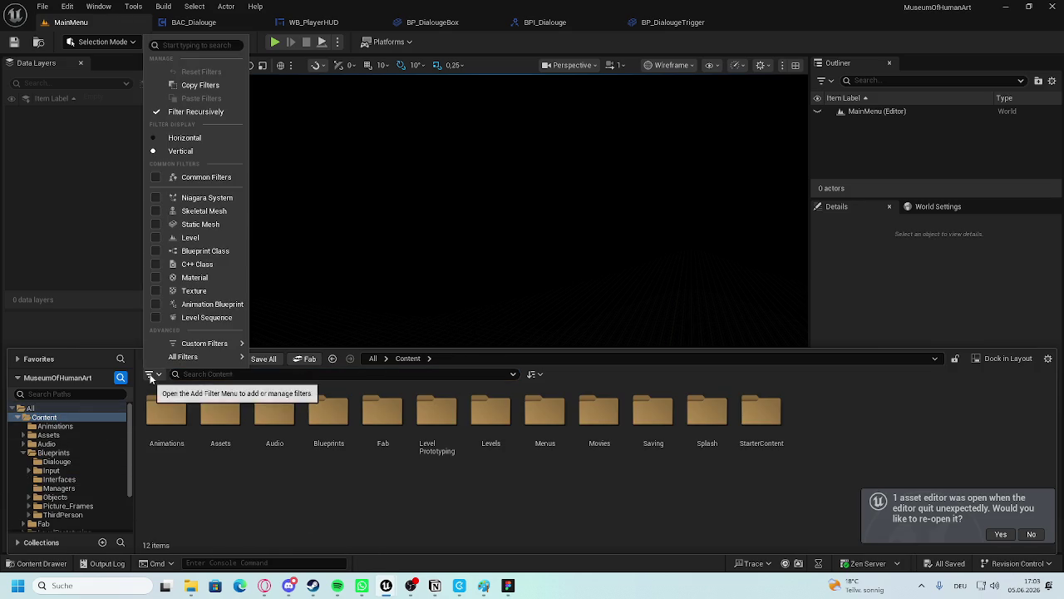
{"action": "left_click", "coordinate": [203, 250]}
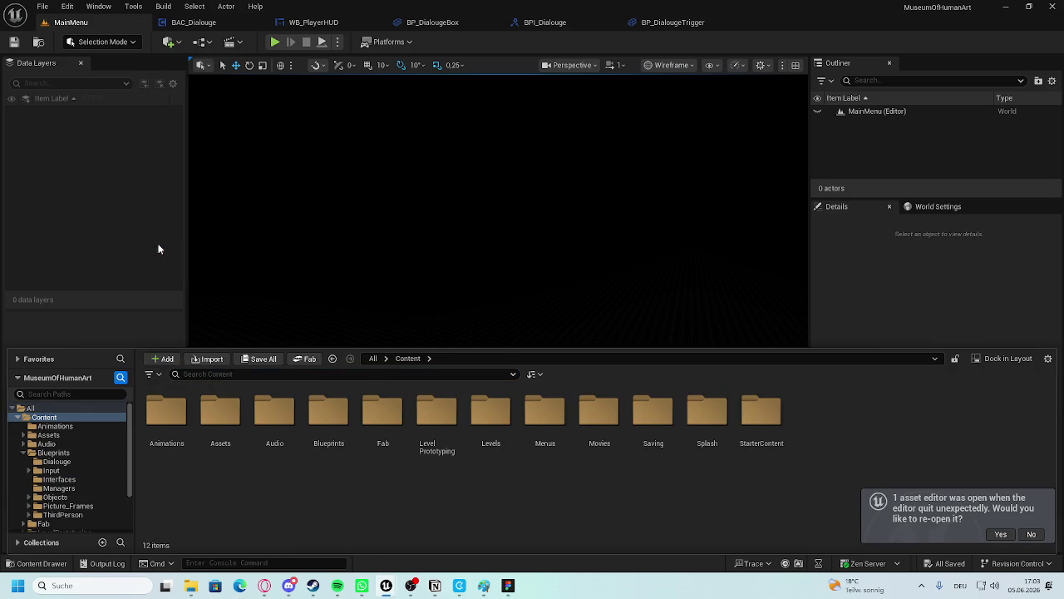
{"action": "left_click", "coordinate": [163, 377]}
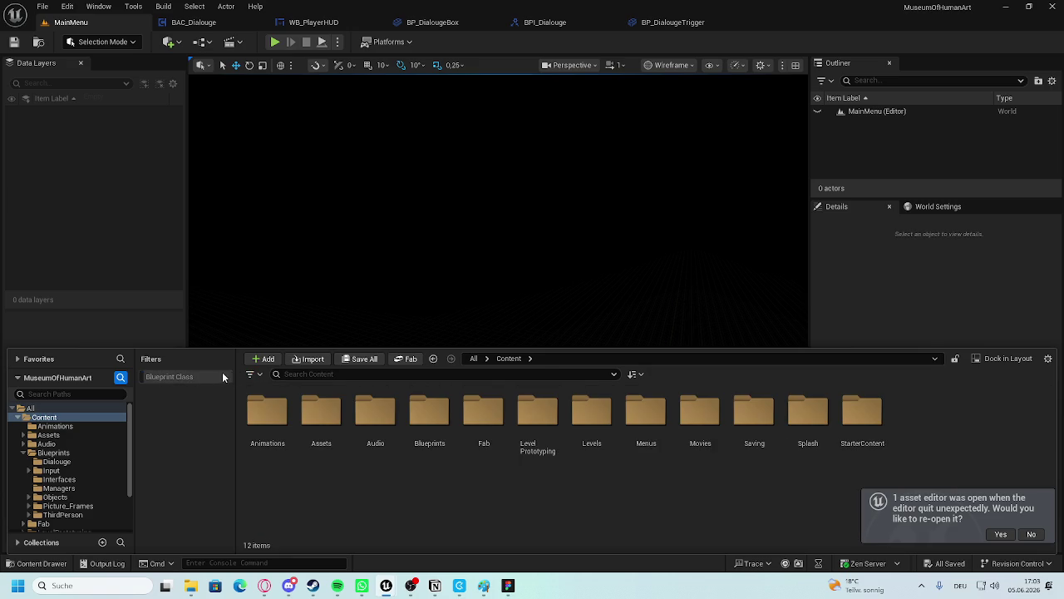
{"action": "left_click", "coordinate": [251, 374]}
{"action": "left_click", "coordinate": [257, 250]}
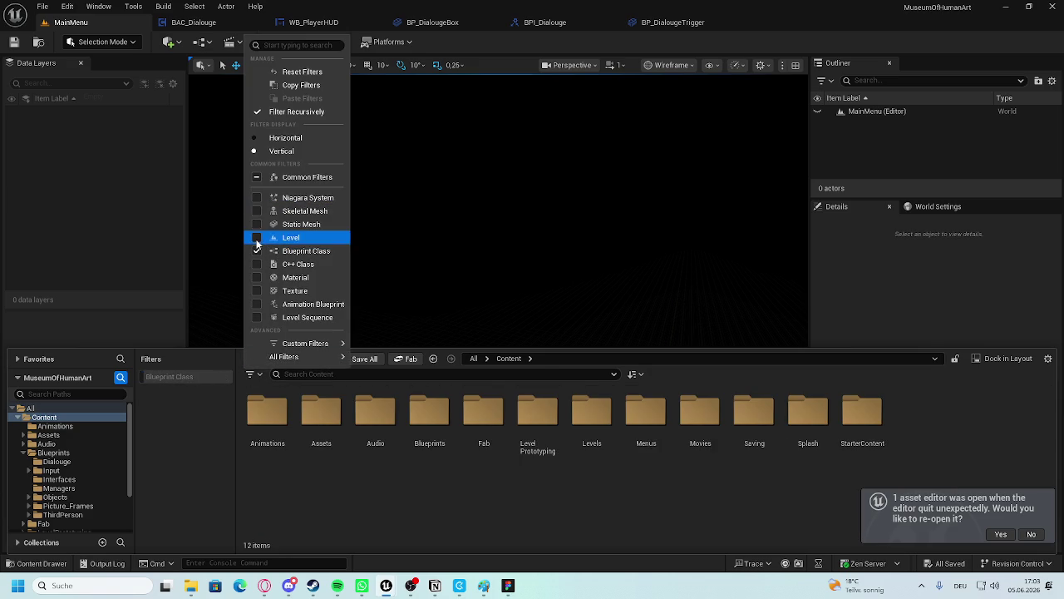
{"action": "left_click", "coordinate": [256, 237]}
{"action": "left_click", "coordinate": [405, 438]}
{"action": "double_click", "coordinate": [267, 420]}
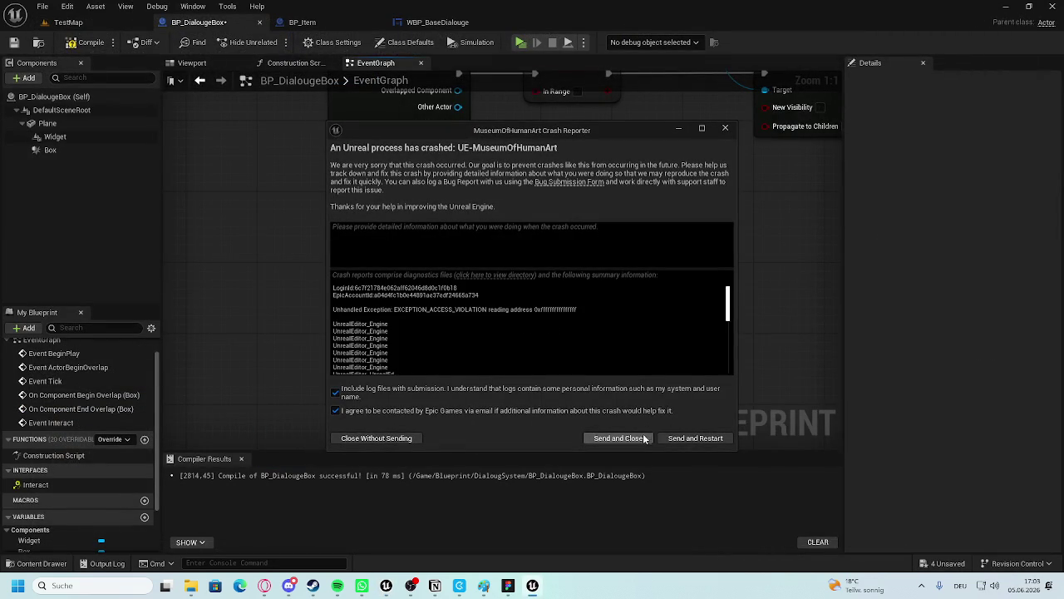
Send the crash report, restart, and move Event Interact into open space.
{"action": "left_click", "coordinate": [677, 437]}
{"action": "scroll", "coordinate": [435, 221], "scroll_direction": "down", "scroll_amount": 3}
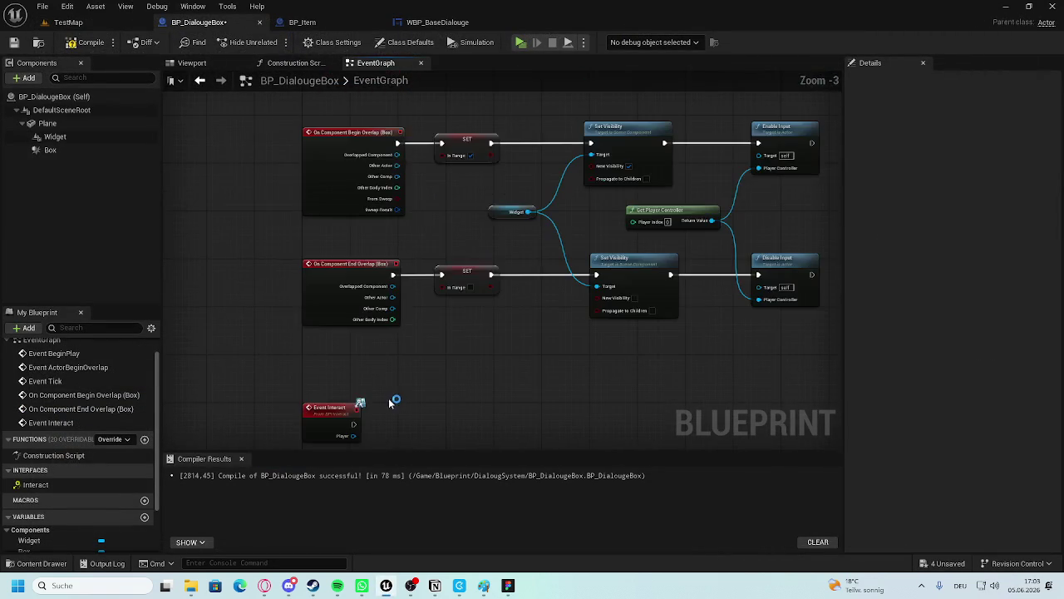
{"action": "scroll", "coordinate": [391, 402], "scroll_direction": "up", "scroll_amount": 3}
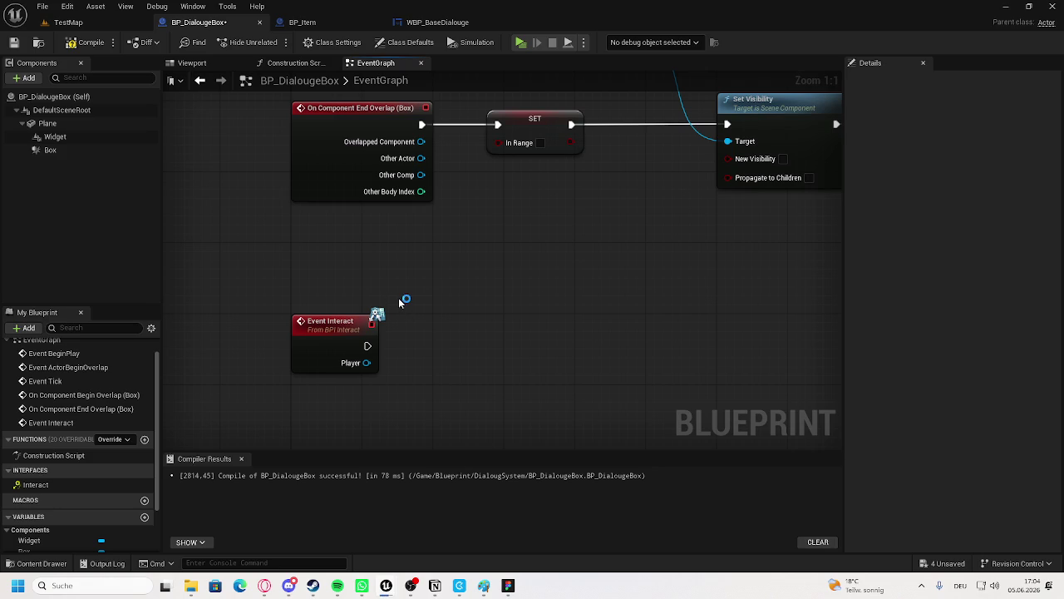
{"action": "scroll", "coordinate": [409, 328], "scroll_direction": "down", "scroll_amount": 4}
{"action": "left_click_drag", "start_coordinate": [333, 288], "coordinate": [332, 325]}
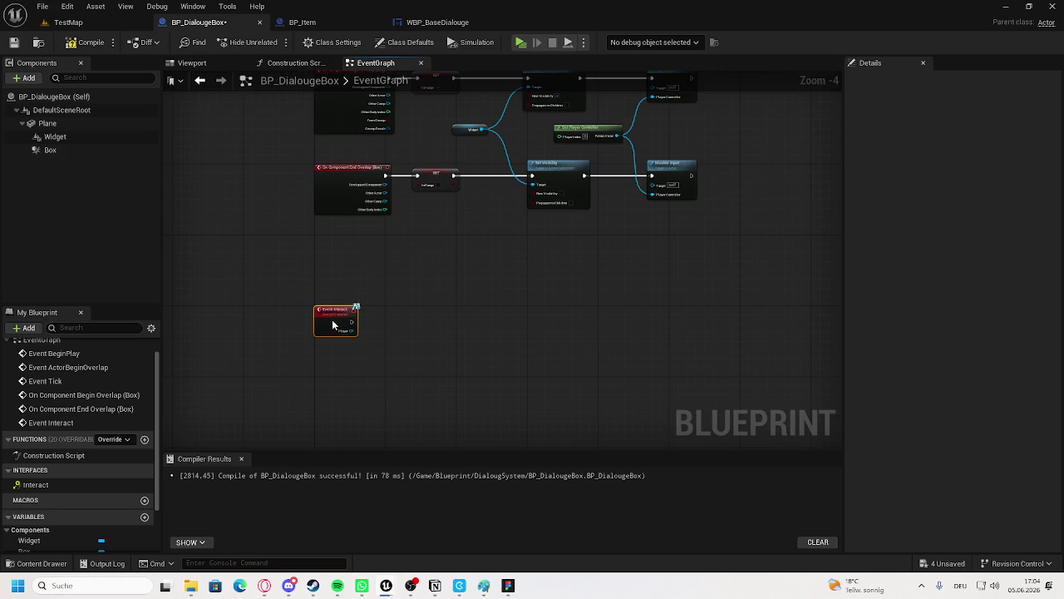
{"action": "scroll", "coordinate": [352, 310], "scroll_direction": "up", "scroll_amount": 4}
Add a Branch after Event Interact with an In Range getter wired to its Condition.
{"action": "left_click", "coordinate": [387, 318]}
{"action": "left_click_drag", "start_coordinate": [387, 317], "coordinate": [497, 310]}
{"action": "left_click", "coordinate": [497, 271]}
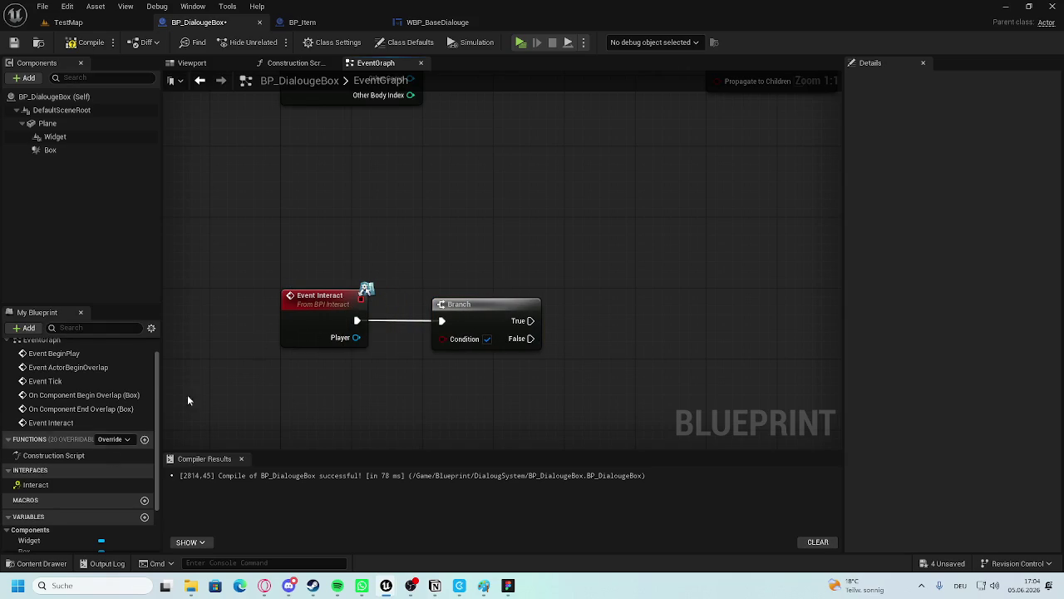
{"action": "scroll", "coordinate": [60, 493], "scroll_direction": "down", "scroll_amount": 2}
{"action": "mouse_move", "coordinate": [33, 529]}
{"action": "left_mouse_down"}
{"action": "mouse_move", "coordinate": [409, 409]}
{"action": "mouse_move", "coordinate": [412, 425]}
{"action": "mouse_move", "coordinate": [430, 363]}
{"action": "mouse_move", "coordinate": [317, 423]}
{"action": "mouse_move", "coordinate": [443, 339]}
{"action": "left_mouse_up"}
{"action": "left_click_drag", "start_coordinate": [335, 415], "coordinate": [343, 400]}
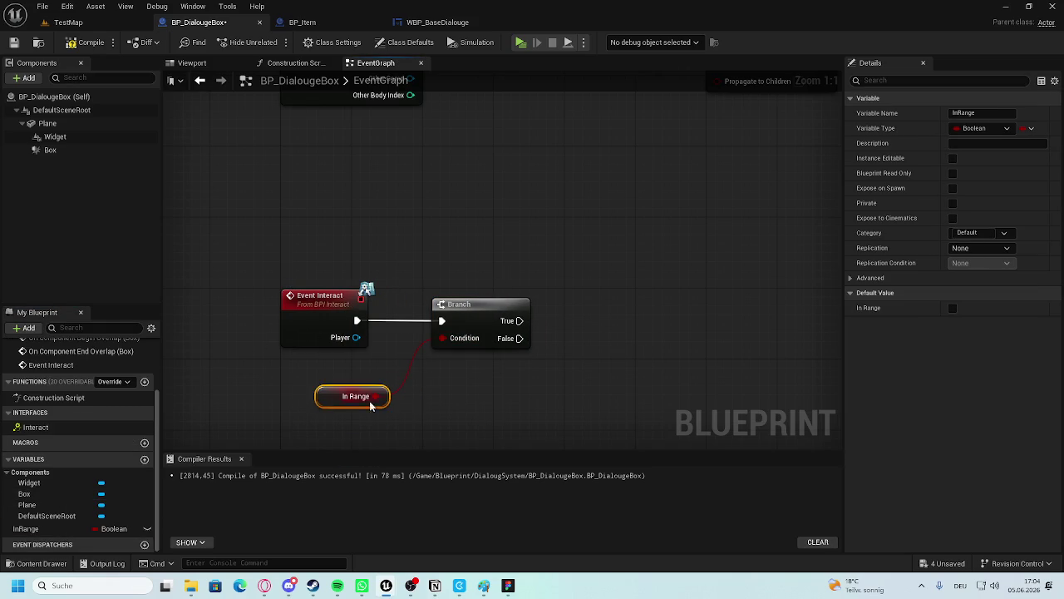
{"action": "left_click", "coordinate": [427, 405]}
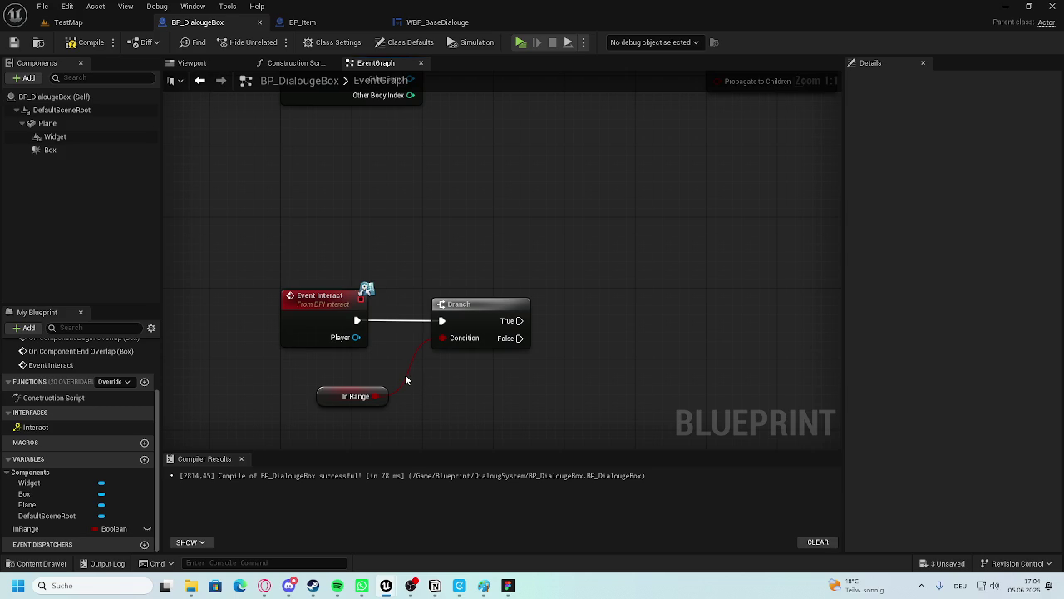
{"action": "scroll", "coordinate": [405, 374], "scroll_direction": "down", "scroll_amount": 2}
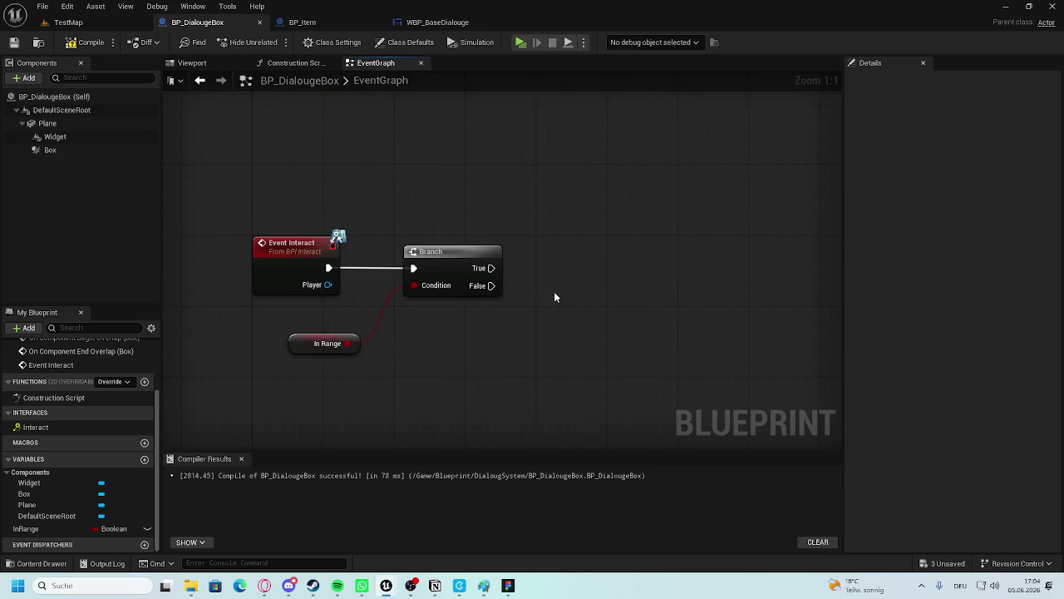
Add a custom event named TriggerDialouge beside the Event Interact and Branch nodes.
{"action": "left_click_drag", "start_coordinate": [377, 298], "coordinate": [383, 277]}
{"action": "right_click", "coordinate": [384, 277]}
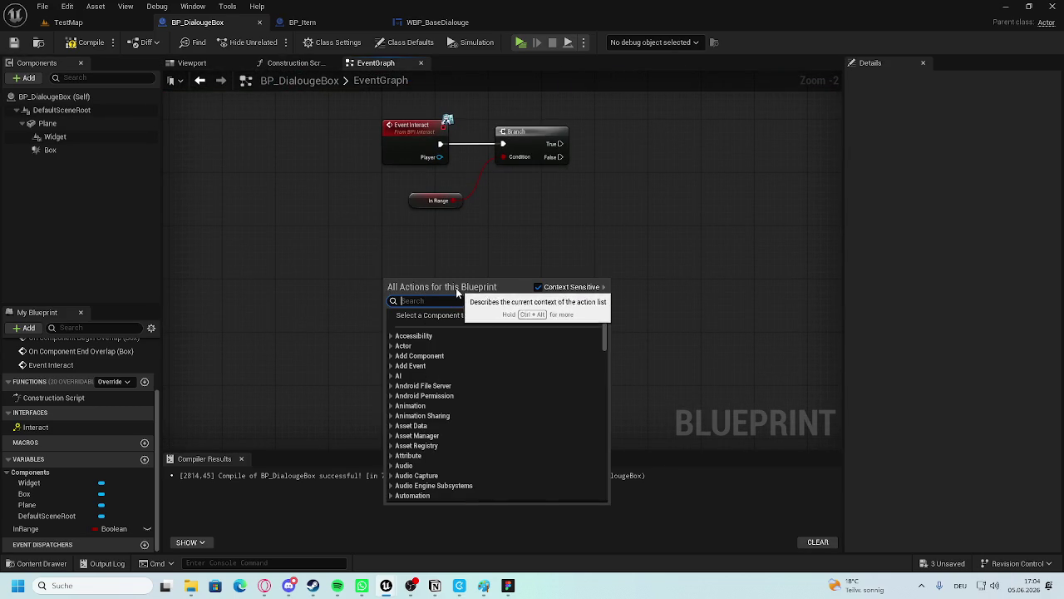
{"action": "type", "text": "add custom"}
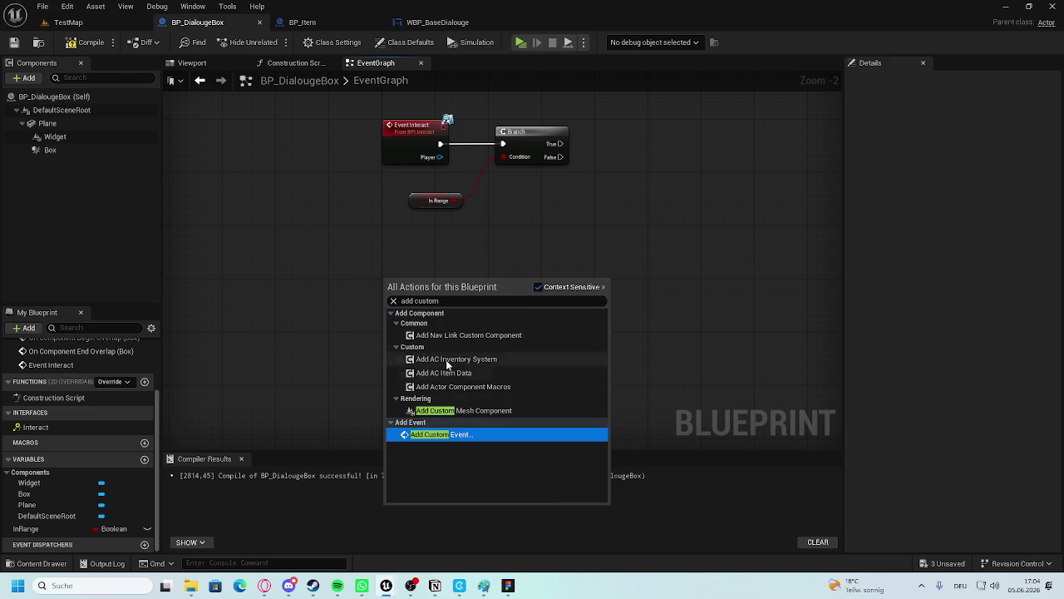
{"action": "left_click", "coordinate": [451, 435]}
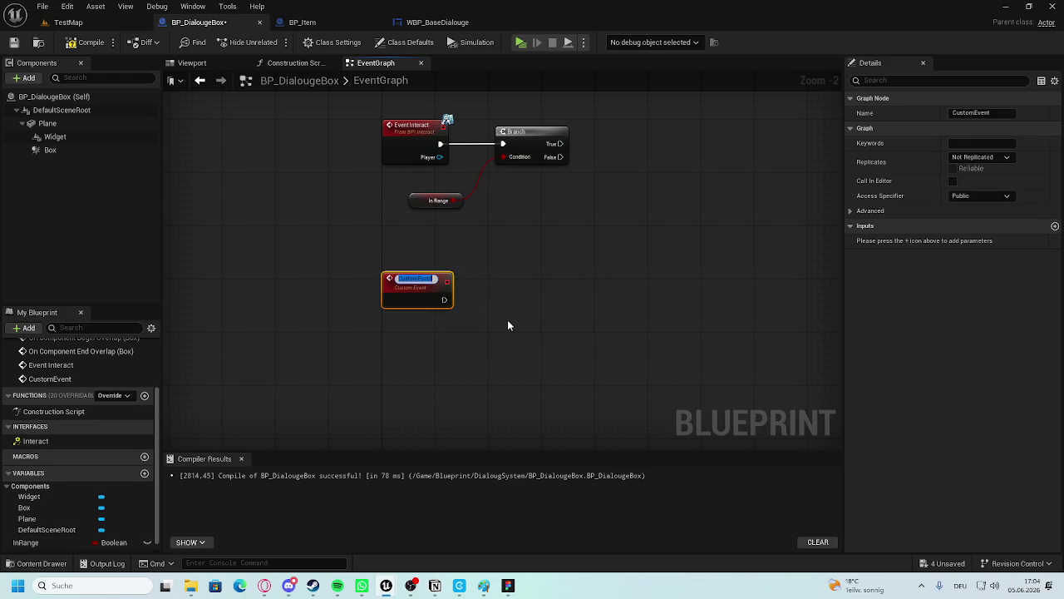
{"action": "type", "text": "ShowTrig"}
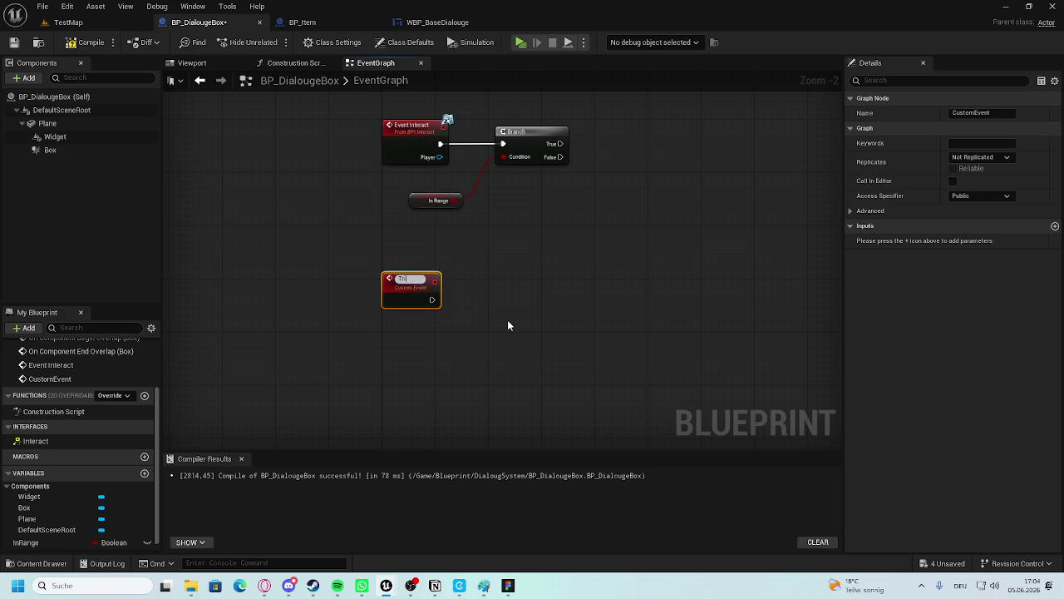
{"action": "type", "text": "gerDialoug"}
{"action": "type", "text": "e"}
{"action": "key", "text": "BackSpace"}
{"action": "key", "text": "BackSpace"}
{"action": "type", "text": "ge"}
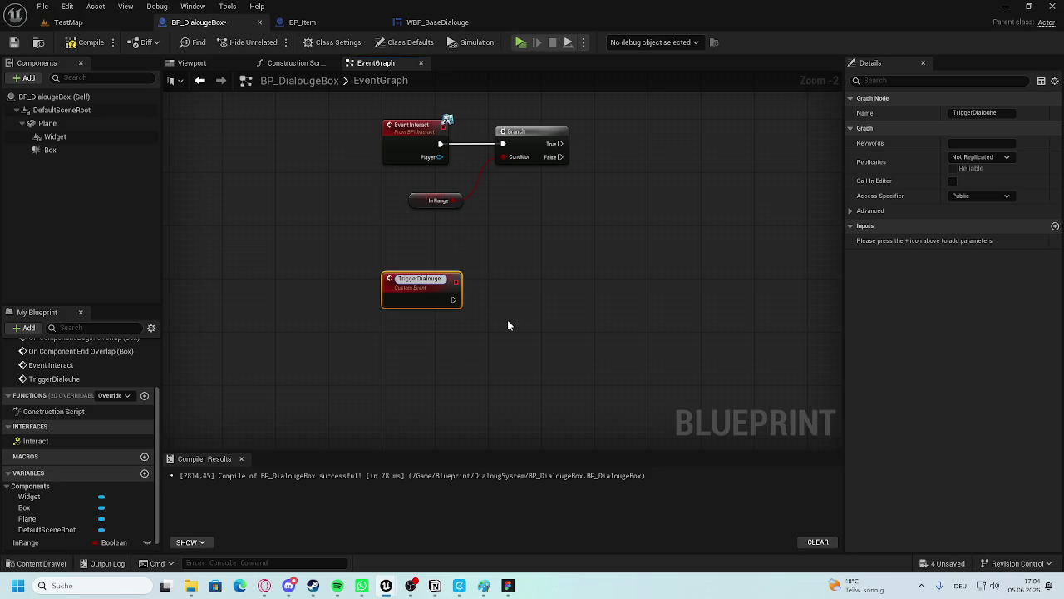
{"action": "key", "text": "Return"}
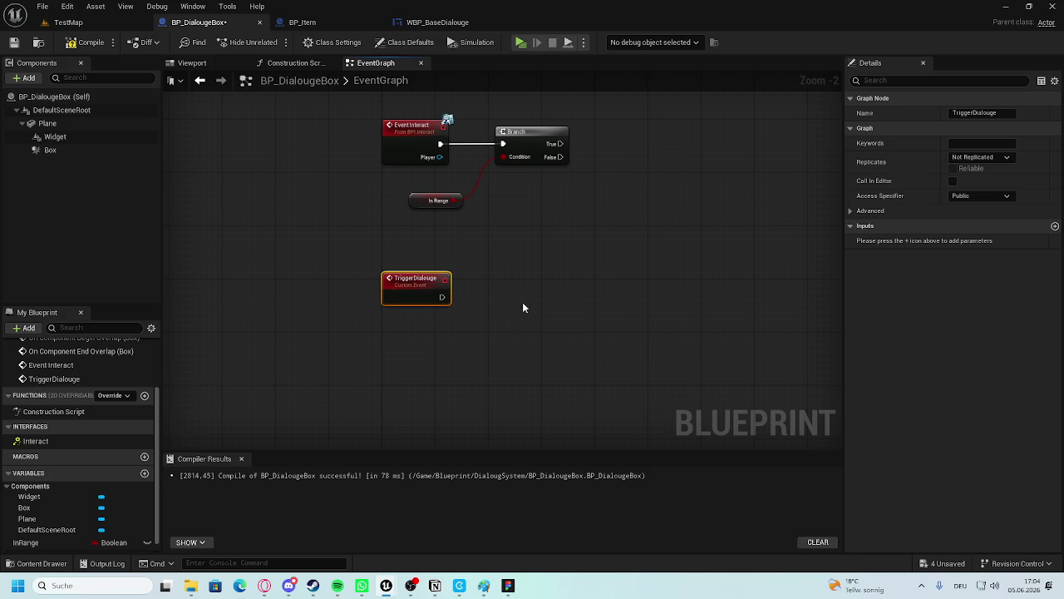
Tidy the nodes, compile the blueprint, and bring up the WBP_BaseDialouge widget.
{"action": "left_click_drag", "start_coordinate": [412, 279], "coordinate": [417, 285]}
{"action": "left_click", "coordinate": [411, 274]}
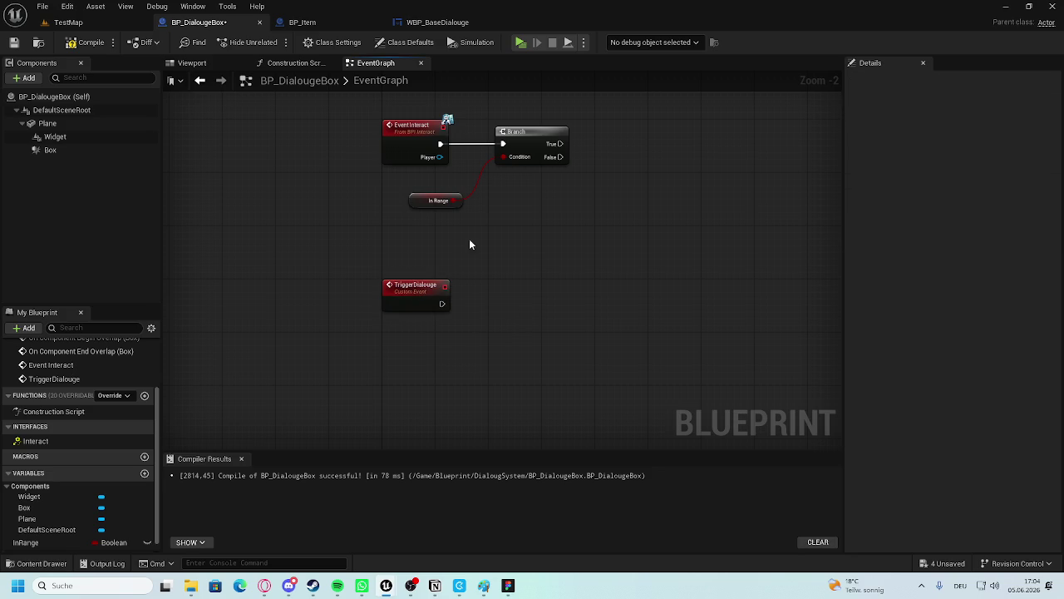
{"action": "left_click_drag", "start_coordinate": [415, 203], "coordinate": [415, 196]}
{"action": "left_click", "coordinate": [504, 216]}
{"action": "left_click", "coordinate": [88, 42]}
{"action": "scroll", "coordinate": [654, 292], "scroll_direction": "up", "scroll_amount": 2}
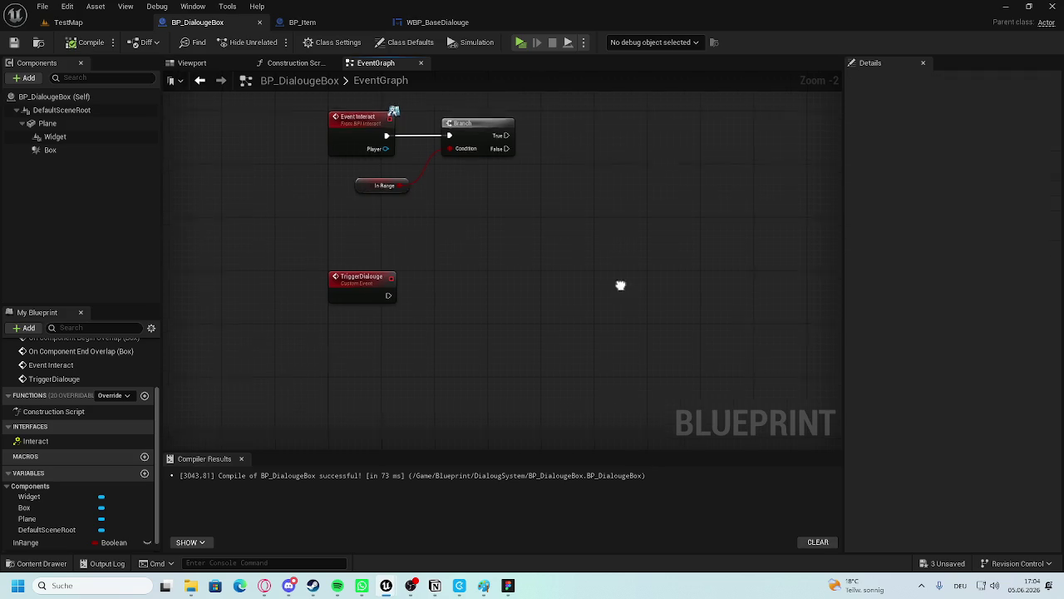
{"action": "left_click_drag", "start_coordinate": [349, 308], "coordinate": [307, 351]}
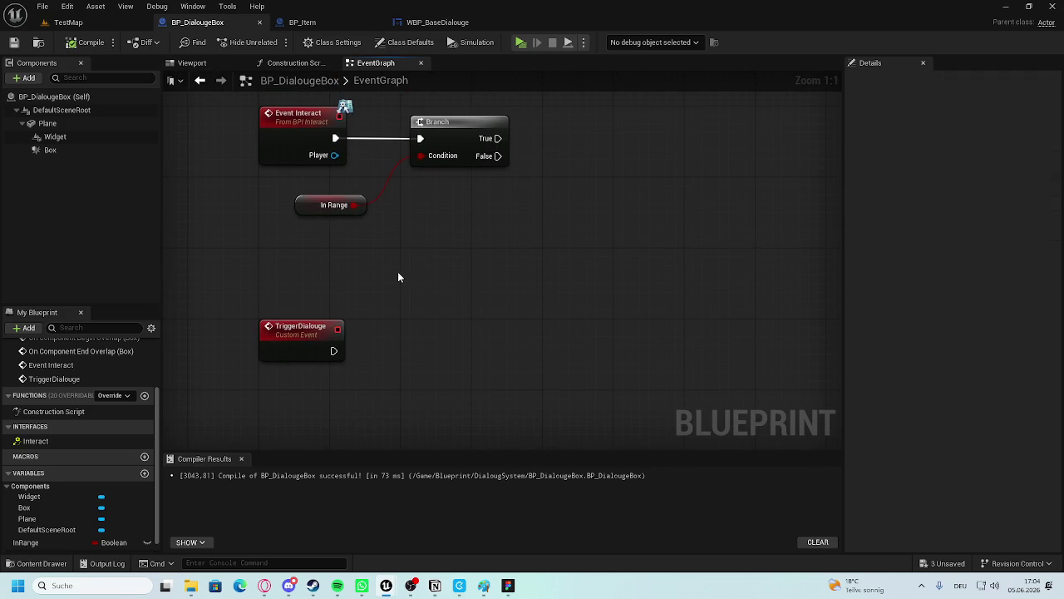
{"action": "left_click", "coordinate": [407, 25]}
{"action": "scroll", "coordinate": [658, 305], "scroll_direction": "up", "scroll_amount": 3}
Switch to the main level editor window.
{"action": "scroll", "coordinate": [658, 304], "scroll_direction": "down", "scroll_amount": 2}
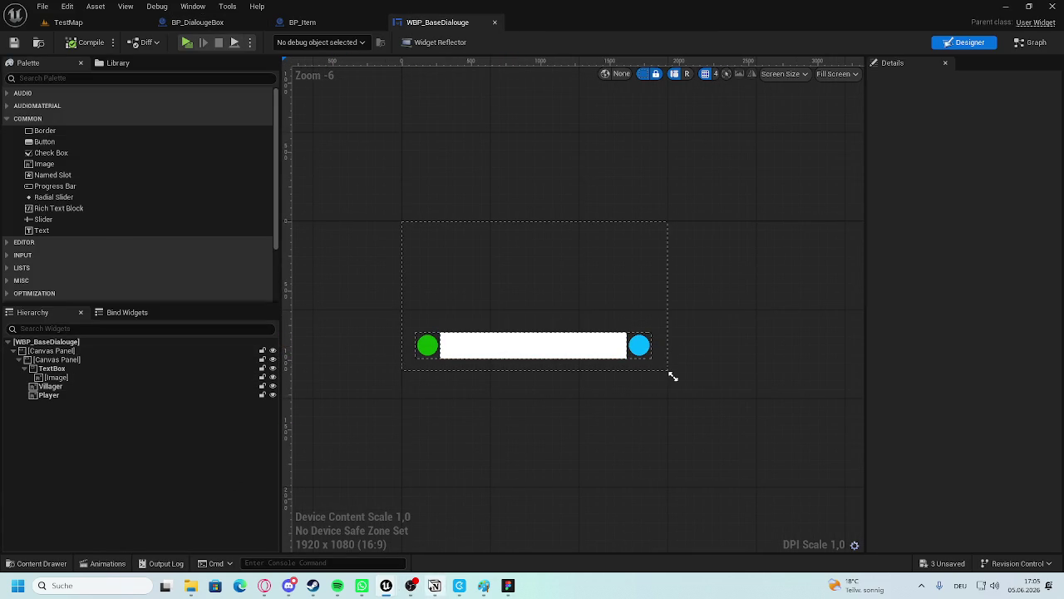
{"action": "mouse_move", "coordinate": [389, 587]}
{"action": "left_click", "coordinate": [434, 533]}
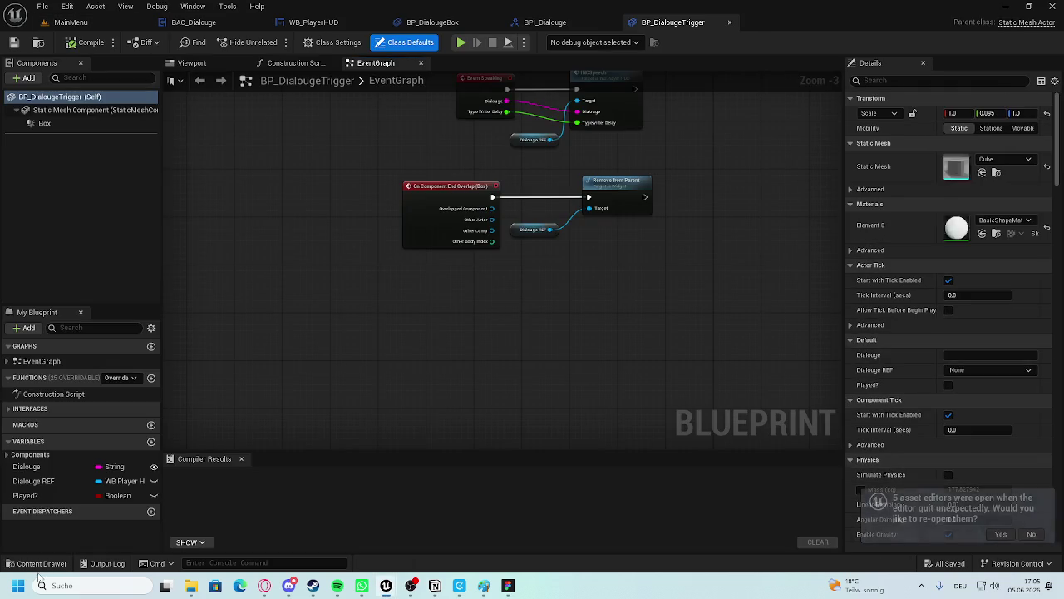
{"action": "left_click", "coordinate": [19, 585]}
{"action": "left_click", "coordinate": [25, 586]}
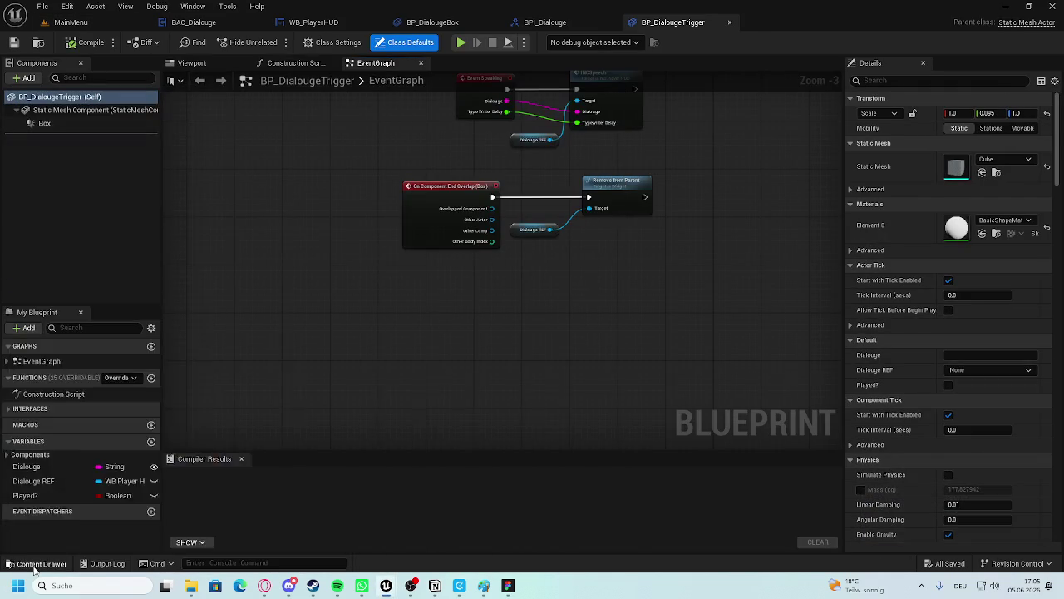
Open Lvl_ThirdPerson from the Content Drawer's Level filter and select the dialogue box actor.
{"action": "left_click", "coordinate": [38, 563]}
{"action": "left_click", "coordinate": [151, 368]}
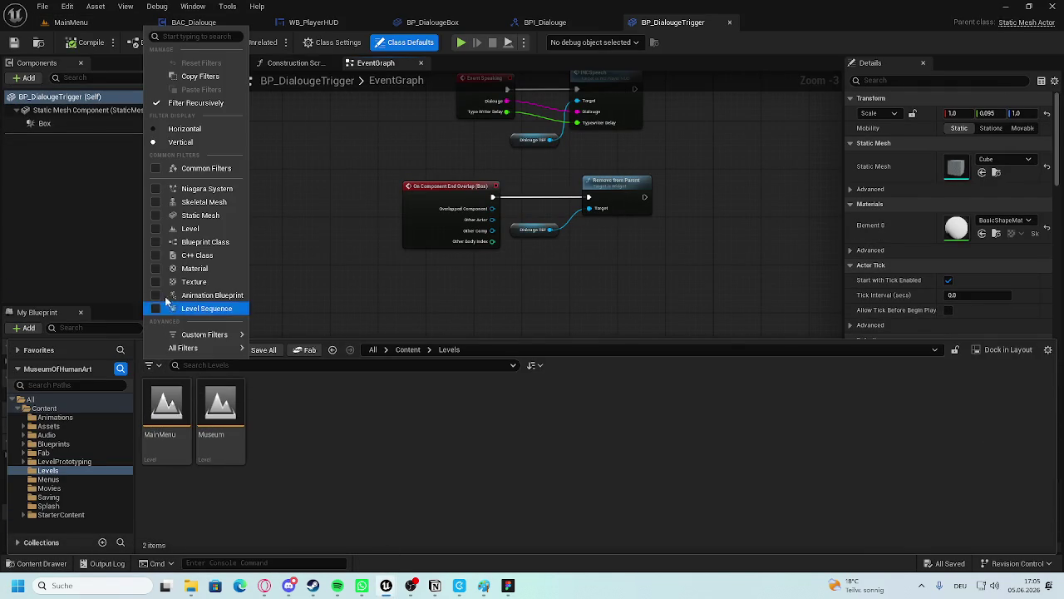
{"action": "left_click", "coordinate": [157, 226]}
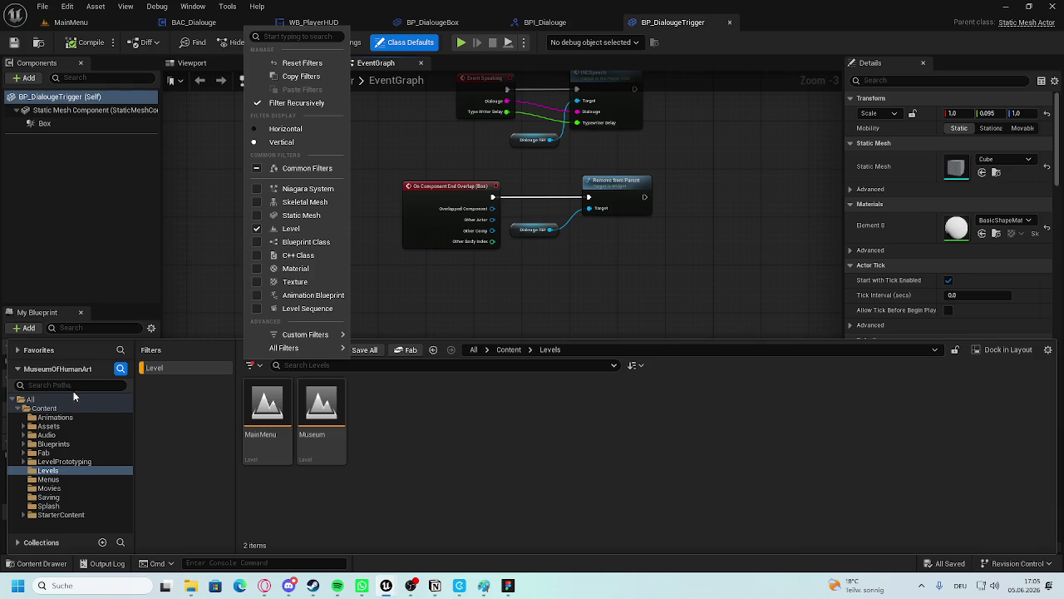
{"action": "left_click", "coordinate": [44, 407]}
{"action": "double_click", "coordinate": [267, 407]}
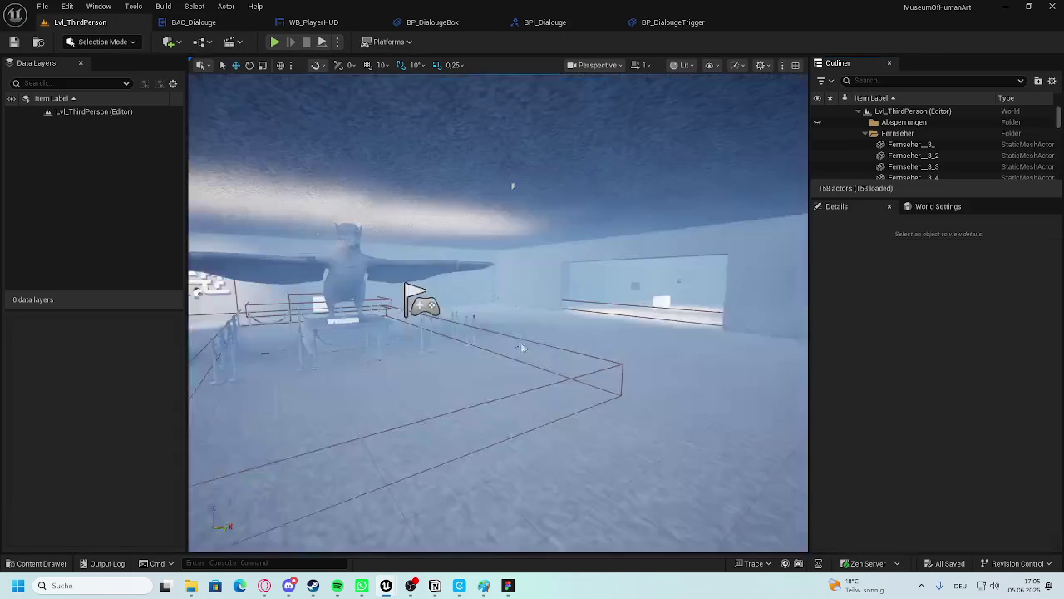
{"action": "mouse_move", "coordinate": [521, 348]}
{"action": "left_mouse_down"}
{"action": "mouse_move", "coordinate": [511, 325]}
{"action": "mouse_move", "coordinate": [560, 202]}
{"action": "mouse_move", "coordinate": [795, 91]}
{"action": "mouse_move", "coordinate": [477, 271]}
{"action": "mouse_move", "coordinate": [549, 237]}
{"action": "mouse_move", "coordinate": [806, 212]}
{"action": "mouse_move", "coordinate": [690, 141]}
{"action": "mouse_move", "coordinate": [803, 219]}
{"action": "mouse_move", "coordinate": [765, 195]}
{"action": "mouse_move", "coordinate": [800, 208]}
{"action": "mouse_move", "coordinate": [555, 267]}
{"action": "left_mouse_up"}
{"action": "left_click", "coordinate": [477, 272]}
Select the PictureFrame_Quer7 frame on the museum wall and focus the viewport on it.
{"action": "left_click", "coordinate": [550, 237]}
{"action": "left_click", "coordinate": [456, 262]}
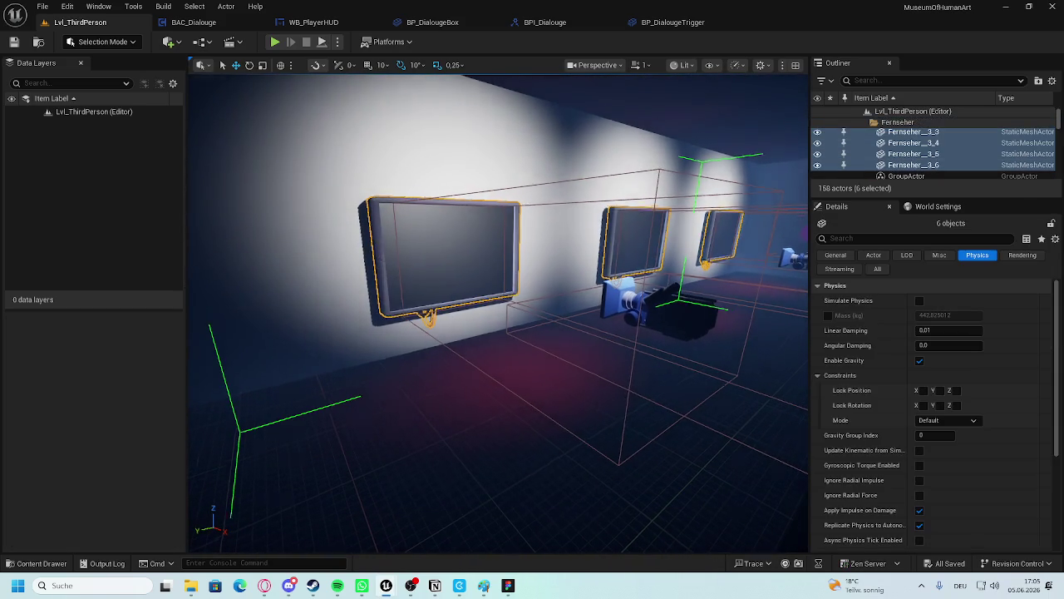
{"action": "left_click", "coordinate": [275, 316]}
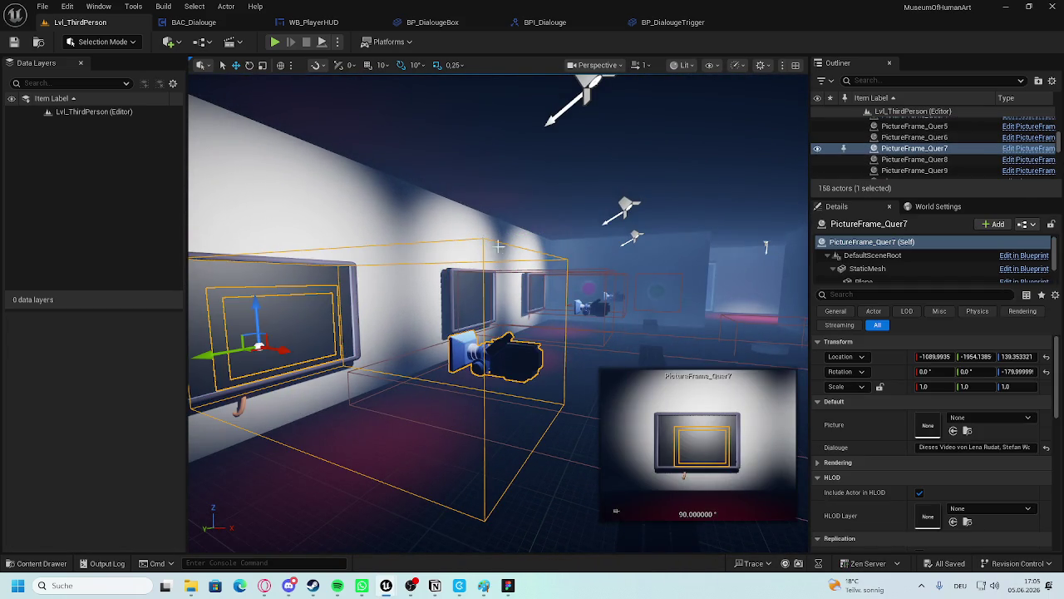
{"action": "mouse_move", "coordinate": [772, 204]}
{"action": "left_mouse_down"}
{"action": "mouse_move", "coordinate": [790, 204]}
{"action": "mouse_move", "coordinate": [772, 204]}
{"action": "left_mouse_up"}
{"action": "scroll", "coordinate": [966, 176], "scroll_direction": "down", "scroll_amount": 3}
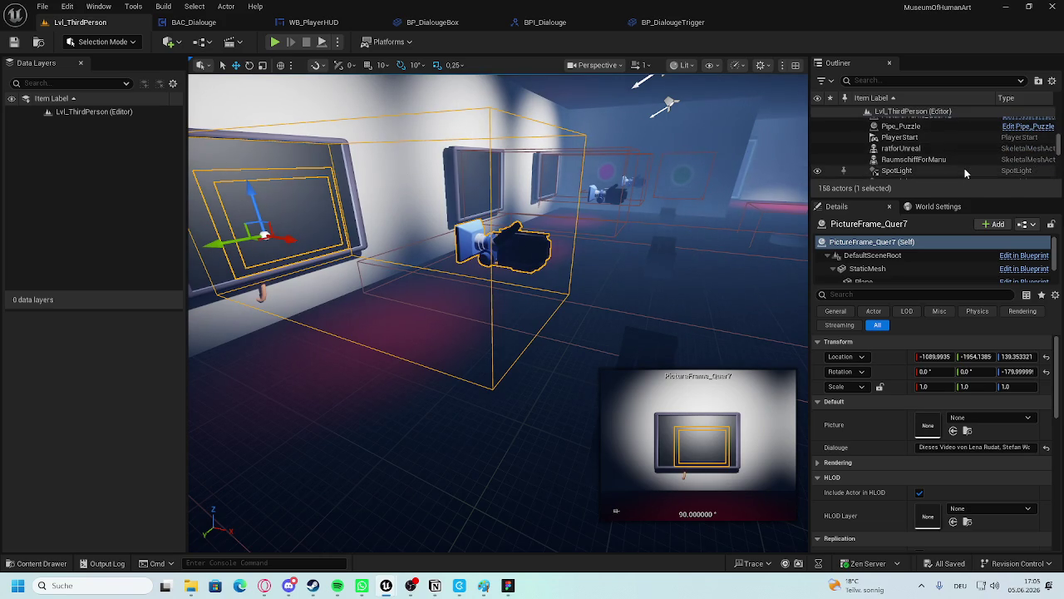
{"action": "mouse_move", "coordinate": [773, 204]}
{"action": "left_mouse_down"}
{"action": "mouse_move", "coordinate": [723, 207]}
{"action": "mouse_move", "coordinate": [716, 192]}
{"action": "left_mouse_up"}
{"action": "mouse_move", "coordinate": [501, 97]}
{"action": "left_mouse_down"}
{"action": "mouse_move", "coordinate": [478, 96]}
{"action": "mouse_move", "coordinate": [503, 98]}
{"action": "left_mouse_up"}
{"action": "key", "text": "f"}
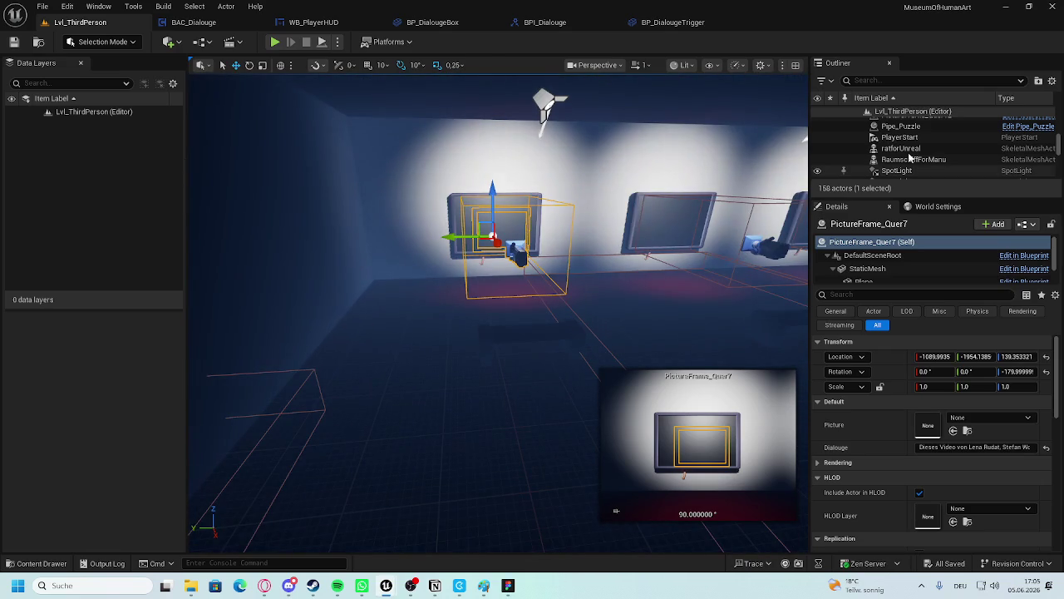
{"action": "scroll", "coordinate": [972, 138], "scroll_direction": "up", "scroll_amount": 2}
{"action": "scroll", "coordinate": [977, 147], "scroll_direction": "up", "scroll_amount": 3}
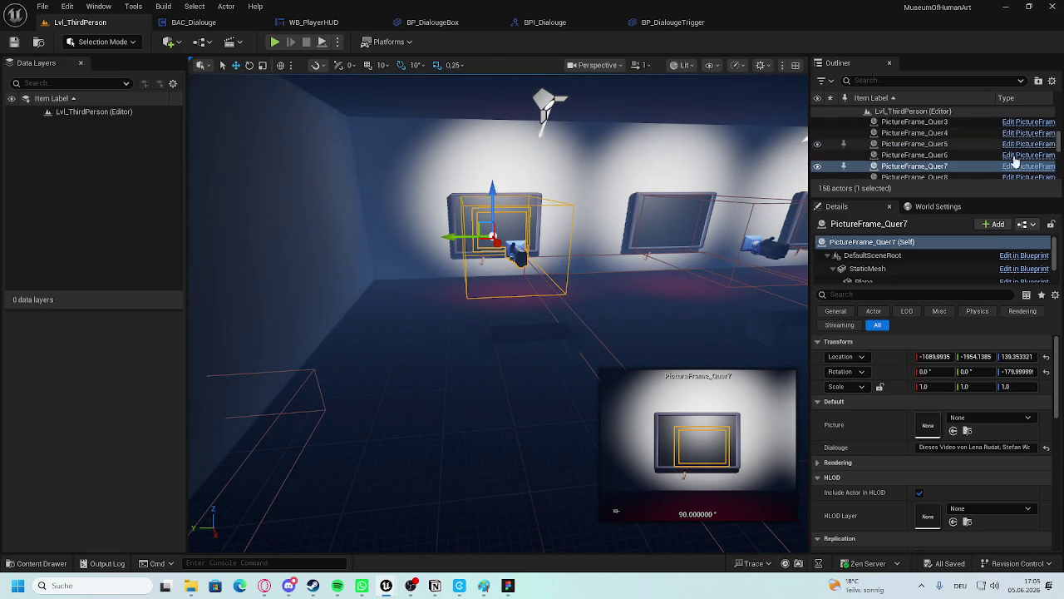
{"action": "left_click", "coordinate": [1028, 166]}
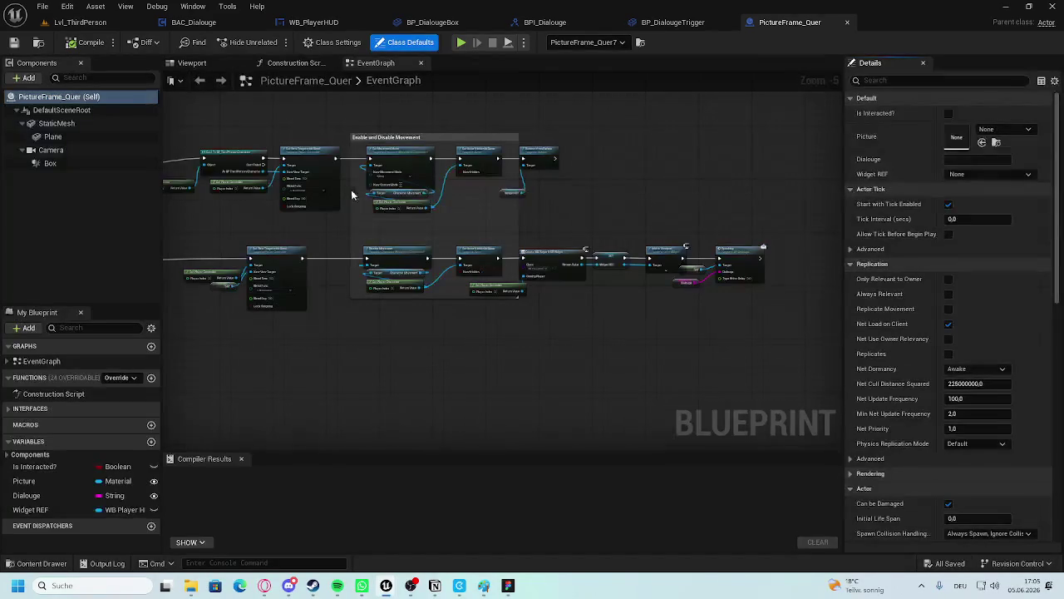
{"action": "scroll", "coordinate": [307, 279], "scroll_direction": "up", "scroll_amount": 3}
{"action": "scroll", "coordinate": [445, 259], "scroll_direction": "up", "scroll_amount": 1}
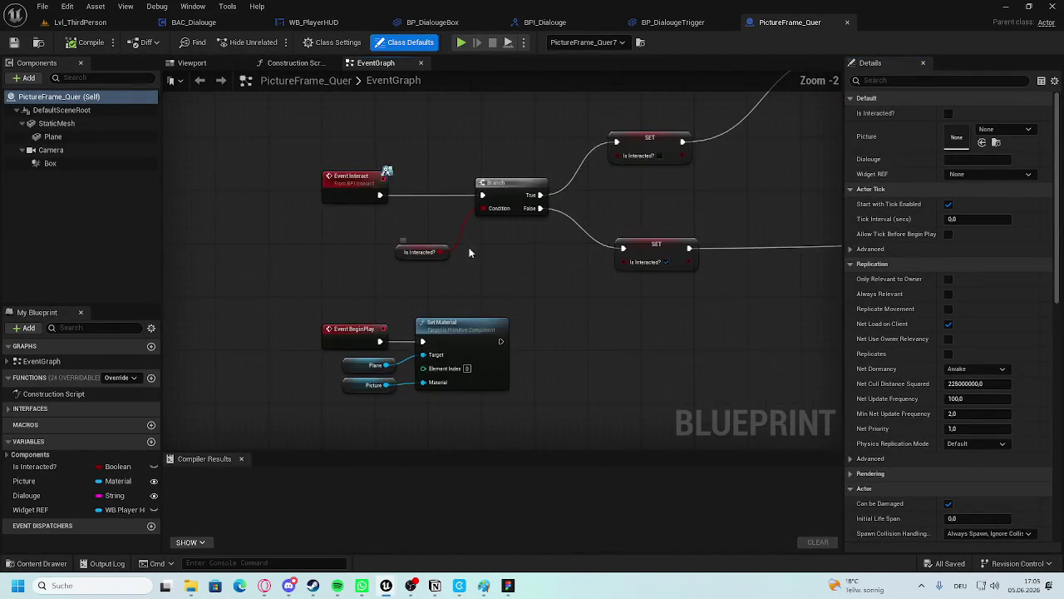
{"action": "scroll", "coordinate": [459, 250], "scroll_direction": "up", "scroll_amount": 1}
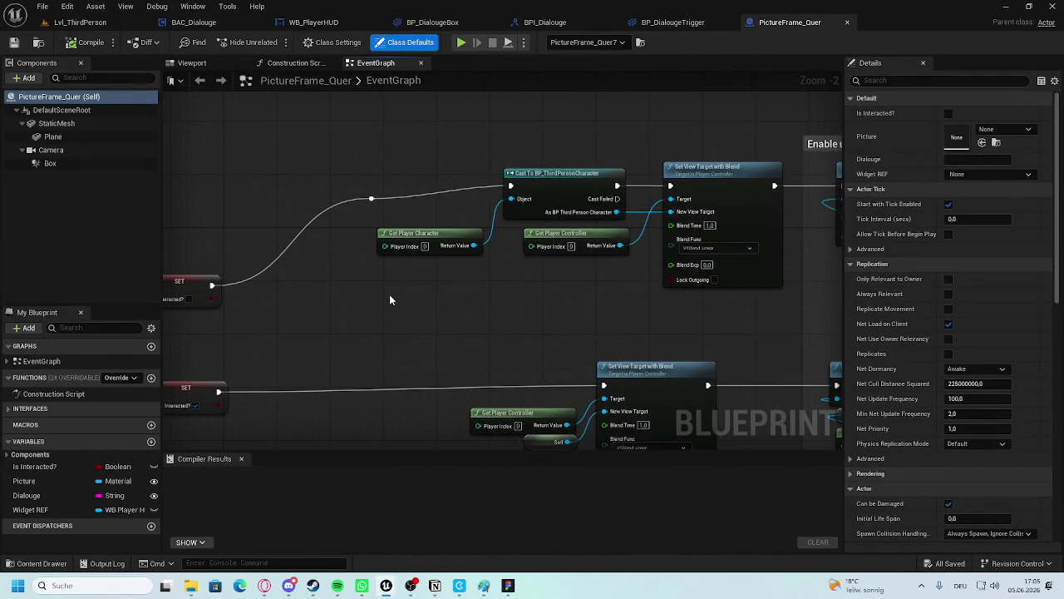
{"action": "scroll", "coordinate": [390, 295], "scroll_direction": "down", "scroll_amount": 2}
{"action": "left_click_drag", "start_coordinate": [666, 267], "coordinate": [463, 245]}
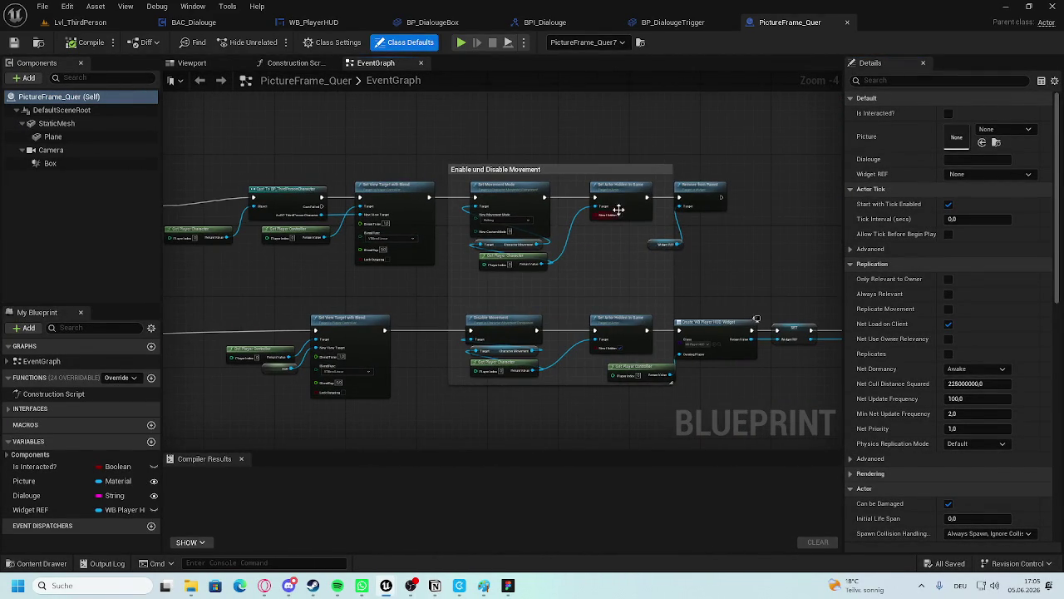
{"action": "scroll", "coordinate": [602, 216], "scroll_direction": "up", "scroll_amount": 1}
{"action": "scroll", "coordinate": [579, 173], "scroll_direction": "up", "scroll_amount": 1}
{"action": "mouse_move", "coordinate": [686, 174]}
{"action": "left_mouse_down"}
{"action": "mouse_move", "coordinate": [519, 146]}
{"action": "mouse_move", "coordinate": [359, 138]}
{"action": "left_mouse_up"}
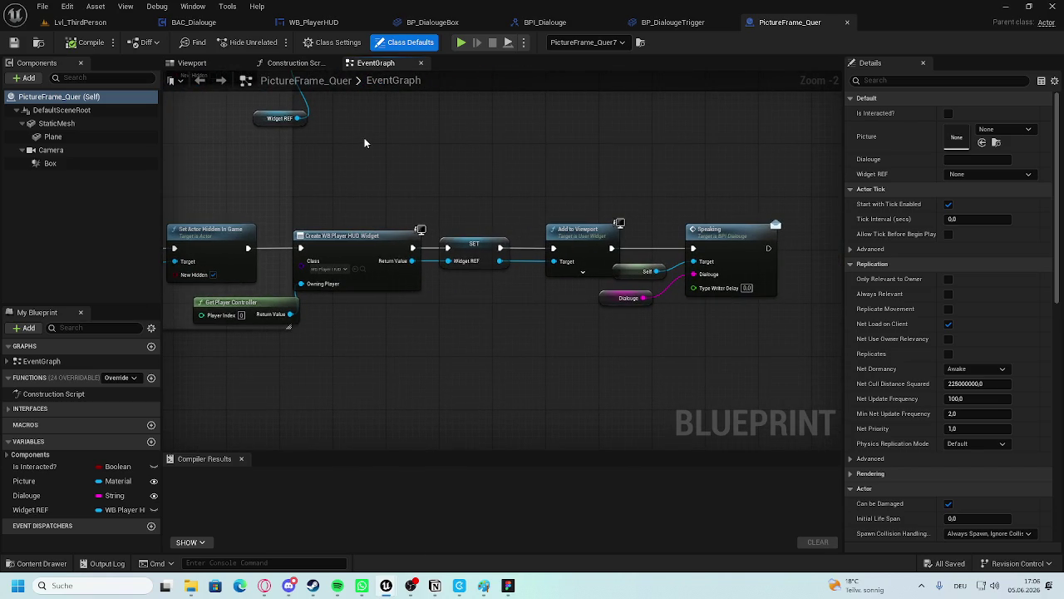
{"action": "scroll", "coordinate": [599, 266], "scroll_direction": "up", "scroll_amount": 2}
{"action": "left_click", "coordinate": [534, 323]}
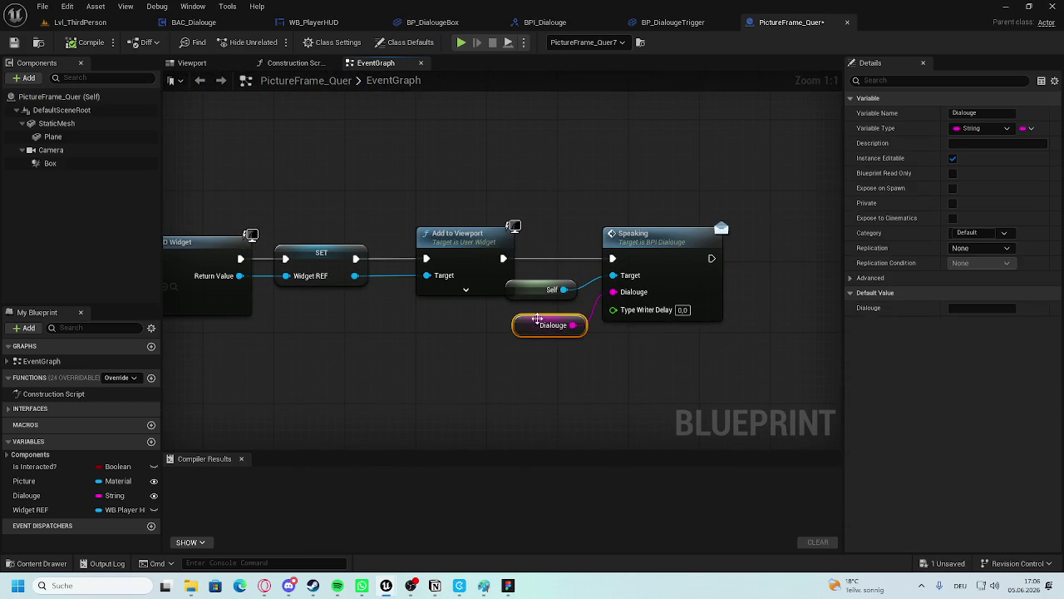
{"action": "left_click_drag", "start_coordinate": [540, 300], "coordinate": [549, 317]}
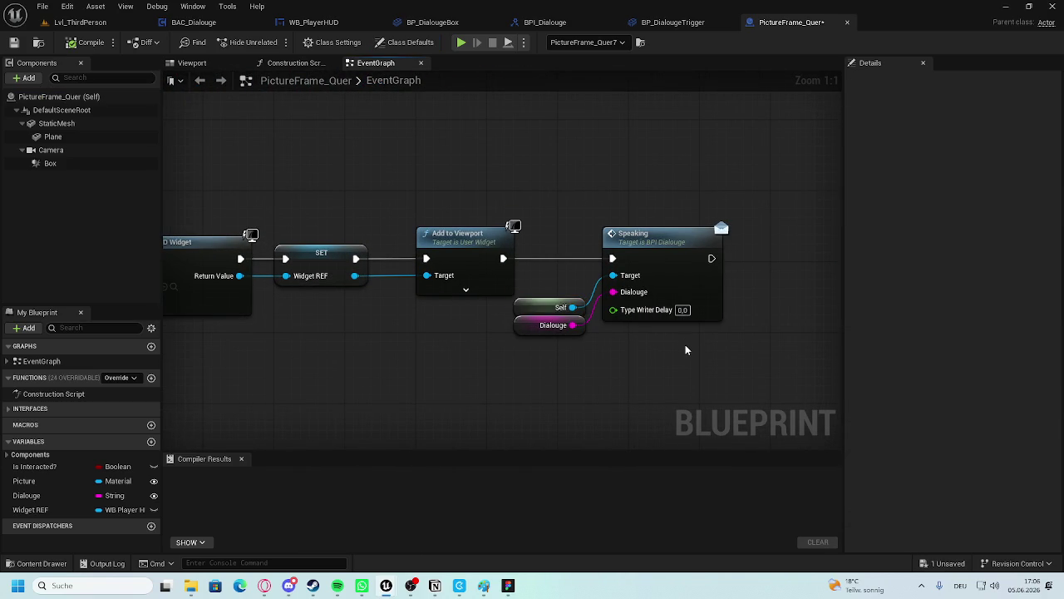
{"action": "left_click", "coordinate": [566, 325]}
{"action": "left_click", "coordinate": [658, 339]}
{"action": "scroll", "coordinate": [406, 264], "scroll_direction": "down", "scroll_amount": 7}
{"action": "scroll", "coordinate": [349, 233], "scroll_direction": "up", "scroll_amount": 4}
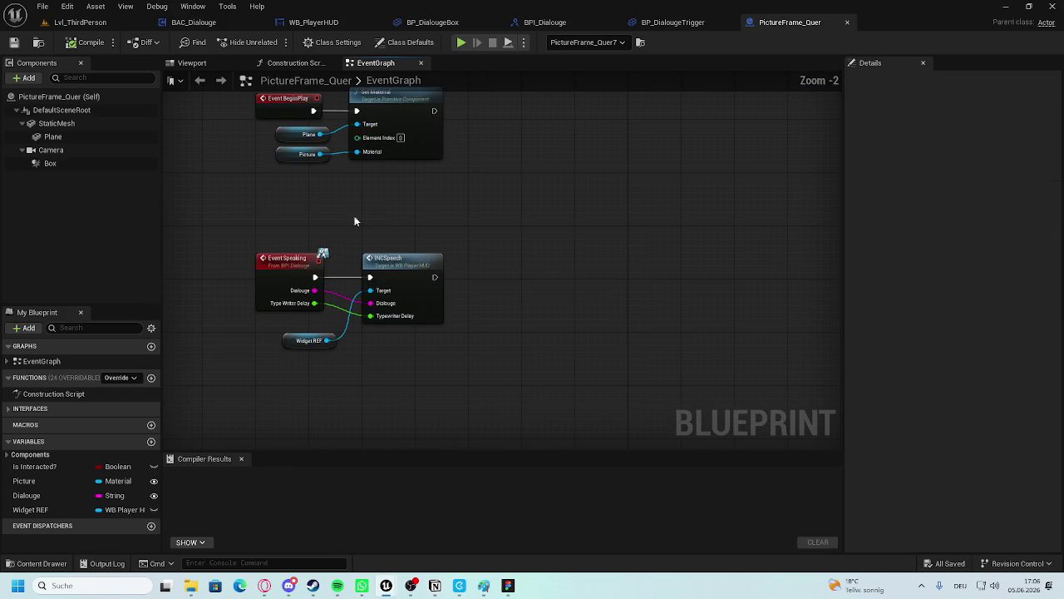
{"action": "mouse_move", "coordinate": [352, 341]}
{"action": "left_mouse_down"}
{"action": "mouse_move", "coordinate": [377, 353]}
{"action": "mouse_move", "coordinate": [437, 454]}
{"action": "left_mouse_up"}
{"action": "scroll", "coordinate": [376, 353], "scroll_direction": "down", "scroll_amount": 1}
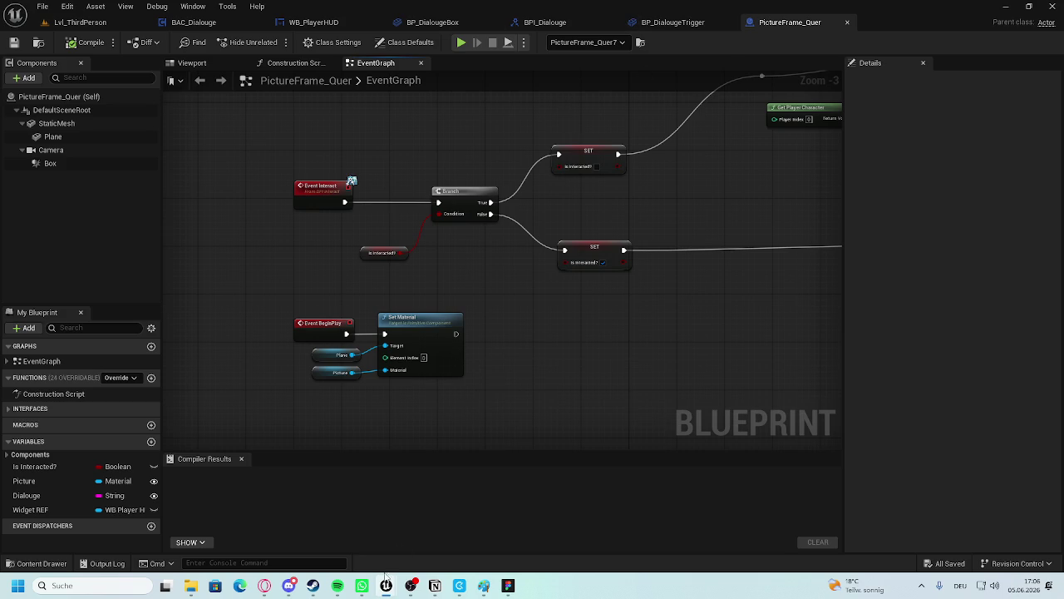
{"action": "mouse_move", "coordinate": [391, 587]}
{"action": "left_click", "coordinate": [350, 542]}
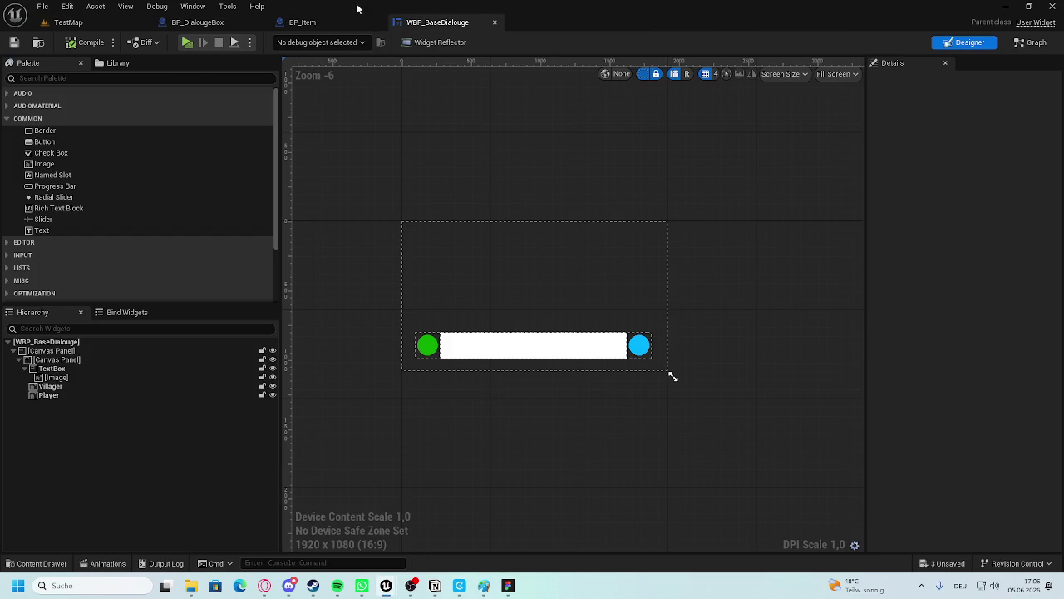
Look over the BP_DialougeBox and BP_Item graphs, then return to the PictureFrame_Quer project.
{"action": "left_click", "coordinate": [302, 22]}
{"action": "left_click", "coordinate": [197, 23]}
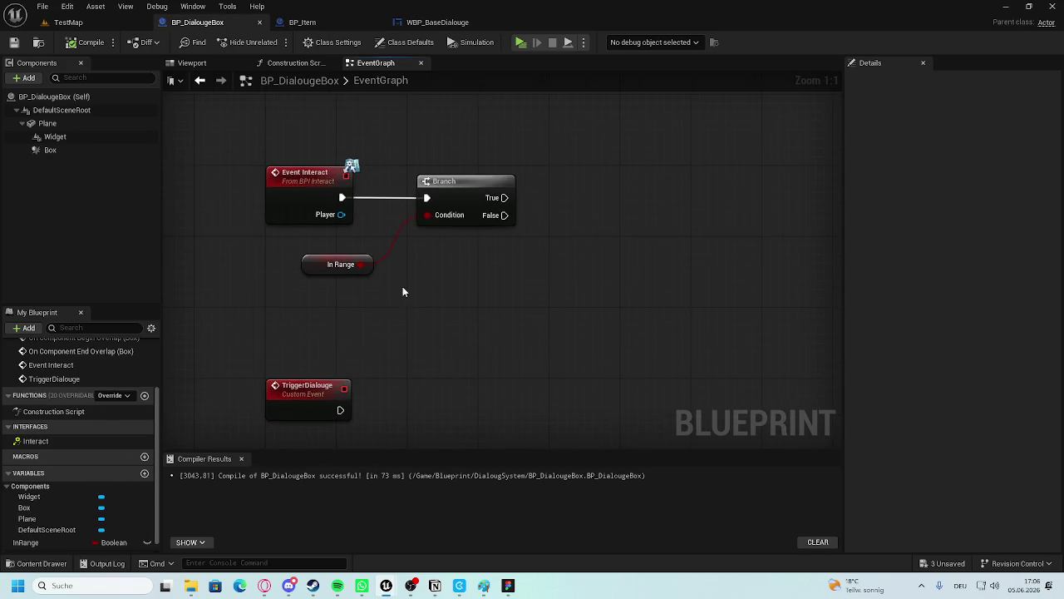
{"action": "scroll", "coordinate": [396, 289], "scroll_direction": "down", "scroll_amount": 4}
{"action": "scroll", "coordinate": [615, 242], "scroll_direction": "up", "scroll_amount": 2}
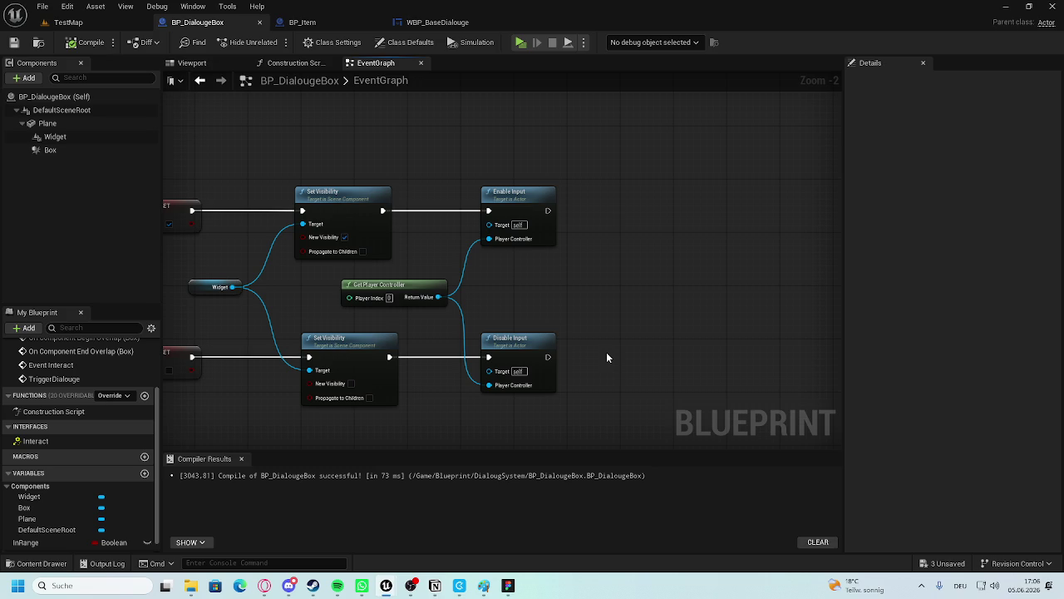
{"action": "left_click", "coordinate": [304, 22]}
{"action": "left_click", "coordinate": [434, 544]}
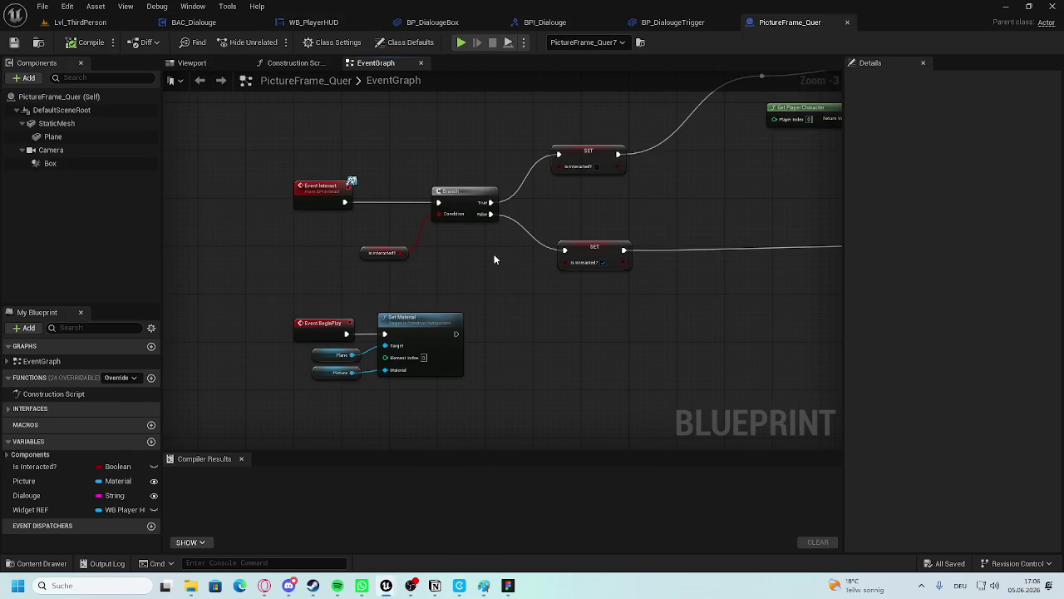
Pan around PictureFrame_Quer's EventGraph to inspect the movement and Create Widget nodes.
{"action": "left_click_drag", "start_coordinate": [501, 236], "coordinate": [407, 293]}
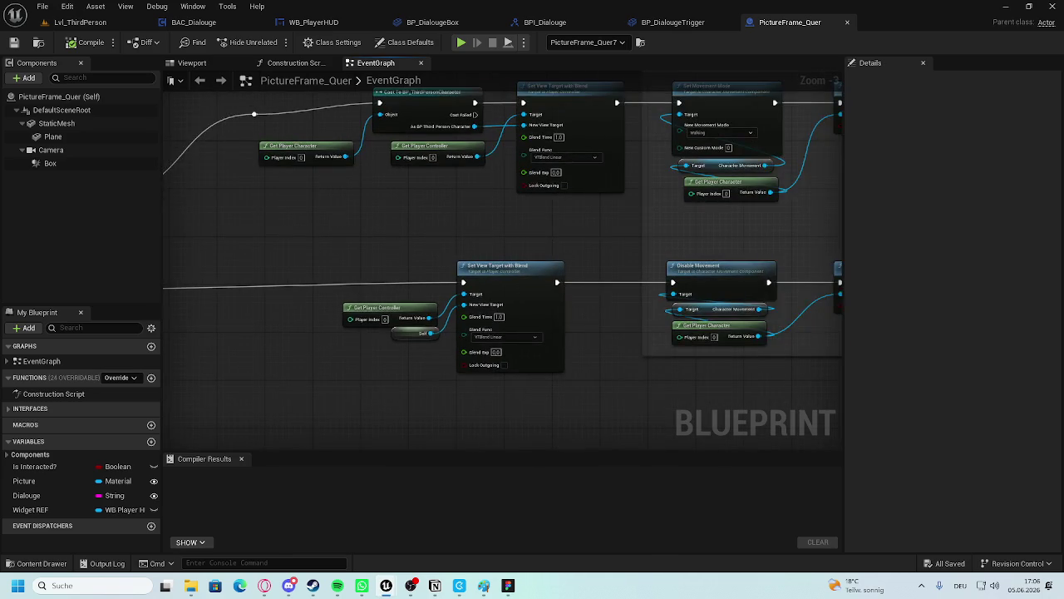
{"action": "left_click_drag", "start_coordinate": [621, 316], "coordinate": [432, 282]}
{"action": "mouse_move", "coordinate": [650, 305]}
{"action": "left_mouse_down"}
{"action": "mouse_move", "coordinate": [466, 305]}
{"action": "mouse_move", "coordinate": [479, 300]}
{"action": "left_mouse_up"}
{"action": "left_click", "coordinate": [29, 510]}
{"action": "mouse_move", "coordinate": [29, 513]}
{"action": "left_mouse_down"}
{"action": "mouse_move", "coordinate": [83, 495]}
{"action": "mouse_move", "coordinate": [339, 308]}
{"action": "mouse_move", "coordinate": [549, 371]}
{"action": "left_mouse_up"}
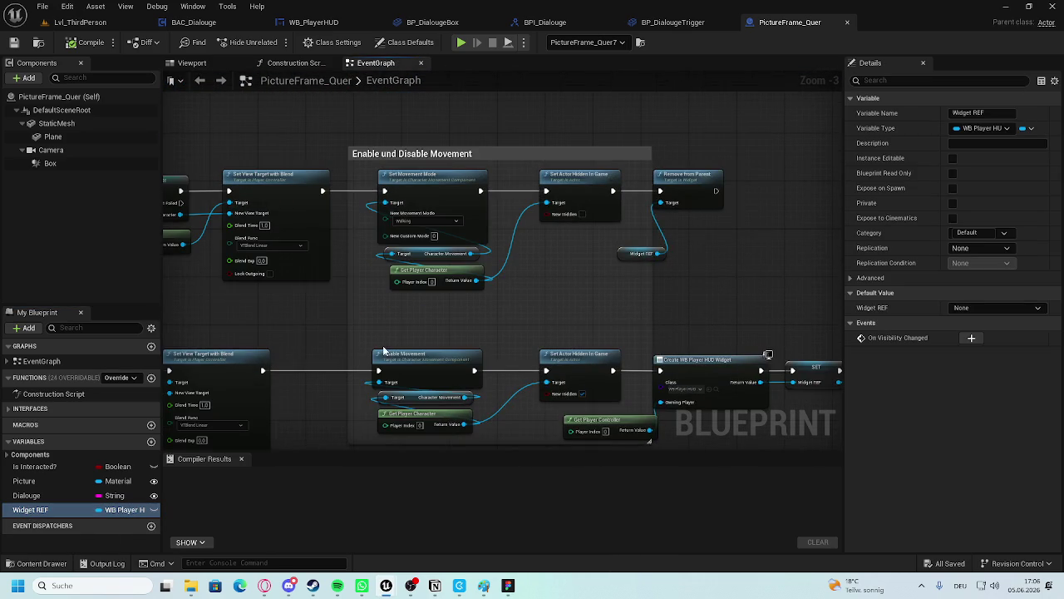
{"action": "scroll", "coordinate": [383, 351], "scroll_direction": "down", "scroll_amount": 5}
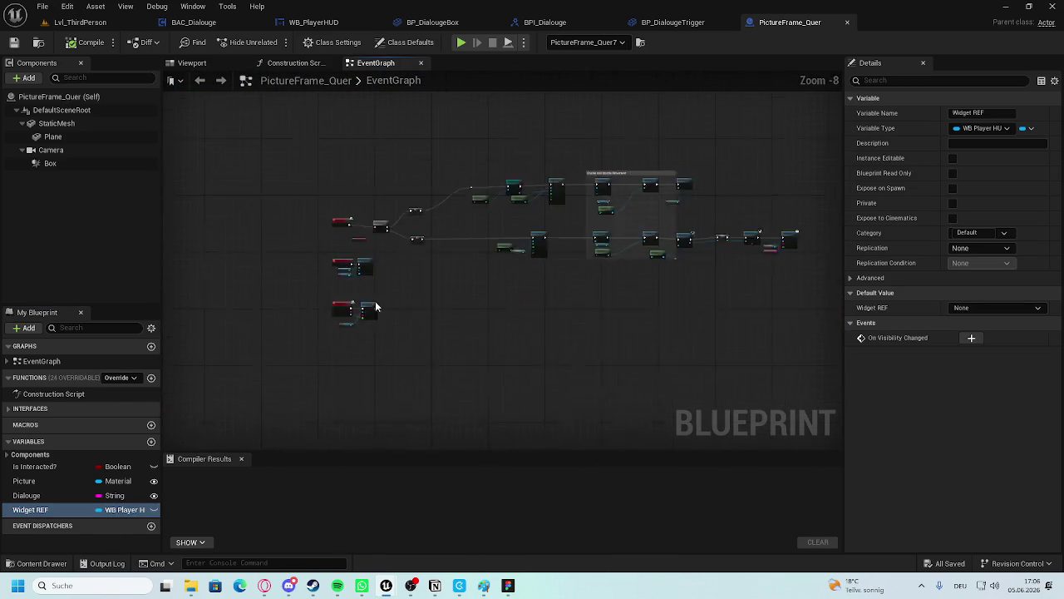
{"action": "scroll", "coordinate": [388, 299], "scroll_direction": "up", "scroll_amount": 5}
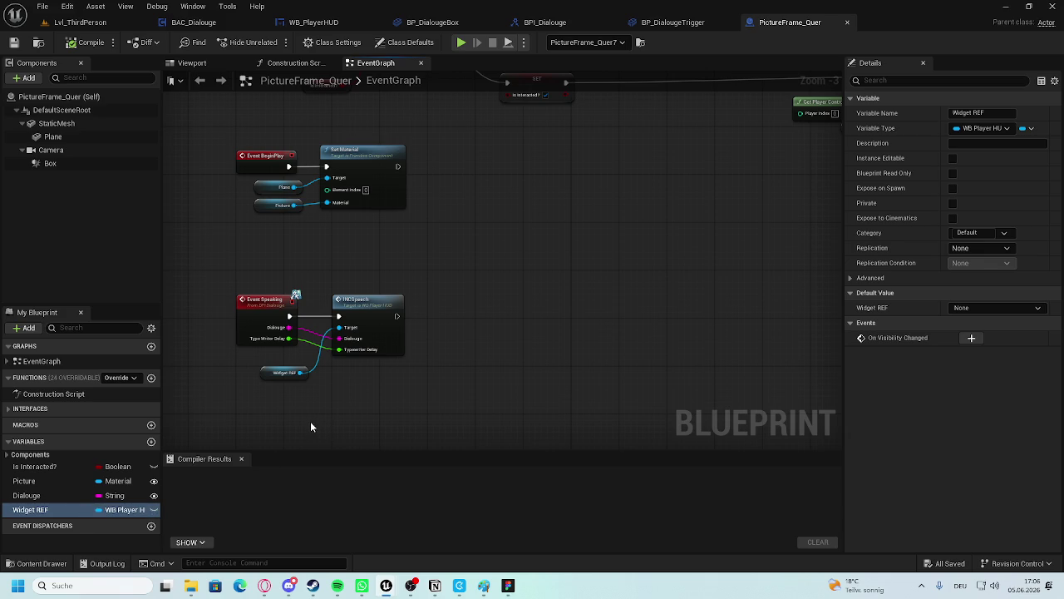
{"action": "scroll", "coordinate": [328, 406], "scroll_direction": "down", "scroll_amount": 3}
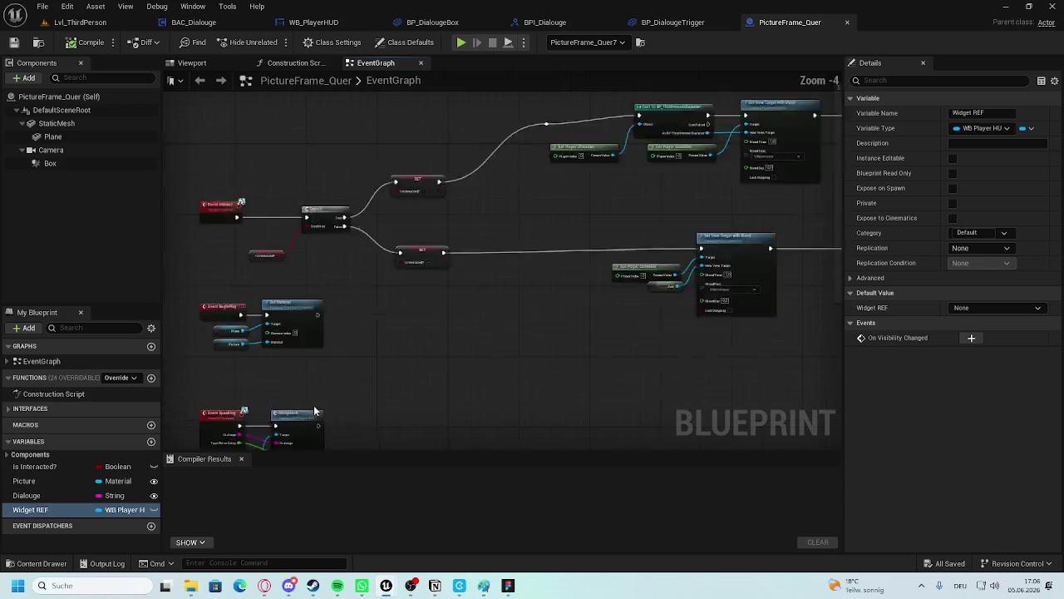
{"action": "scroll", "coordinate": [320, 382], "scroll_direction": "up", "scroll_amount": 3}
{"action": "mouse_move", "coordinate": [412, 296]}
{"action": "left_mouse_down"}
{"action": "mouse_move", "coordinate": [527, 331]}
{"action": "mouse_move", "coordinate": [445, 324]}
{"action": "mouse_move", "coordinate": [285, 403]}
{"action": "mouse_move", "coordinate": [283, 366]}
{"action": "mouse_move", "coordinate": [170, 381]}
{"action": "left_mouse_up"}
{"action": "scroll", "coordinate": [416, 332], "scroll_direction": "up", "scroll_amount": 3}
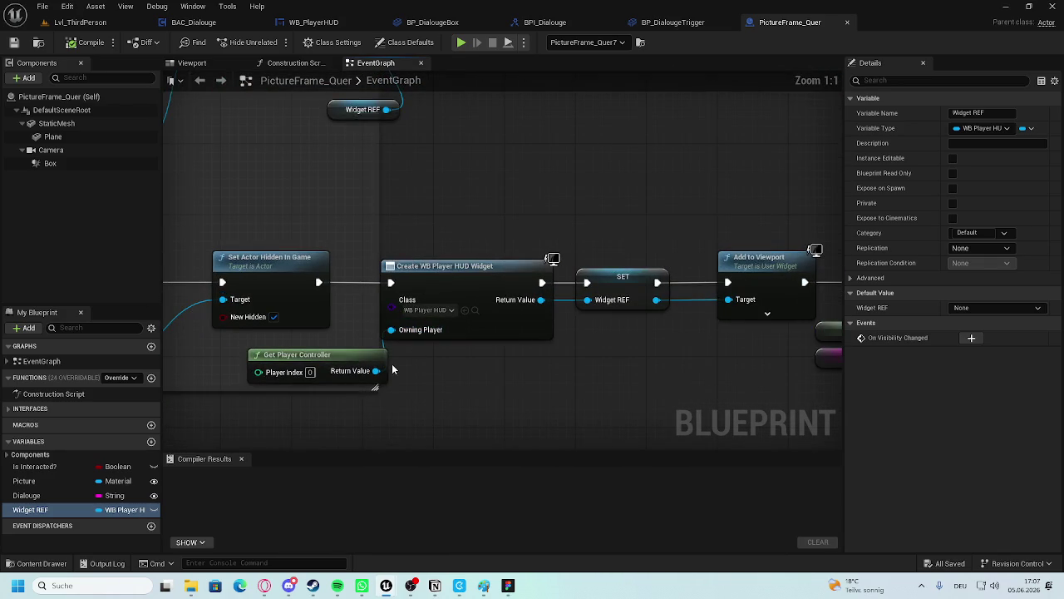
{"action": "scroll", "coordinate": [349, 347], "scroll_direction": "down", "scroll_amount": 4}
{"action": "scroll", "coordinate": [348, 346], "scroll_direction": "up", "scroll_amount": 2}
{"action": "mouse_move", "coordinate": [348, 347]}
{"action": "left_mouse_down"}
{"action": "mouse_move", "coordinate": [432, 275]}
{"action": "mouse_move", "coordinate": [274, 291]}
{"action": "mouse_move", "coordinate": [443, 300]}
{"action": "left_mouse_up"}
{"action": "scroll", "coordinate": [443, 300], "scroll_direction": "down", "scroll_amount": 2}
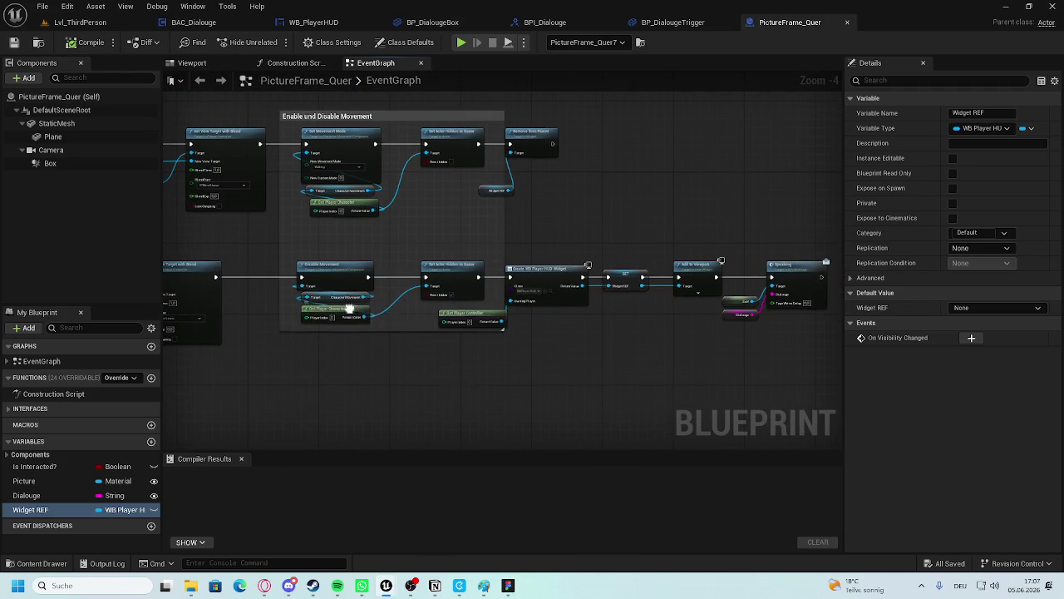
Marquee-select the whole interaction node network and copy it.
{"action": "right_click", "coordinate": [531, 291]}
{"action": "left_click", "coordinate": [404, 337]}
{"action": "scroll", "coordinate": [427, 305], "scroll_direction": "down", "scroll_amount": 2}
{"action": "scroll", "coordinate": [386, 276], "scroll_direction": "down", "scroll_amount": 1}
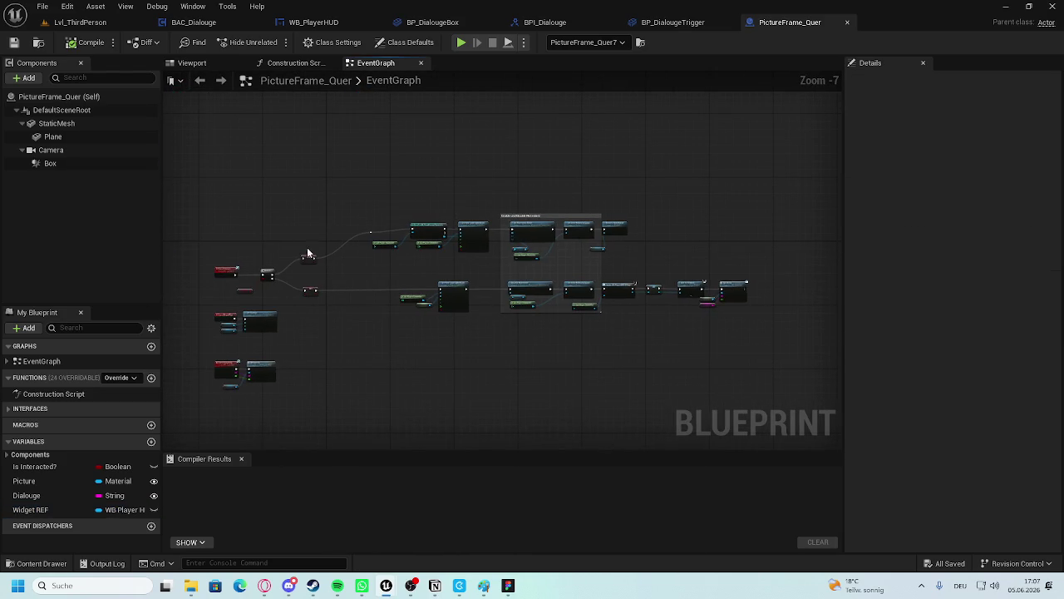
{"action": "left_click_drag", "start_coordinate": [320, 251], "coordinate": [693, 305]}
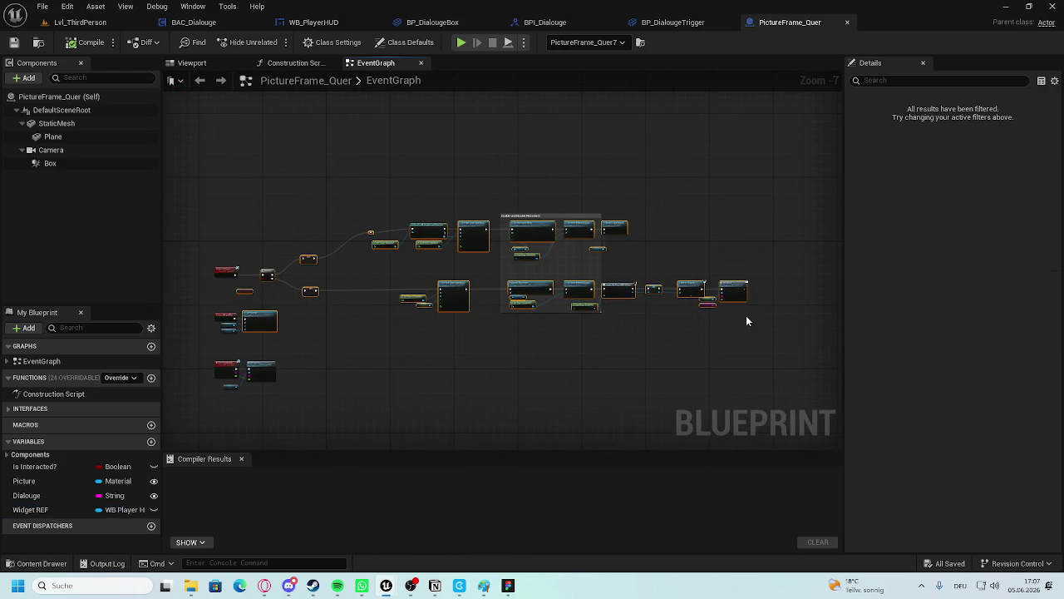
{"action": "left_click", "coordinate": [669, 153]}
In the Cooking_Game project, paste the copied node network into BP_DialougeBox's event graph.
{"action": "mouse_move", "coordinate": [375, 582]}
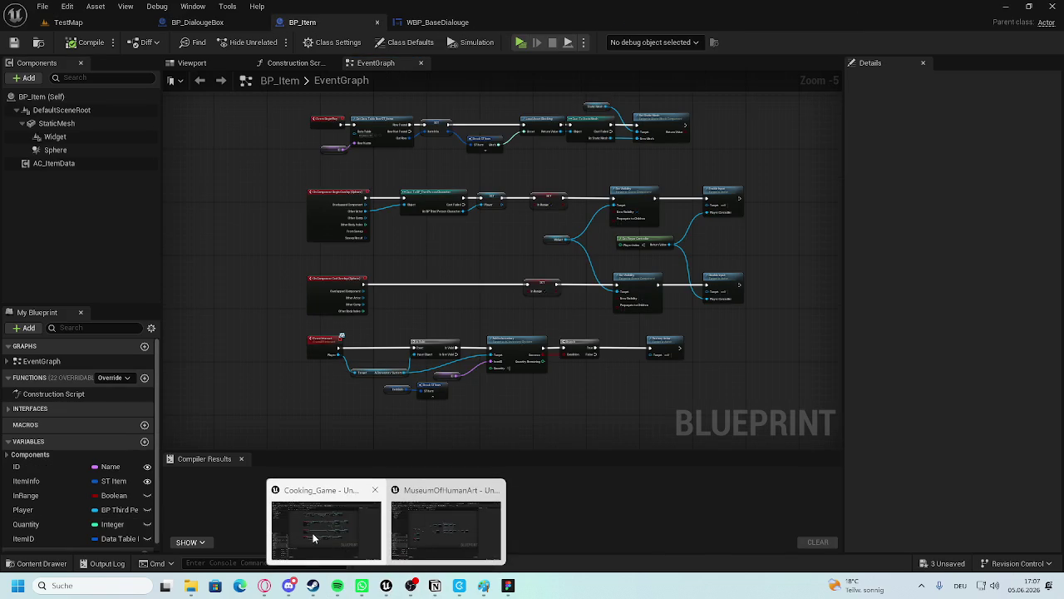
{"action": "left_click", "coordinate": [313, 538]}
{"action": "scroll", "coordinate": [366, 407], "scroll_direction": "down", "scroll_amount": 5}
{"action": "scroll", "coordinate": [364, 449], "scroll_direction": "up", "scroll_amount": 6}
{"action": "left_click", "coordinate": [197, 22]}
{"action": "scroll", "coordinate": [497, 364], "scroll_direction": "down", "scroll_amount": 5}
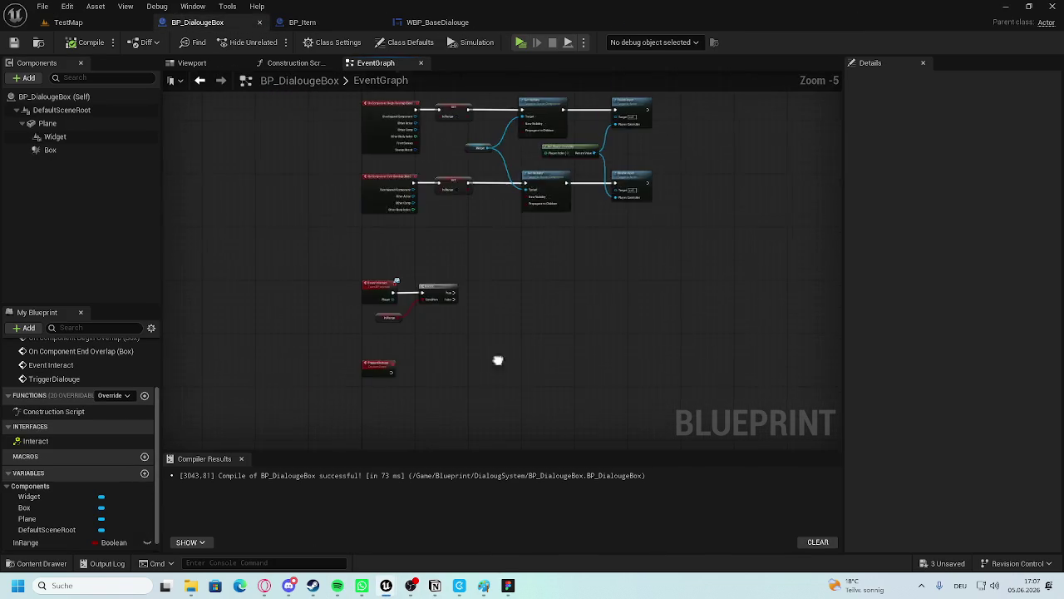
{"action": "key", "text": "ctrl+v"}
{"action": "scroll", "coordinate": [552, 325], "scroll_direction": "down", "scroll_amount": 3}
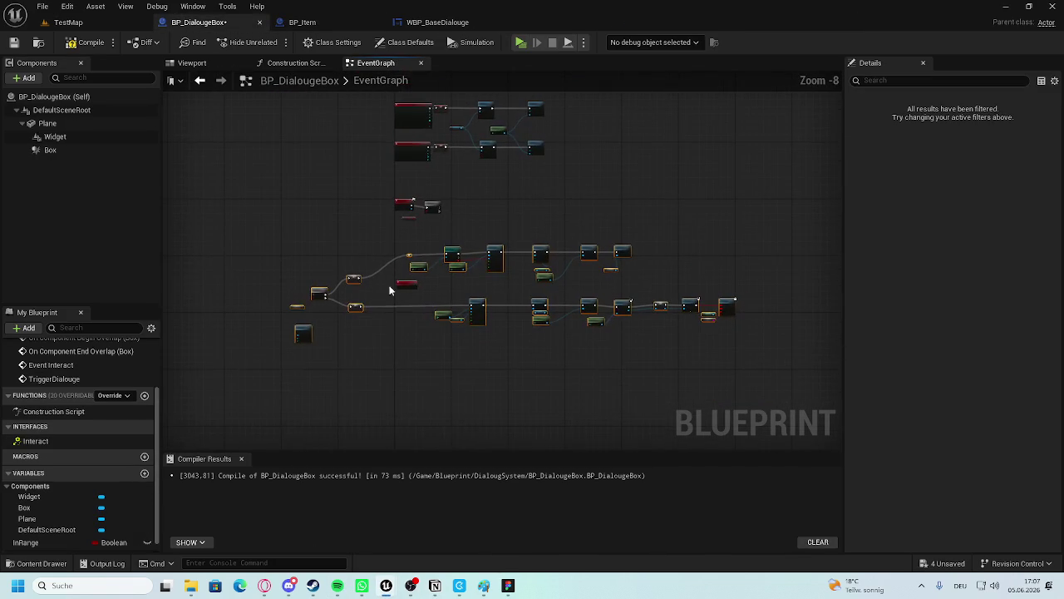
Move the lone pasted event node up-left and shift TriggerDialouge to the right.
{"action": "left_click", "coordinate": [477, 309]}
{"action": "left_click_drag", "start_coordinate": [404, 283], "coordinate": [295, 243]}
{"action": "left_click_drag", "start_coordinate": [742, 266], "coordinate": [300, 404]}
{"action": "left_click_drag", "start_coordinate": [487, 259], "coordinate": [673, 263]}
{"action": "key", "text": "ctrl+z"}
{"action": "key", "text": "ctrl+z"}
{"action": "key", "text": "ctrl+z"}
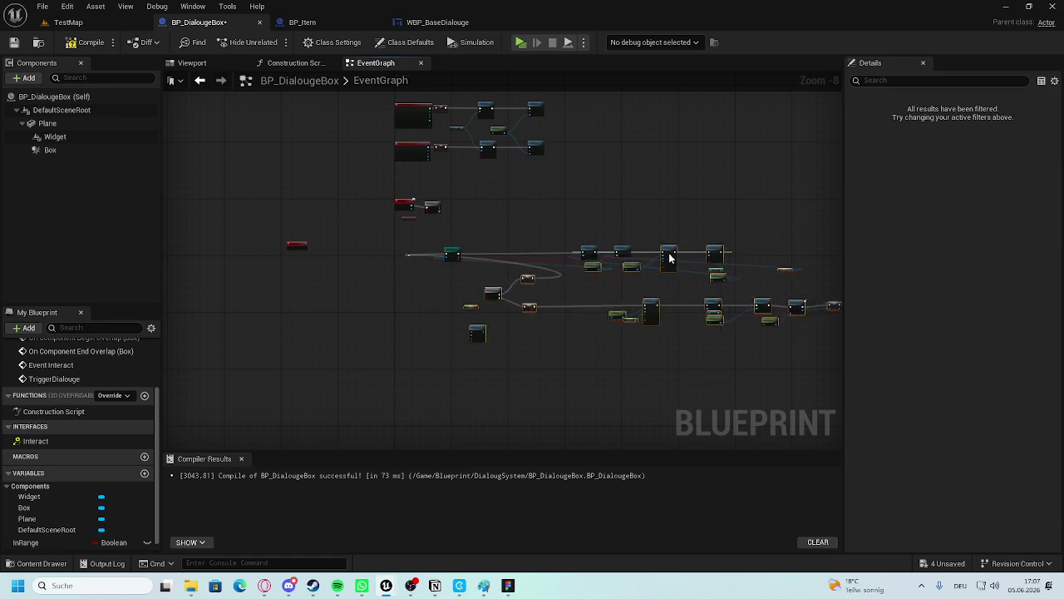
{"action": "left_click_drag", "start_coordinate": [747, 265], "coordinate": [291, 388]}
{"action": "mouse_move", "coordinate": [691, 236]}
{"action": "left_mouse_down"}
{"action": "mouse_move", "coordinate": [432, 281]}
{"action": "mouse_move", "coordinate": [665, 247]}
{"action": "left_mouse_up"}
{"action": "scroll", "coordinate": [283, 237], "scroll_direction": "up", "scroll_amount": 4}
{"action": "mouse_move", "coordinate": [282, 265]}
{"action": "left_mouse_down"}
{"action": "mouse_move", "coordinate": [520, 298]}
{"action": "mouse_move", "coordinate": [492, 298]}
{"action": "left_mouse_up"}
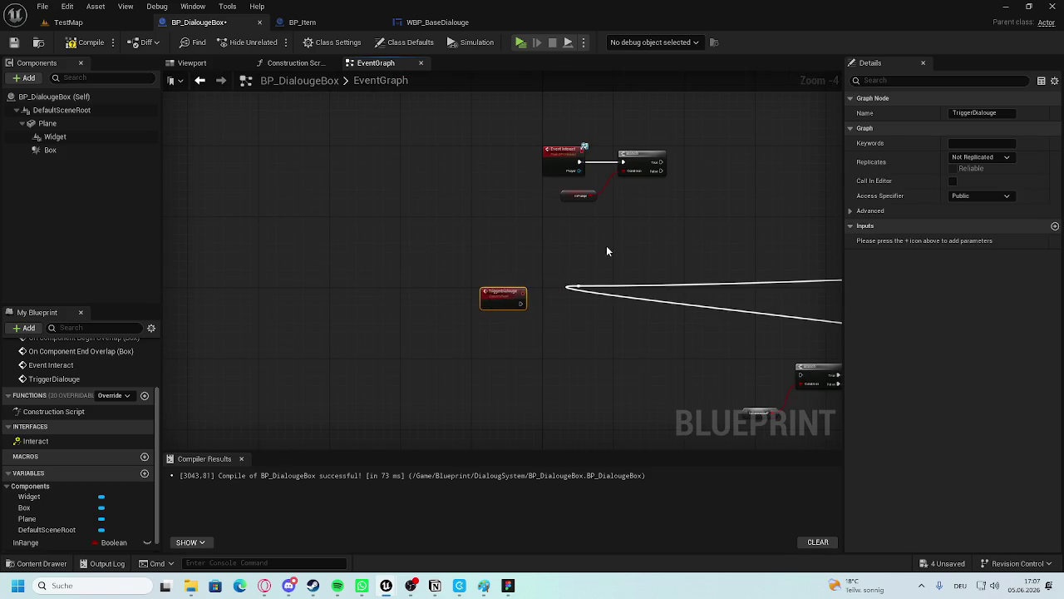
{"action": "scroll", "coordinate": [603, 250], "scroll_direction": "down", "scroll_amount": 2}
{"action": "left_click", "coordinate": [558, 285]}
Reposition TriggerDialouge and move the whole pasted node group up and left.
{"action": "scroll", "coordinate": [549, 283], "scroll_direction": "up", "scroll_amount": 4}
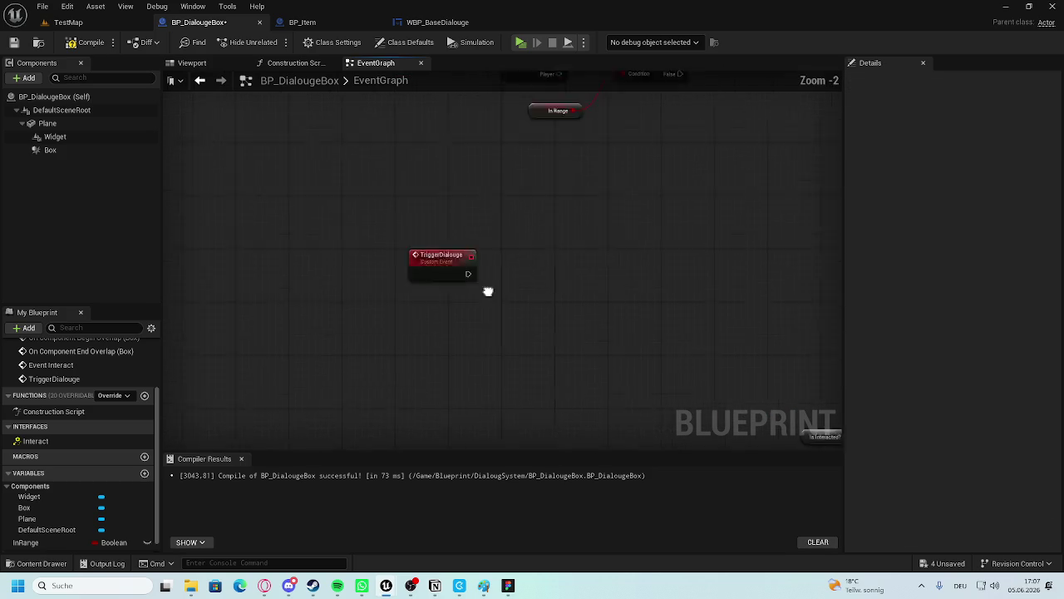
{"action": "mouse_move", "coordinate": [254, 273]}
{"action": "left_mouse_down"}
{"action": "mouse_move", "coordinate": [353, 241]}
{"action": "mouse_move", "coordinate": [357, 269]}
{"action": "mouse_move", "coordinate": [341, 272]}
{"action": "left_mouse_up"}
{"action": "scroll", "coordinate": [416, 199], "scroll_direction": "down", "scroll_amount": 2}
{"action": "scroll", "coordinate": [427, 186], "scroll_direction": "down", "scroll_amount": 3}
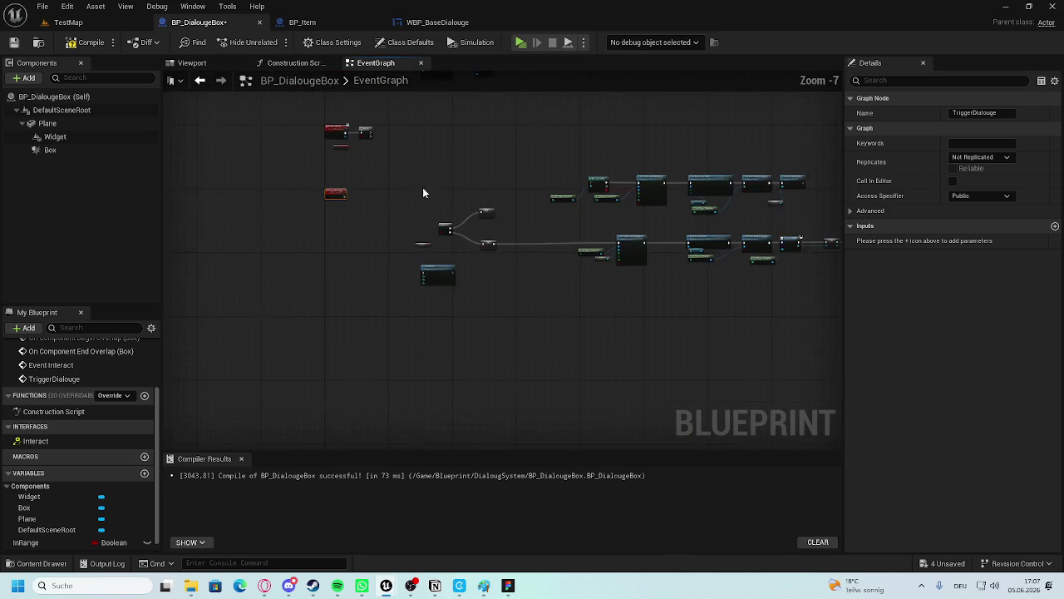
{"action": "left_click_drag", "start_coordinate": [724, 241], "coordinate": [316, 352]}
{"action": "mouse_move", "coordinate": [304, 309]}
{"action": "left_mouse_down"}
{"action": "mouse_move", "coordinate": [278, 264]}
{"action": "mouse_move", "coordinate": [229, 273]}
{"action": "left_mouse_up"}
{"action": "scroll", "coordinate": [228, 273], "scroll_direction": "up", "scroll_amount": 7}
{"action": "left_click", "coordinate": [223, 193]}
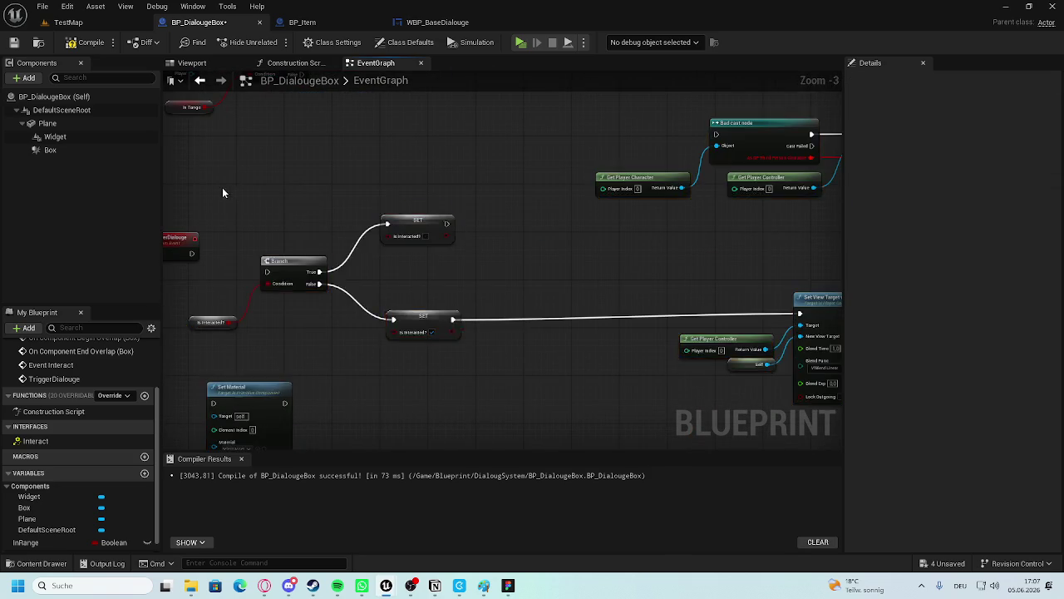
{"action": "scroll", "coordinate": [351, 200], "scroll_direction": "down", "scroll_amount": 4}
{"action": "scroll", "coordinate": [351, 200], "scroll_direction": "up", "scroll_amount": 2}
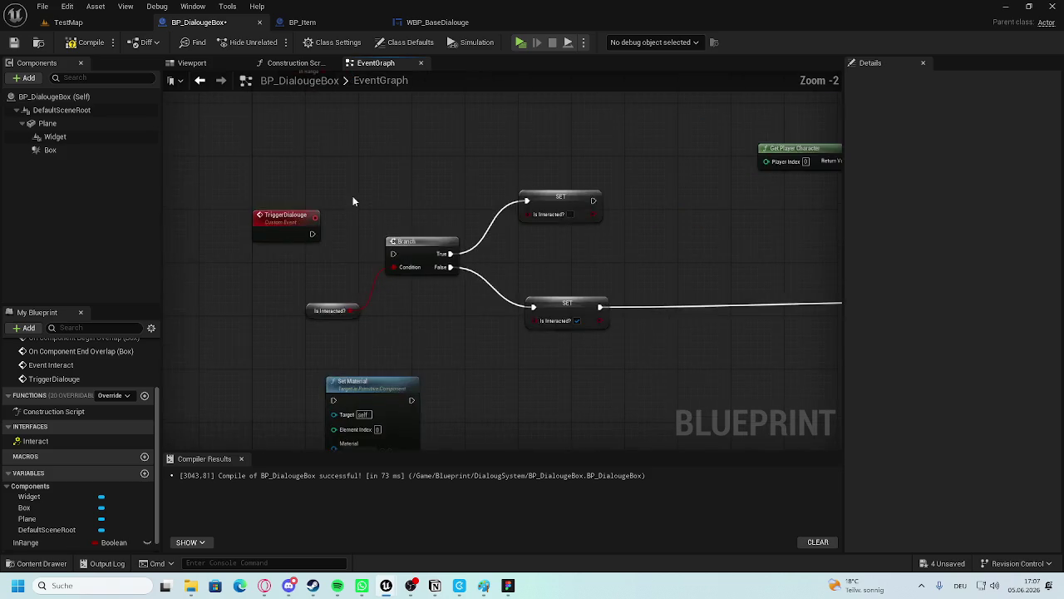
{"action": "left_click_drag", "start_coordinate": [351, 200], "coordinate": [399, 368]}
{"action": "scroll", "coordinate": [402, 331], "scroll_direction": "down", "scroll_amount": 2}
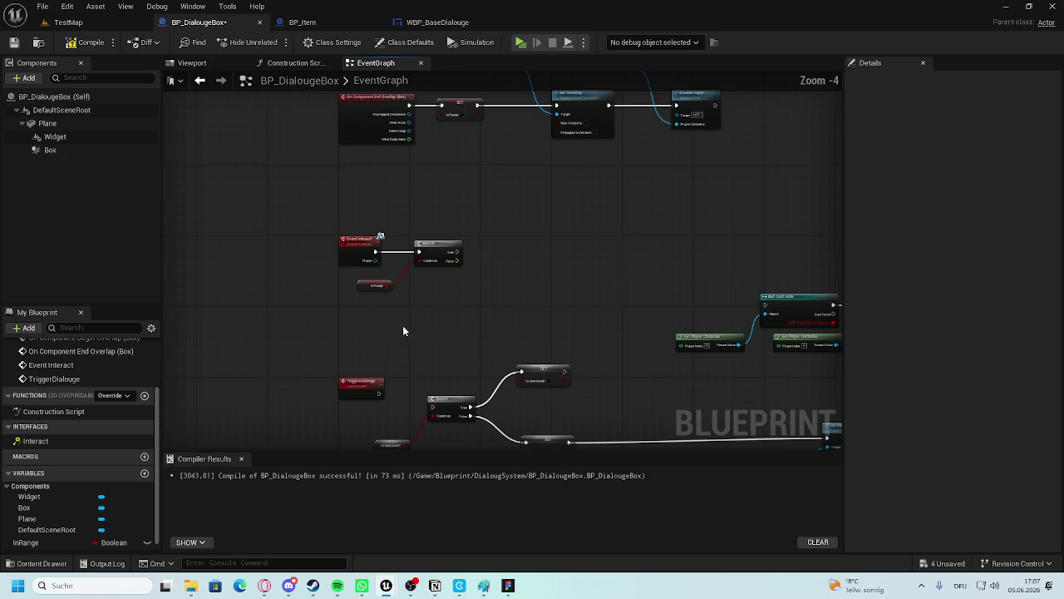
Delete the TriggerDialouge custom event and tidy the Event Interact, Branch and In Range nodes.
{"action": "left_click", "coordinate": [359, 383]}
{"action": "left_click", "coordinate": [427, 310]}
{"action": "left_click", "coordinate": [340, 390]}
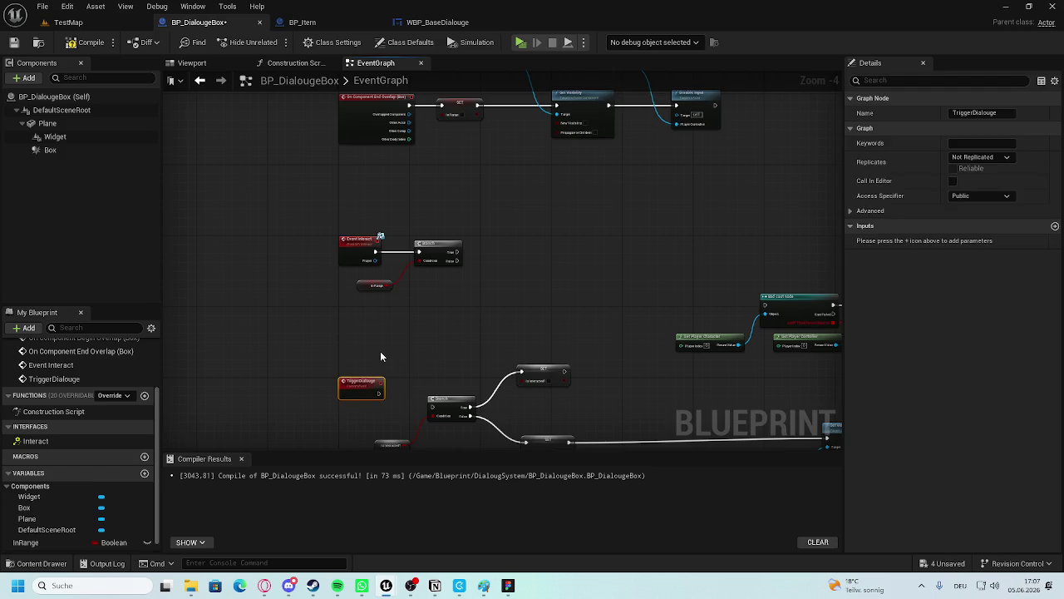
{"action": "key", "text": "Delete"}
{"action": "mouse_move", "coordinate": [472, 150]}
{"action": "left_mouse_down"}
{"action": "mouse_move", "coordinate": [338, 191]}
{"action": "mouse_move", "coordinate": [364, 213]}
{"action": "mouse_move", "coordinate": [355, 185]}
{"action": "mouse_move", "coordinate": [329, 302]}
{"action": "left_mouse_up"}
{"action": "left_click", "coordinate": [370, 311]}
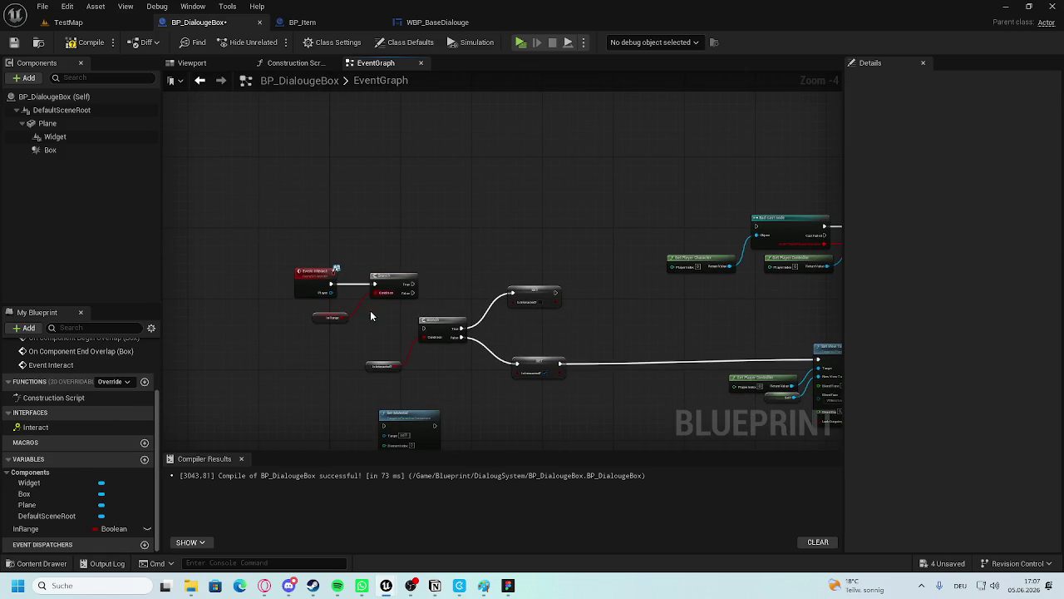
Create an IsInteracted Boolean and assign it to the Is Interacted? getter and both SET nodes.
{"action": "left_click", "coordinate": [144, 459]}
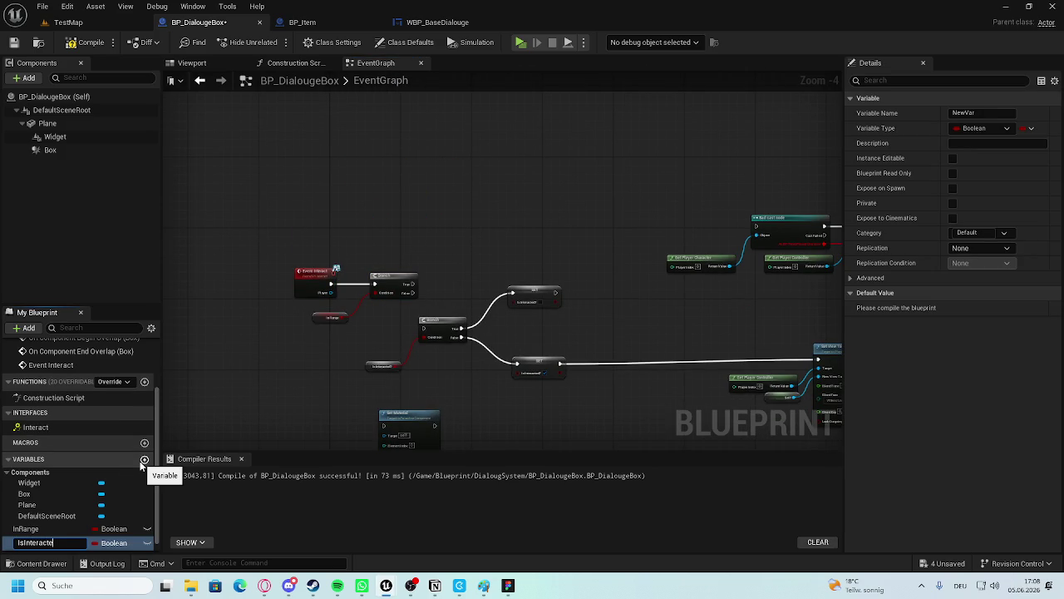
{"action": "type", "text": "d"}
{"action": "key", "text": "Return"}
{"action": "scroll", "coordinate": [283, 316], "scroll_direction": "up", "scroll_amount": 3}
{"action": "mouse_move", "coordinate": [46, 540]}
{"action": "left_mouse_down"}
{"action": "mouse_move", "coordinate": [466, 420]}
{"action": "mouse_move", "coordinate": [619, 418]}
{"action": "left_mouse_up"}
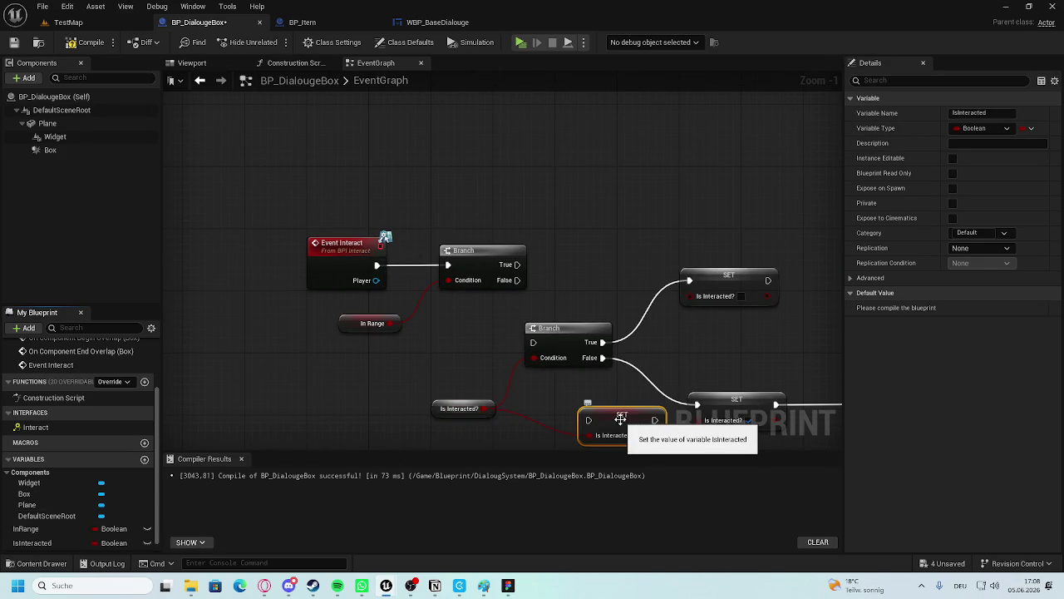
{"action": "key", "text": "Delete"}
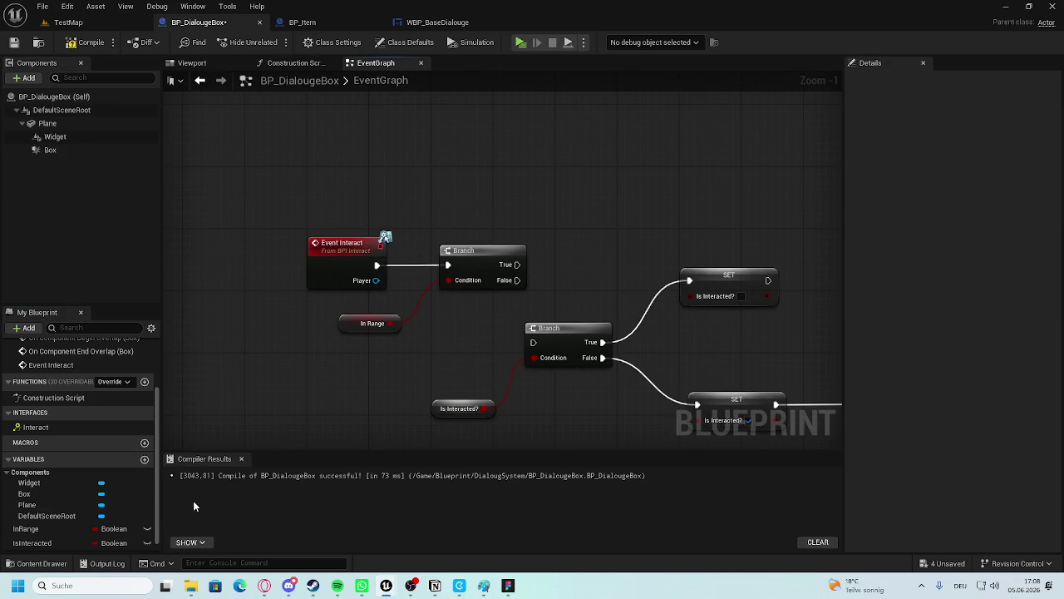
{"action": "mouse_move", "coordinate": [33, 541]}
{"action": "left_mouse_down"}
{"action": "mouse_move", "coordinate": [400, 435]}
{"action": "mouse_move", "coordinate": [435, 409]}
{"action": "left_mouse_up"}
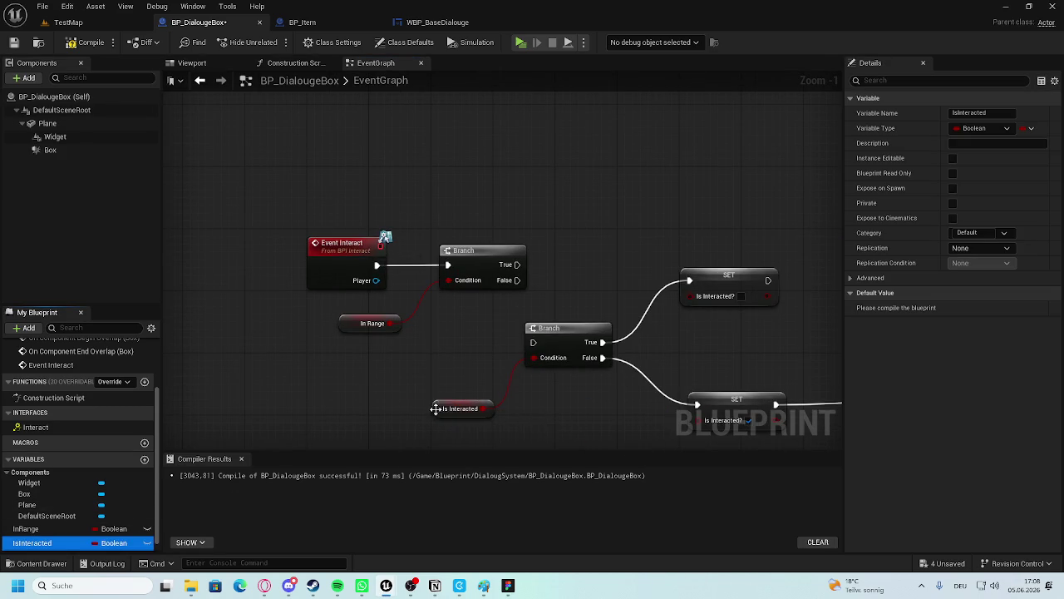
{"action": "left_click_drag", "start_coordinate": [578, 389], "coordinate": [247, 334]}
{"action": "left_click_drag", "start_coordinate": [42, 542], "coordinate": [428, 235]}
{"action": "left_click_drag", "start_coordinate": [70, 545], "coordinate": [420, 357]}
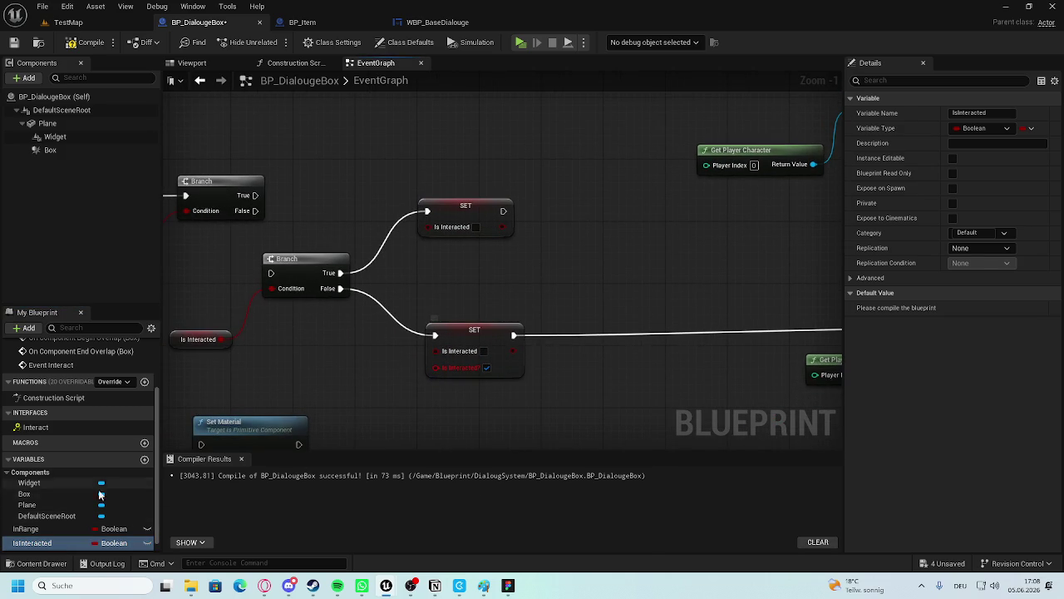
Wire Branch False to the lower SET node and delete the extra SET node.
{"action": "mouse_move", "coordinate": [40, 549]}
{"action": "left_mouse_down"}
{"action": "mouse_move", "coordinate": [490, 366]}
{"action": "mouse_move", "coordinate": [481, 331]}
{"action": "left_mouse_up"}
{"action": "left_click", "coordinate": [532, 366]}
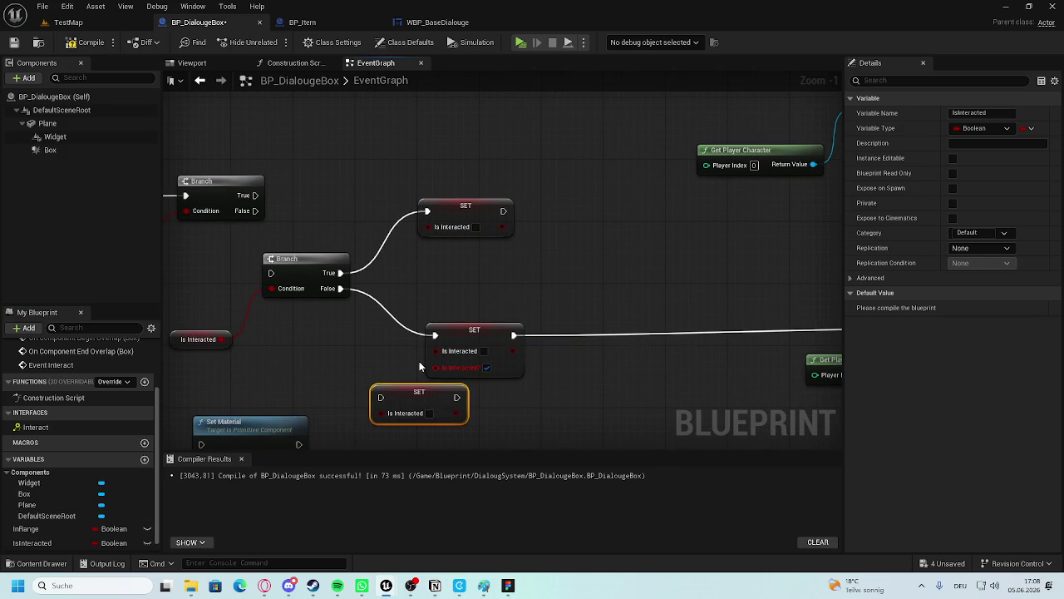
{"action": "mouse_move", "coordinate": [341, 288]}
{"action": "left_mouse_down"}
{"action": "mouse_move", "coordinate": [380, 398]}
{"action": "mouse_move", "coordinate": [763, 344]}
{"action": "mouse_move", "coordinate": [731, 333]}
{"action": "mouse_move", "coordinate": [751, 329]}
{"action": "left_mouse_up"}
{"action": "left_click", "coordinate": [531, 326]}
{"action": "key", "text": "Delete"}
{"action": "left_click_drag", "start_coordinate": [474, 381], "coordinate": [507, 319]}
Connect the In Range Branch's True output to the Is Interacted Branch and compile.
{"action": "left_click", "coordinate": [509, 281]}
{"action": "right_click", "coordinate": [549, 223]}
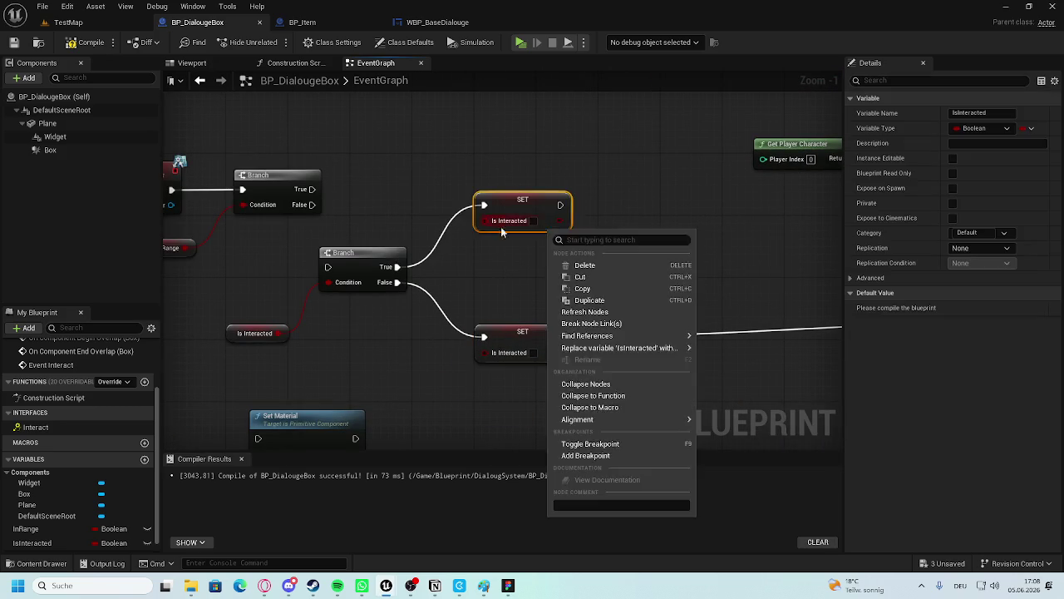
{"action": "left_click_drag", "start_coordinate": [320, 163], "coordinate": [466, 137]}
{"action": "mouse_move", "coordinate": [541, 249]}
{"action": "left_mouse_down"}
{"action": "mouse_move", "coordinate": [401, 117]}
{"action": "mouse_move", "coordinate": [348, 131]}
{"action": "left_mouse_up"}
{"action": "mouse_move", "coordinate": [543, 166]}
{"action": "left_mouse_down"}
{"action": "mouse_move", "coordinate": [458, 228]}
{"action": "mouse_move", "coordinate": [602, 249]}
{"action": "left_mouse_up"}
{"action": "left_click_drag", "start_coordinate": [449, 230], "coordinate": [455, 246]}
{"action": "left_click", "coordinate": [452, 183]}
{"action": "key", "text": "F7"}
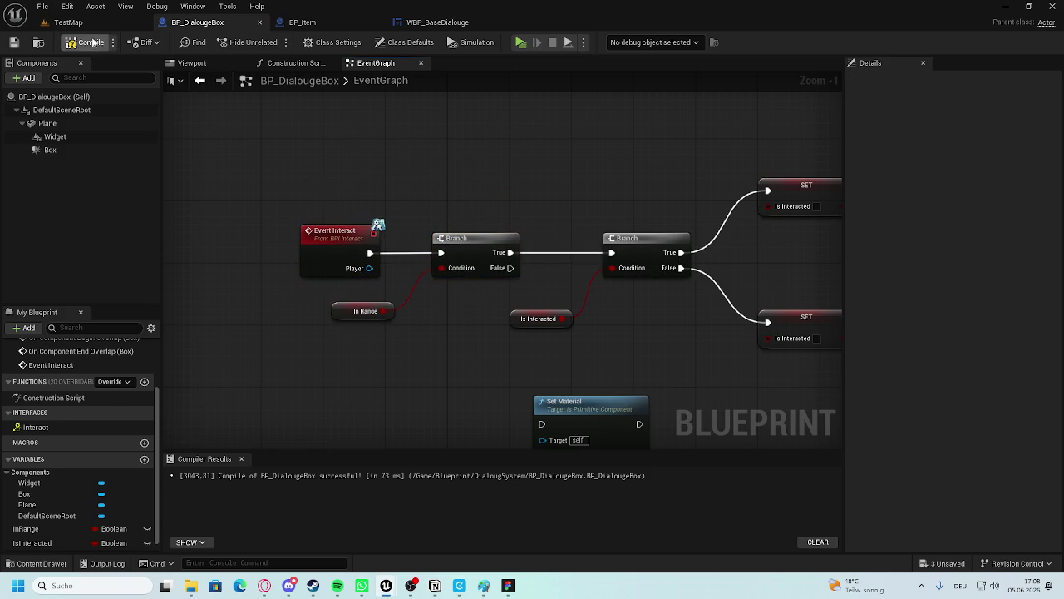
Delete the Bad cast, Get Player Controller and Set View Target with Blend nodes.
{"action": "scroll", "coordinate": [565, 201], "scroll_direction": "down", "scroll_amount": 1}
{"action": "scroll", "coordinate": [529, 250], "scroll_direction": "down", "scroll_amount": 4}
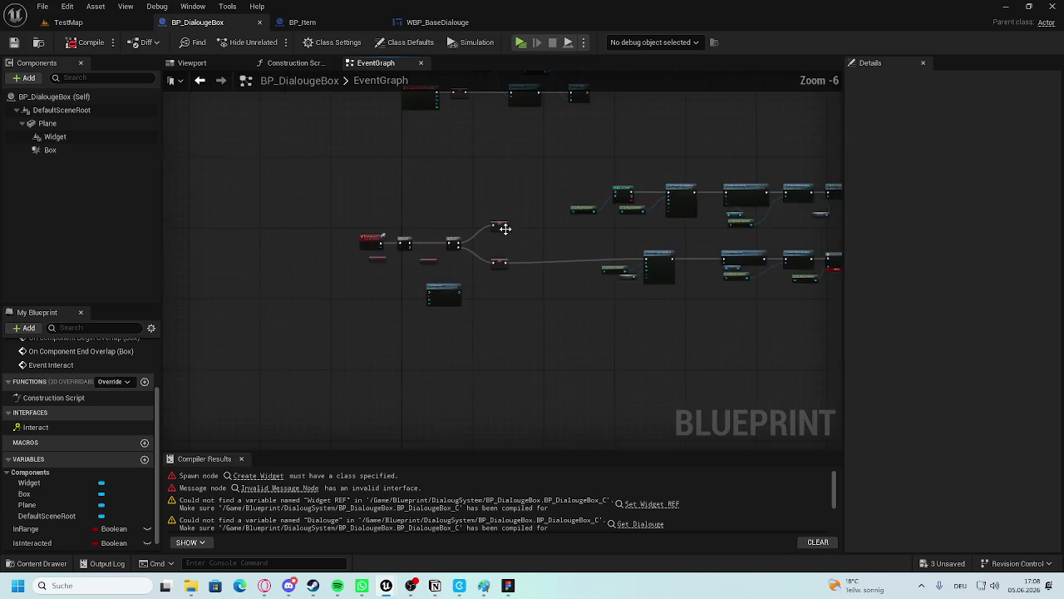
{"action": "scroll", "coordinate": [498, 252], "scroll_direction": "up", "scroll_amount": 3}
{"action": "scroll", "coordinate": [432, 208], "scroll_direction": "down", "scroll_amount": 1}
{"action": "scroll", "coordinate": [489, 288], "scroll_direction": "up", "scroll_amount": 1}
{"action": "scroll", "coordinate": [380, 274], "scroll_direction": "down", "scroll_amount": 4}
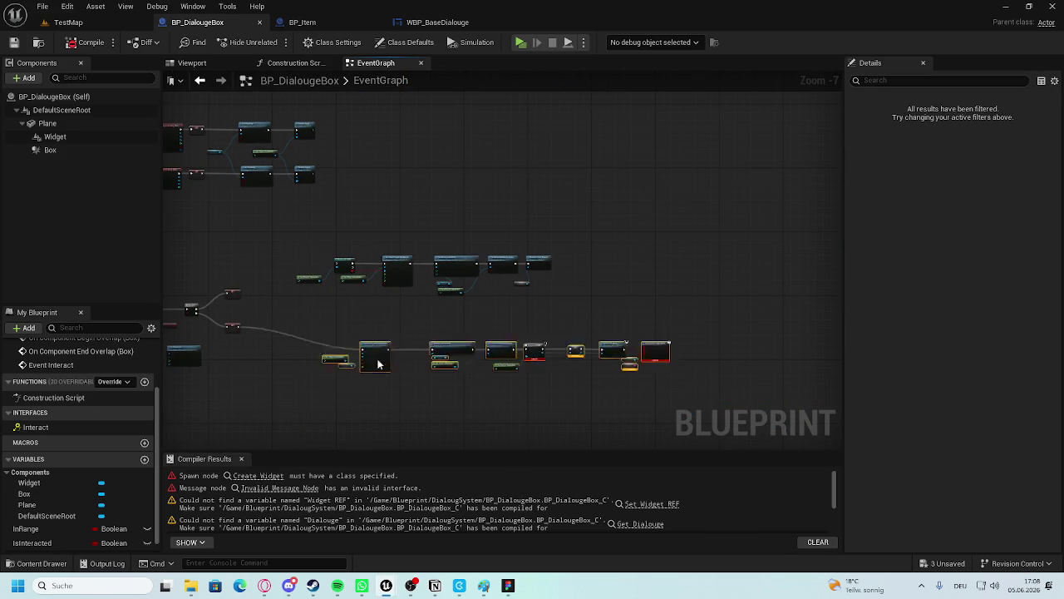
{"action": "mouse_move", "coordinate": [716, 255]}
{"action": "left_mouse_down"}
{"action": "mouse_move", "coordinate": [487, 364]}
{"action": "mouse_move", "coordinate": [494, 351]}
{"action": "mouse_move", "coordinate": [459, 303]}
{"action": "mouse_move", "coordinate": [432, 330]}
{"action": "left_mouse_up"}
{"action": "scroll", "coordinate": [430, 289], "scroll_direction": "up", "scroll_amount": 6}
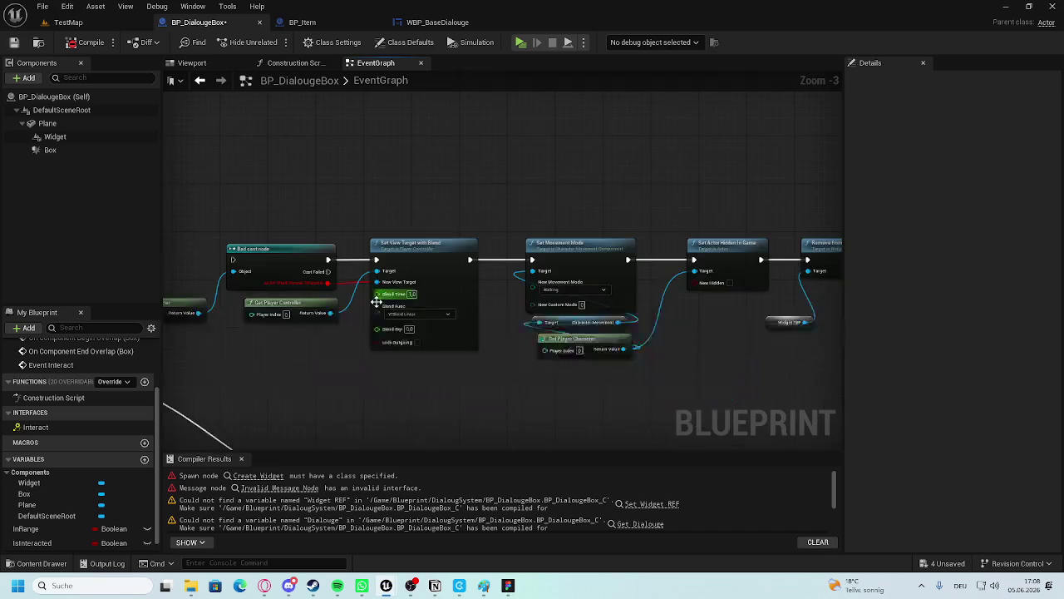
{"action": "left_click_drag", "start_coordinate": [432, 379], "coordinate": [268, 287]}
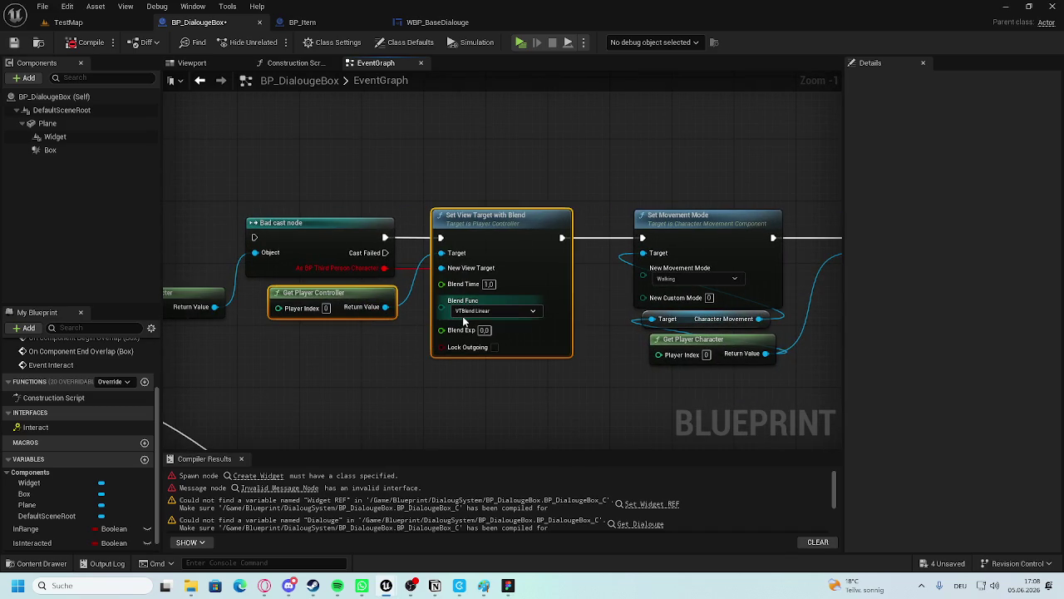
{"action": "scroll", "coordinate": [428, 316], "scroll_direction": "down", "scroll_amount": 1}
{"action": "mouse_move", "coordinate": [362, 289]}
{"action": "left_mouse_down"}
{"action": "mouse_move", "coordinate": [599, 249]}
{"action": "mouse_move", "coordinate": [610, 215]}
{"action": "mouse_move", "coordinate": [633, 210]}
{"action": "left_mouse_up"}
{"action": "key", "text": "Delete"}
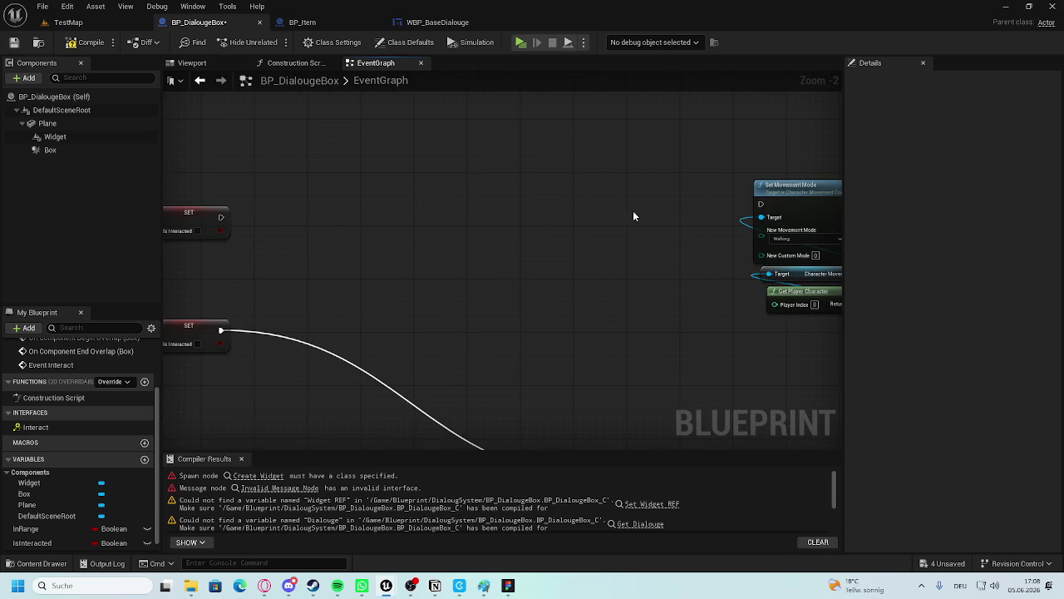
Move Set Movement Mode beside the SET node and wire SET's exec straight into it.
{"action": "scroll", "coordinate": [325, 219], "scroll_direction": "down", "scroll_amount": 2}
{"action": "scroll", "coordinate": [517, 255], "scroll_direction": "up", "scroll_amount": 2}
{"action": "key", "text": "ctrl+a"}
{"action": "mouse_move", "coordinate": [345, 273]}
{"action": "left_mouse_down"}
{"action": "mouse_move", "coordinate": [550, 273]}
{"action": "mouse_move", "coordinate": [271, 183]}
{"action": "mouse_move", "coordinate": [406, 145]}
{"action": "mouse_move", "coordinate": [651, 141]}
{"action": "left_mouse_up"}
{"action": "left_click_drag", "start_coordinate": [723, 176], "coordinate": [557, 191]}
{"action": "mouse_move", "coordinate": [378, 236]}
{"action": "left_mouse_down"}
{"action": "mouse_move", "coordinate": [533, 212]}
{"action": "mouse_move", "coordinate": [520, 212]}
{"action": "left_mouse_up"}
{"action": "mouse_move", "coordinate": [536, 161]}
{"action": "left_mouse_down"}
{"action": "mouse_move", "coordinate": [469, 192]}
{"action": "mouse_move", "coordinate": [769, 308]}
{"action": "mouse_move", "coordinate": [578, 275]}
{"action": "left_mouse_up"}
Delete the Set Material node from the chain.
{"action": "scroll", "coordinate": [469, 191], "scroll_direction": "down", "scroll_amount": 2}
{"action": "scroll", "coordinate": [769, 306], "scroll_direction": "up", "scroll_amount": 2}
{"action": "scroll", "coordinate": [515, 264], "scroll_direction": "down", "scroll_amount": 3}
{"action": "left_click_drag", "start_coordinate": [470, 254], "coordinate": [672, 255]}
{"action": "scroll", "coordinate": [671, 256], "scroll_direction": "down", "scroll_amount": 1}
{"action": "mouse_move", "coordinate": [741, 213]}
{"action": "left_mouse_down"}
{"action": "mouse_move", "coordinate": [404, 316]}
{"action": "mouse_move", "coordinate": [391, 308]}
{"action": "left_mouse_up"}
{"action": "scroll", "coordinate": [335, 281], "scroll_direction": "up", "scroll_amount": 1}
{"action": "left_click_drag", "start_coordinate": [335, 281], "coordinate": [535, 287]}
{"action": "scroll", "coordinate": [474, 204], "scroll_direction": "up", "scroll_amount": 2}
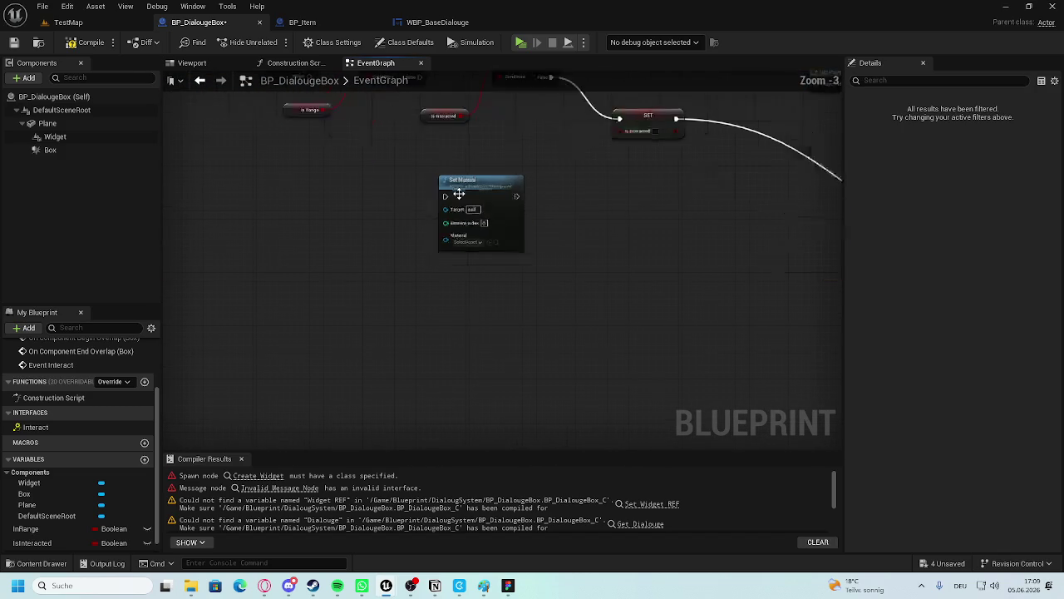
{"action": "left_click", "coordinate": [475, 200]}
{"action": "key", "text": "Delete"}
Frame the Disable Movement and Construct chain and select the lower Set Actor Hidden In Game node.
{"action": "left_click_drag", "start_coordinate": [476, 192], "coordinate": [448, 211]}
{"action": "scroll", "coordinate": [415, 218], "scroll_direction": "down", "scroll_amount": 2}
{"action": "left_click_drag", "start_coordinate": [514, 241], "coordinate": [231, 249]}
{"action": "scroll", "coordinate": [757, 223], "scroll_direction": "down", "scroll_amount": 2}
{"action": "left_click_drag", "start_coordinate": [757, 223], "coordinate": [659, 233]}
{"action": "scroll", "coordinate": [606, 266], "scroll_direction": "up", "scroll_amount": 4}
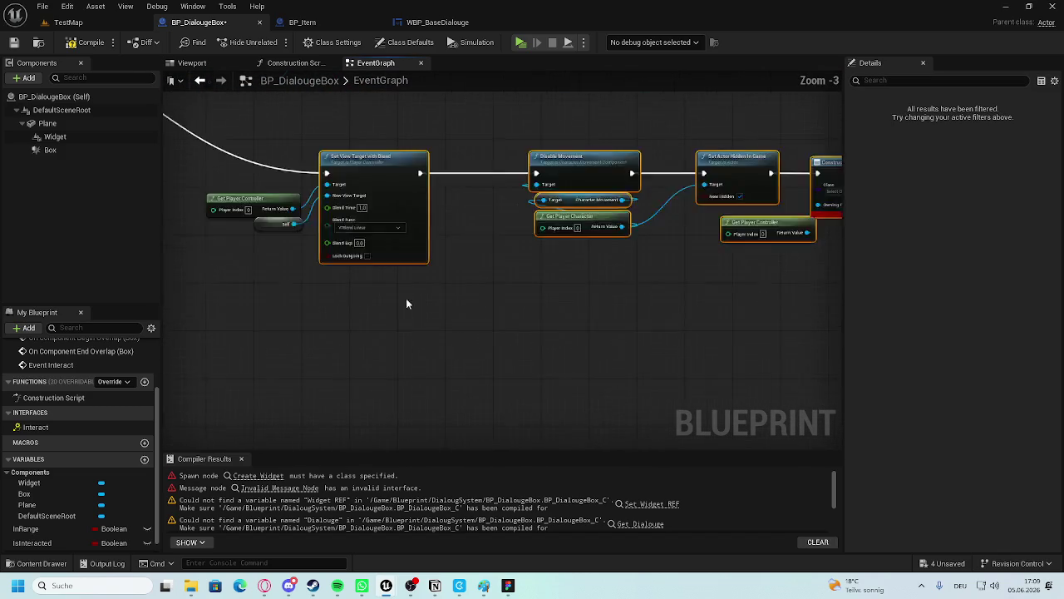
{"action": "left_click_drag", "start_coordinate": [594, 198], "coordinate": [720, 257]}
{"action": "mouse_move", "coordinate": [319, 321]}
{"action": "left_mouse_down"}
{"action": "mouse_move", "coordinate": [527, 321]}
{"action": "mouse_move", "coordinate": [191, 362]}
{"action": "left_mouse_up"}
{"action": "scroll", "coordinate": [456, 291], "scroll_direction": "up", "scroll_amount": 1}
{"action": "left_click_drag", "start_coordinate": [456, 332], "coordinate": [456, 291]}
{"action": "scroll", "coordinate": [456, 291], "scroll_direction": "up", "scroll_amount": 1}
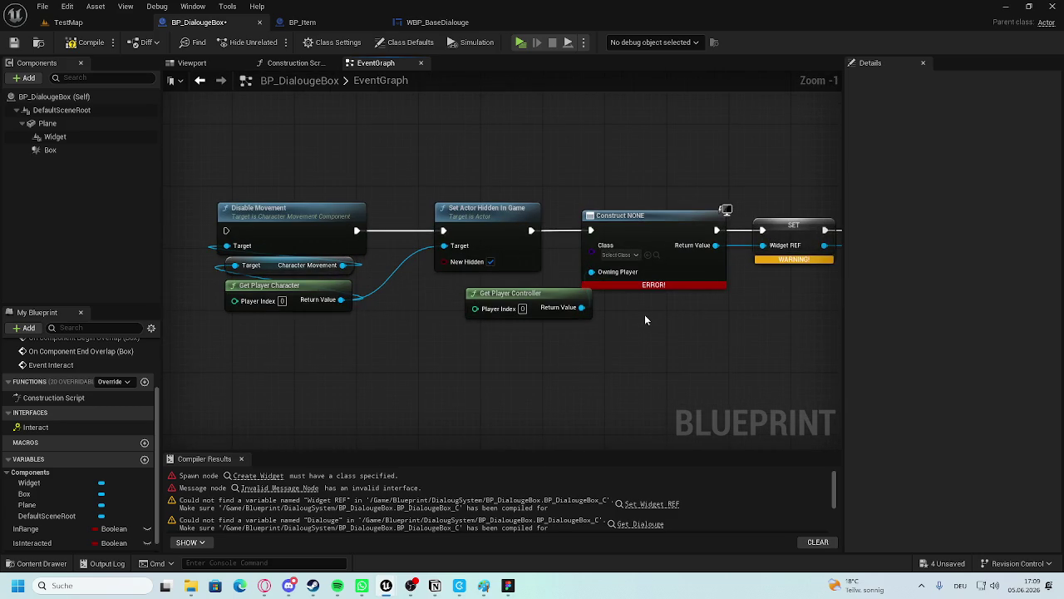
{"action": "left_click_drag", "start_coordinate": [646, 316], "coordinate": [609, 309]}
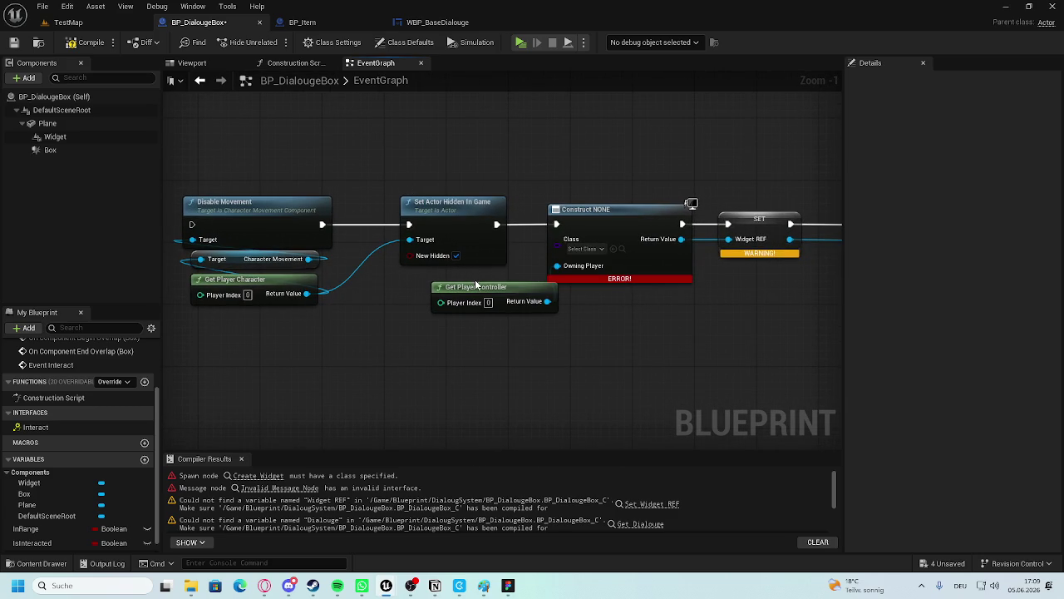
{"action": "left_click", "coordinate": [474, 202]}
Delete both Set Actor Hidden In Game nodes, wiring Disable Movement to Construct and Set Movement Mode to Remove from Parent.
{"action": "key", "text": "Delete"}
{"action": "left_click_drag", "start_coordinate": [322, 223], "coordinate": [547, 229]}
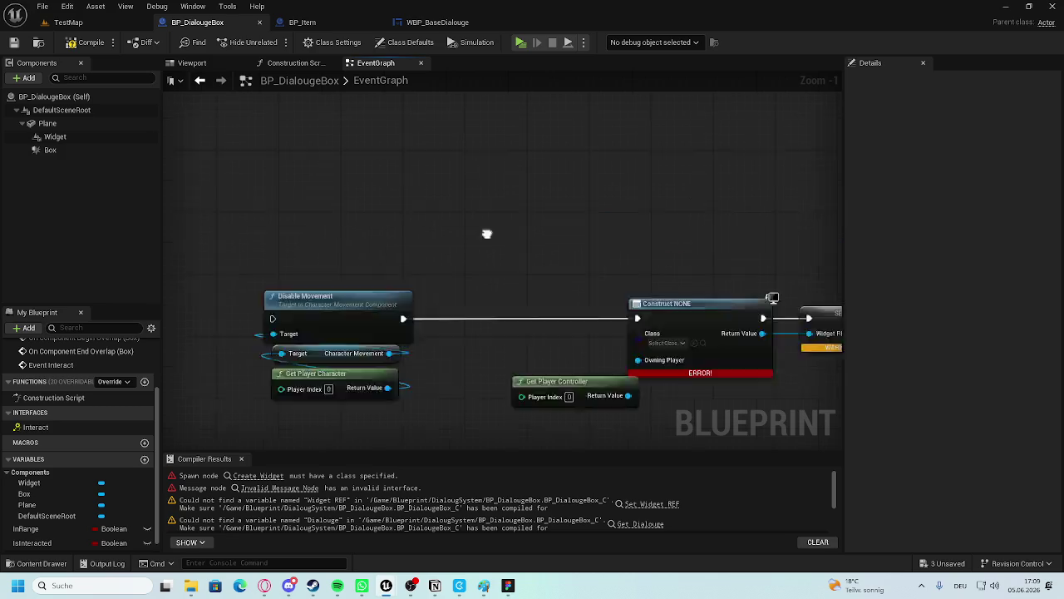
{"action": "left_click", "coordinate": [488, 229]}
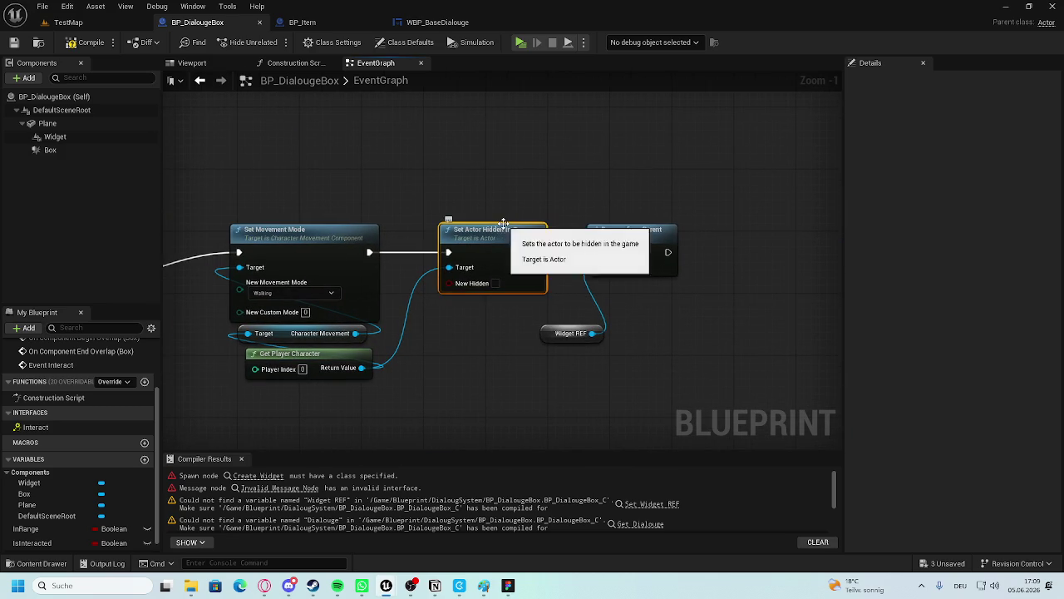
{"action": "key", "text": "Delete"}
{"action": "left_click_drag", "start_coordinate": [370, 252], "coordinate": [597, 252]}
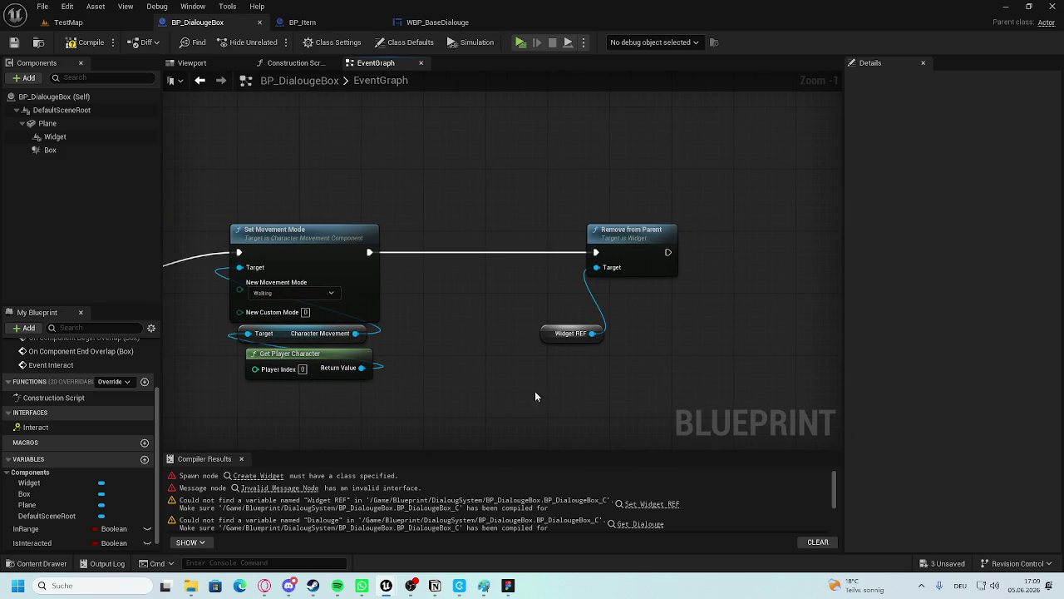
{"action": "left_click_drag", "start_coordinate": [582, 332], "coordinate": [466, 317]}
{"action": "left_click_drag", "start_coordinate": [640, 237], "coordinate": [578, 237]}
{"action": "left_click", "coordinate": [520, 222]}
Save and compile BP_DialougeBox, then bring up the new-asset menu in the Widgets folder.
{"action": "key", "text": "ctrl+s"}
{"action": "left_click", "coordinate": [68, 22]}
{"action": "left_click", "coordinate": [200, 22]}
{"action": "left_click", "coordinate": [100, 43]}
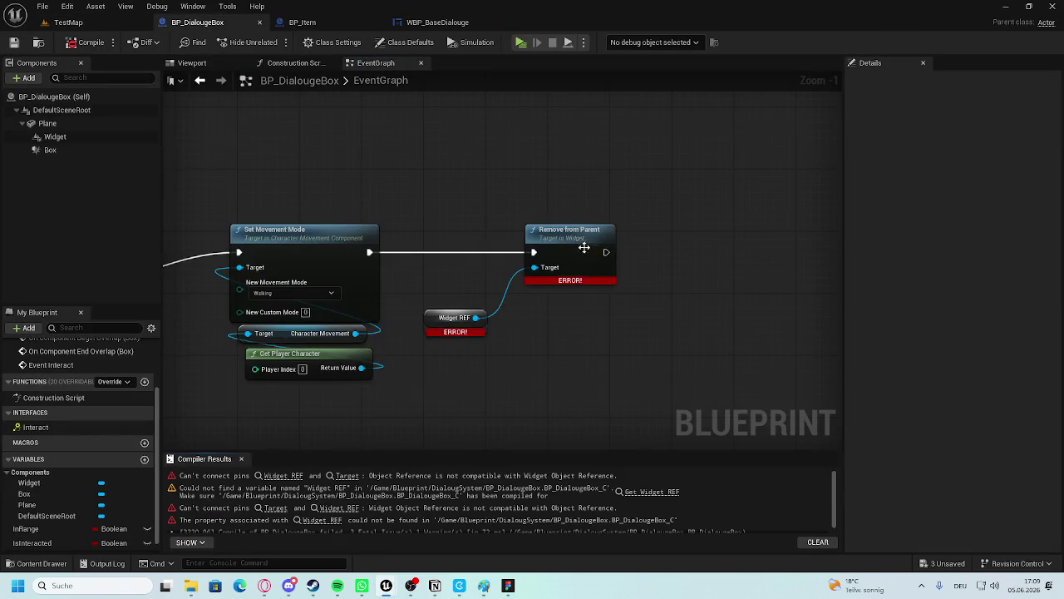
{"action": "scroll", "coordinate": [583, 247], "scroll_direction": "up", "scroll_amount": 1}
{"action": "right_click", "coordinate": [576, 325]}
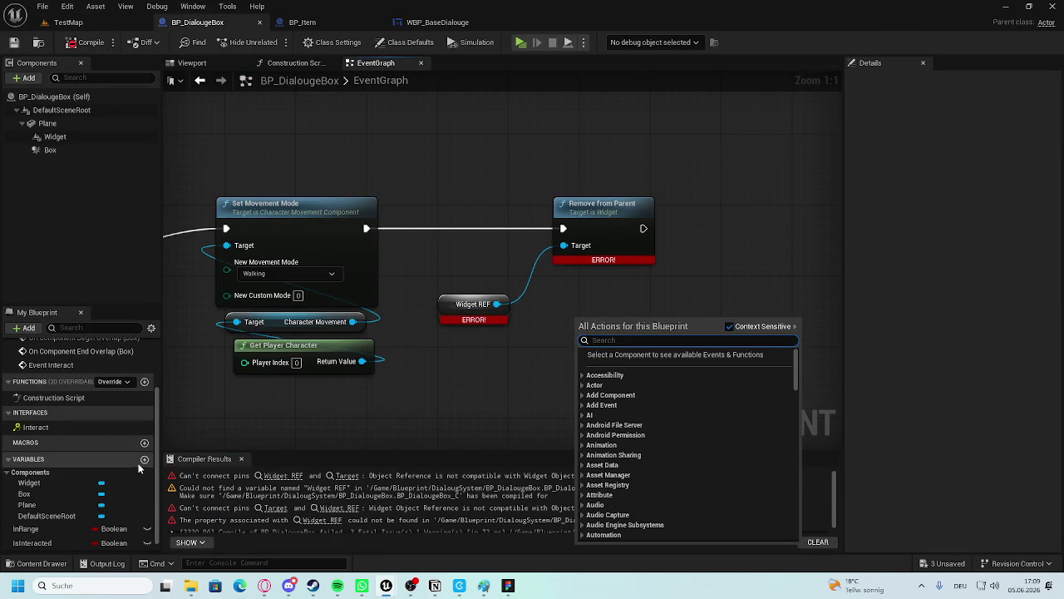
{"action": "left_click", "coordinate": [563, 397]}
{"action": "scroll", "coordinate": [521, 356], "scroll_direction": "down", "scroll_amount": 5}
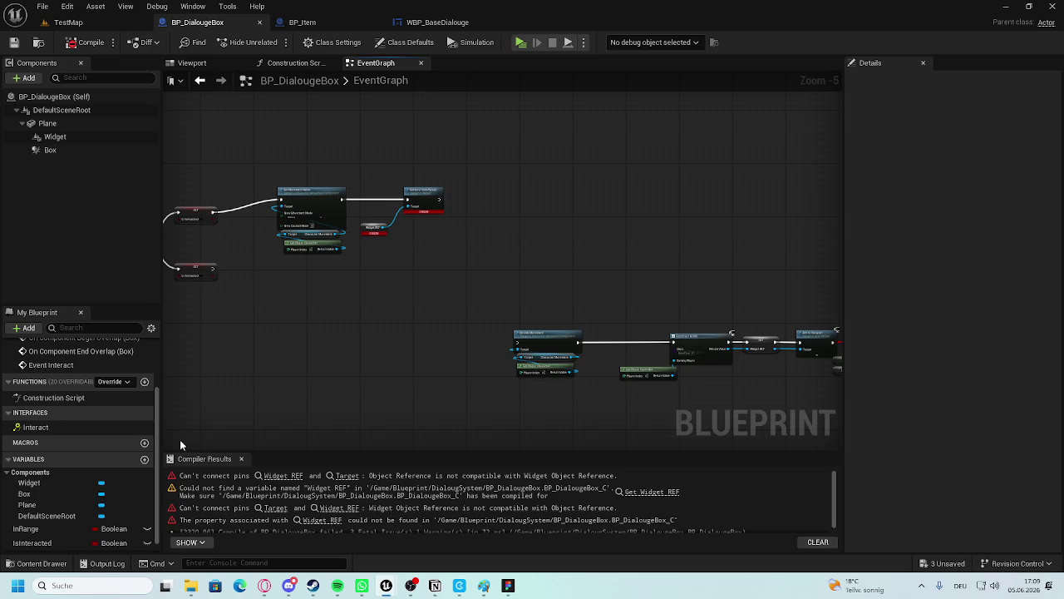
{"action": "left_click", "coordinate": [41, 563]}
{"action": "right_click", "coordinate": [327, 425]}
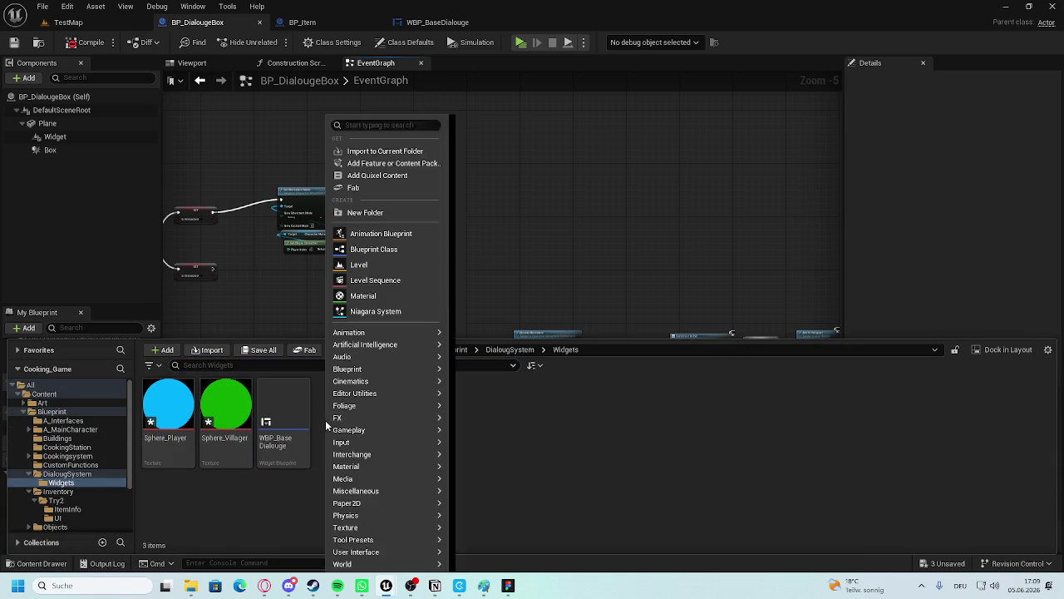
Shift the lower node row down and wire the SET Is Interacted node into Disable Movement.
{"action": "mouse_move", "coordinate": [384, 379]}
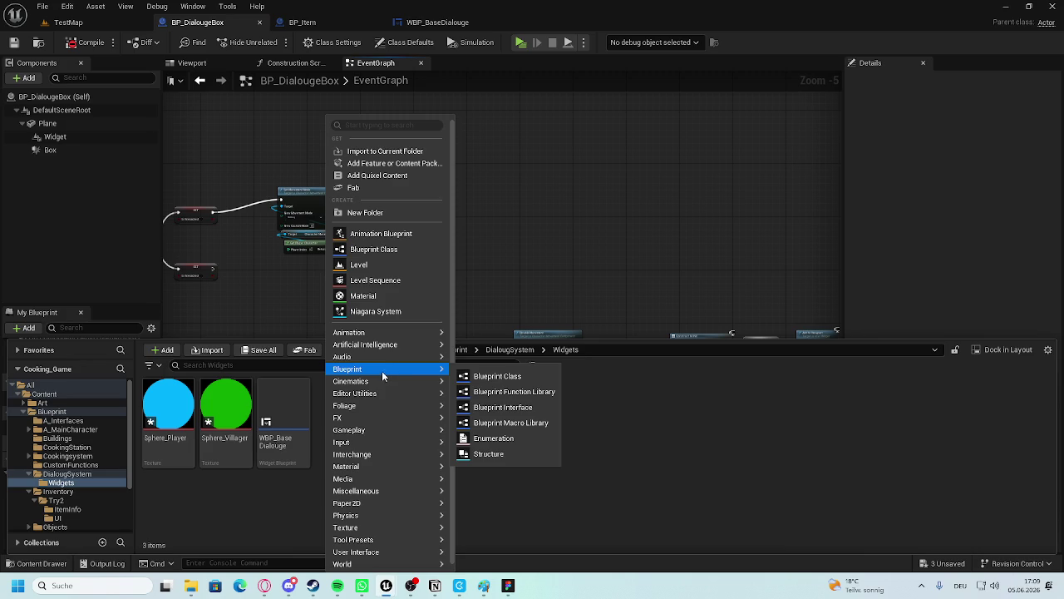
{"action": "left_click", "coordinate": [578, 154]}
{"action": "scroll", "coordinate": [573, 295], "scroll_direction": "up", "scroll_amount": 1}
{"action": "left_click_drag", "start_coordinate": [679, 315], "coordinate": [595, 309]}
{"action": "left_click_drag", "start_coordinate": [818, 195], "coordinate": [359, 350]}
{"action": "mouse_move", "coordinate": [342, 211]}
{"action": "left_mouse_down"}
{"action": "mouse_move", "coordinate": [366, 150]}
{"action": "mouse_move", "coordinate": [554, 158]}
{"action": "mouse_move", "coordinate": [508, 115]}
{"action": "mouse_move", "coordinate": [547, 258]}
{"action": "left_mouse_up"}
{"action": "left_click", "coordinate": [457, 297]}
{"action": "left_click_drag", "start_coordinate": [857, 255], "coordinate": [589, 233]}
{"action": "left_click_drag", "start_coordinate": [749, 233], "coordinate": [246, 364]}
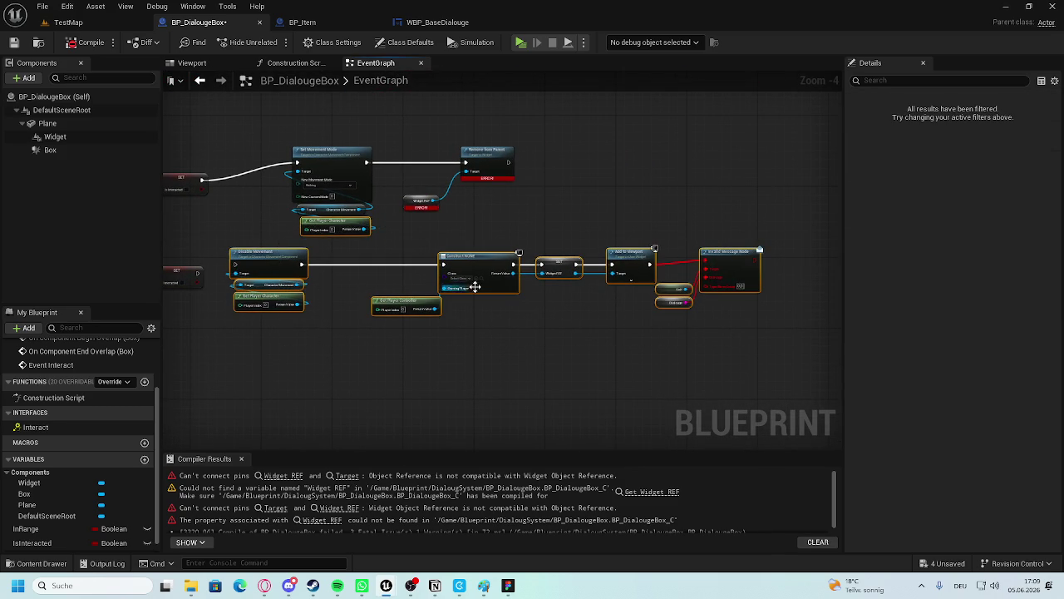
{"action": "left_click_drag", "start_coordinate": [270, 267], "coordinate": [275, 281]}
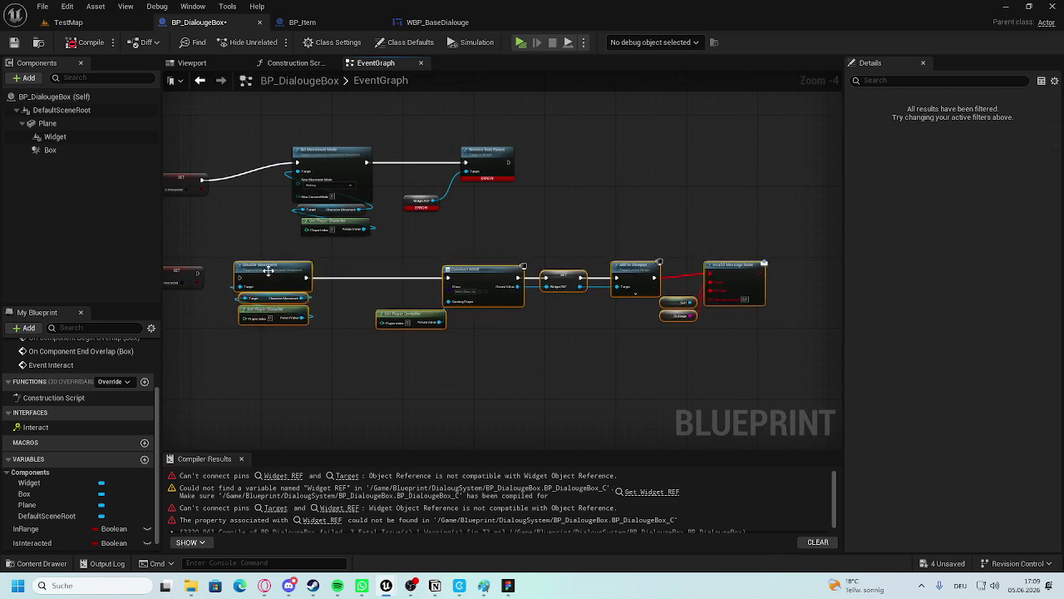
{"action": "scroll", "coordinate": [210, 267], "scroll_direction": "up", "scroll_amount": 3}
{"action": "mouse_move", "coordinate": [208, 264]}
{"action": "left_mouse_down"}
{"action": "mouse_move", "coordinate": [275, 270]}
{"action": "mouse_move", "coordinate": [325, 243]}
{"action": "left_mouse_up"}
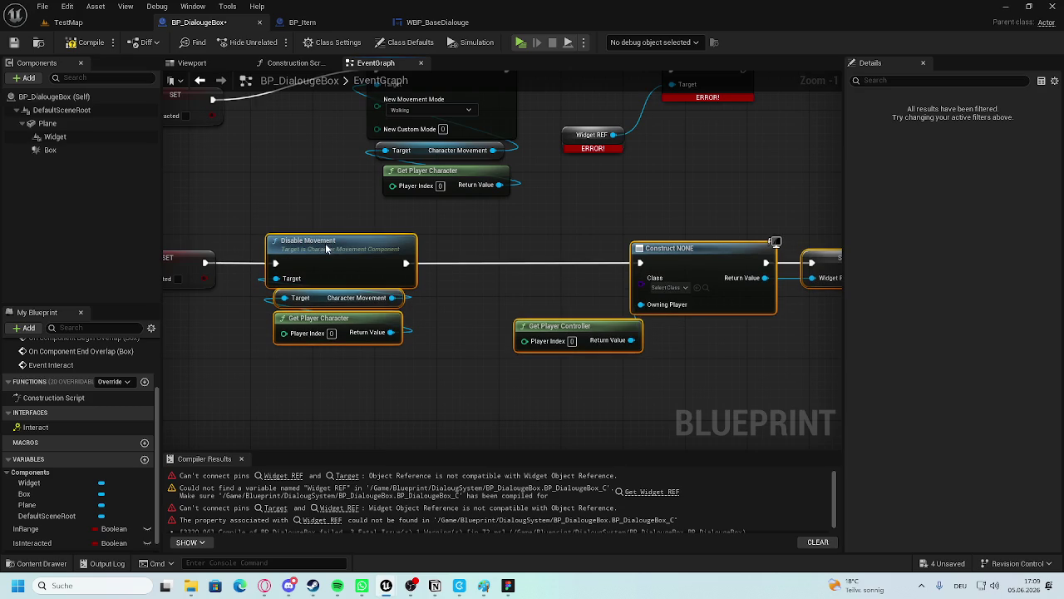
{"action": "left_click", "coordinate": [363, 353]}
Move Get Player Controller up and left so it feeds Construct's Owning Player.
{"action": "scroll", "coordinate": [498, 363], "scroll_direction": "up", "scroll_amount": 1}
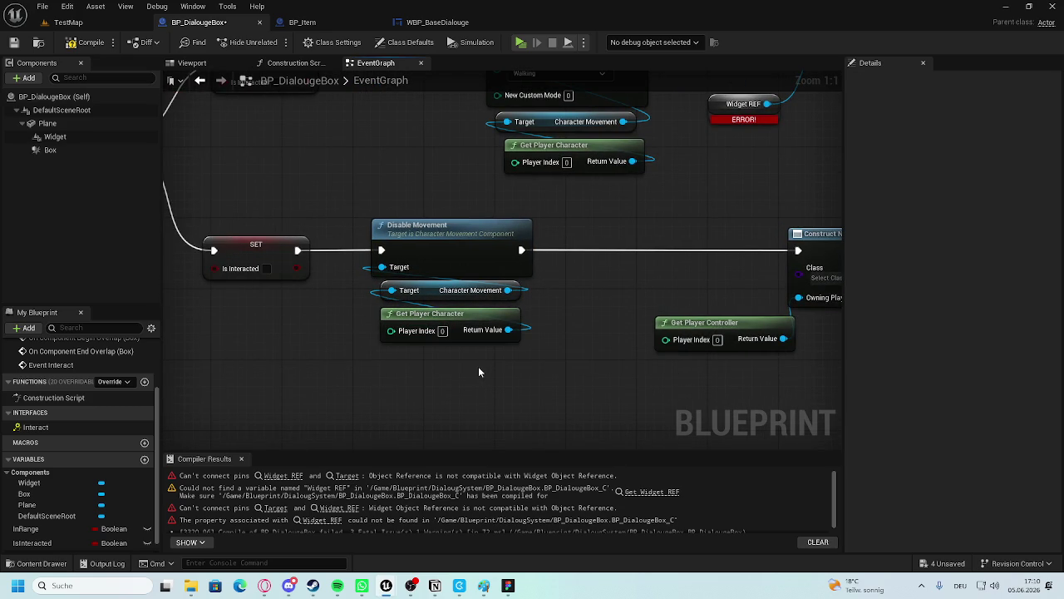
{"action": "mouse_move", "coordinate": [575, 354]}
{"action": "left_mouse_down"}
{"action": "mouse_move", "coordinate": [505, 319]}
{"action": "mouse_move", "coordinate": [382, 352]}
{"action": "left_mouse_up"}
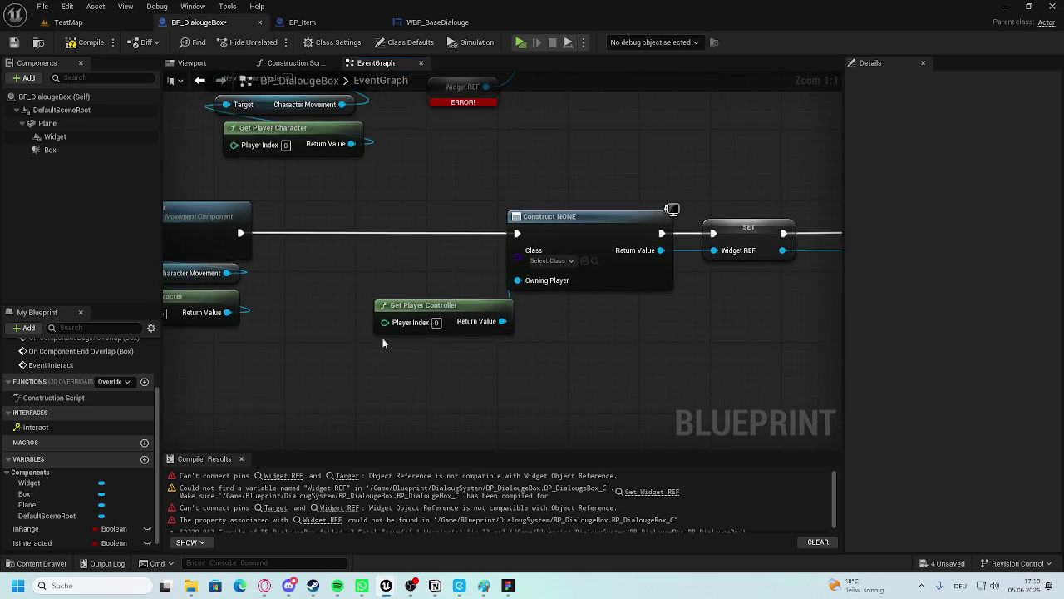
{"action": "left_click_drag", "start_coordinate": [455, 304], "coordinate": [439, 295]}
{"action": "left_click", "coordinate": [603, 333]}
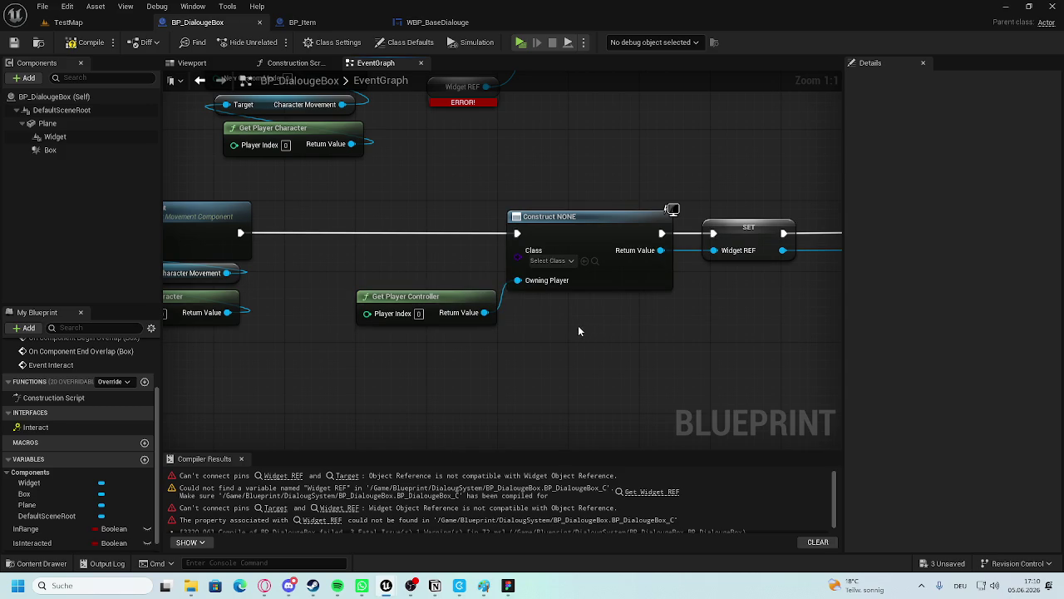
{"action": "mouse_move", "coordinate": [559, 328]}
{"action": "left_mouse_down"}
{"action": "mouse_move", "coordinate": [499, 322]}
{"action": "mouse_move", "coordinate": [251, 357]}
{"action": "left_mouse_up"}
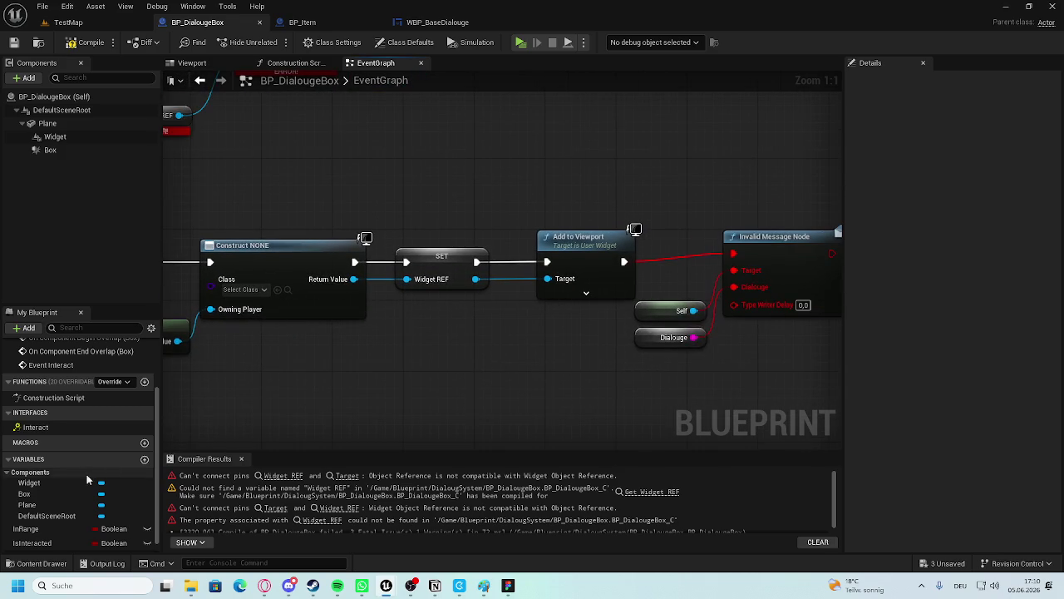
Add a WidgetREF variable and set its type to a WBP Base Dialouge object reference.
{"action": "left_click", "coordinate": [145, 461]}
{"action": "type", "text": "WidgetREF"}
{"action": "key", "text": "Return"}
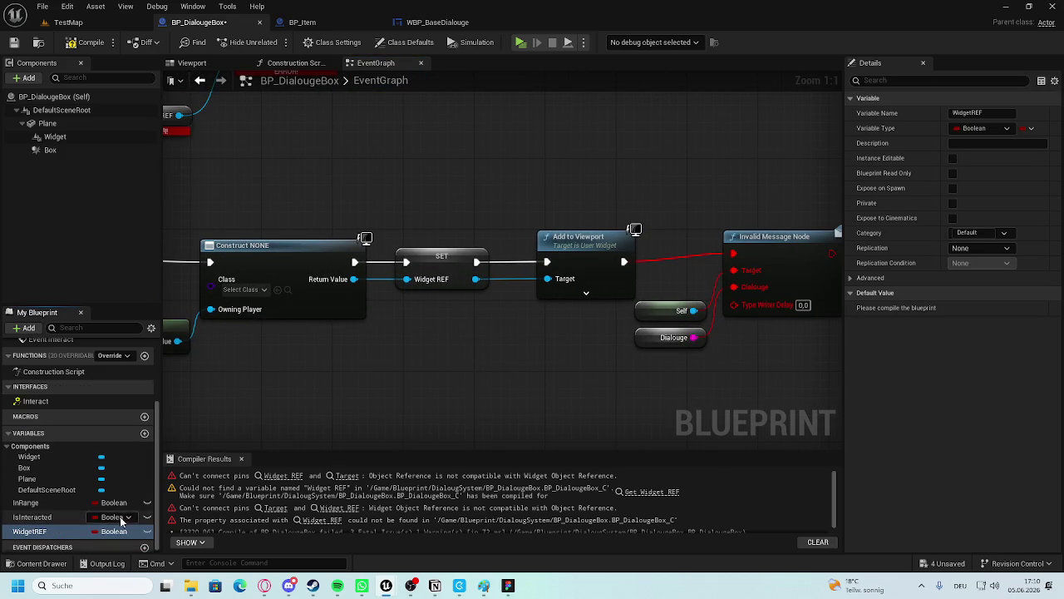
{"action": "left_click", "coordinate": [114, 530]}
{"action": "type", "text": "W"}
{"action": "mouse_move", "coordinate": [202, 355]}
{"action": "left_click", "coordinate": [125, 306]}
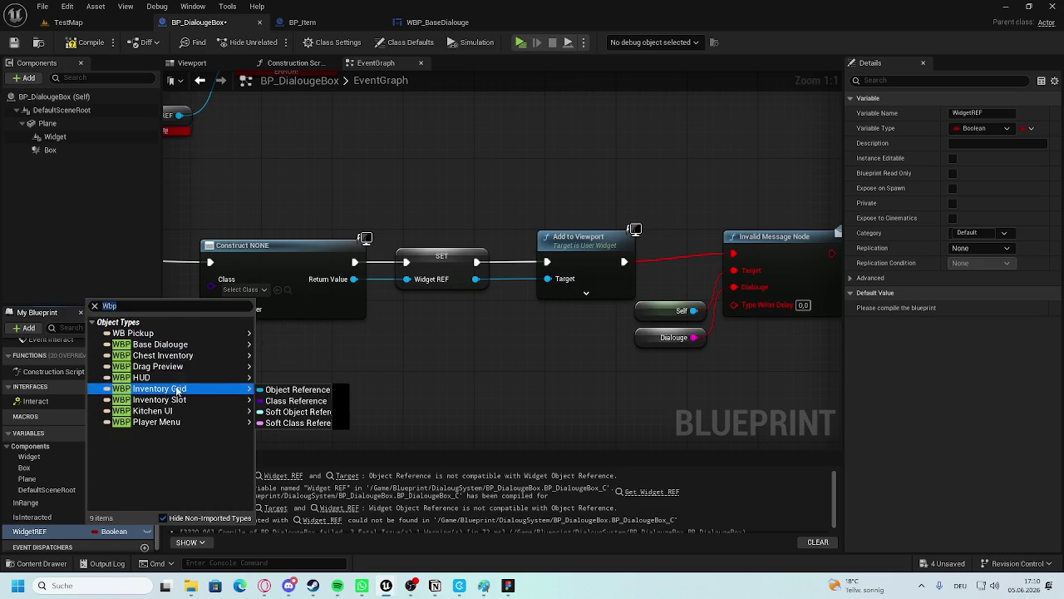
{"action": "left_click", "coordinate": [203, 344]}
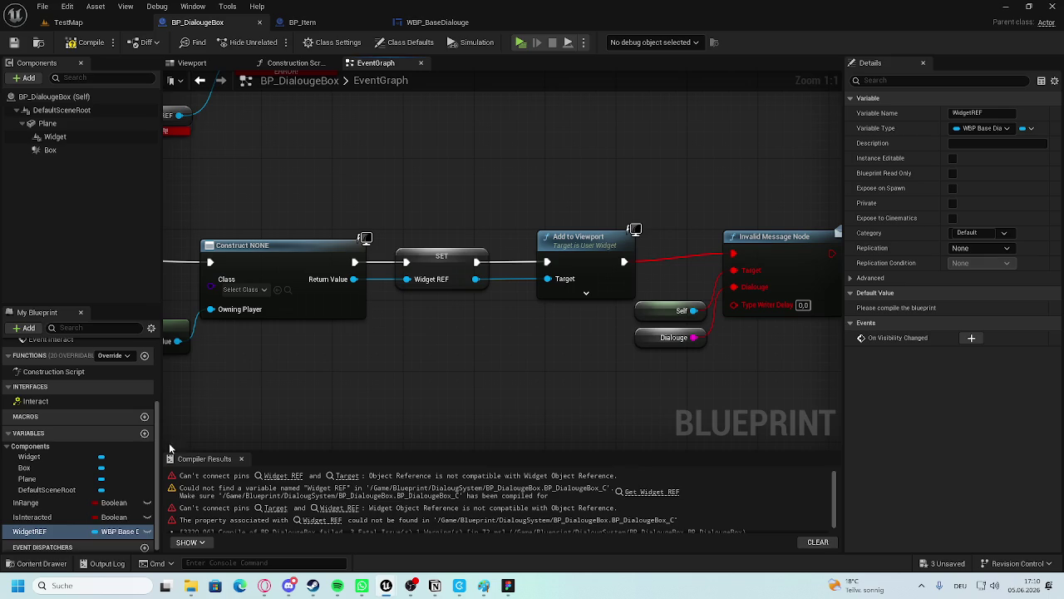
{"action": "scroll", "coordinate": [430, 349], "scroll_direction": "down", "scroll_amount": 2}
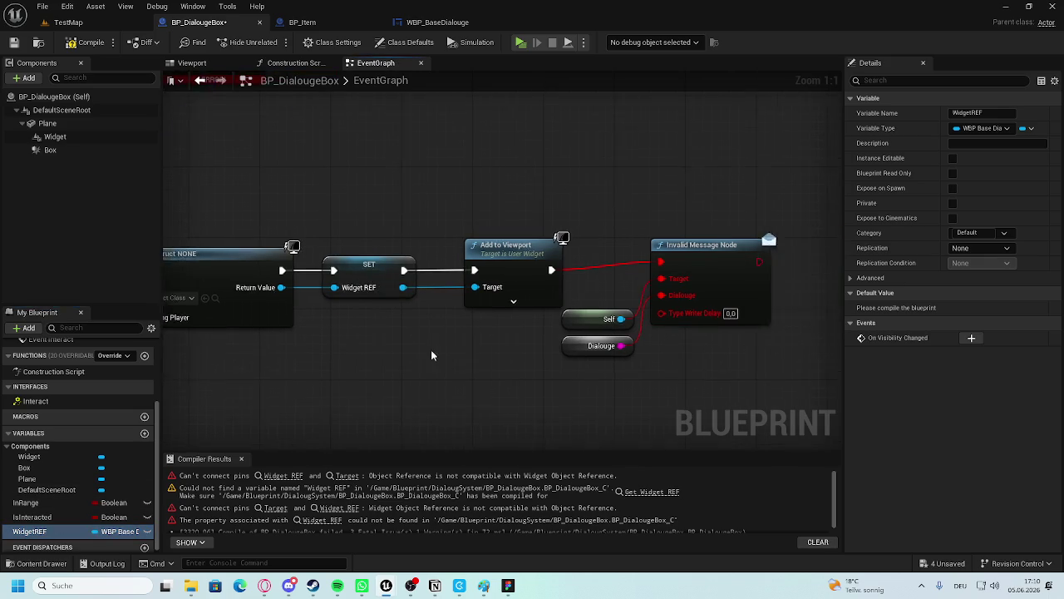
Drop WidgetREF onto the broken Widget REF getter so it reads the new variable.
{"action": "left_click_drag", "start_coordinate": [37, 531], "coordinate": [334, 225]}
{"action": "scroll", "coordinate": [389, 227], "scroll_direction": "up", "scroll_amount": 2}
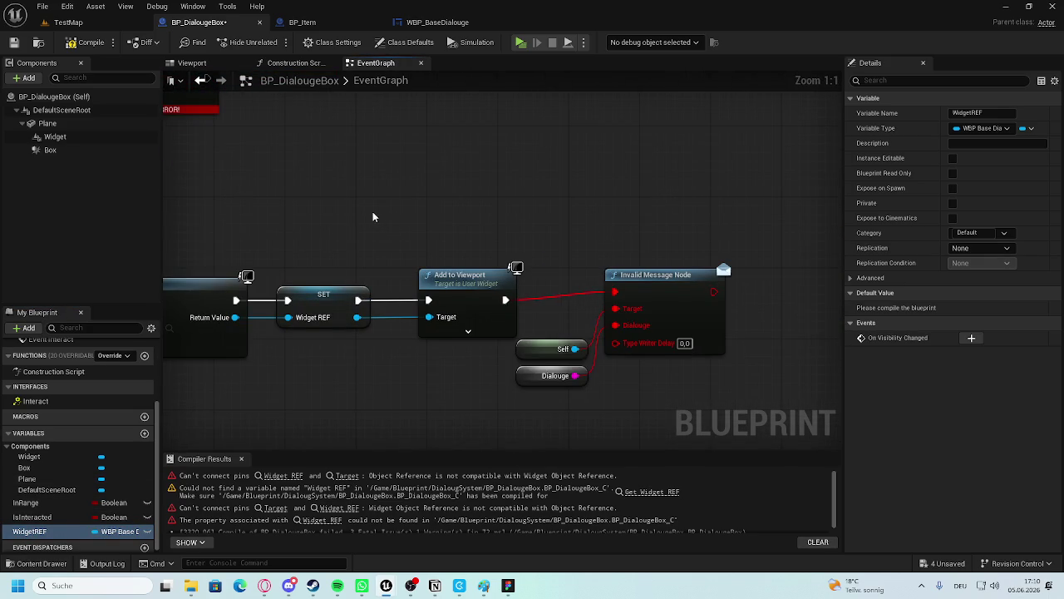
{"action": "left_click_drag", "start_coordinate": [300, 171], "coordinate": [514, 355]}
{"action": "scroll", "coordinate": [713, 138], "scroll_direction": "down", "scroll_amount": 3}
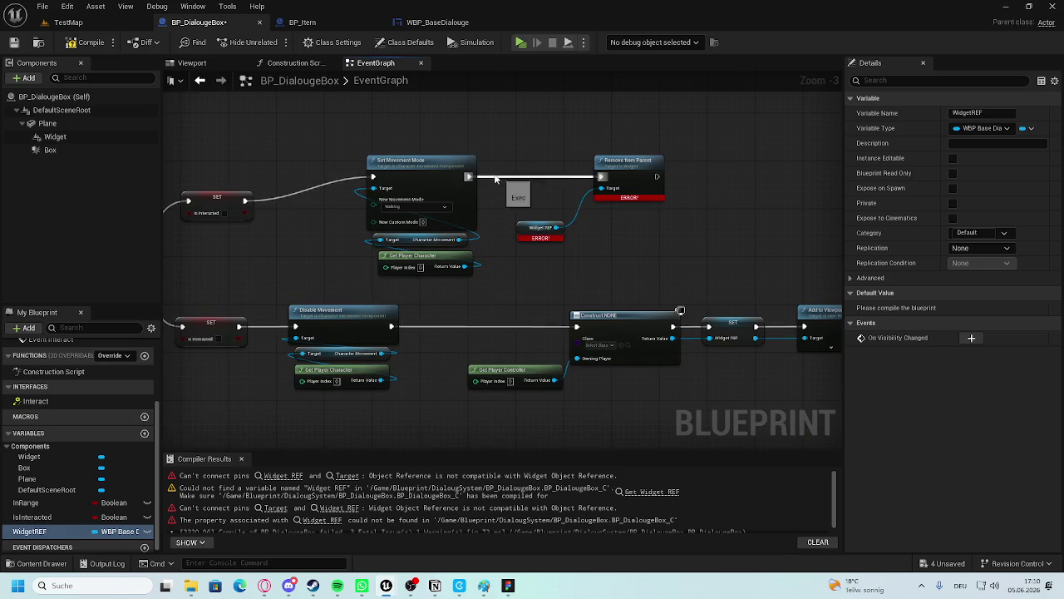
{"action": "left_click_drag", "start_coordinate": [557, 209], "coordinate": [491, 116]}
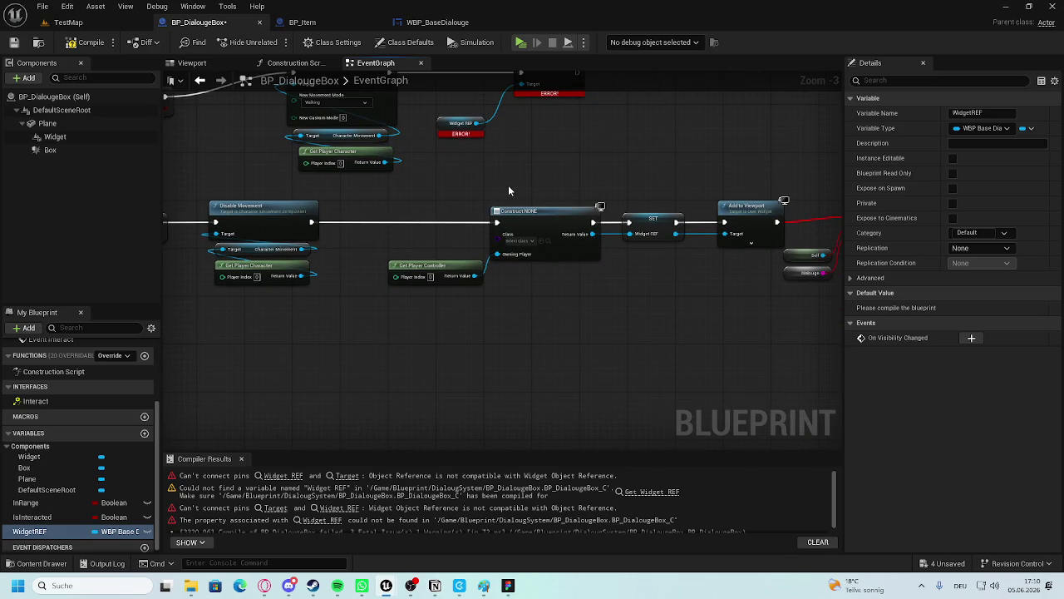
{"action": "key", "text": "Home"}
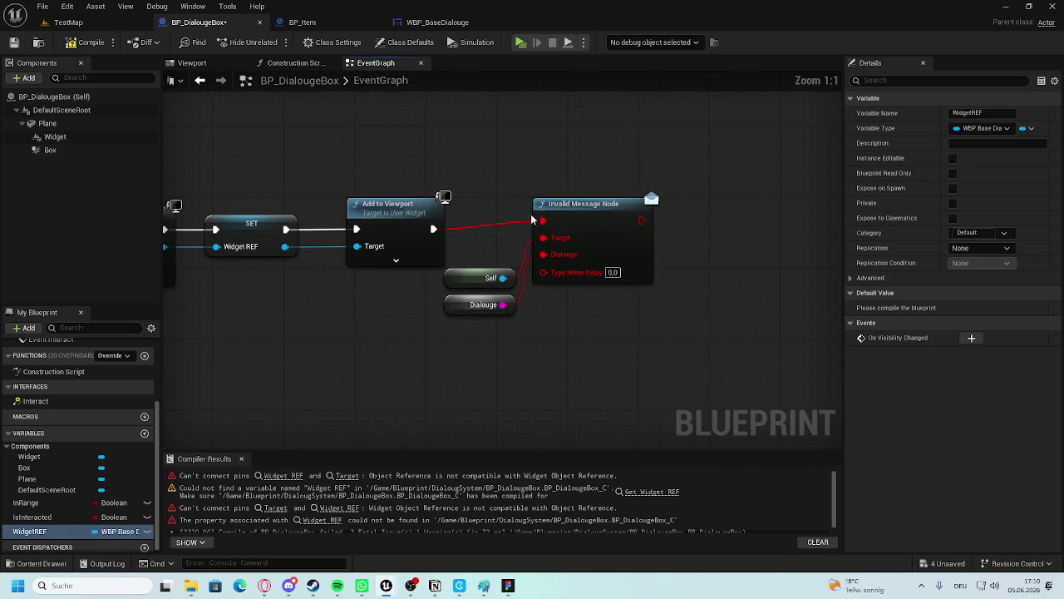
{"action": "left_click_drag", "start_coordinate": [539, 203], "coordinate": [540, 213]}
{"action": "left_click", "coordinate": [336, 363]}
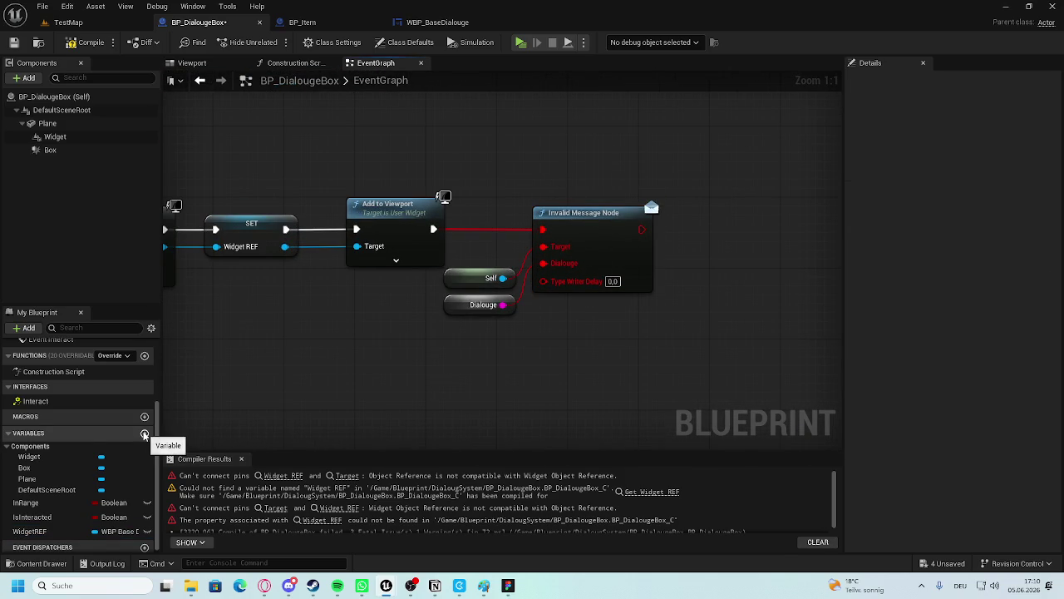
Add a NewVar variable, then delete it as unneeded.
{"action": "left_click", "coordinate": [145, 433]}
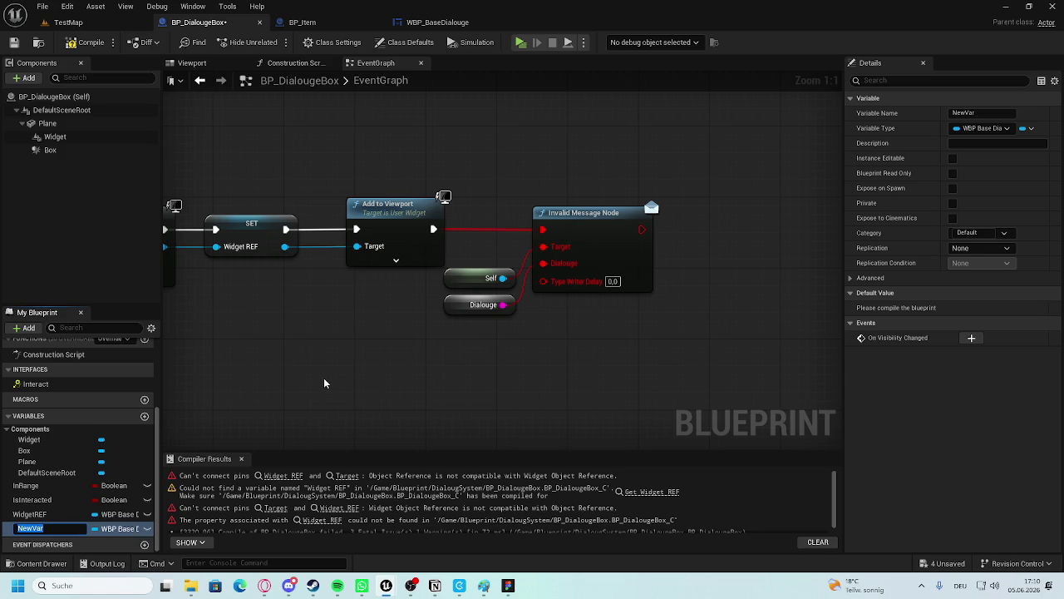
{"action": "key", "text": "Return"}
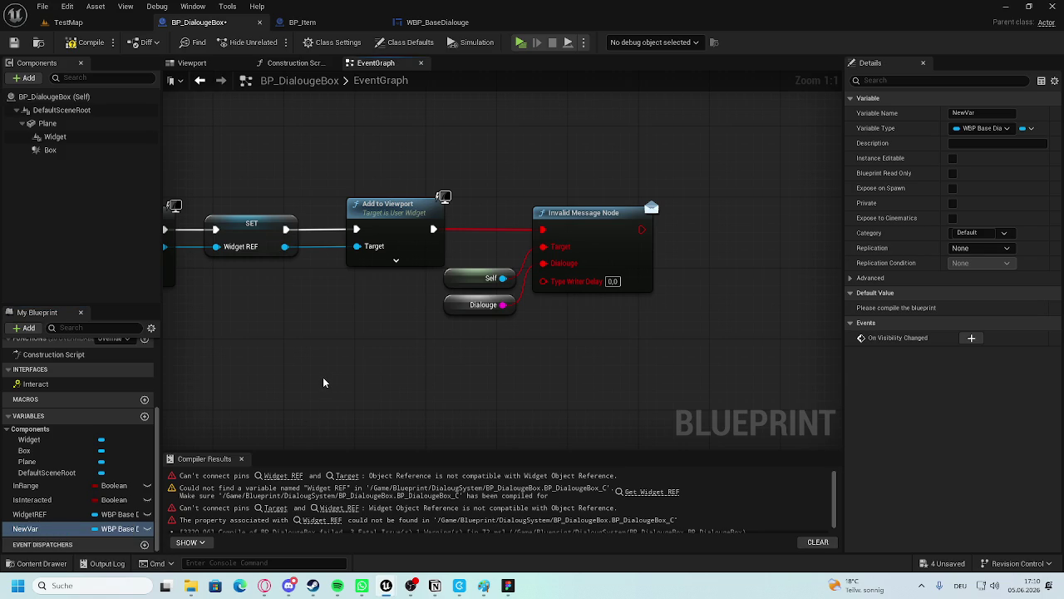
{"action": "double_click", "coordinate": [34, 529]}
{"action": "key", "text": "BackSpace"}
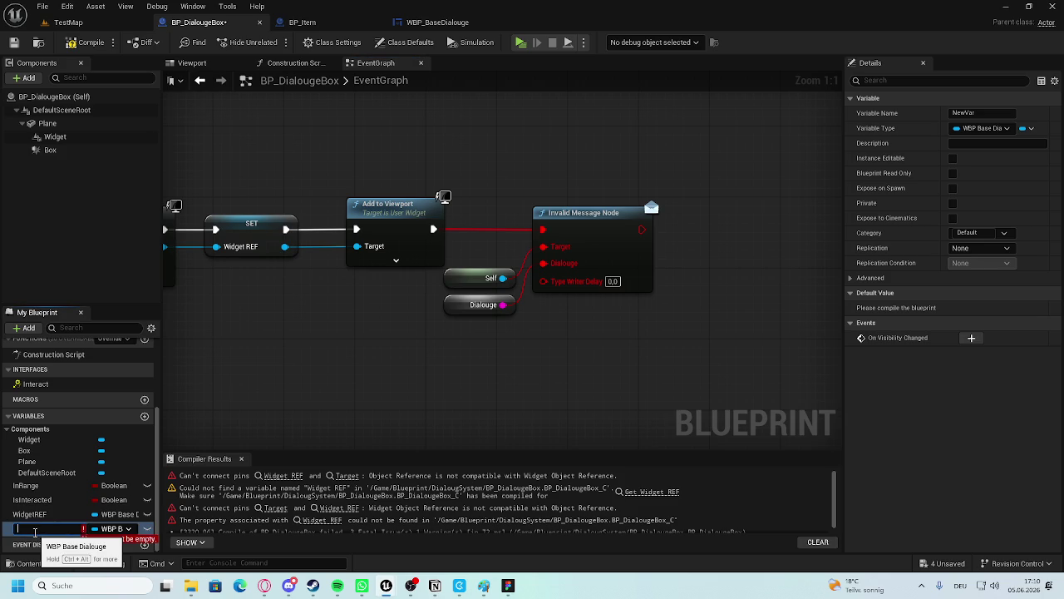
{"action": "key", "text": "Escape"}
{"action": "key", "text": "Delete"}
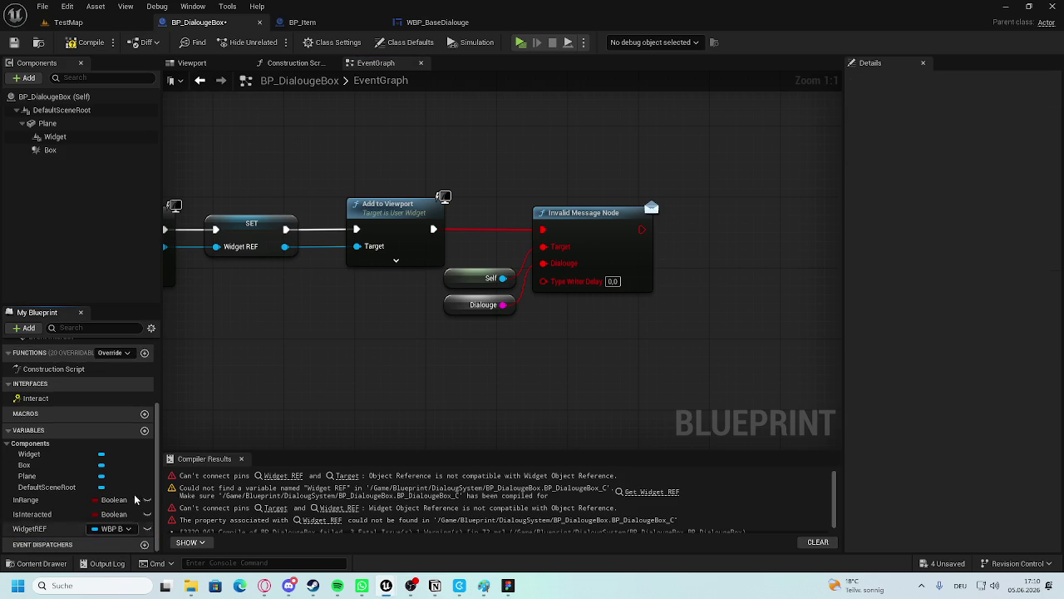
Delete the Invalid Message Node along with its Self and Dialouge inputs.
{"action": "left_click_drag", "start_coordinate": [486, 321], "coordinate": [579, 332]}
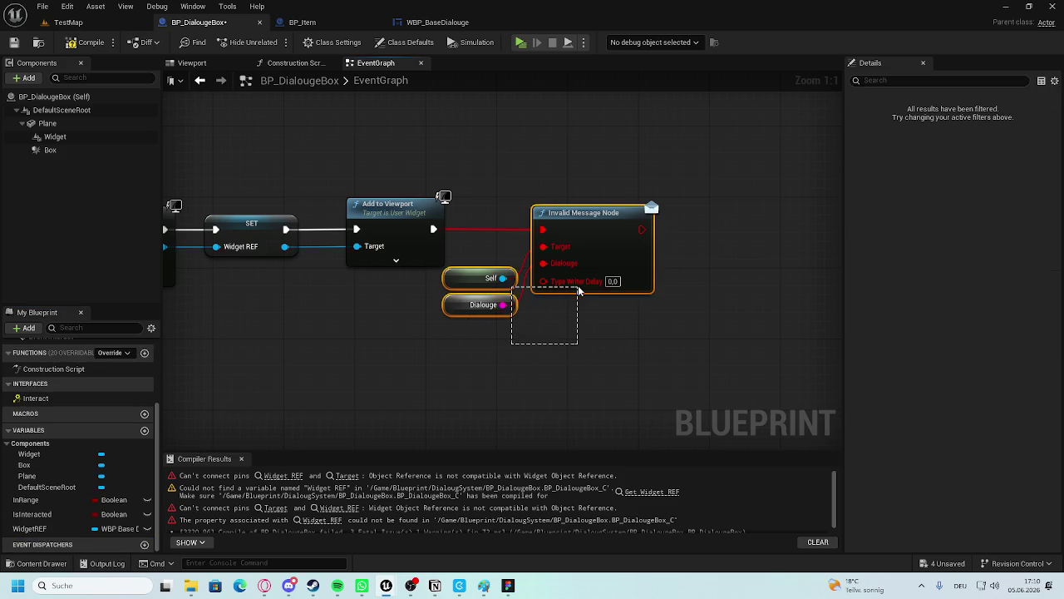
{"action": "left_click_drag", "start_coordinate": [637, 219], "coordinate": [472, 334]}
{"action": "key", "text": "Delete"}
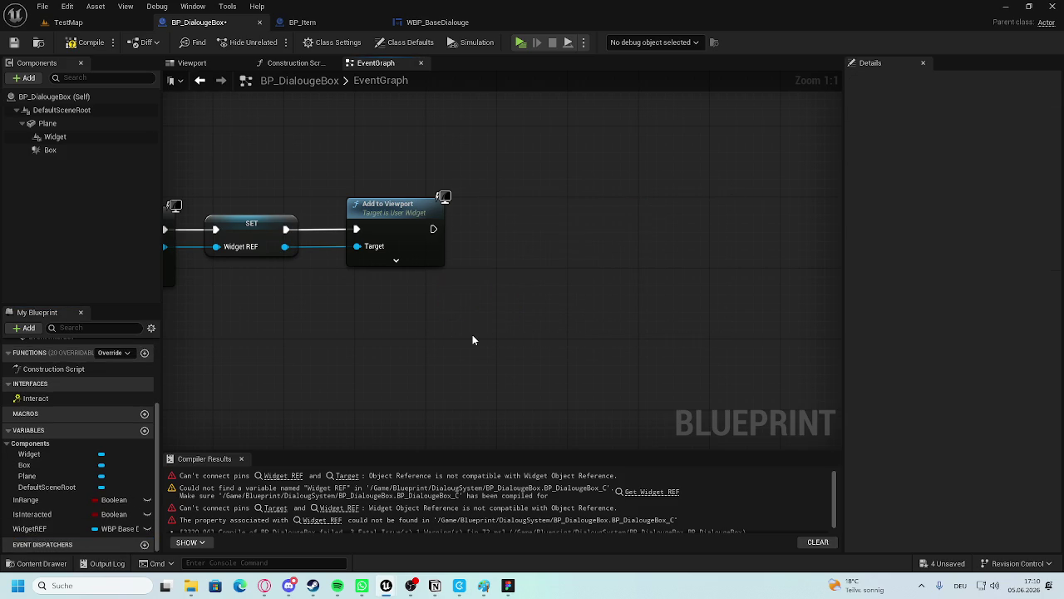
{"action": "scroll", "coordinate": [472, 335], "scroll_direction": "down", "scroll_amount": 3}
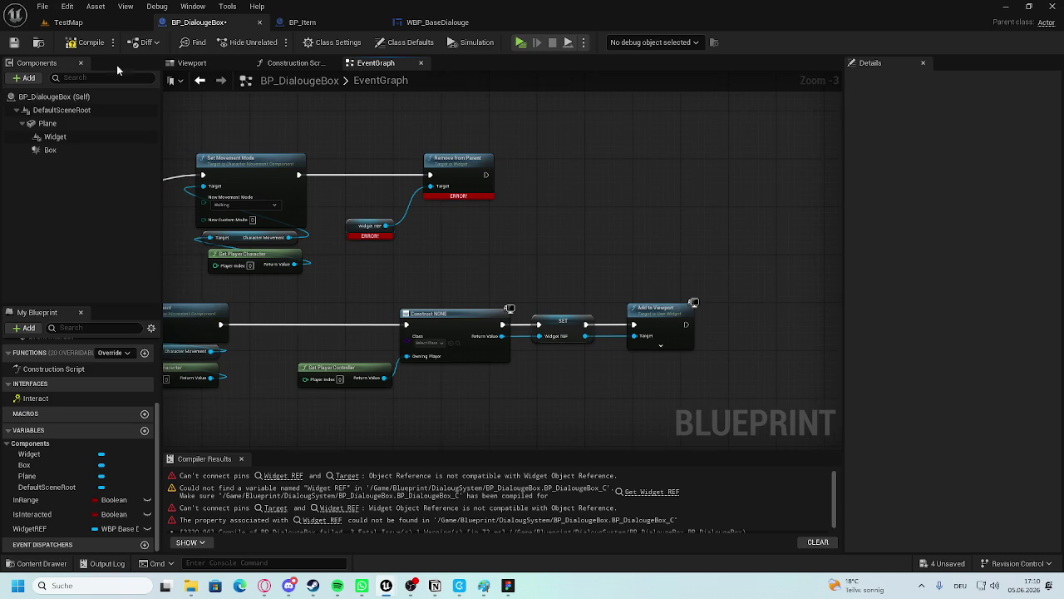
Set the Construct node's class to WBP_BaseDialouge, then save and recompile BP_DialougeBox.
{"action": "left_click", "coordinate": [88, 42]}
{"action": "scroll", "coordinate": [516, 311], "scroll_direction": "up", "scroll_amount": 3}
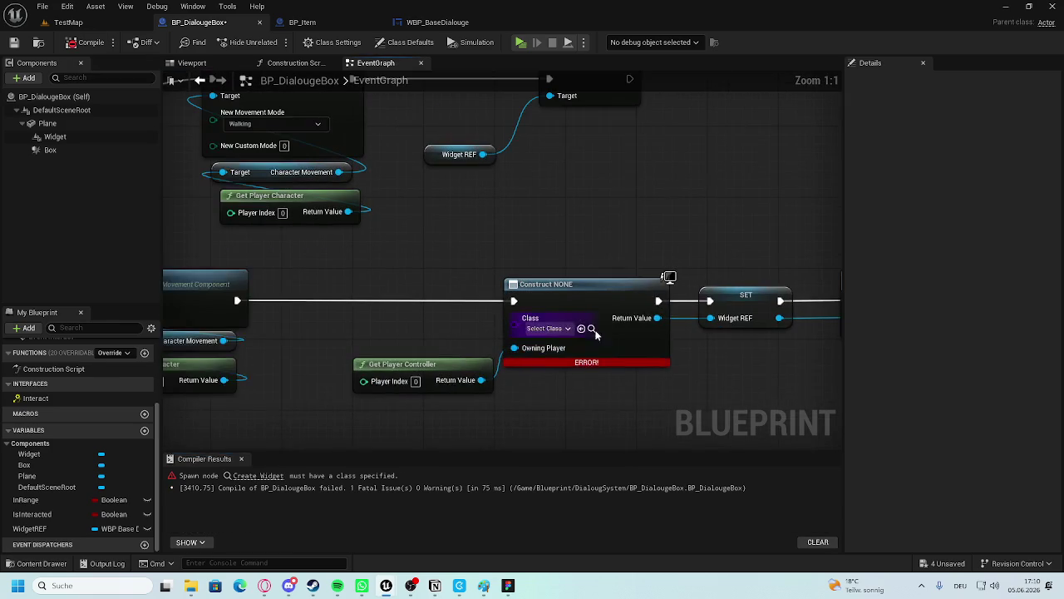
{"action": "left_click", "coordinate": [566, 328]}
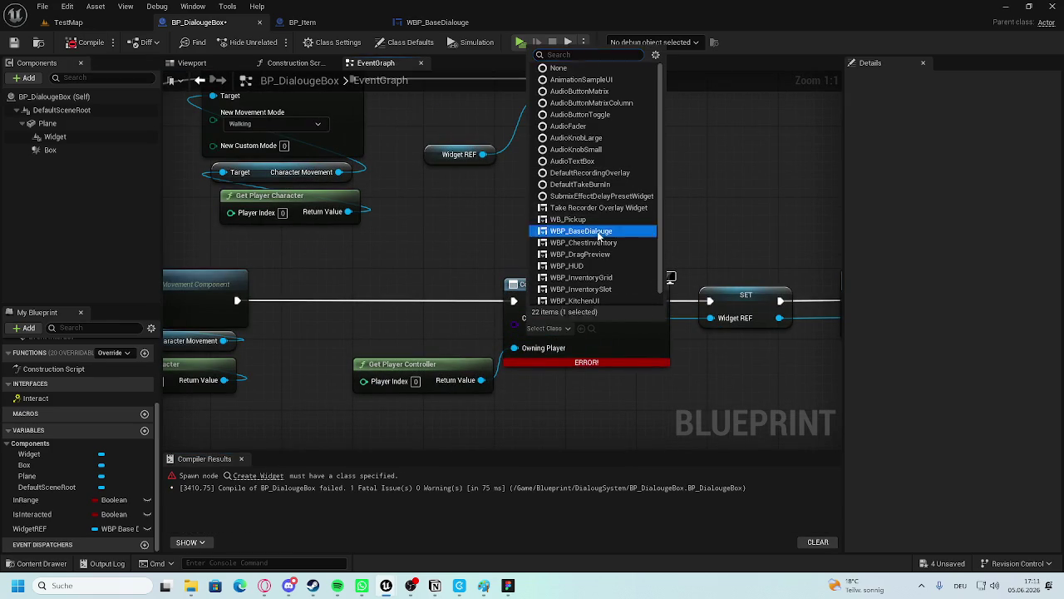
{"action": "left_click", "coordinate": [599, 231]}
{"action": "key", "text": "ctrl+s"}
{"action": "left_click", "coordinate": [71, 43]}
{"action": "scroll", "coordinate": [412, 252], "scroll_direction": "down", "scroll_amount": 5}
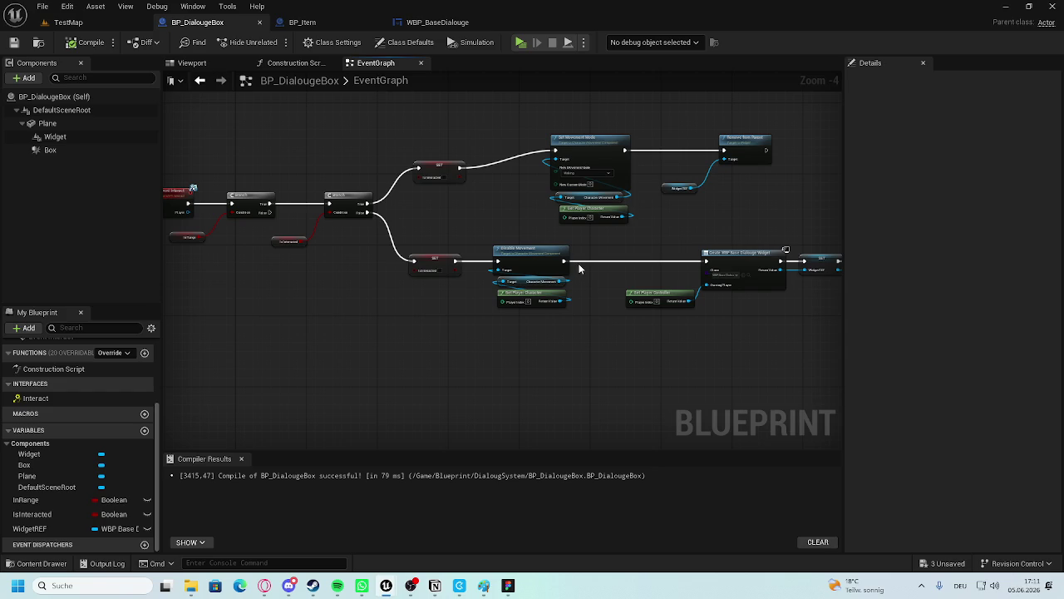
{"action": "left_click_drag", "start_coordinate": [758, 323], "coordinate": [571, 327]}
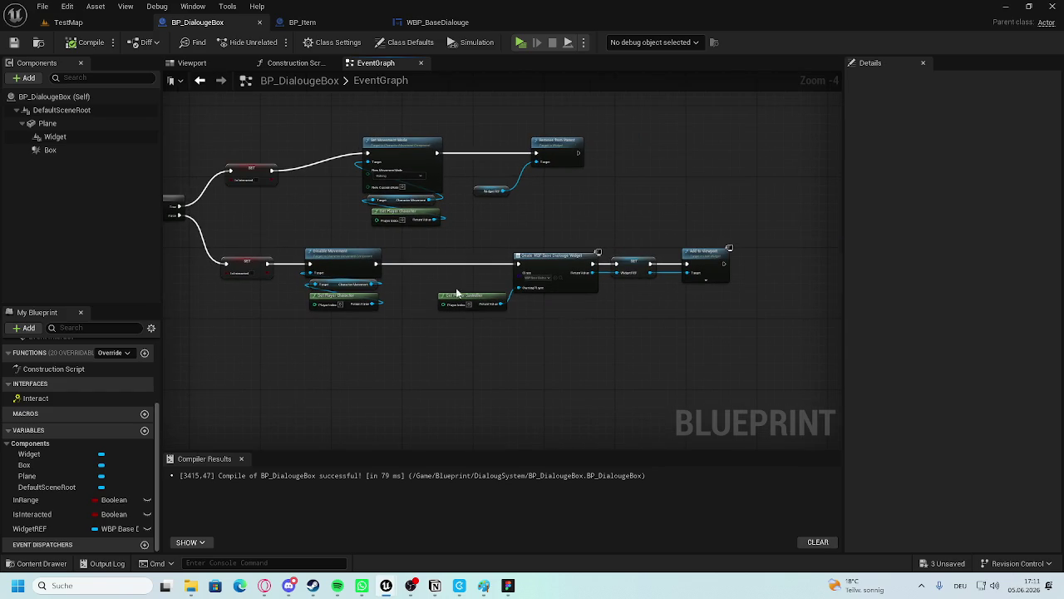
{"action": "left_click_drag", "start_coordinate": [395, 264], "coordinate": [663, 273]}
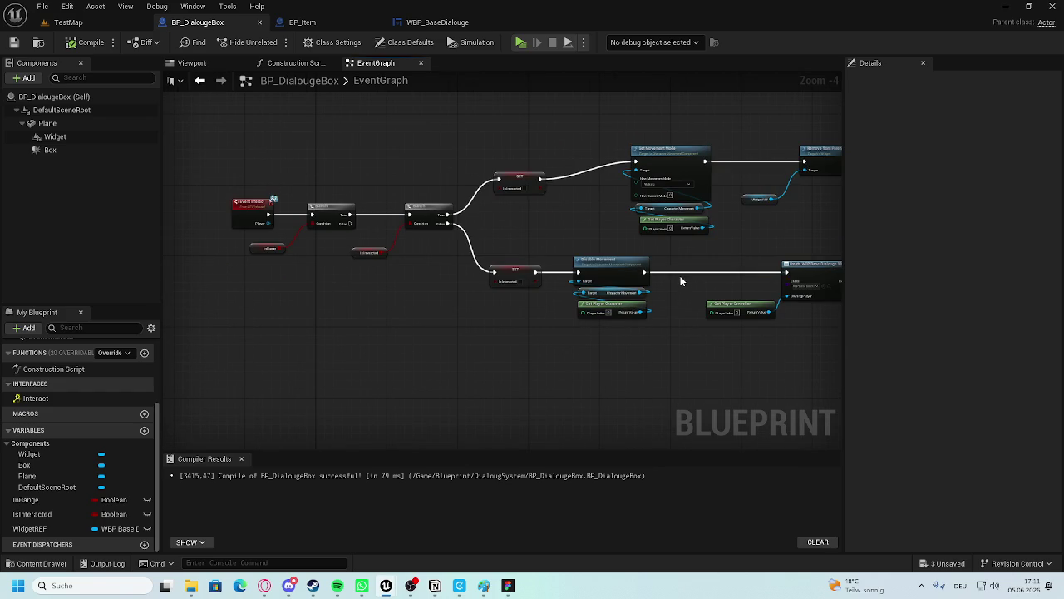
{"action": "left_click", "coordinate": [69, 22]}
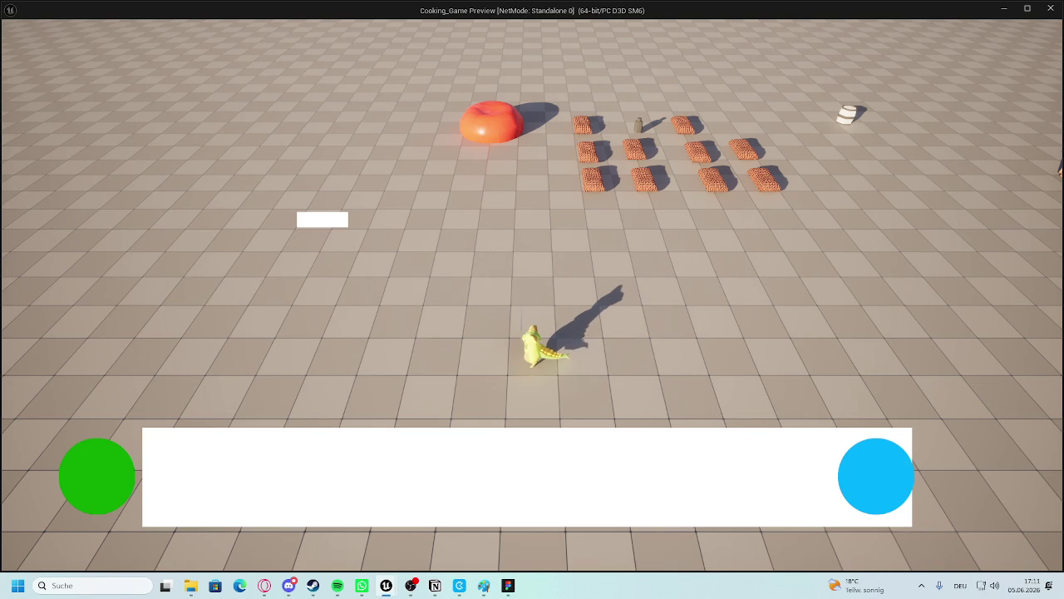
Stop the preview and nudge WBP_BaseDialouge's blue Player circle down to Position Y 20.
{"action": "key", "text": "Escape"}
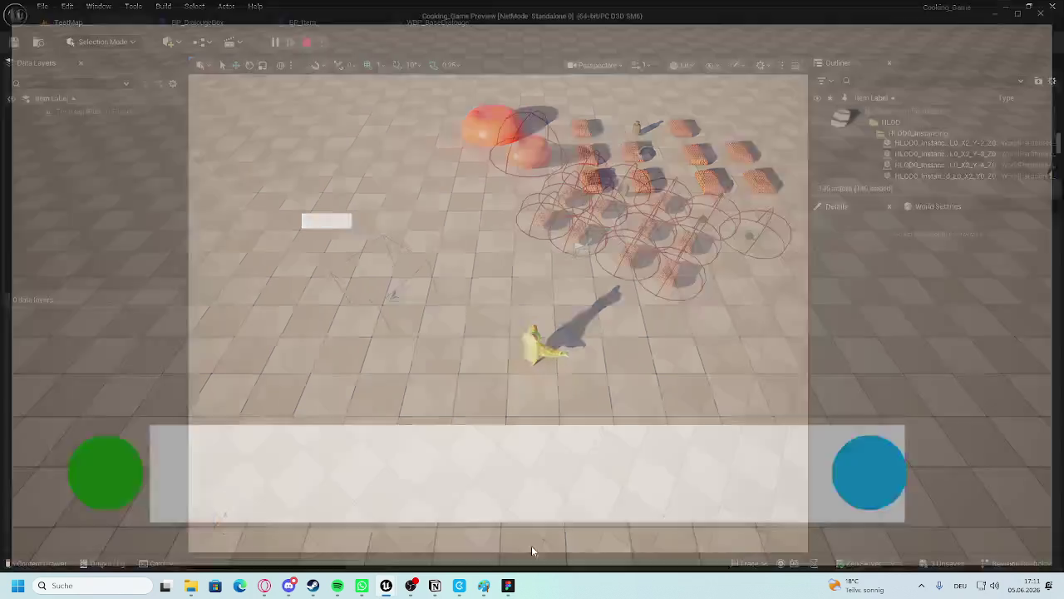
{"action": "left_click", "coordinate": [432, 21]}
{"action": "scroll", "coordinate": [657, 366], "scroll_direction": "up", "scroll_amount": 8}
{"action": "left_click", "coordinate": [543, 244]}
{"action": "mouse_move", "coordinate": [543, 245]}
{"action": "left_mouse_down"}
{"action": "mouse_move", "coordinate": [566, 243]}
{"action": "mouse_move", "coordinate": [550, 253]}
{"action": "left_mouse_up"}
{"action": "scroll", "coordinate": [752, 337], "scroll_direction": "down", "scroll_amount": 5}
{"action": "mouse_move", "coordinate": [729, 380]}
{"action": "left_mouse_down"}
{"action": "mouse_move", "coordinate": [435, 374]}
{"action": "mouse_move", "coordinate": [598, 378]}
{"action": "left_mouse_up"}
{"action": "scroll", "coordinate": [599, 378], "scroll_direction": "down", "scroll_amount": 3}
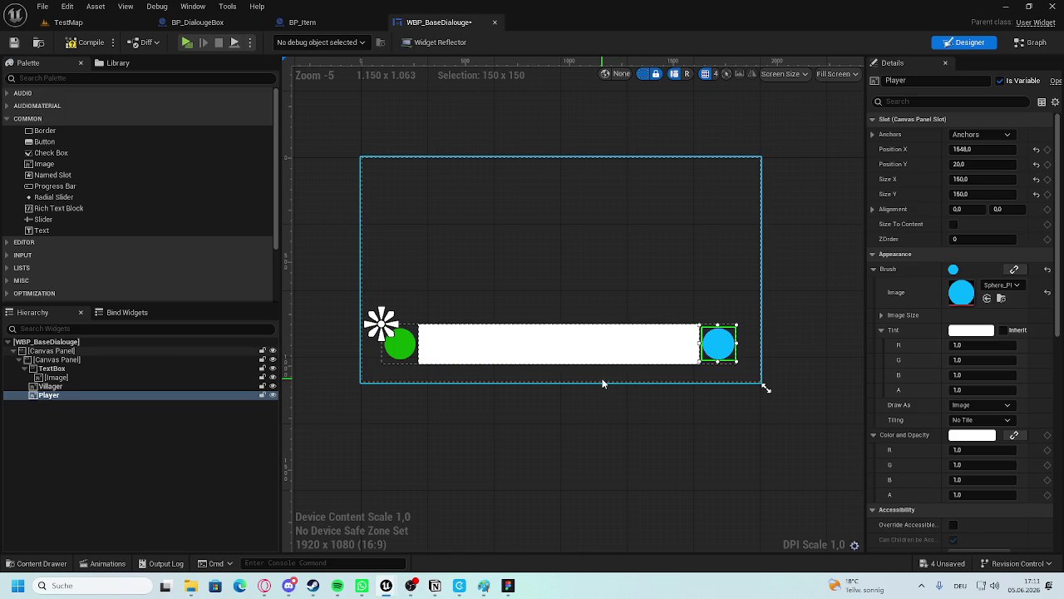
Save WBP_BaseDialouge, check the TextBox and Canvas Panel, and return to TestMap.
{"action": "left_click", "coordinate": [602, 407]}
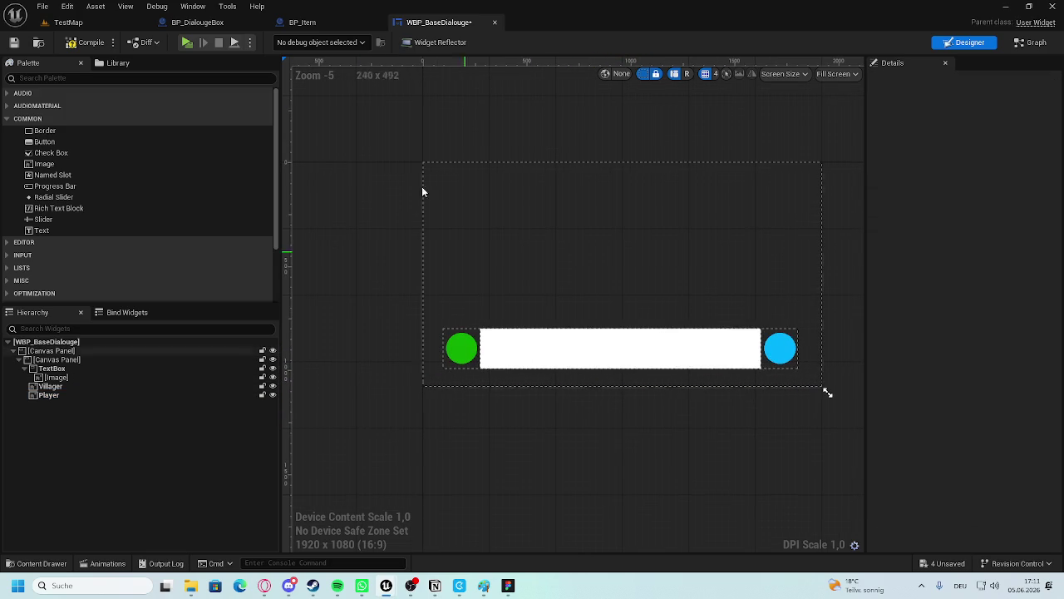
{"action": "left_click", "coordinate": [86, 42]}
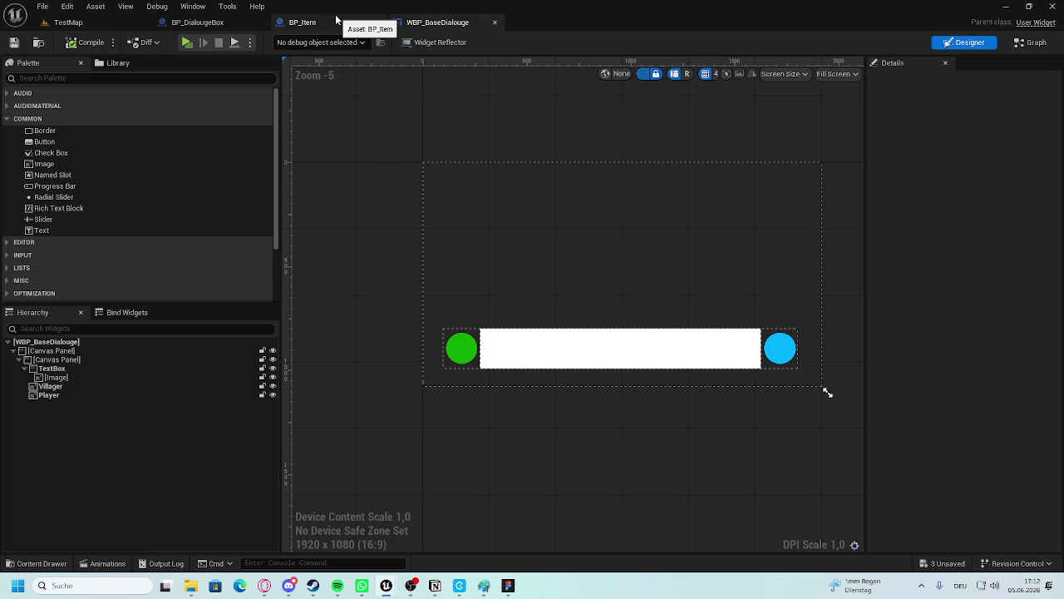
{"action": "left_click", "coordinate": [496, 380]}
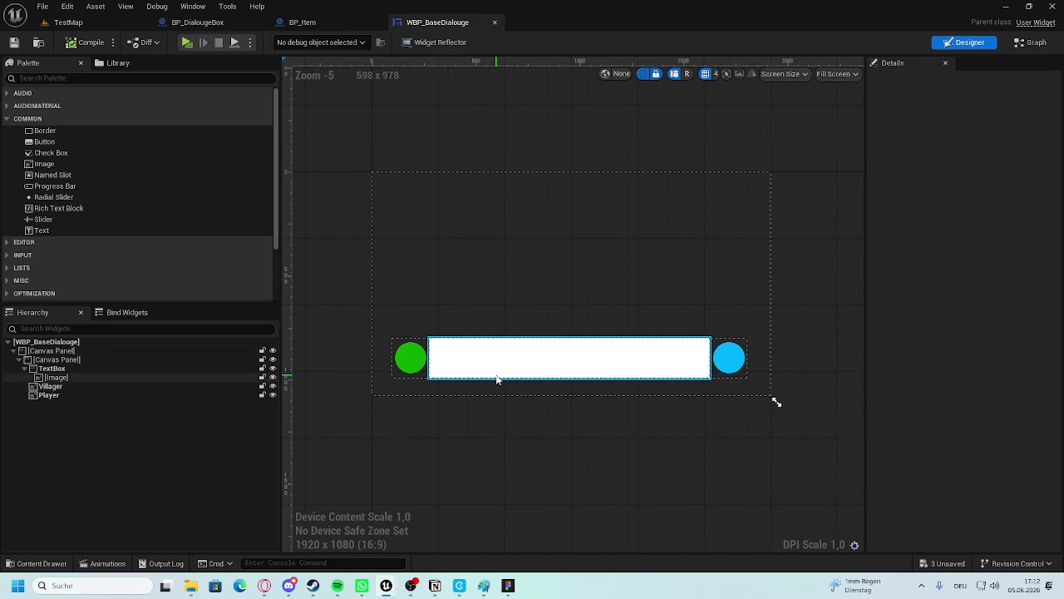
{"action": "left_click", "coordinate": [347, 126]}
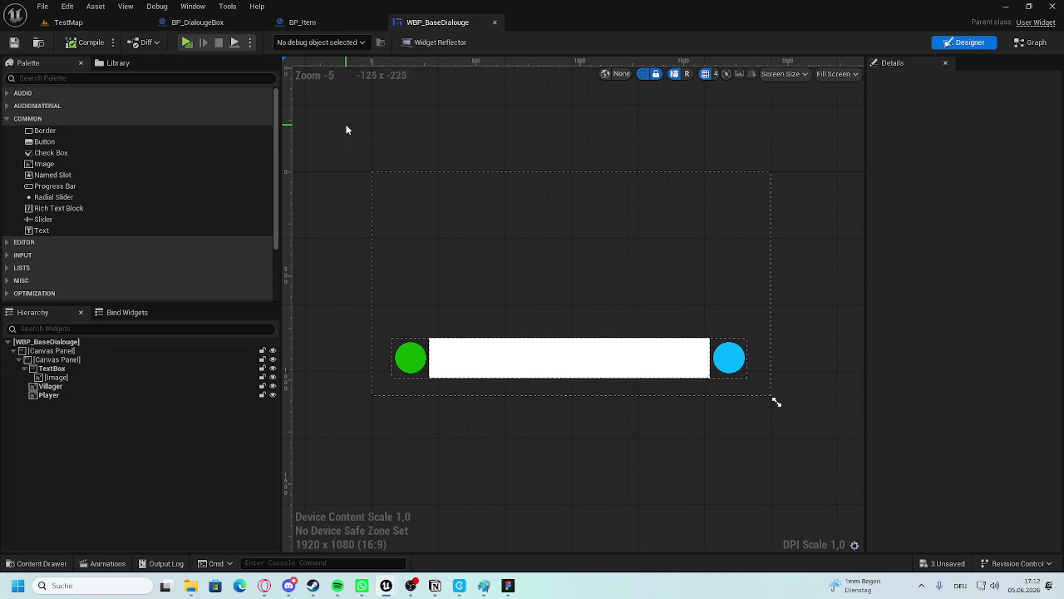
{"action": "left_click", "coordinate": [663, 178]}
{"action": "left_click", "coordinate": [79, 23]}
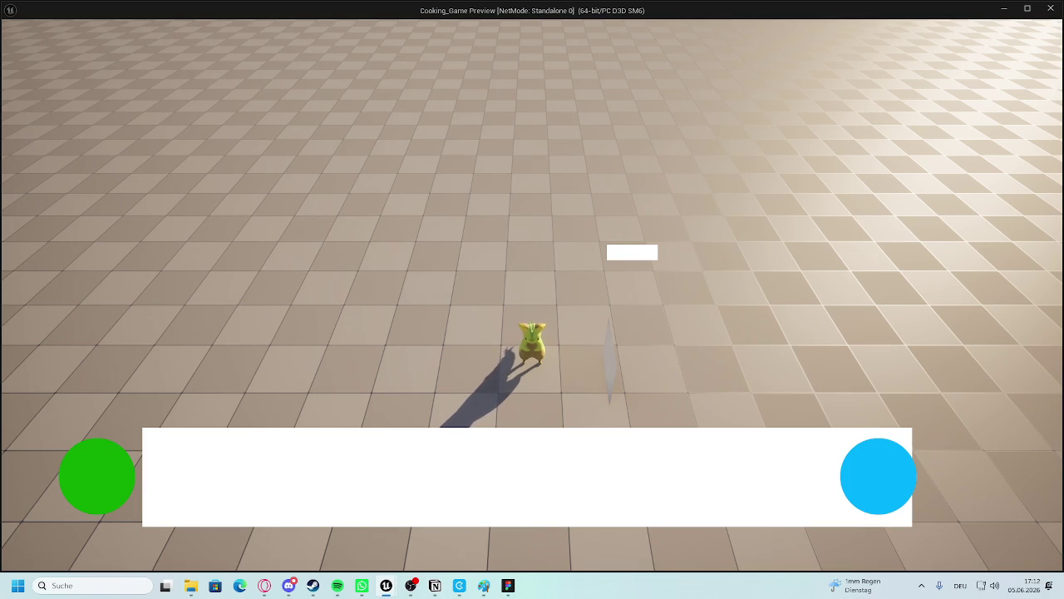
{"action": "key", "text": "d"}
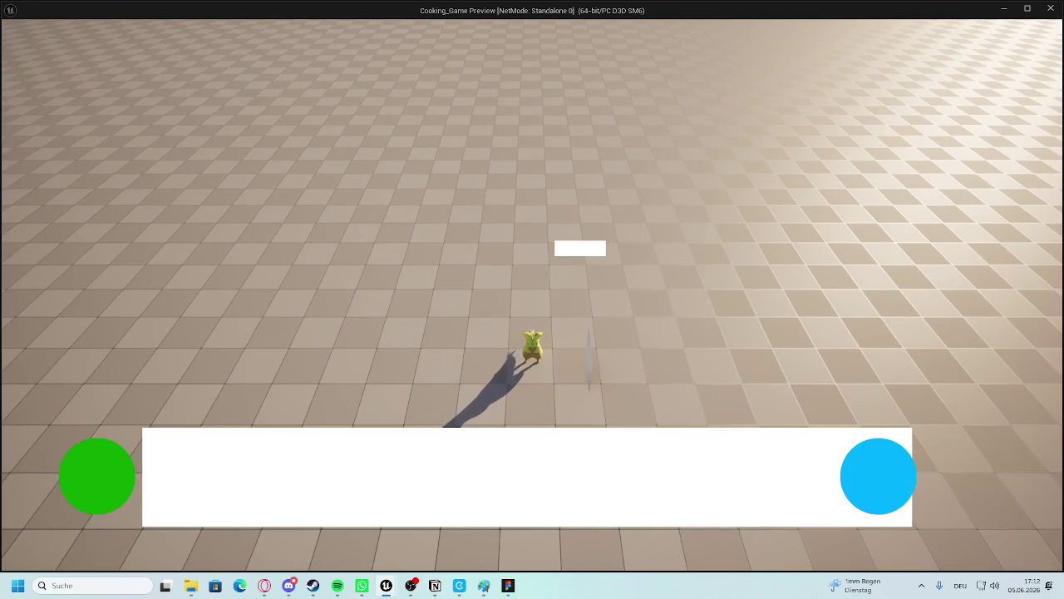
{"action": "key", "text": "Escape"}
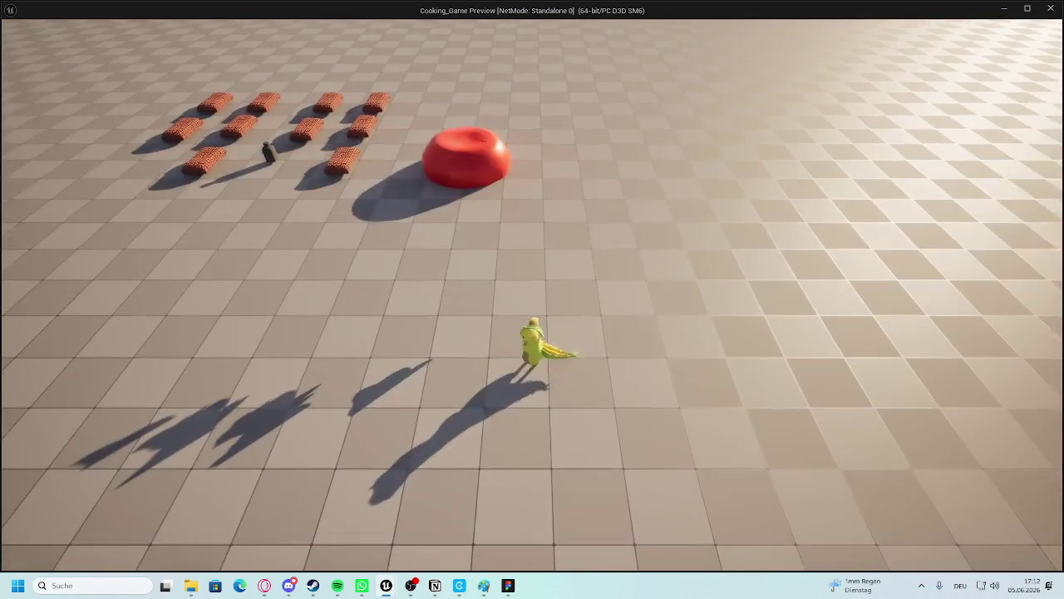
{"action": "key", "text": "i"}
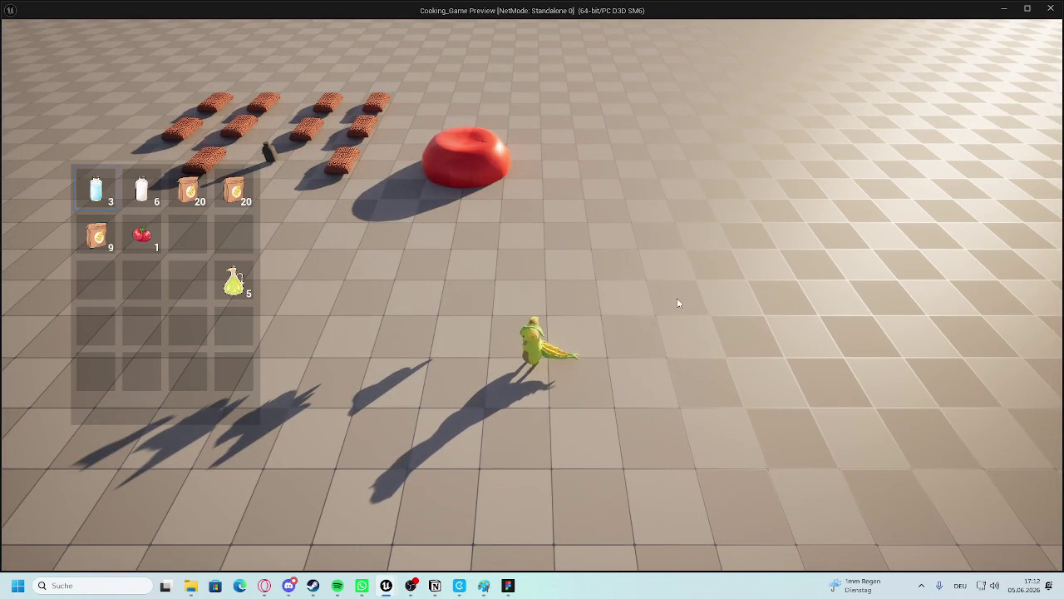
{"action": "left_click_drag", "start_coordinate": [141, 189], "coordinate": [188, 236]}
{"action": "left_click_drag", "start_coordinate": [141, 236], "coordinate": [142, 189]}
{"action": "left_click_drag", "start_coordinate": [188, 190], "coordinate": [150, 241]}
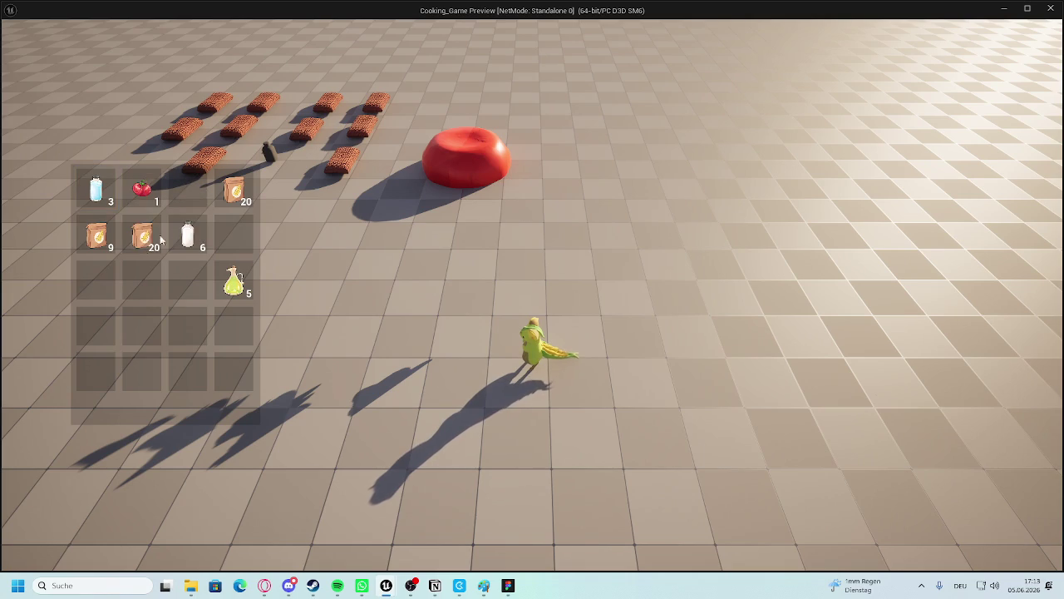
{"action": "left_click_drag", "start_coordinate": [233, 190], "coordinate": [95, 239]}
{"action": "left_click_drag", "start_coordinate": [188, 236], "coordinate": [141, 190]}
{"action": "left_click_drag", "start_coordinate": [234, 283], "coordinate": [188, 190]}
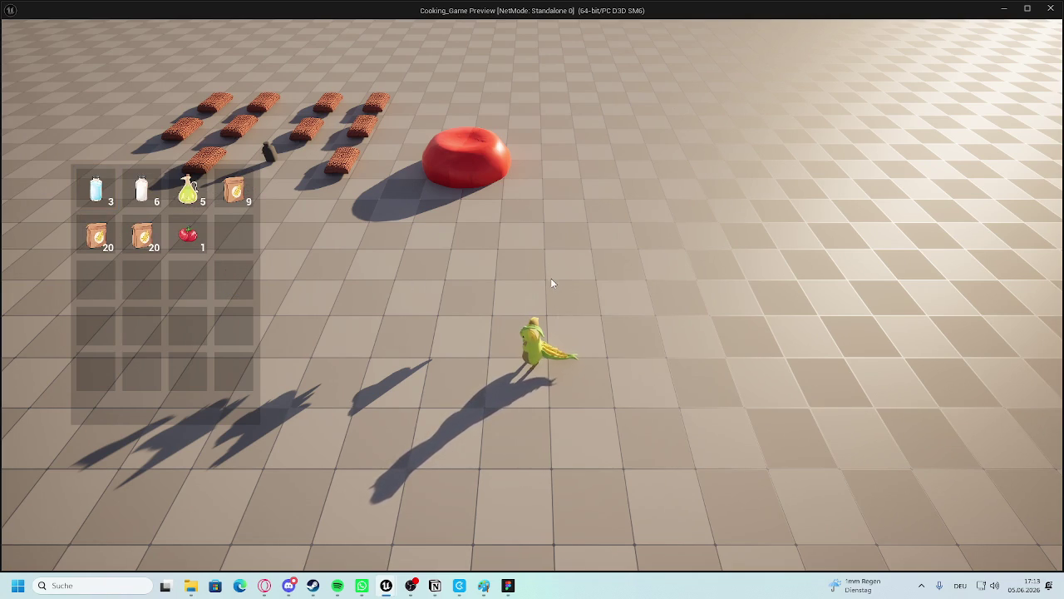
{"action": "key", "text": "Escape"}
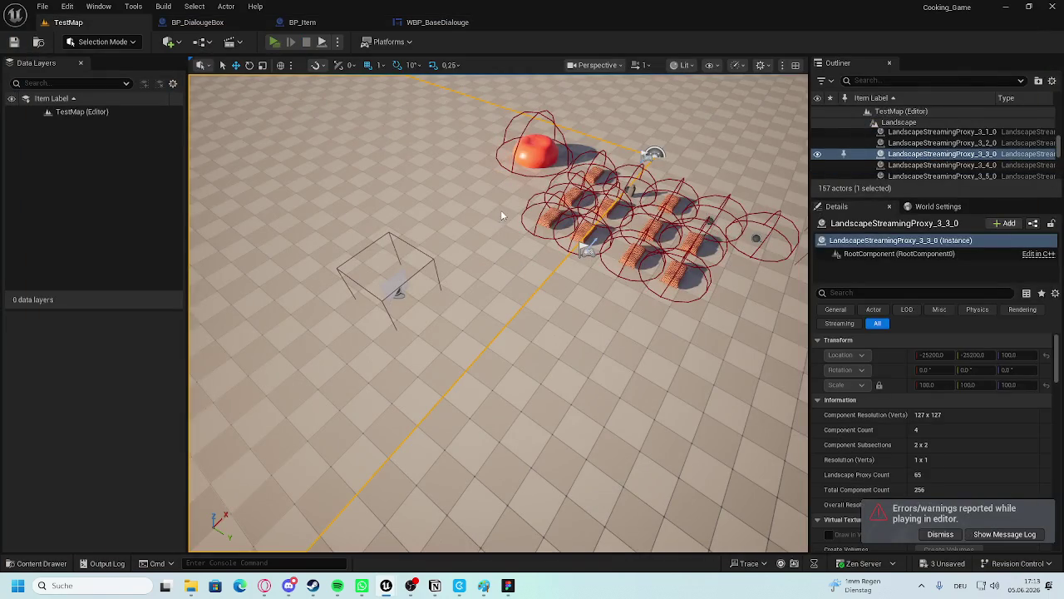
{"action": "key", "text": "alt+p"}
{"action": "key", "text": "i"}
{"action": "key", "text": "i"}
{"action": "key", "text": "a"}
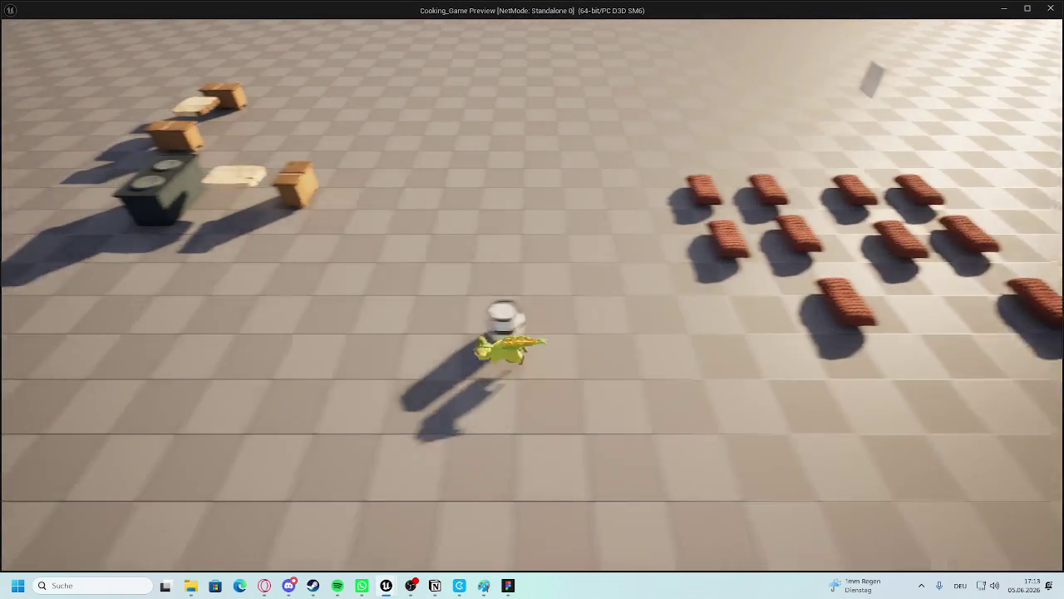
{"action": "key", "text": "i"}
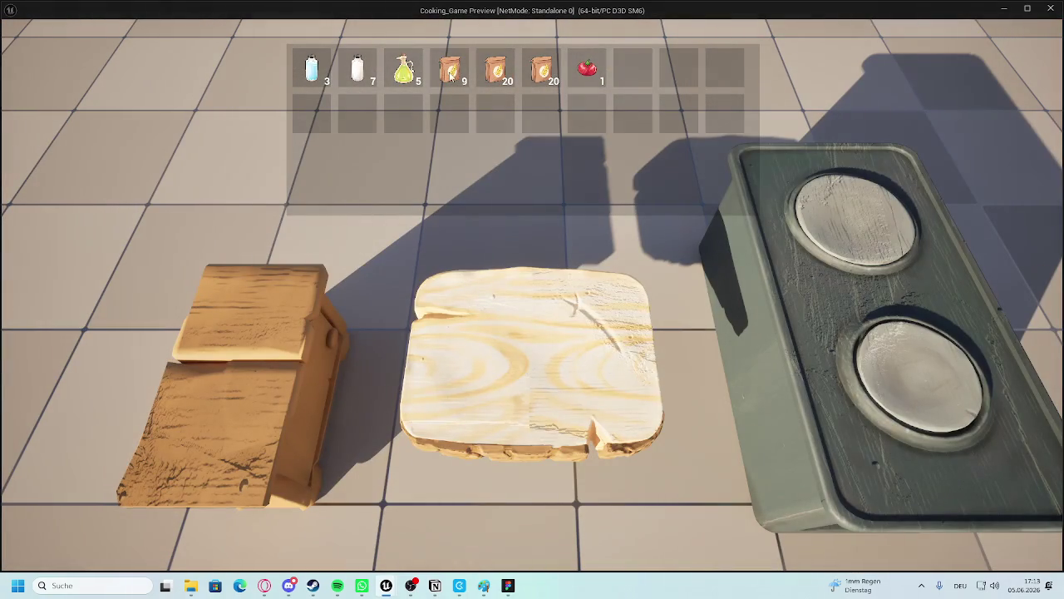
{"action": "left_click", "coordinate": [572, 83]}
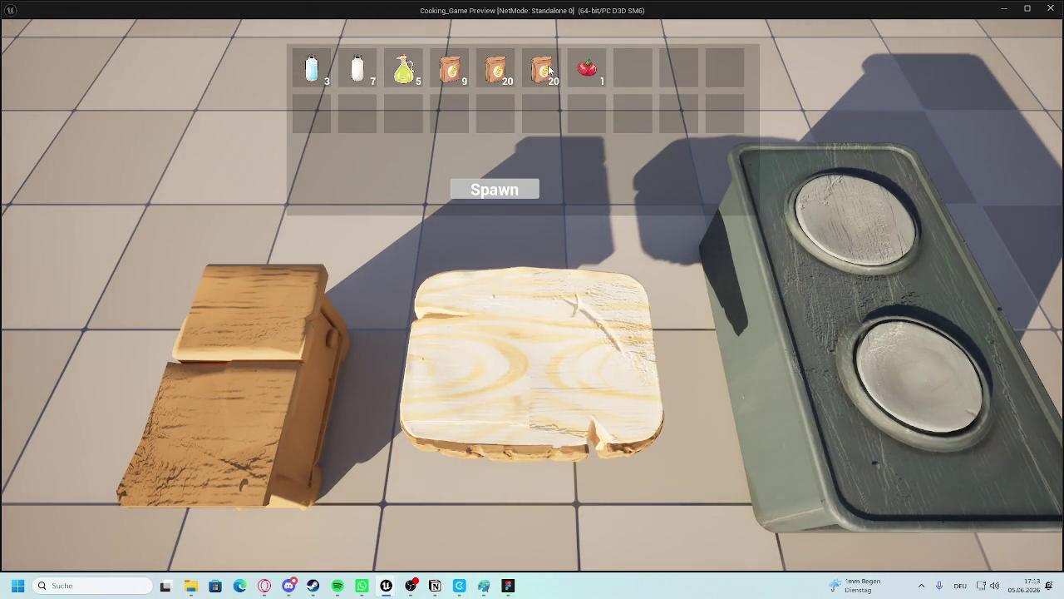
{"action": "key", "text": "Escape"}
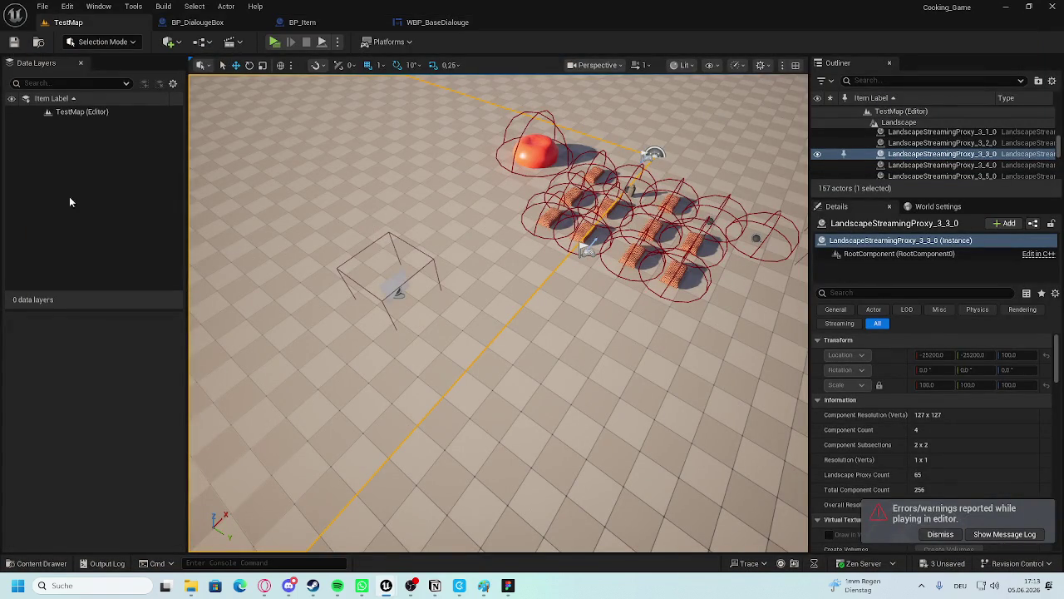
{"action": "scroll", "coordinate": [505, 292], "scroll_direction": "down", "scroll_amount": 2}
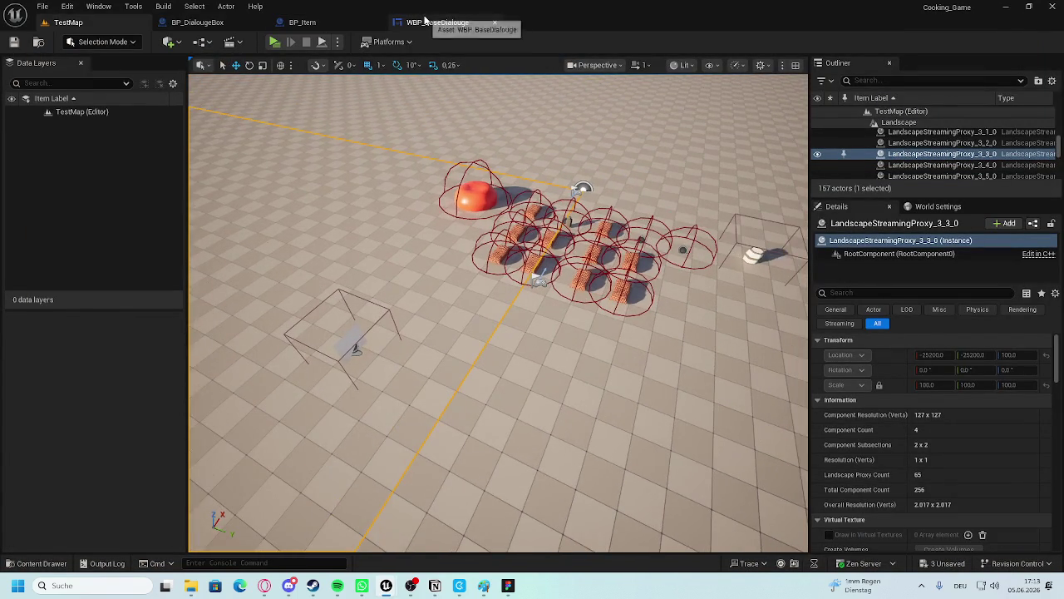
In BP_DialougeBox, wire the SET node's Widget REF output into Add to Viewport's Target.
{"action": "left_click", "coordinate": [426, 21]}
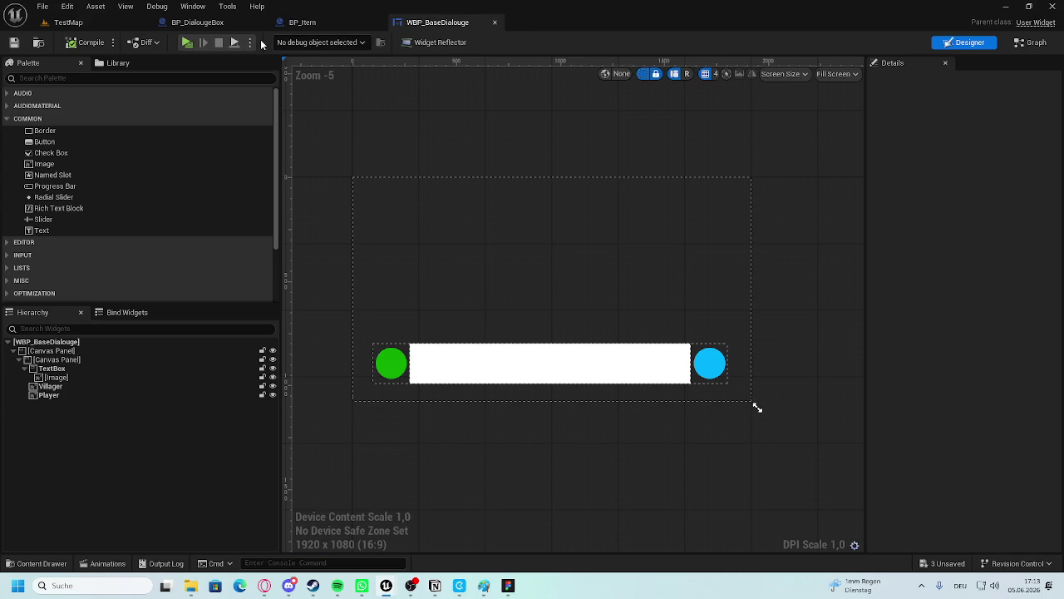
{"action": "left_click", "coordinate": [200, 21]}
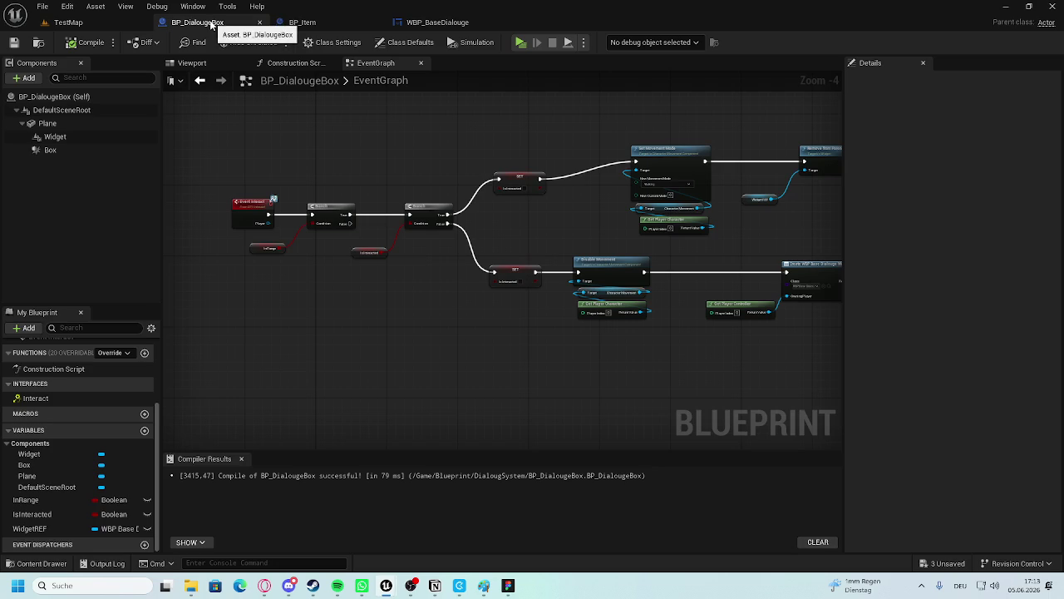
{"action": "scroll", "coordinate": [300, 261], "scroll_direction": "up", "scroll_amount": 4}
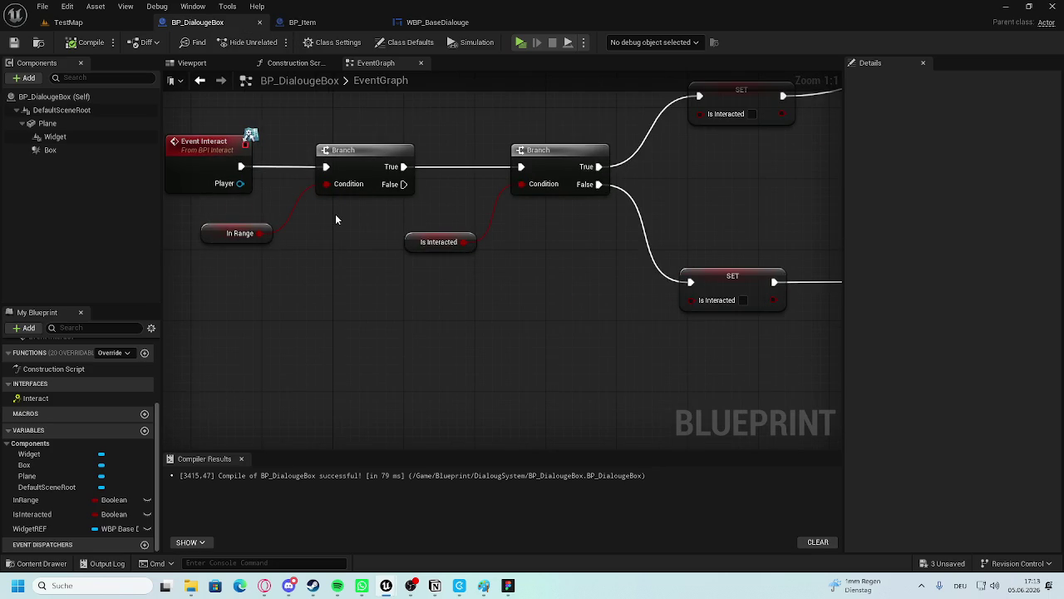
{"action": "left_click_drag", "start_coordinate": [439, 242], "coordinate": [418, 241]}
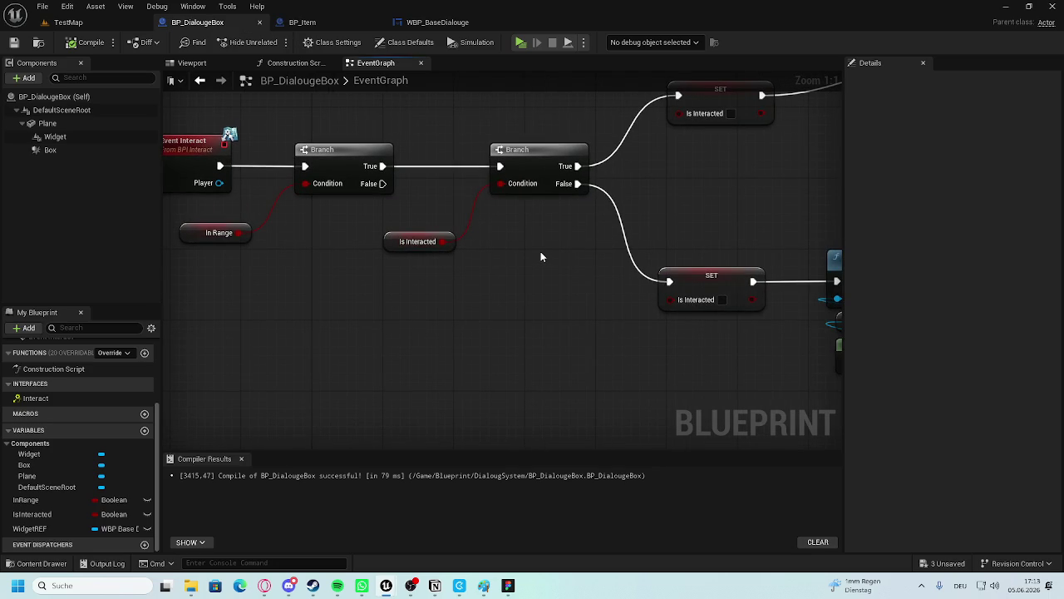
{"action": "scroll", "coordinate": [584, 254], "scroll_direction": "down", "scroll_amount": 3}
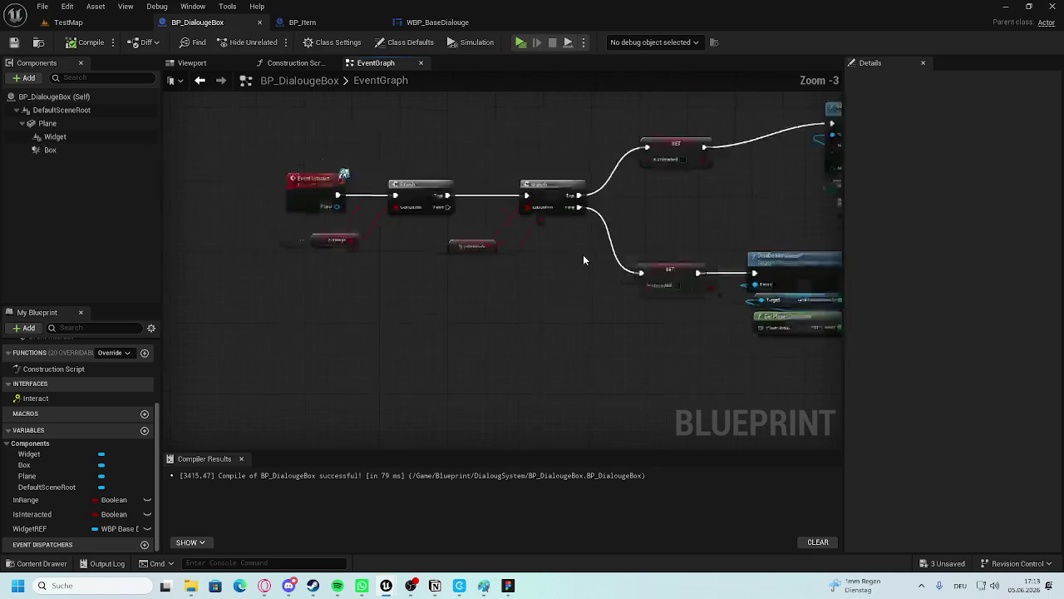
{"action": "scroll", "coordinate": [507, 253], "scroll_direction": "up", "scroll_amount": 2}
{"action": "scroll", "coordinate": [486, 267], "scroll_direction": "down", "scroll_amount": 3}
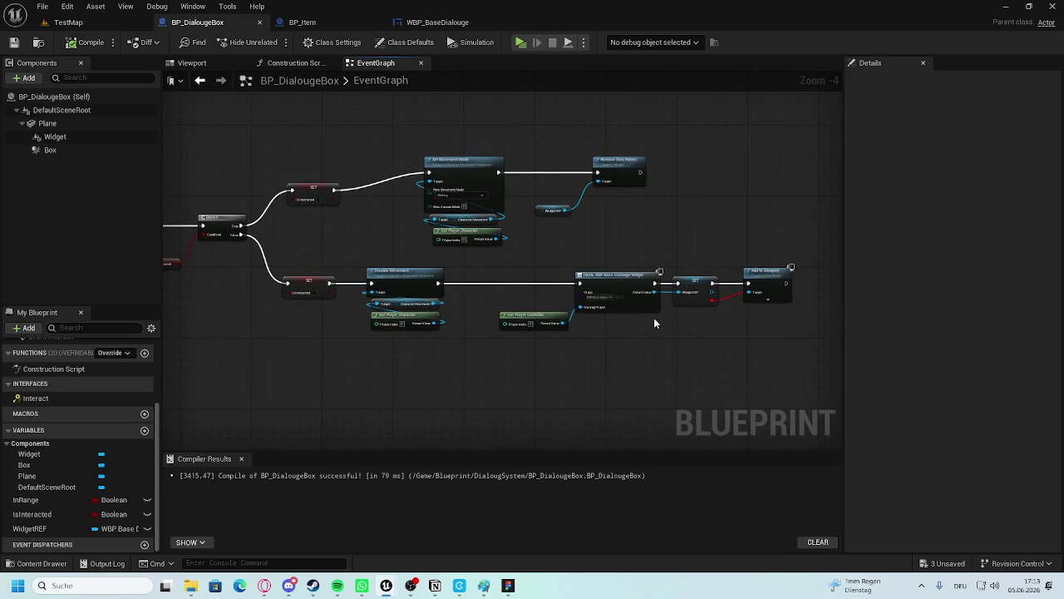
{"action": "scroll", "coordinate": [654, 318], "scroll_direction": "up", "scroll_amount": 1}
{"action": "scroll", "coordinate": [646, 313], "scroll_direction": "up", "scroll_amount": 2}
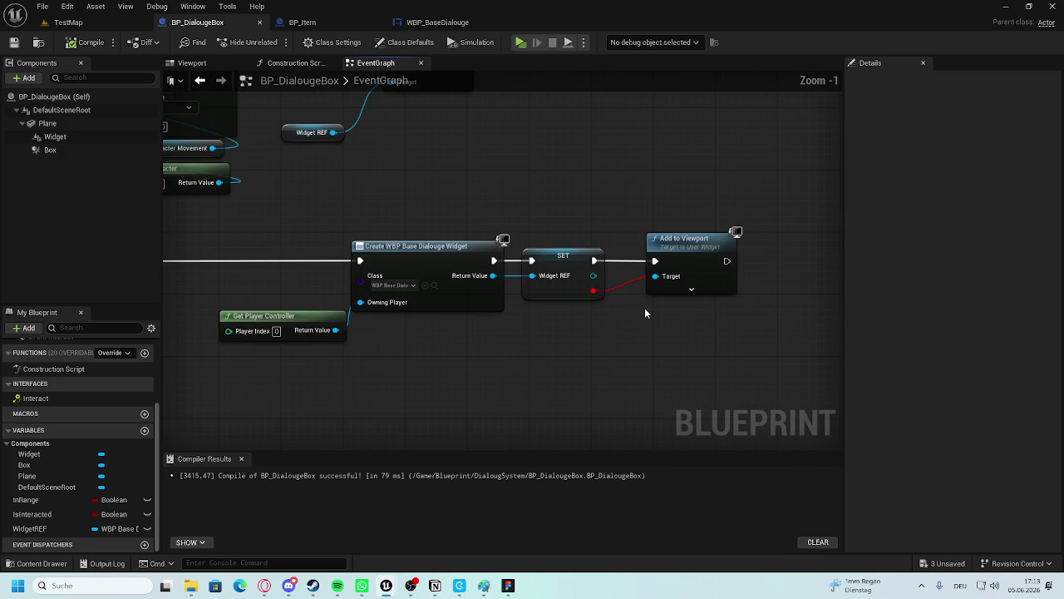
{"action": "mouse_move", "coordinate": [598, 291]}
{"action": "left_mouse_down"}
{"action": "mouse_move", "coordinate": [673, 287]}
{"action": "mouse_move", "coordinate": [596, 276]}
{"action": "mouse_move", "coordinate": [656, 277]}
{"action": "left_mouse_up"}
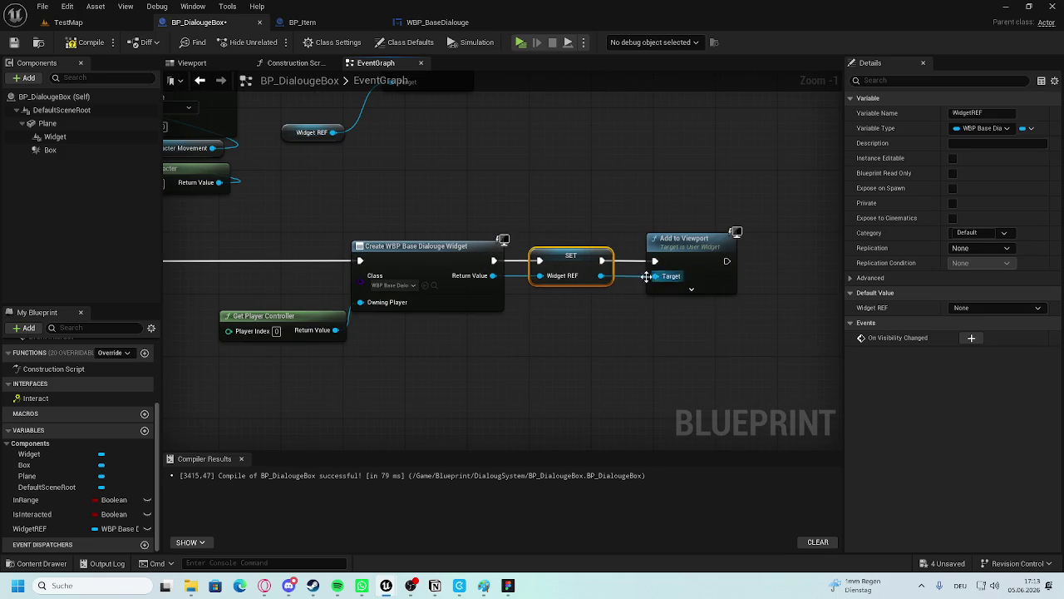
Compile BP_DialougeBox and return to the WBP_BaseDialouge widget designer.
{"action": "left_click", "coordinate": [86, 41]}
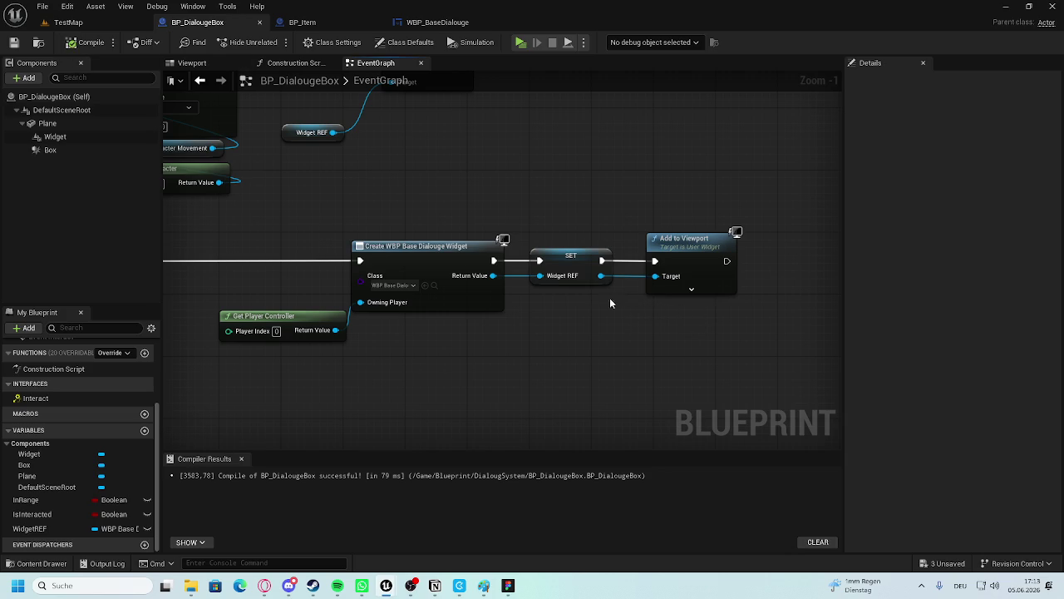
{"action": "left_click_drag", "start_coordinate": [492, 331], "coordinate": [615, 358]}
{"action": "scroll", "coordinate": [534, 297], "scroll_direction": "down", "scroll_amount": 3}
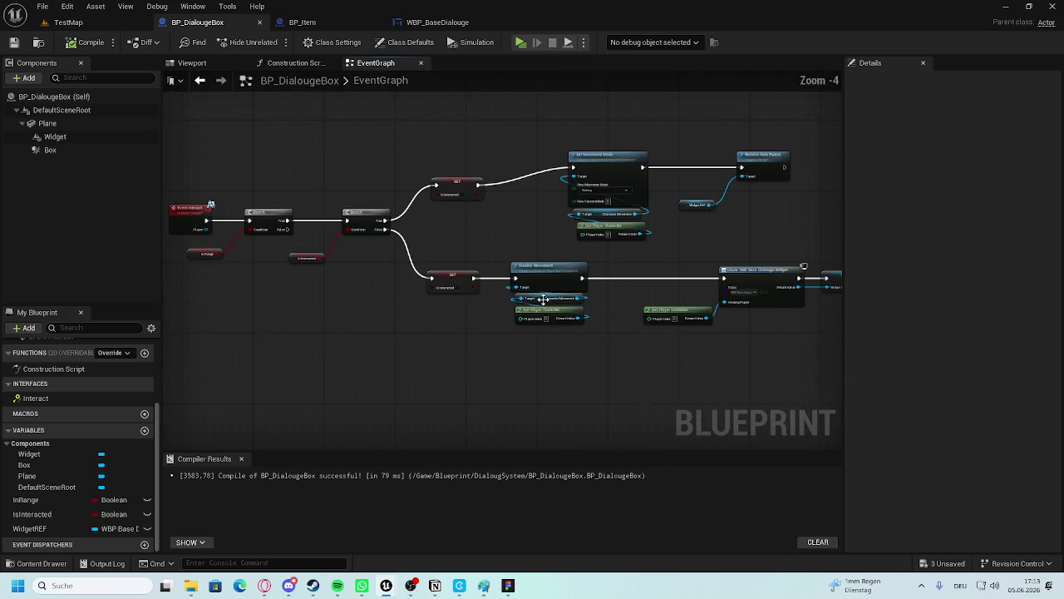
{"action": "left_click_drag", "start_coordinate": [574, 254], "coordinate": [538, 257]}
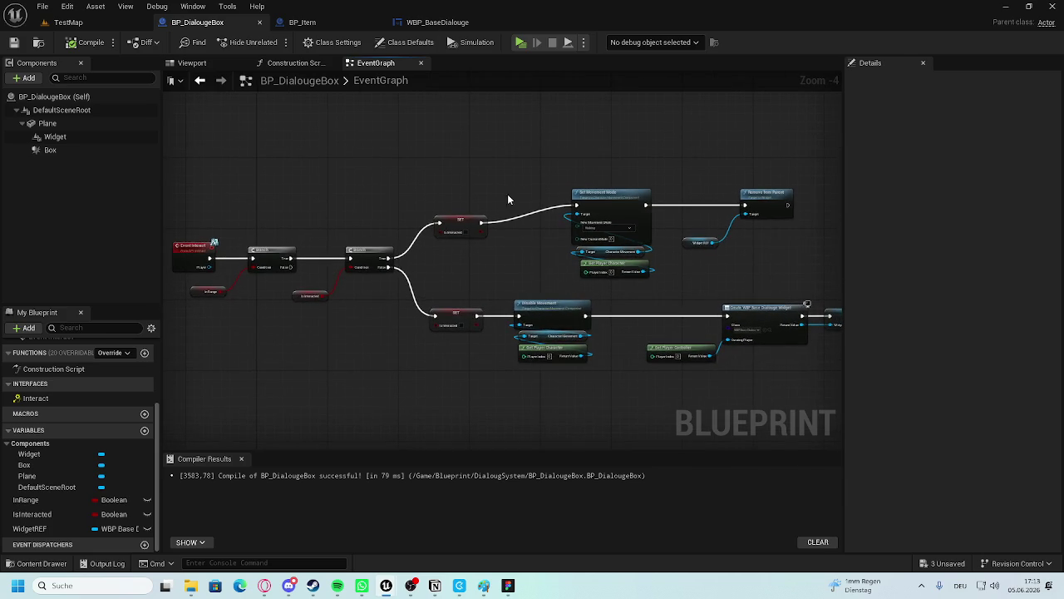
{"action": "left_click", "coordinate": [434, 22]}
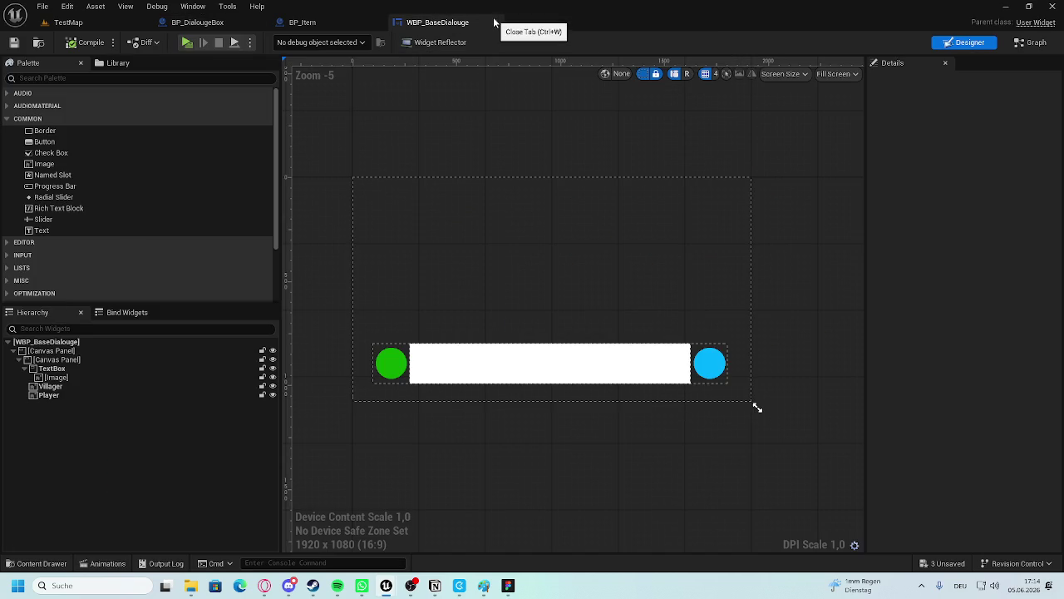
Switch WBP_BaseDialouge to its event graph.
{"action": "left_click", "coordinate": [1032, 46]}
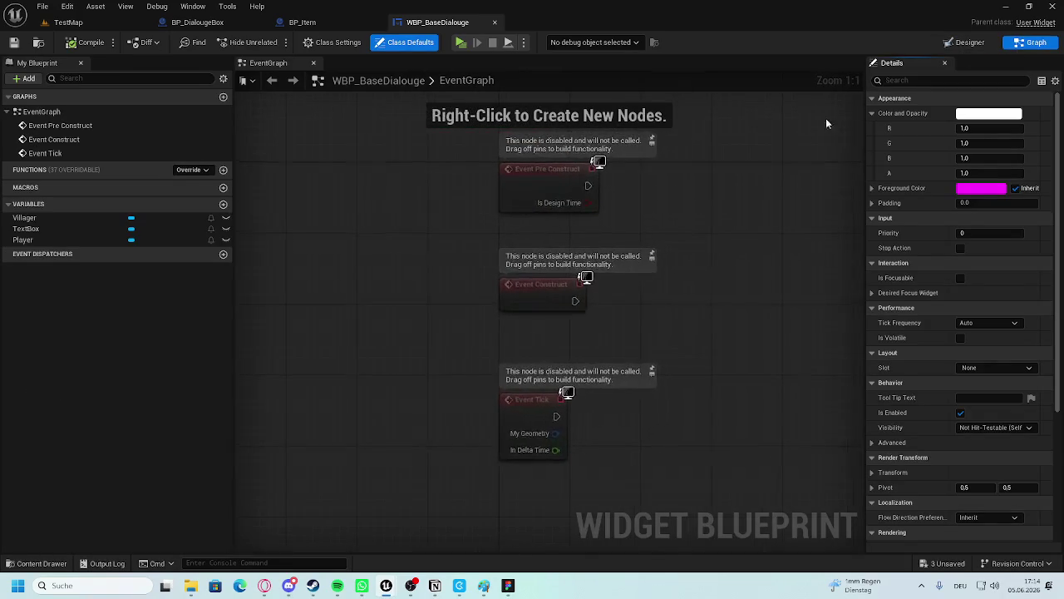
{"action": "scroll", "coordinate": [689, 249], "scroll_direction": "down", "scroll_amount": 1}
{"action": "scroll", "coordinate": [606, 296], "scroll_direction": "up", "scroll_amount": 1}
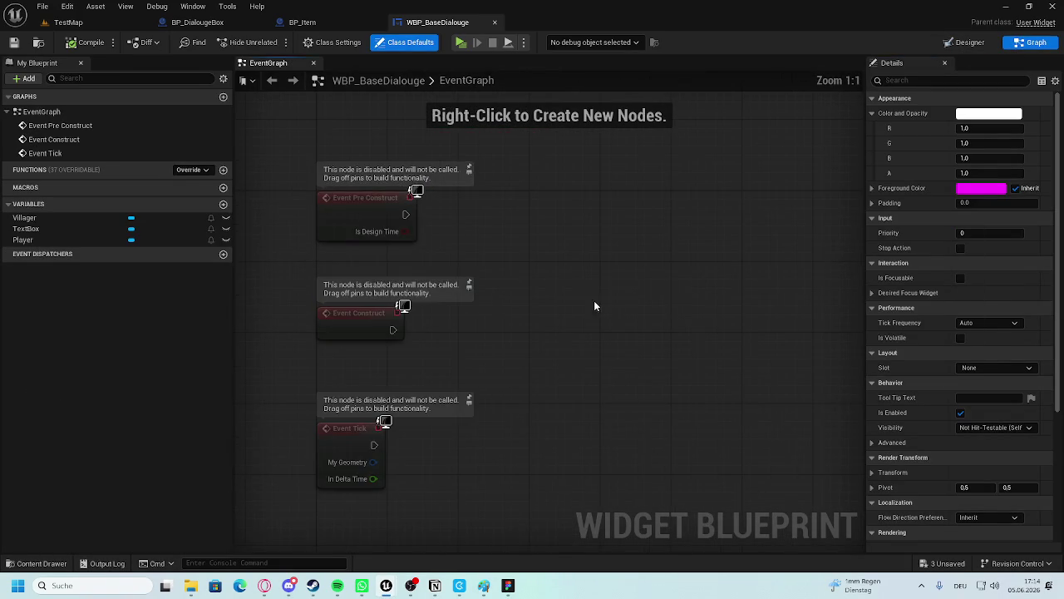
{"action": "mouse_move", "coordinate": [556, 277]}
{"action": "left_mouse_down"}
{"action": "mouse_move", "coordinate": [564, 296]}
{"action": "mouse_move", "coordinate": [455, 313]}
{"action": "left_mouse_up"}
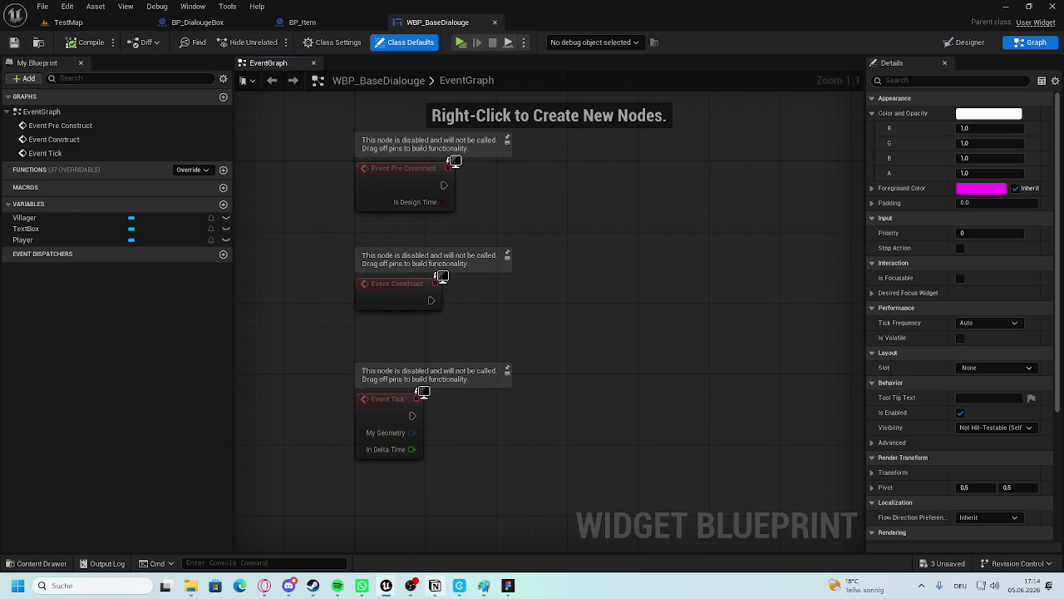
Close the Message Log and bring the MuseumOfHumanArt editor window to the front.
{"action": "mouse_move", "coordinate": [388, 583]}
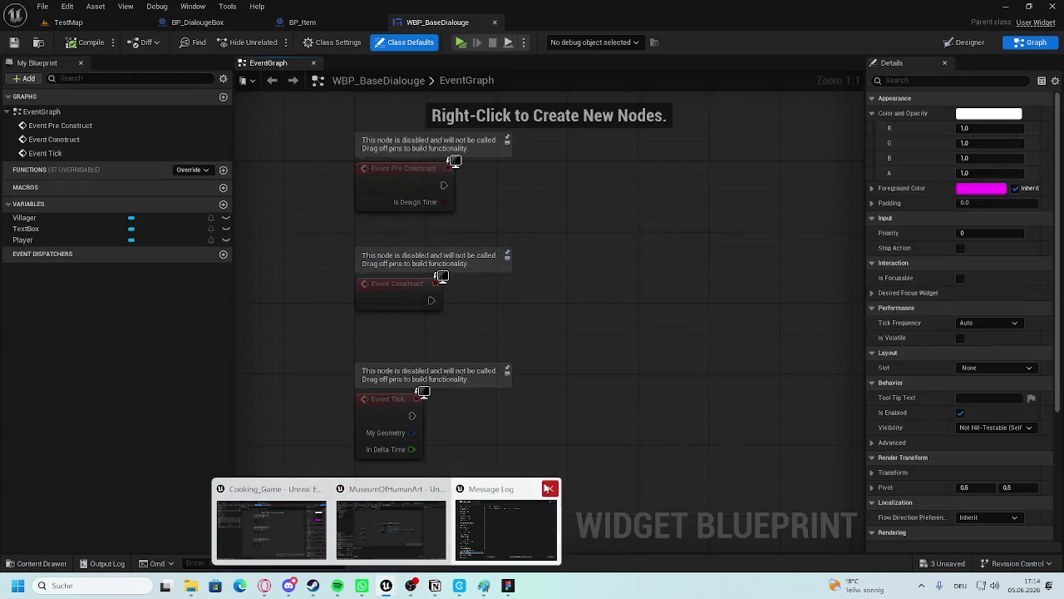
{"action": "left_click", "coordinate": [549, 489]}
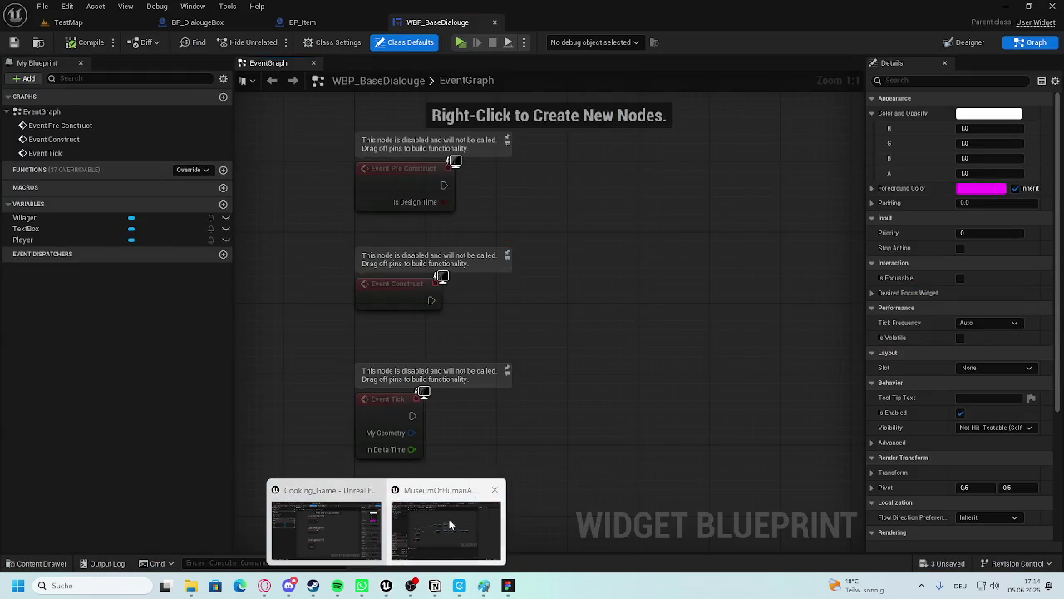
{"action": "left_click", "coordinate": [452, 523]}
{"action": "scroll", "coordinate": [748, 300], "scroll_direction": "up", "scroll_amount": 7}
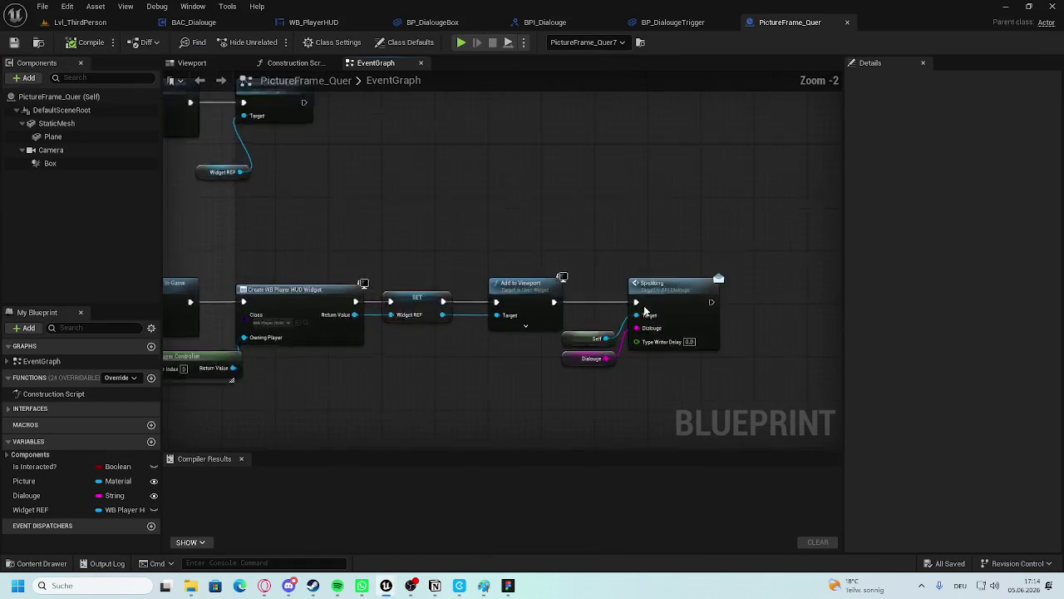
Check the Speaking interface function's inputs, then return to the PictureFrame_Quer event graph.
{"action": "double_click", "coordinate": [705, 284]}
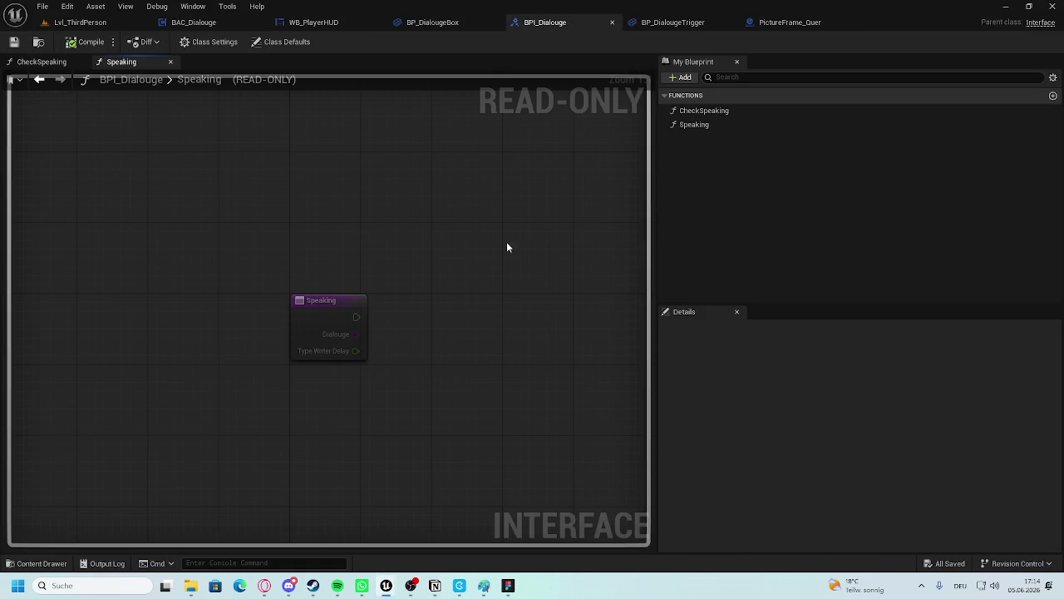
{"action": "left_click", "coordinate": [727, 125]}
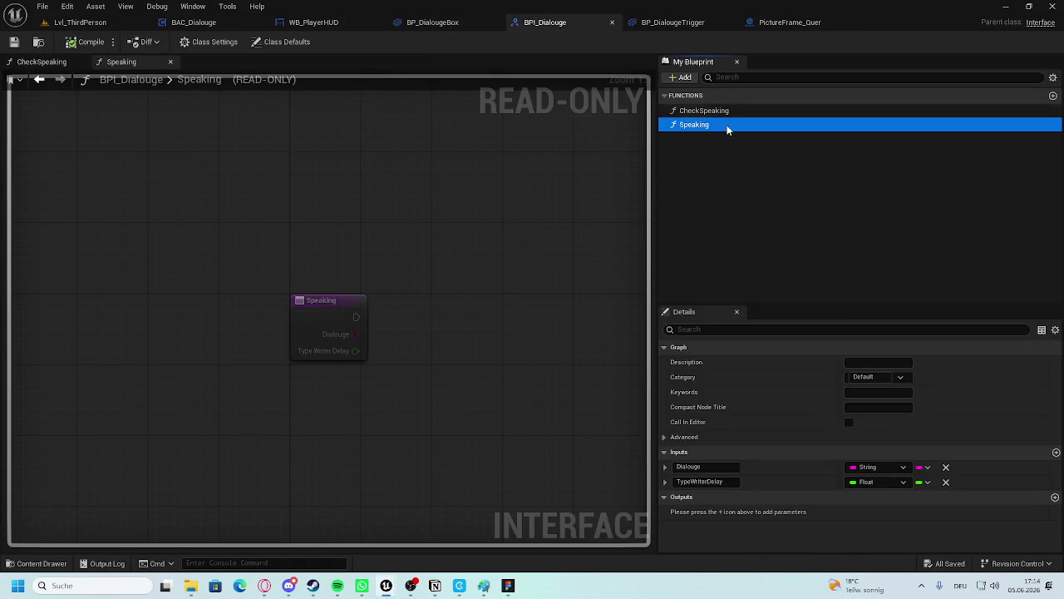
{"action": "left_click", "coordinate": [784, 21]}
{"action": "scroll", "coordinate": [364, 203], "scroll_direction": "down", "scroll_amount": 5}
{"action": "scroll", "coordinate": [465, 280], "scroll_direction": "up", "scroll_amount": 3}
{"action": "scroll", "coordinate": [482, 338], "scroll_direction": "up", "scroll_amount": 2}
Open WB_PlayerHUD's INCSpeech event, frame the SetText and SET nodes, then view its Designer.
{"action": "double_click", "coordinate": [527, 339]}
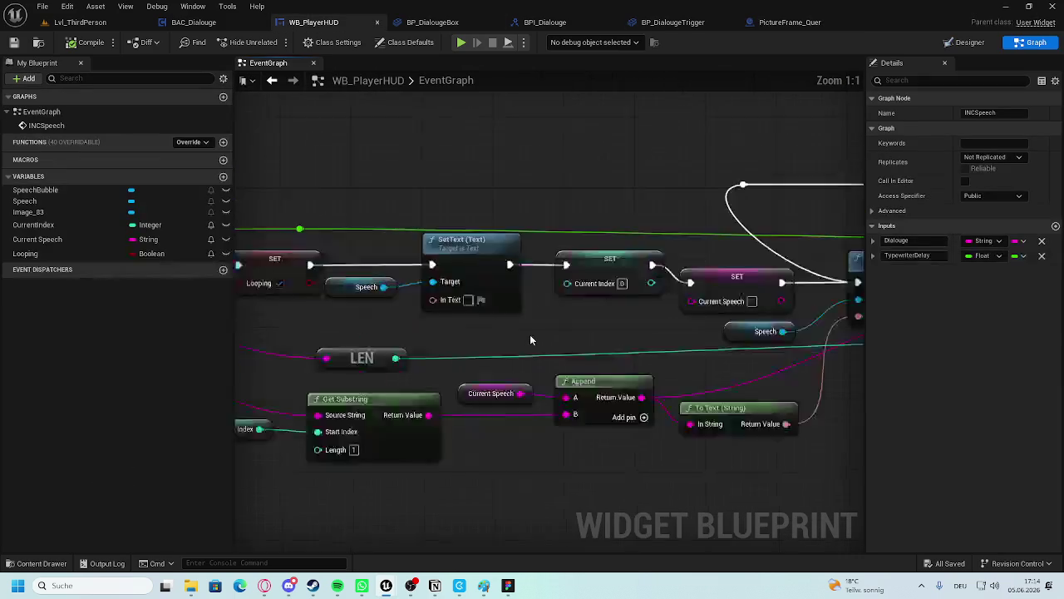
{"action": "scroll", "coordinate": [446, 355], "scroll_direction": "down", "scroll_amount": 2}
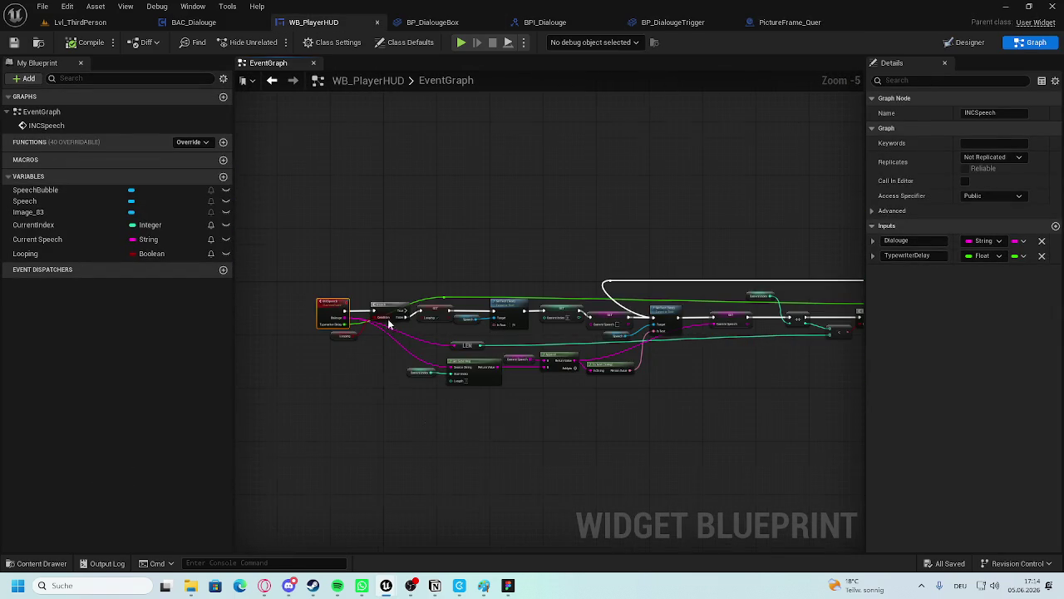
{"action": "scroll", "coordinate": [386, 344], "scroll_direction": "up", "scroll_amount": 4}
{"action": "scroll", "coordinate": [303, 293], "scroll_direction": "down", "scroll_amount": 5}
{"action": "mouse_move", "coordinate": [750, 240]}
{"action": "left_mouse_down"}
{"action": "mouse_move", "coordinate": [656, 290]}
{"action": "mouse_move", "coordinate": [336, 418]}
{"action": "mouse_move", "coordinate": [279, 409]}
{"action": "left_mouse_up"}
{"action": "key", "text": "Home"}
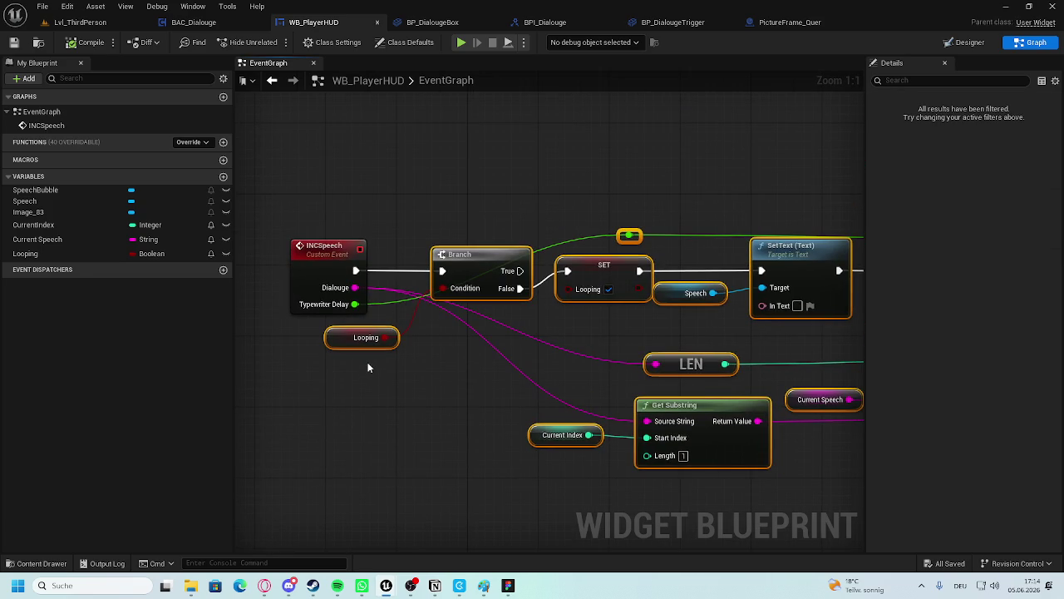
{"action": "left_click", "coordinate": [386, 387]}
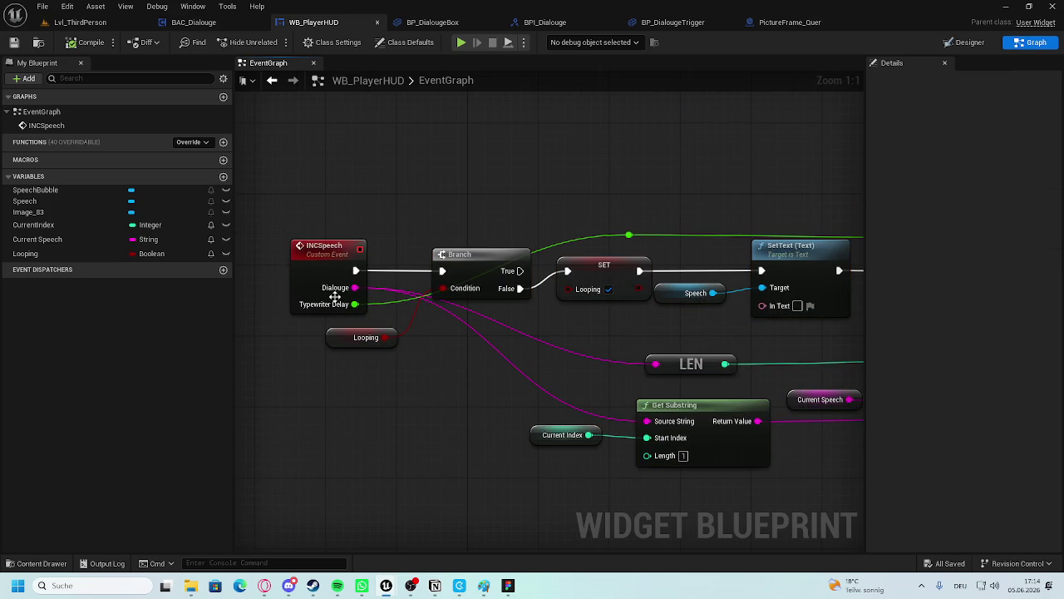
{"action": "scroll", "coordinate": [632, 303], "scroll_direction": "down", "scroll_amount": 3}
{"action": "left_click_drag", "start_coordinate": [718, 308], "coordinate": [677, 309]}
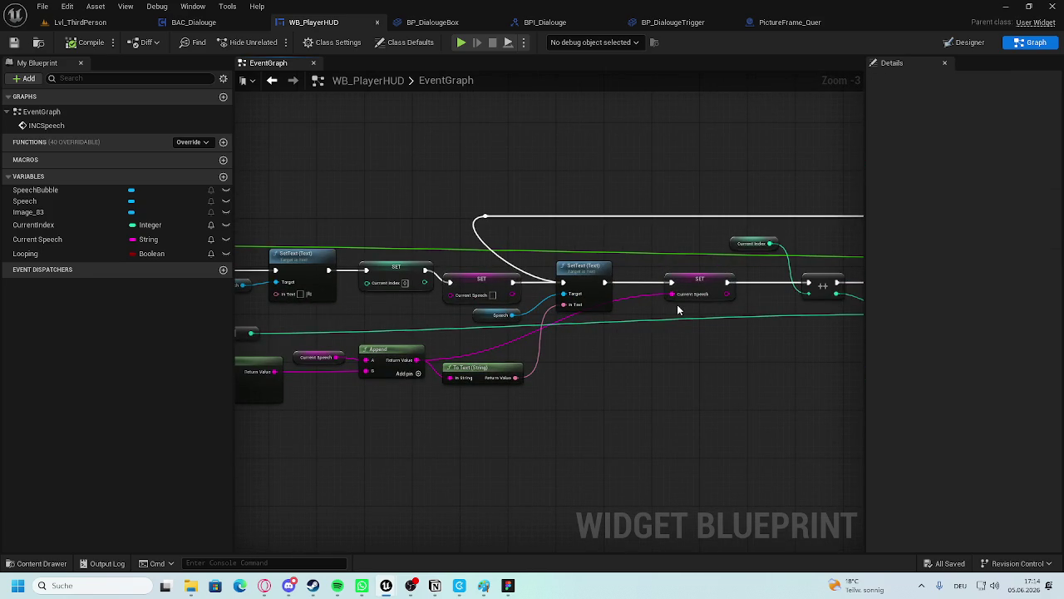
{"action": "scroll", "coordinate": [420, 299], "scroll_direction": "up", "scroll_amount": 2}
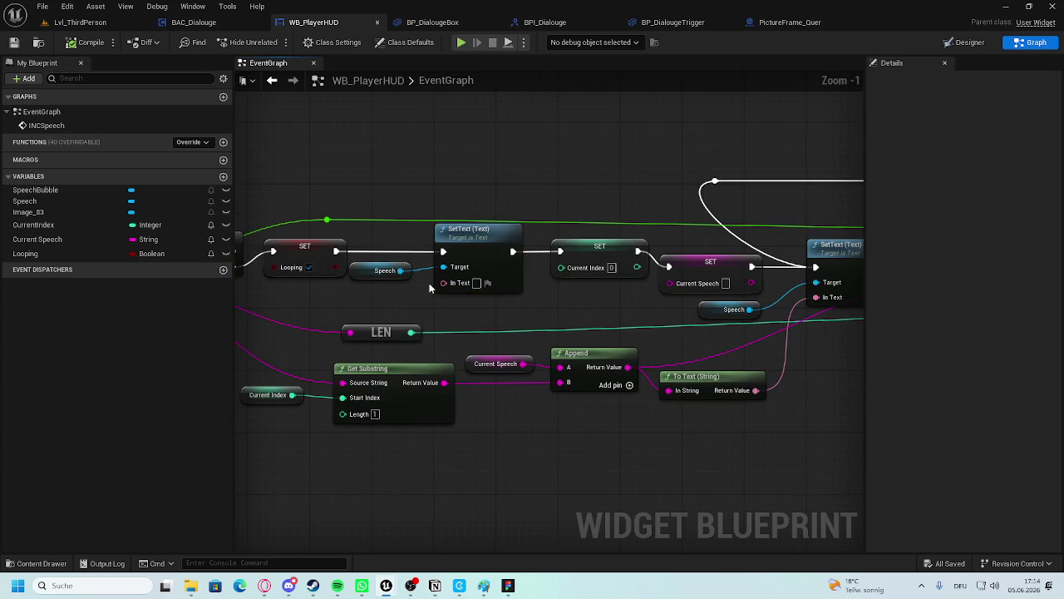
{"action": "left_click", "coordinate": [964, 43]}
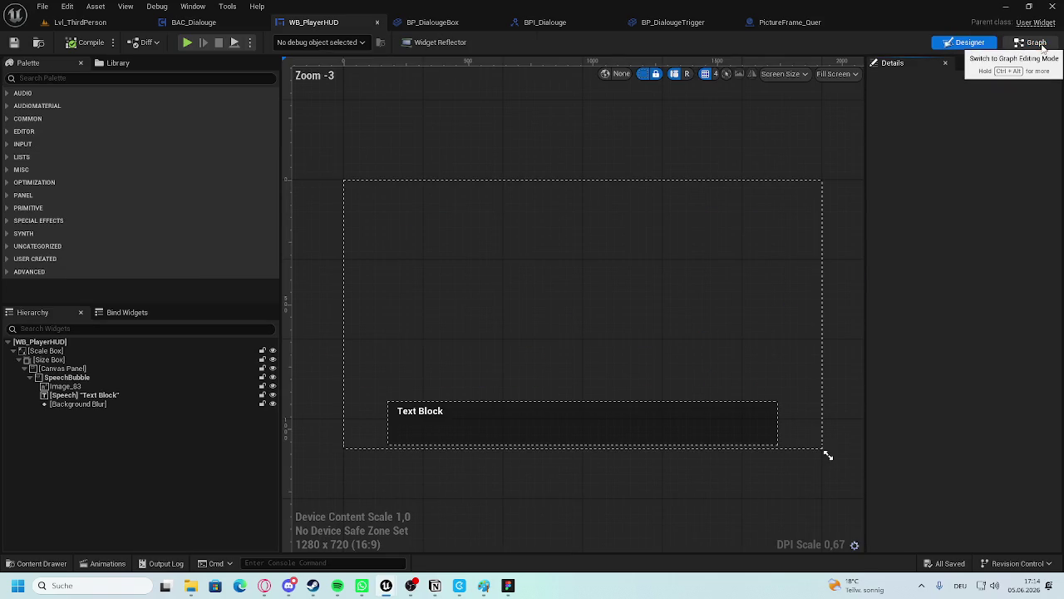
Walk WB_PlayerHUD's hierarchy down to the Speech Text Block, then switch to the Cooking_Game editor.
{"action": "scroll", "coordinate": [576, 430], "scroll_direction": "up", "scroll_amount": 5}
{"action": "scroll", "coordinate": [474, 392], "scroll_direction": "down", "scroll_amount": 4}
{"action": "left_click", "coordinate": [42, 342]}
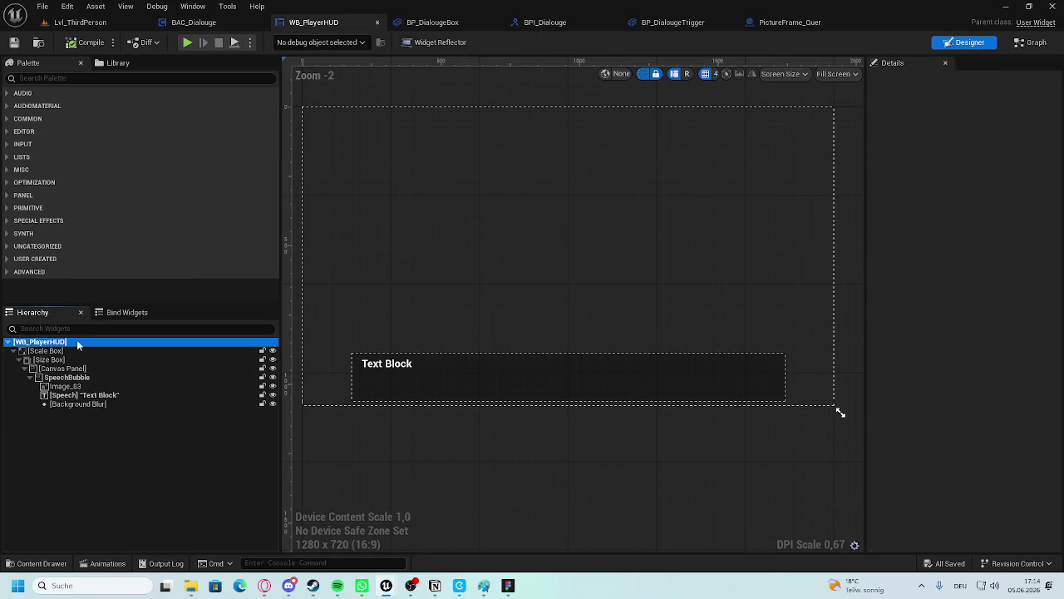
{"action": "left_click", "coordinate": [76, 352]}
{"action": "left_click", "coordinate": [76, 359]}
{"action": "left_click", "coordinate": [78, 369]}
{"action": "left_click", "coordinate": [81, 377]}
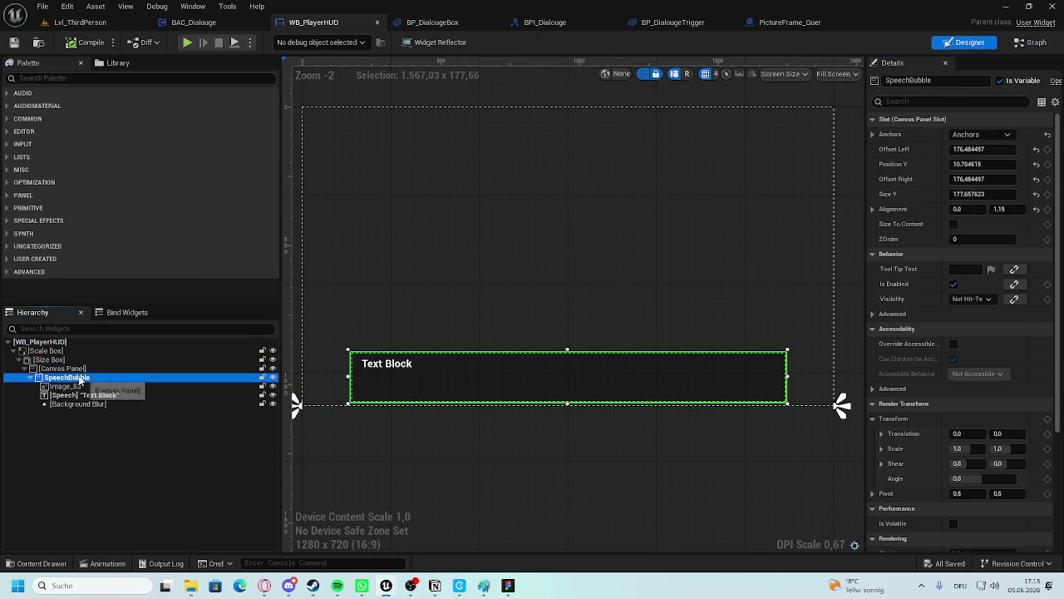
{"action": "left_click", "coordinate": [91, 395]}
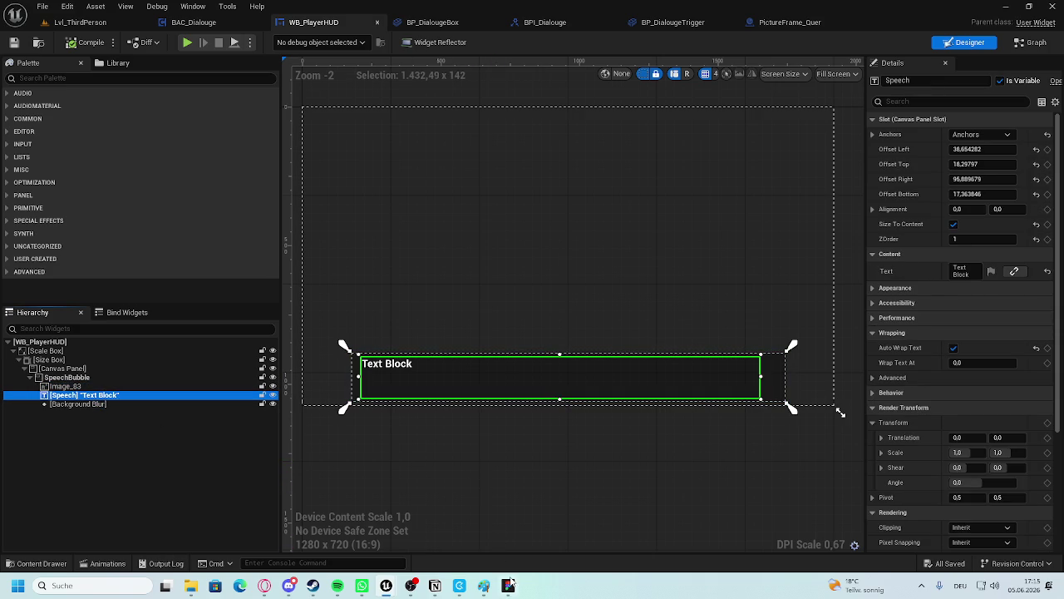
{"action": "mouse_move", "coordinate": [386, 585]}
{"action": "left_click", "coordinate": [325, 543]}
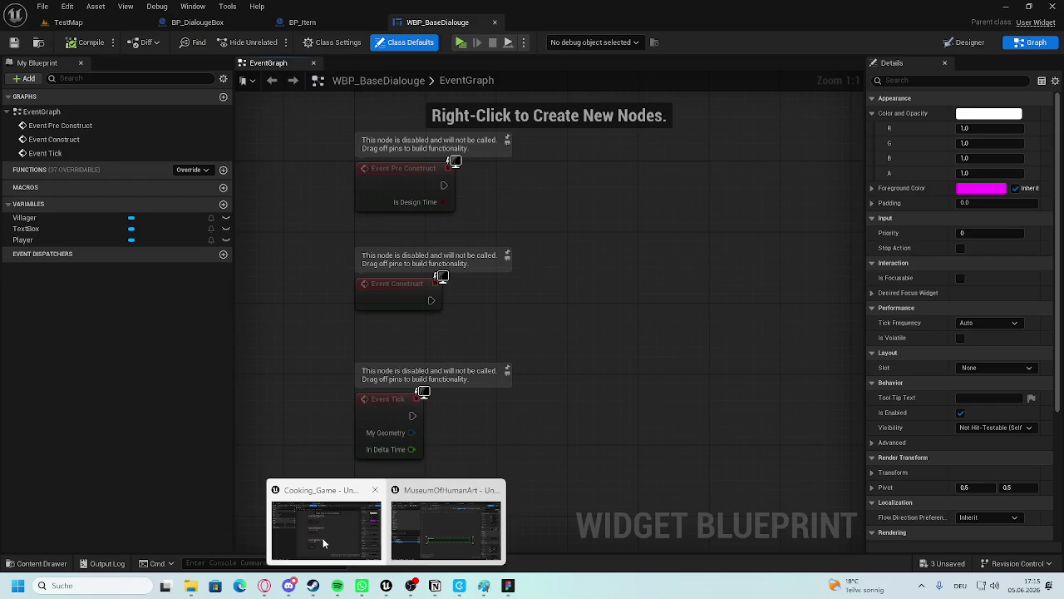
Delete Event Pre Construct, Event Construct and Event Tick from WBP_BaseDialouge and compile.
{"action": "left_click", "coordinate": [200, 23]}
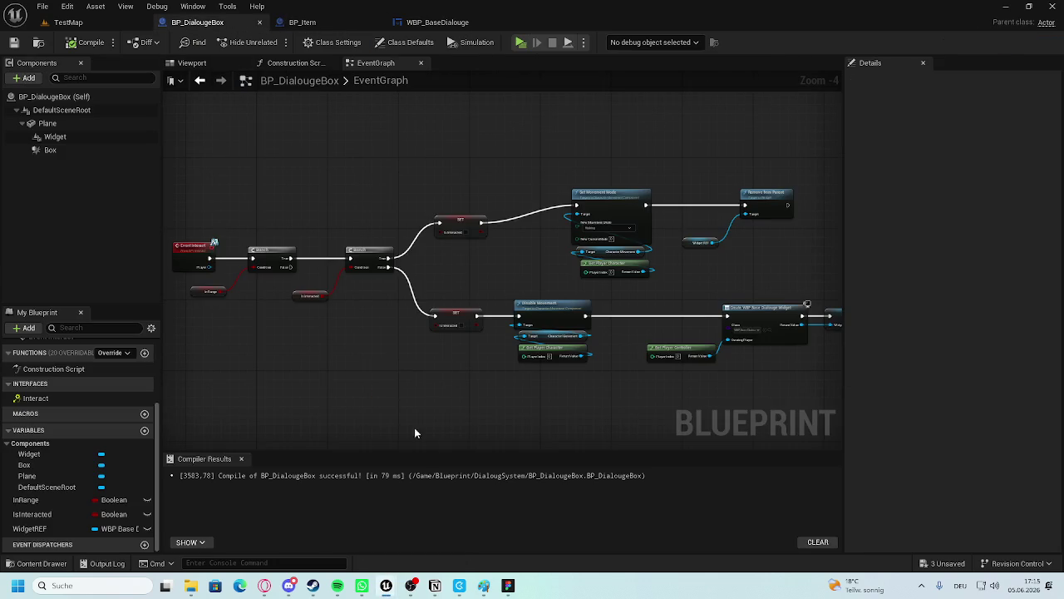
{"action": "left_click", "coordinate": [470, 23]}
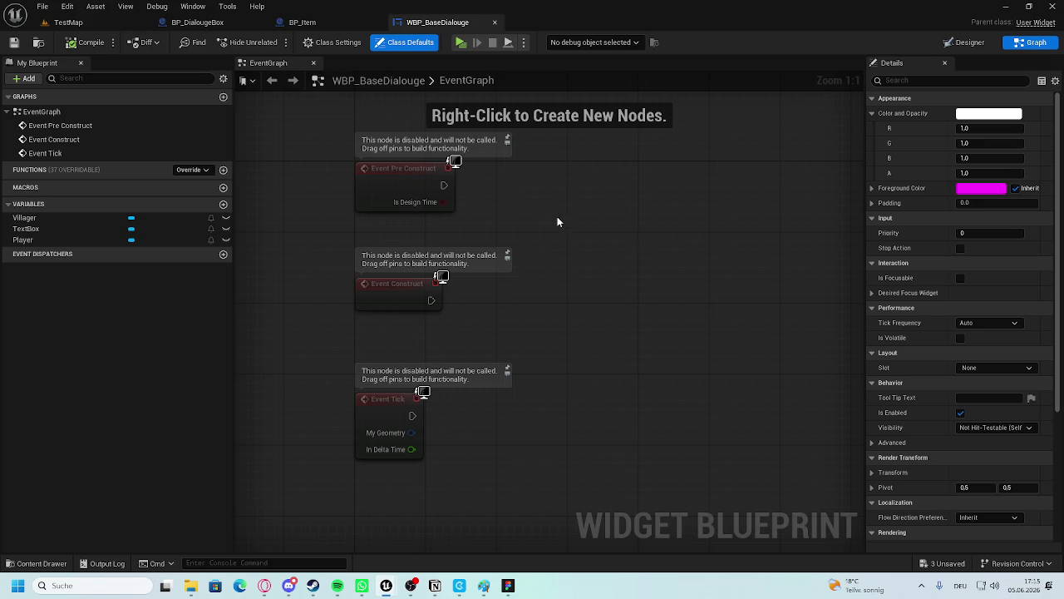
{"action": "scroll", "coordinate": [557, 222], "scroll_direction": "down", "scroll_amount": 3}
{"action": "left_click_drag", "start_coordinate": [541, 333], "coordinate": [279, 429]}
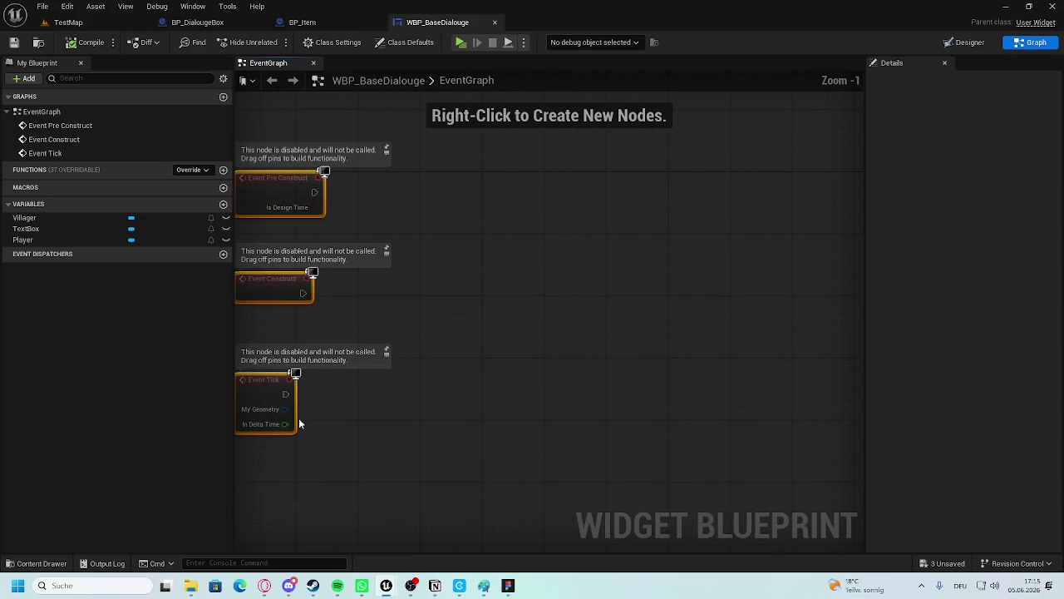
{"action": "key", "text": "Delete"}
{"action": "left_click", "coordinate": [84, 44]}
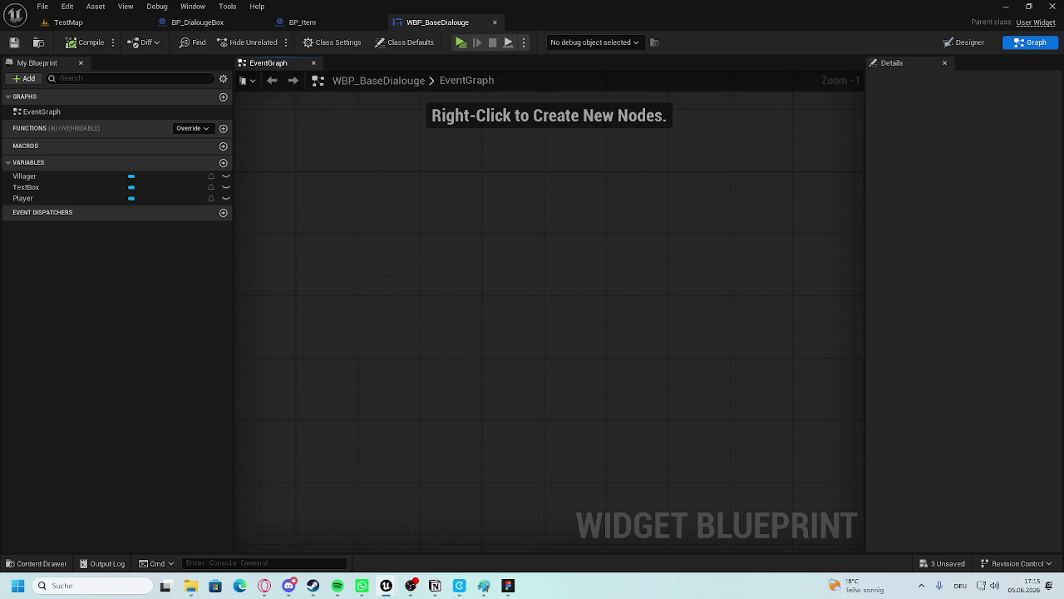
Return WBP_BaseDialouge to its Designer view.
{"action": "left_click", "coordinate": [265, 585]}
{"action": "left_click_drag", "start_coordinate": [356, 202], "coordinate": [431, 159]}
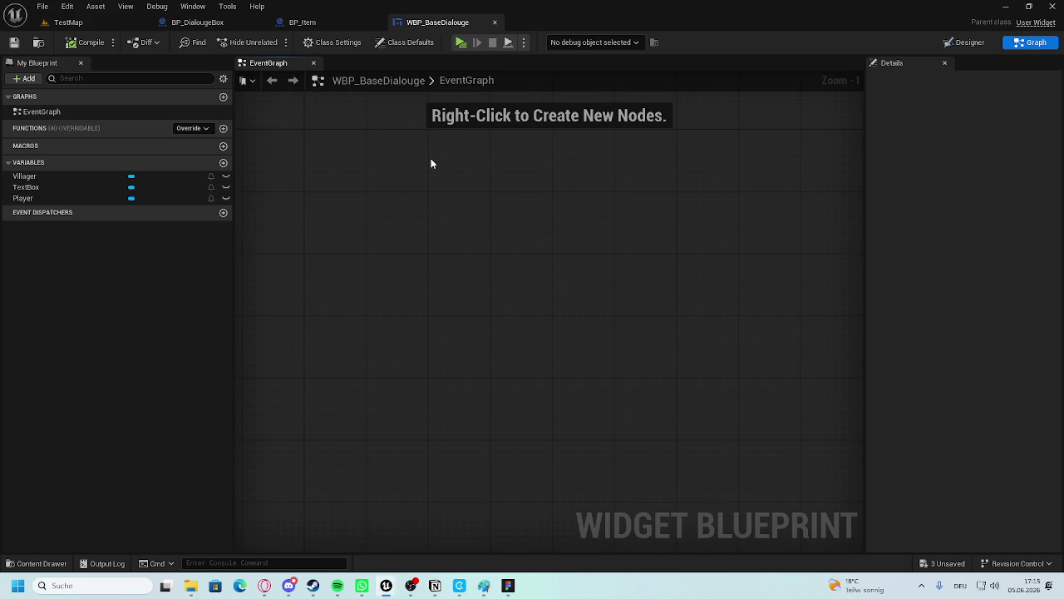
{"action": "left_click", "coordinate": [970, 43]}
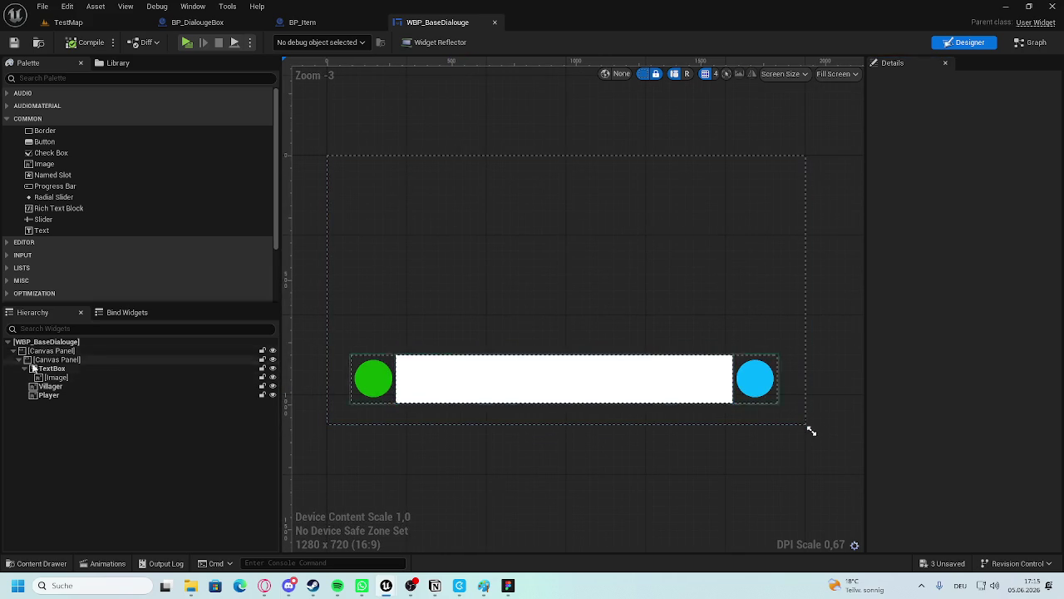
Add a Text Block inside TextBox with full-stretch anchors and right and bottom offsets of 0.
{"action": "mouse_move", "coordinate": [41, 230]}
{"action": "left_mouse_down"}
{"action": "mouse_move", "coordinate": [73, 360]}
{"action": "mouse_move", "coordinate": [67, 378]}
{"action": "mouse_move", "coordinate": [30, 232]}
{"action": "mouse_move", "coordinate": [52, 384]}
{"action": "left_mouse_up"}
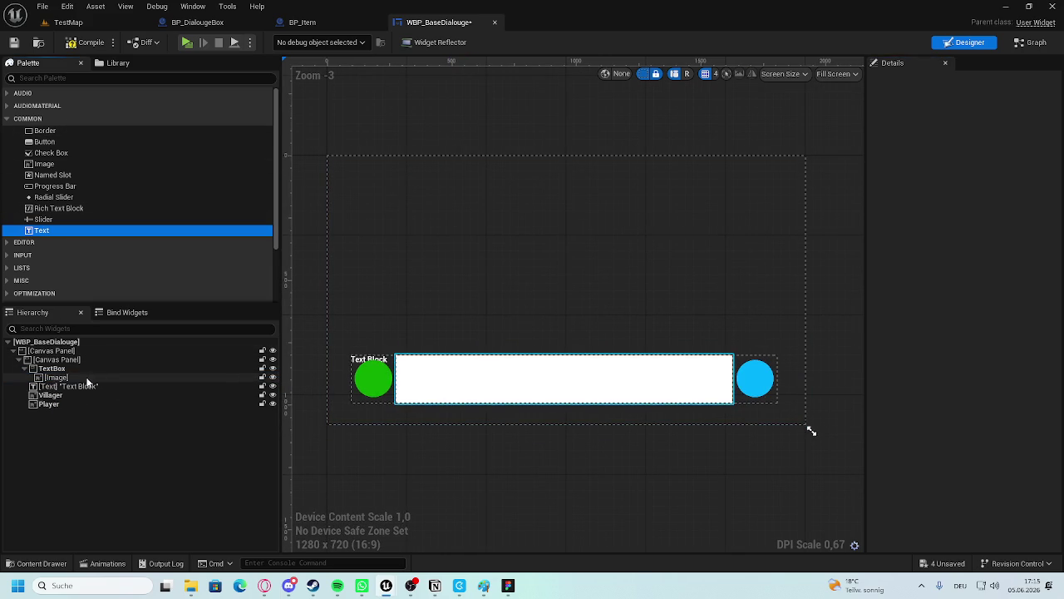
{"action": "left_click", "coordinate": [81, 389]}
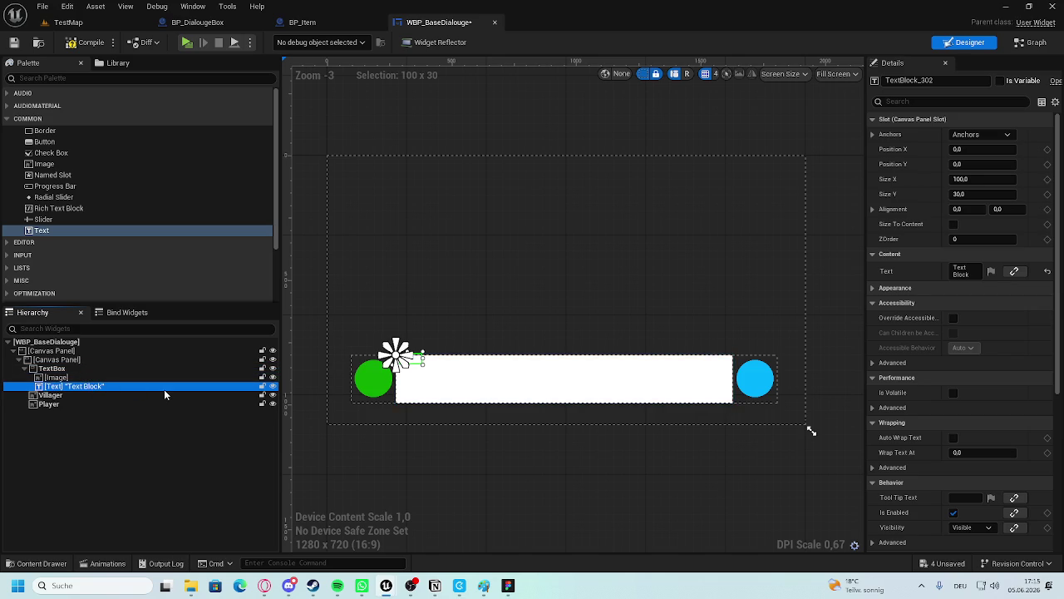
{"action": "scroll", "coordinate": [539, 431], "scroll_direction": "up", "scroll_amount": 3}
{"action": "scroll", "coordinate": [805, 410], "scroll_direction": "down", "scroll_amount": 2}
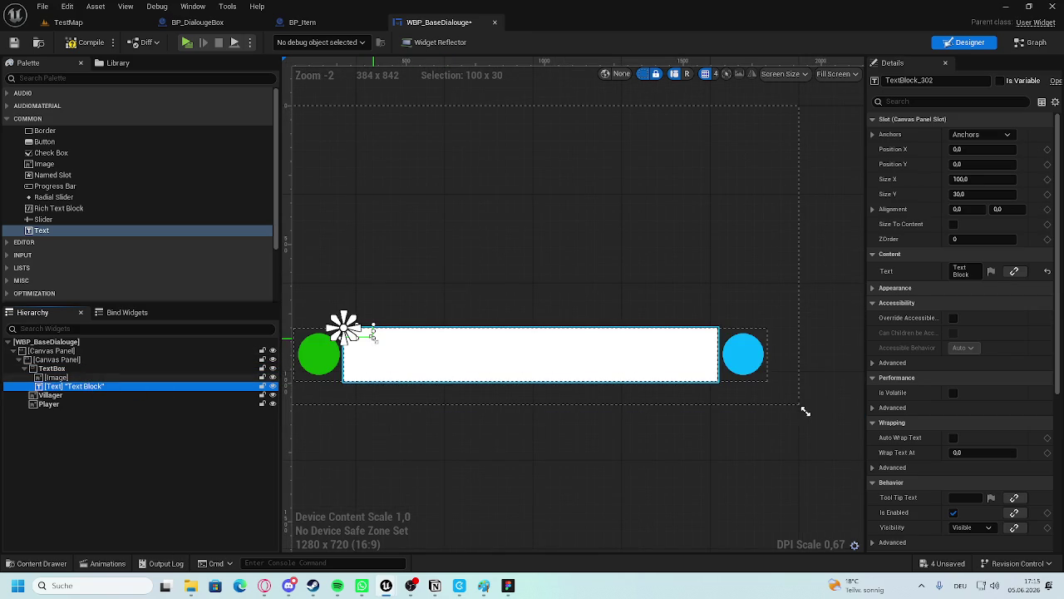
{"action": "left_click", "coordinate": [984, 134]}
{"action": "left_click", "coordinate": [1004, 277]}
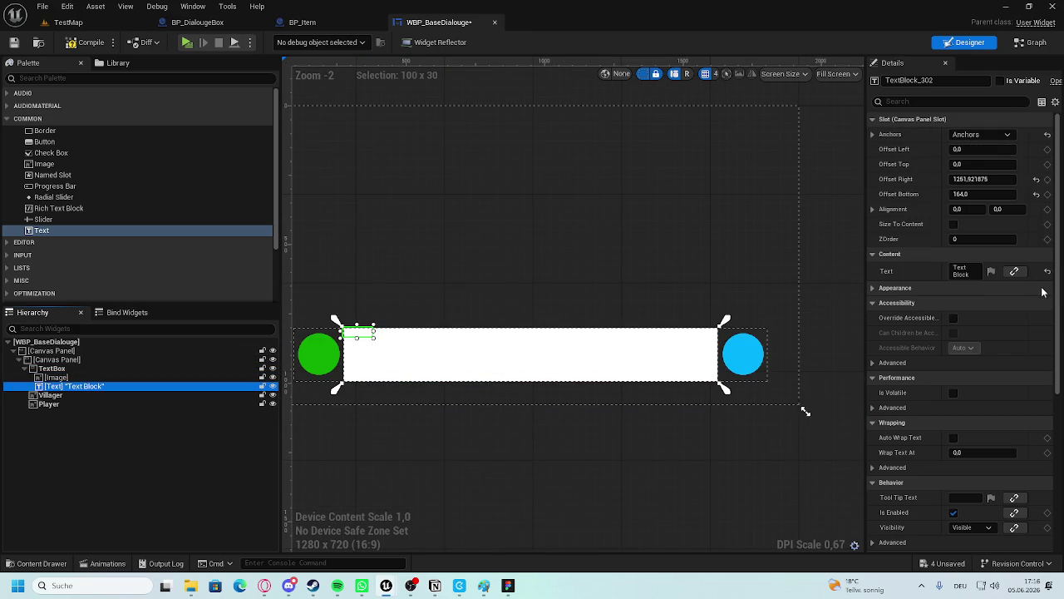
{"action": "type", "text": "0"}
{"action": "key", "text": "Return"}
{"action": "left_click", "coordinate": [983, 197]}
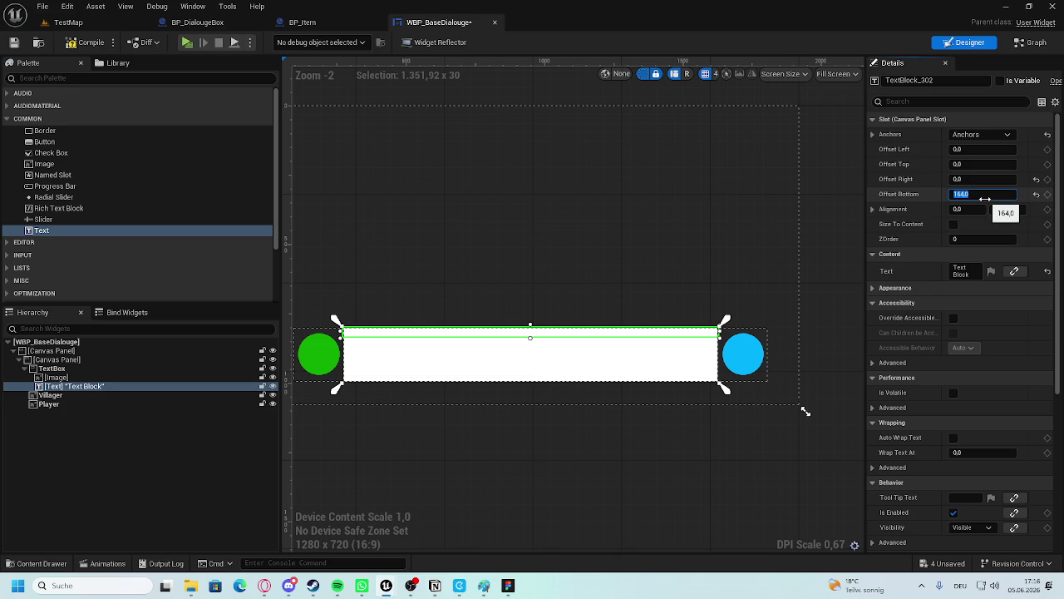
{"action": "type", "text": "0"}
{"action": "key", "text": "Return"}
Pad the Text Block about 48 left/right, clear of both circles, with top and bottom padding.
{"action": "scroll", "coordinate": [701, 293], "scroll_direction": "up", "scroll_amount": 4}
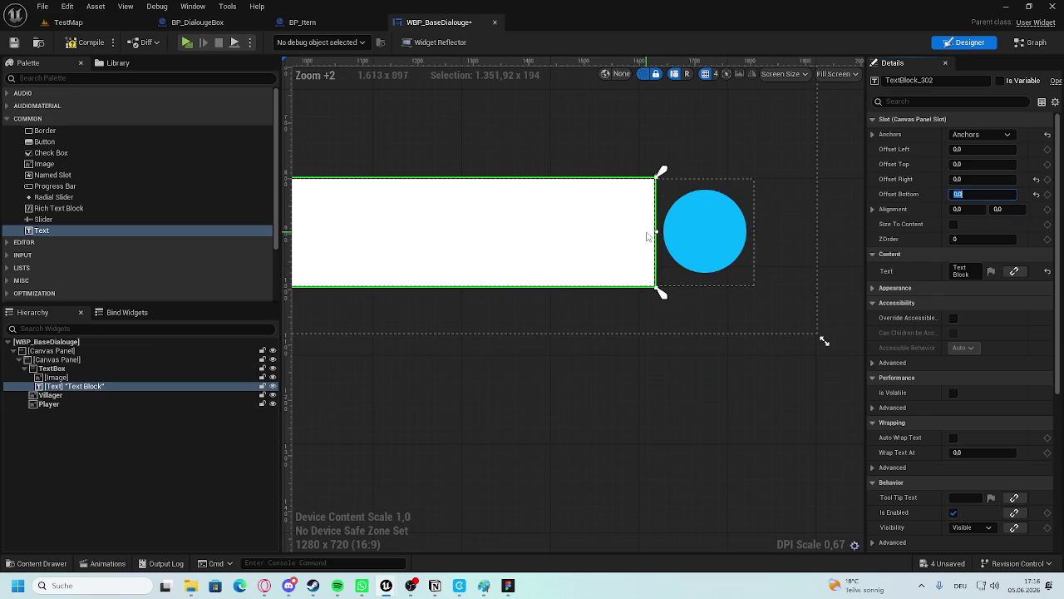
{"action": "left_click_drag", "start_coordinate": [656, 232], "coordinate": [604, 232]}
{"action": "scroll", "coordinate": [604, 232], "scroll_direction": "down", "scroll_amount": 4}
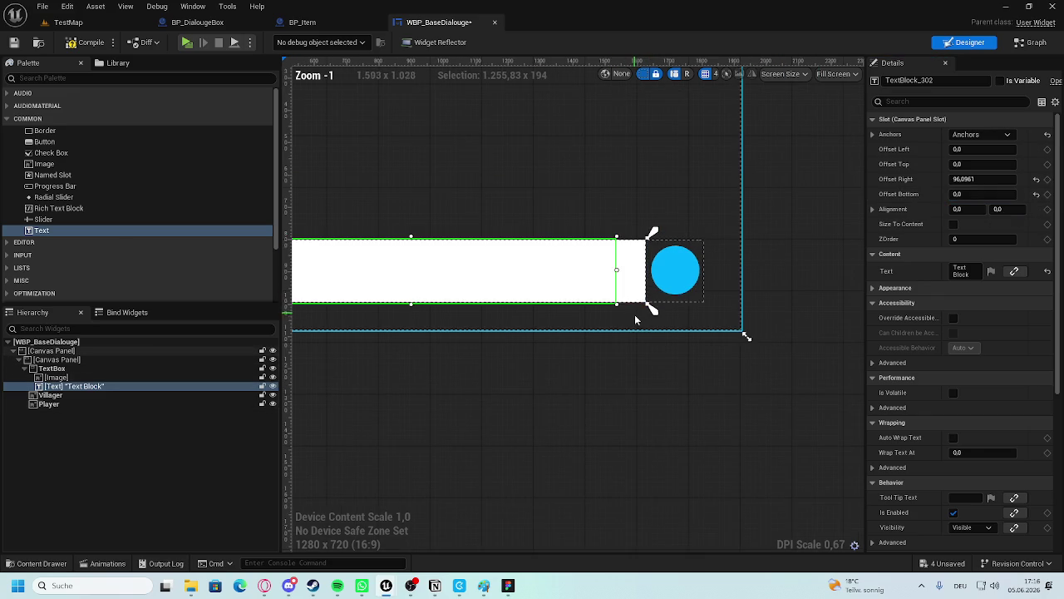
{"action": "scroll", "coordinate": [441, 316], "scroll_direction": "up", "scroll_amount": 1}
{"action": "left_click_drag", "start_coordinate": [438, 274], "coordinate": [456, 277]}
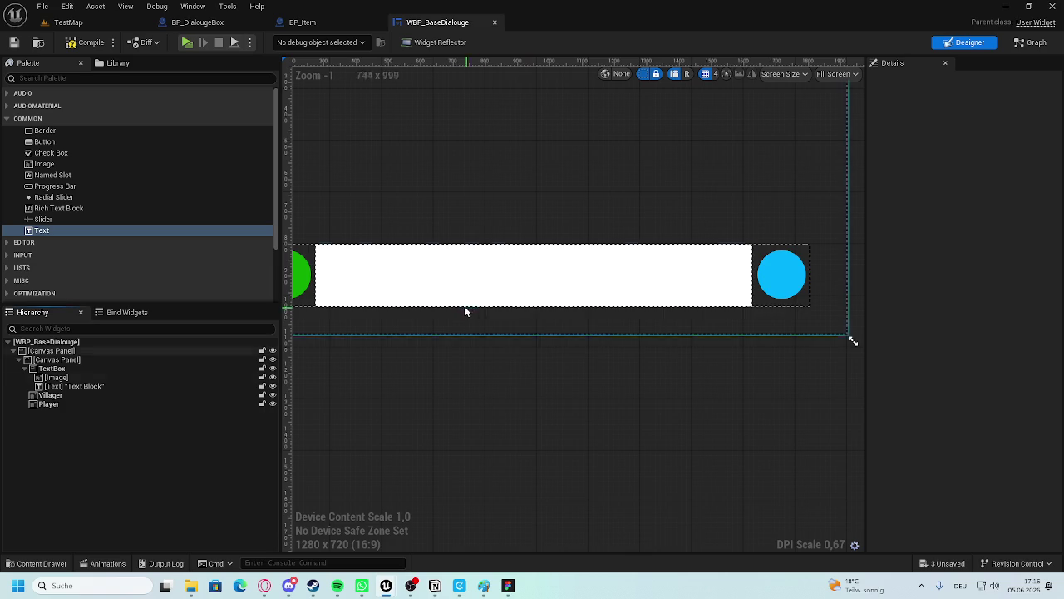
{"action": "scroll", "coordinate": [471, 314], "scroll_direction": "up", "scroll_amount": 3}
{"action": "scroll", "coordinate": [442, 419], "scroll_direction": "down", "scroll_amount": 4}
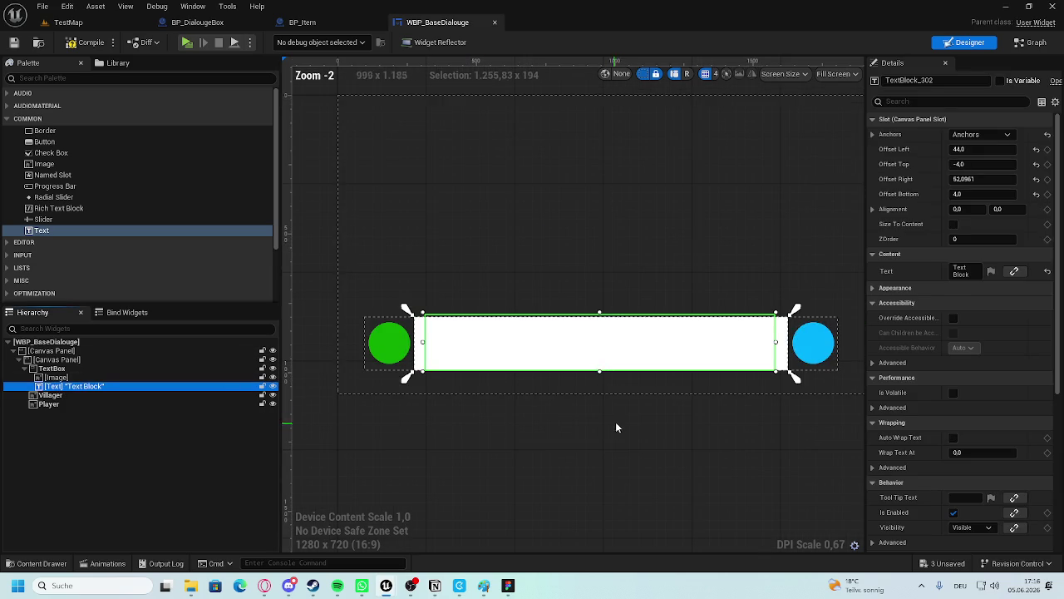
{"action": "left_click_drag", "start_coordinate": [674, 350], "coordinate": [676, 348]}
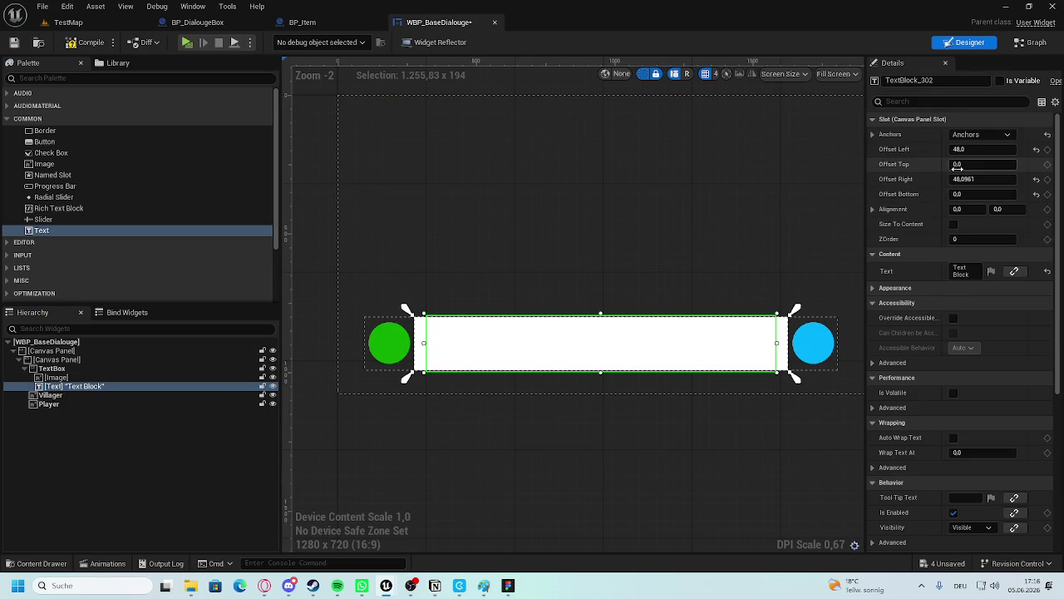
{"action": "mouse_move", "coordinate": [983, 165]}
{"action": "left_mouse_down"}
{"action": "mouse_move", "coordinate": [998, 171]}
{"action": "mouse_move", "coordinate": [965, 165]}
{"action": "left_mouse_up"}
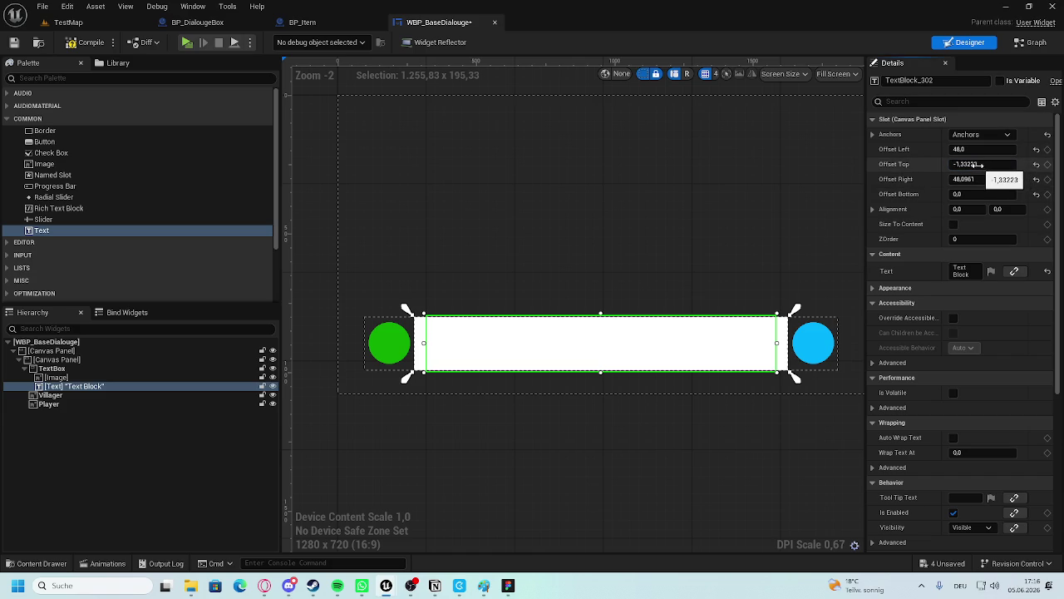
{"action": "key", "text": "ctrl+z"}
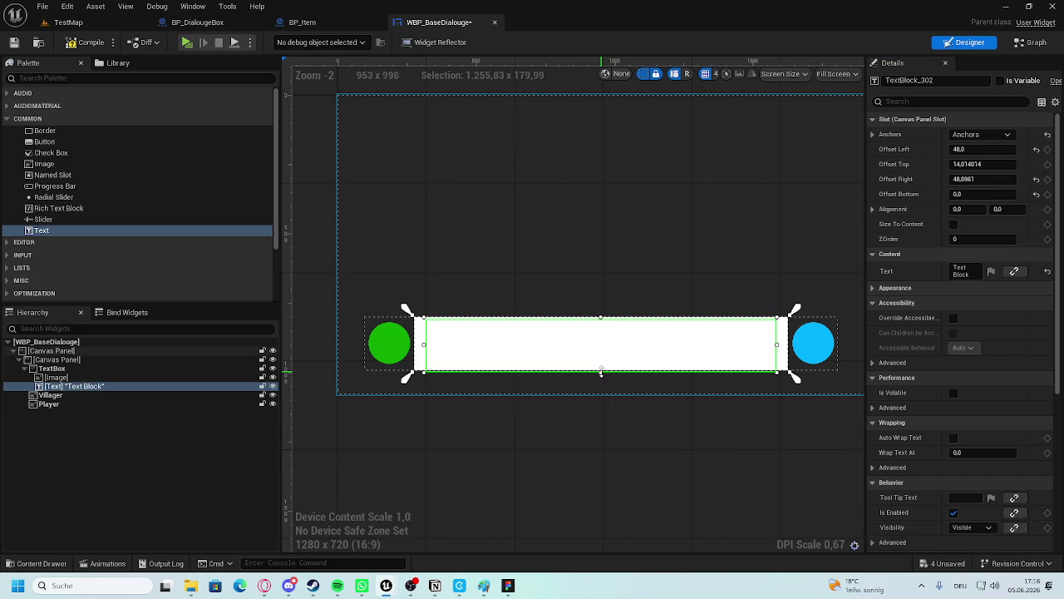
{"action": "left_click_drag", "start_coordinate": [599, 373], "coordinate": [600, 369]}
{"action": "left_click", "coordinate": [777, 383]}
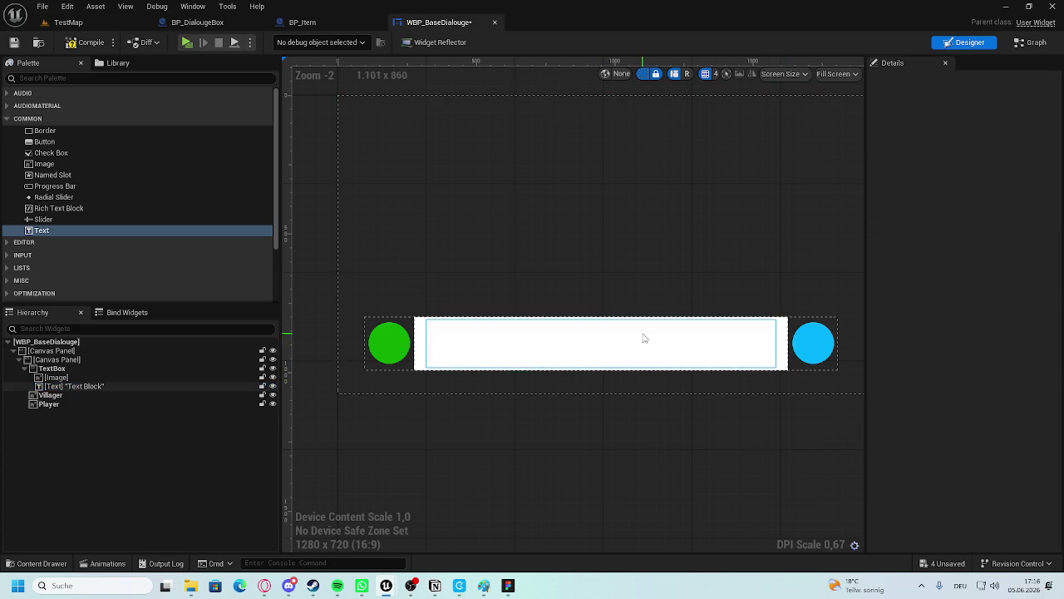
{"action": "left_click", "coordinate": [72, 370]}
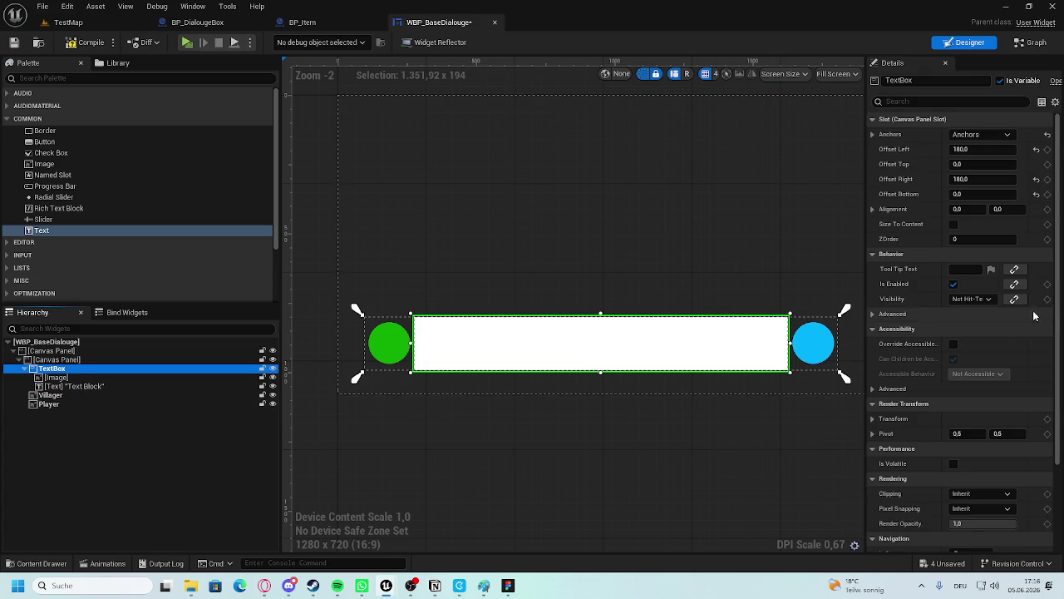
{"action": "scroll", "coordinate": [927, 413], "scroll_direction": "down", "scroll_amount": 3}
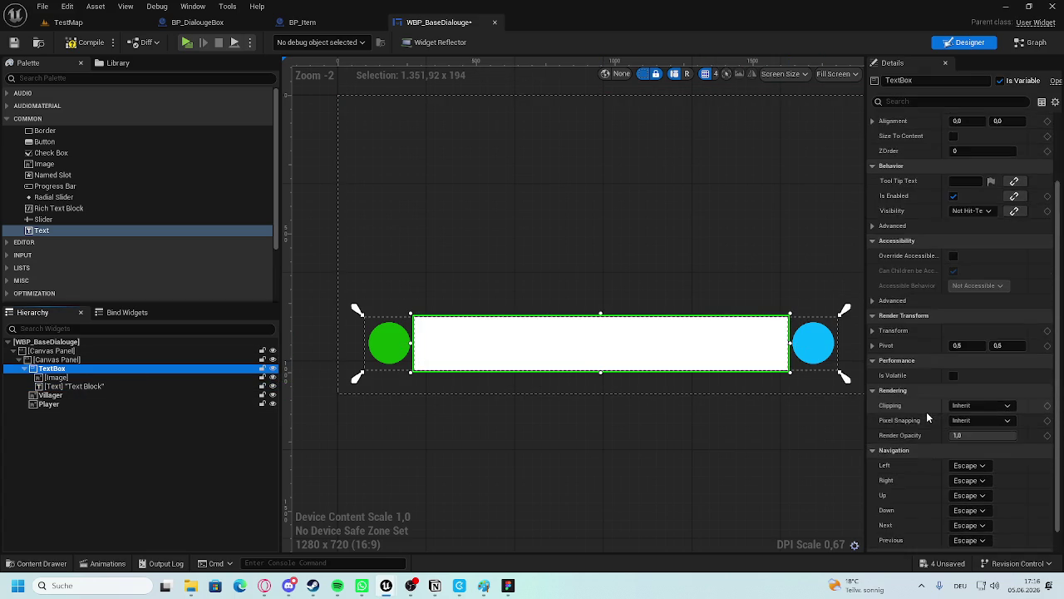
{"action": "scroll", "coordinate": [926, 414], "scroll_direction": "up", "scroll_amount": 2}
{"action": "left_click", "coordinate": [895, 289]}
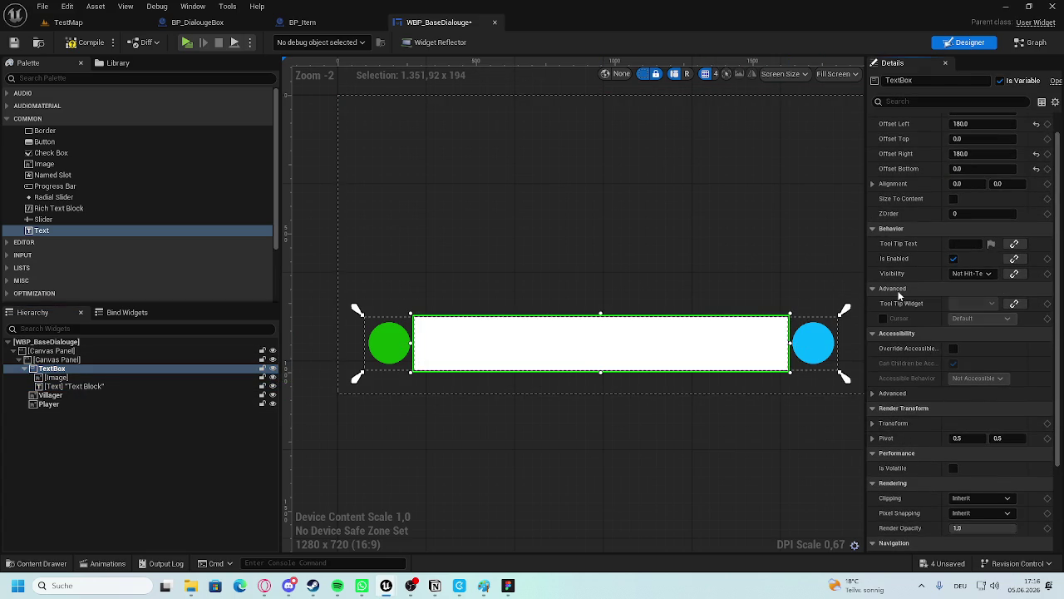
{"action": "left_click", "coordinate": [896, 289]}
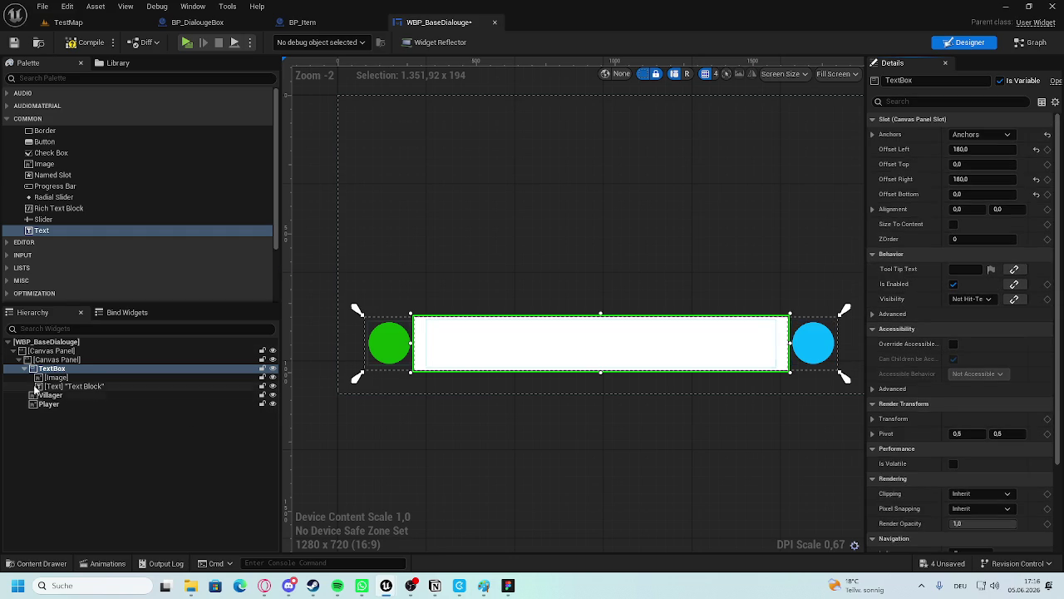
{"action": "left_click", "coordinate": [60, 385]}
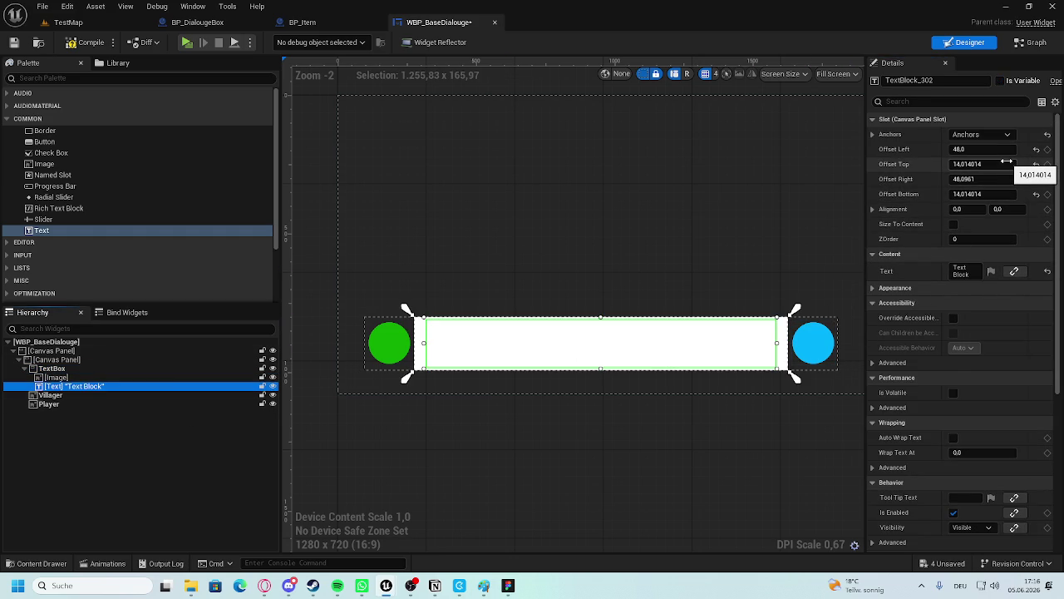
{"action": "scroll", "coordinate": [1007, 359], "scroll_direction": "down", "scroll_amount": 6}
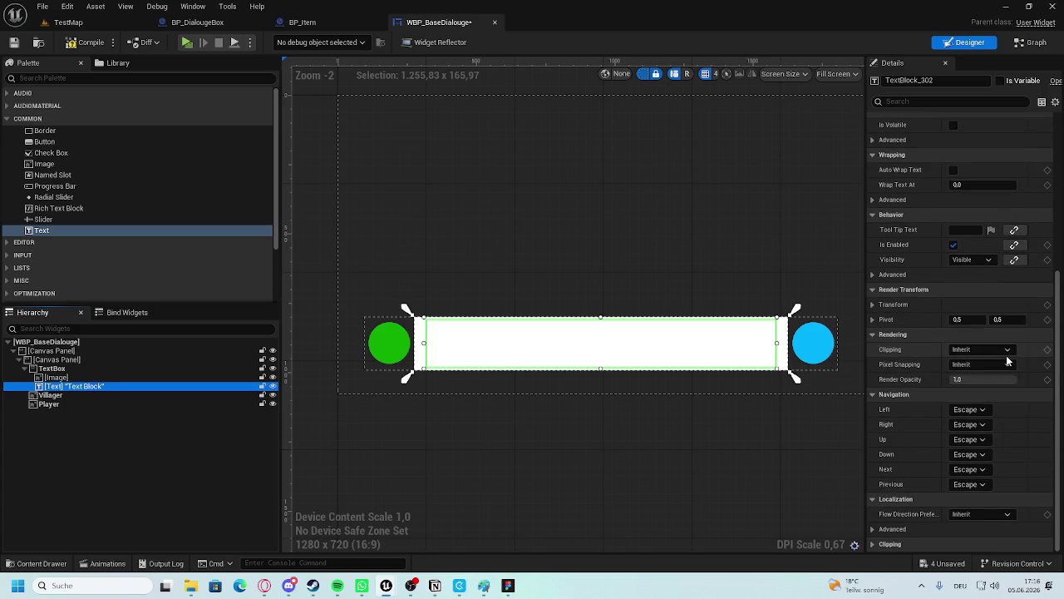
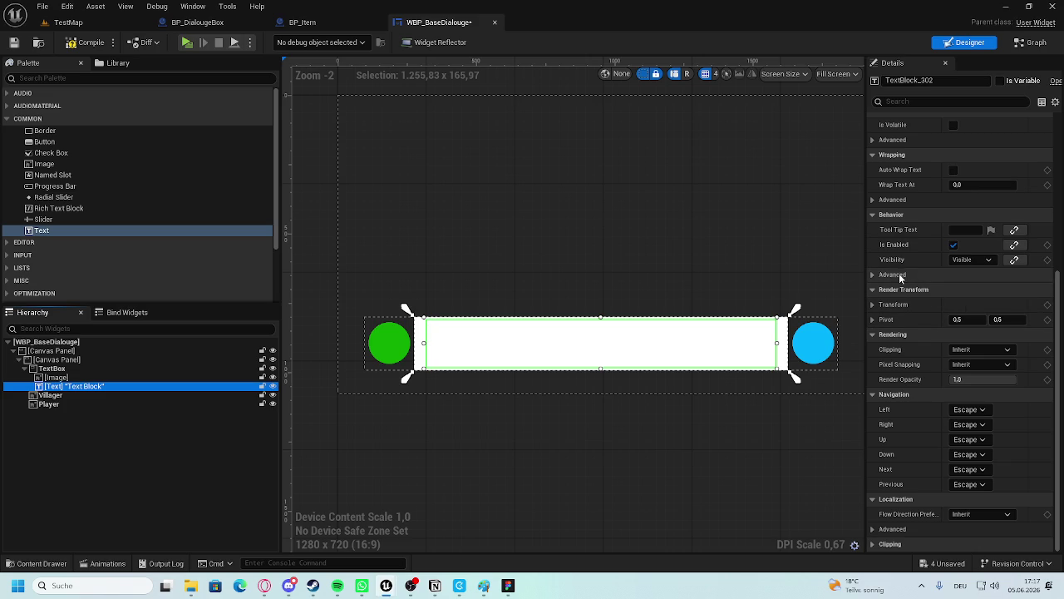
Set the Text Block's Color and Opacity to black in the Color Picker.
{"action": "scroll", "coordinate": [963, 284], "scroll_direction": "up", "scroll_amount": 6}
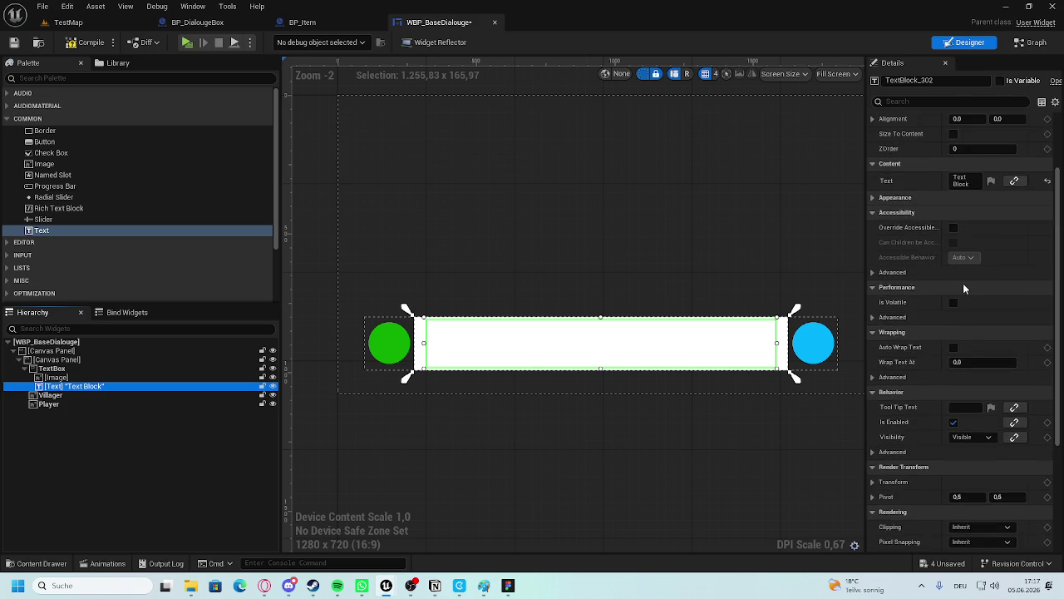
{"action": "left_click", "coordinate": [950, 267]}
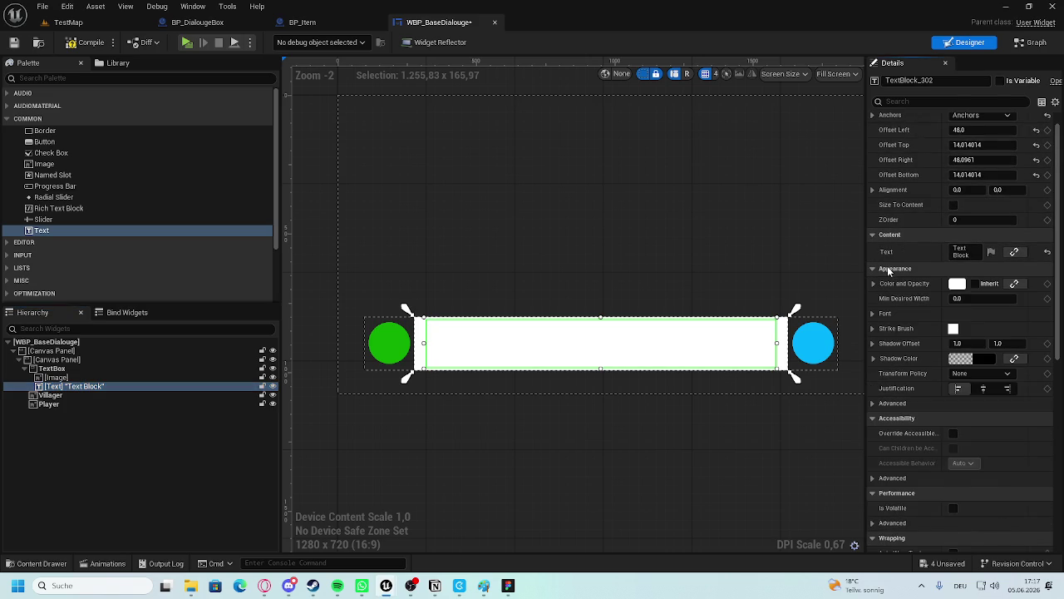
{"action": "left_click", "coordinate": [961, 284]}
{"action": "left_click", "coordinate": [873, 388]}
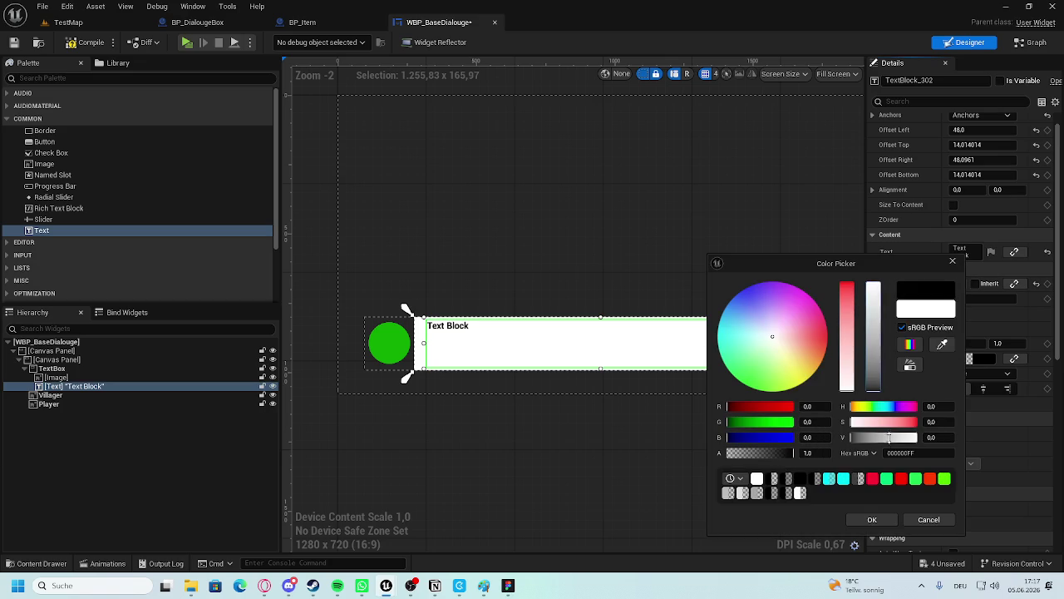
{"action": "left_click", "coordinate": [862, 521]}
Mark the Text Block as a variable and rename it to 'Text'.
{"action": "left_click", "coordinate": [538, 200]}
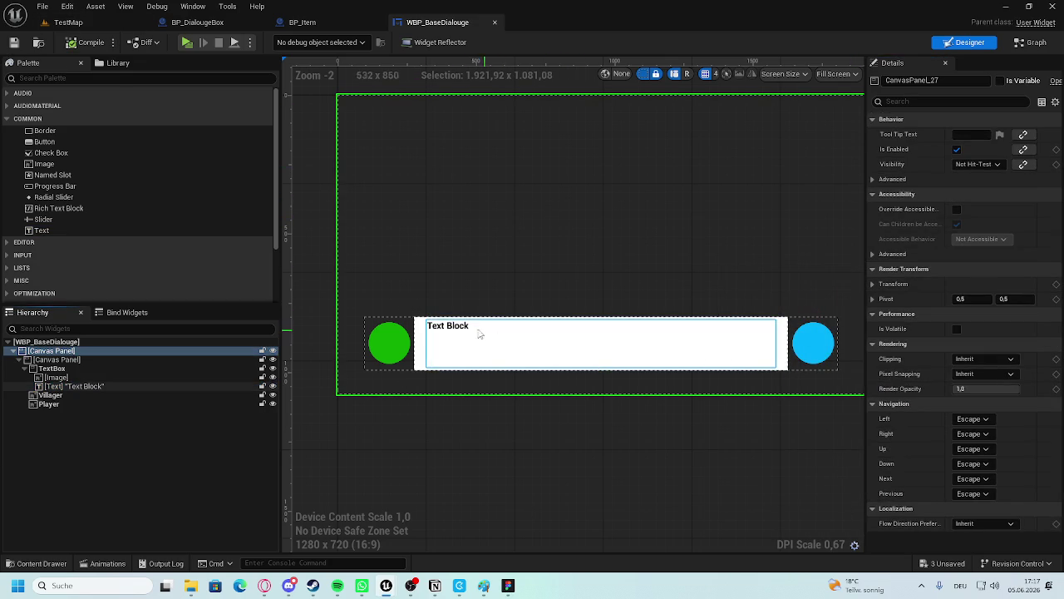
{"action": "left_click", "coordinate": [420, 339]}
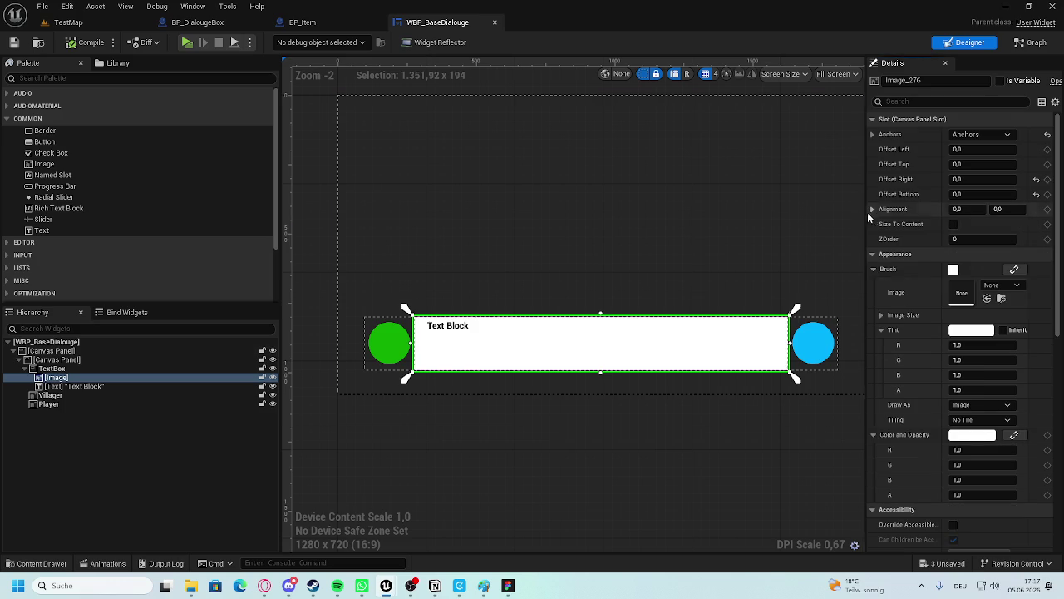
{"action": "left_click", "coordinate": [453, 332]}
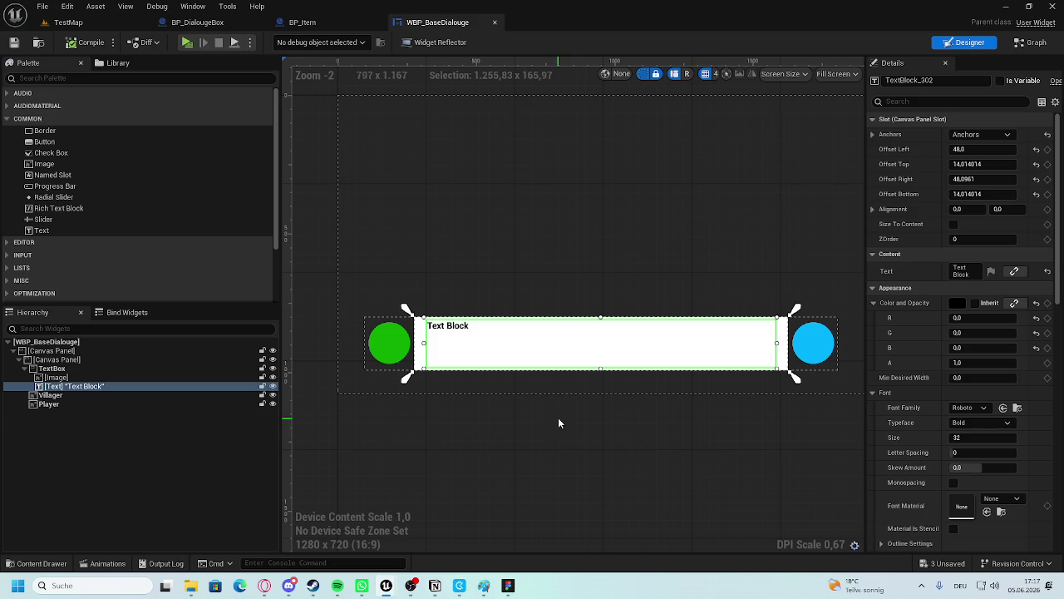
{"action": "left_click_drag", "start_coordinate": [559, 420], "coordinate": [511, 412]}
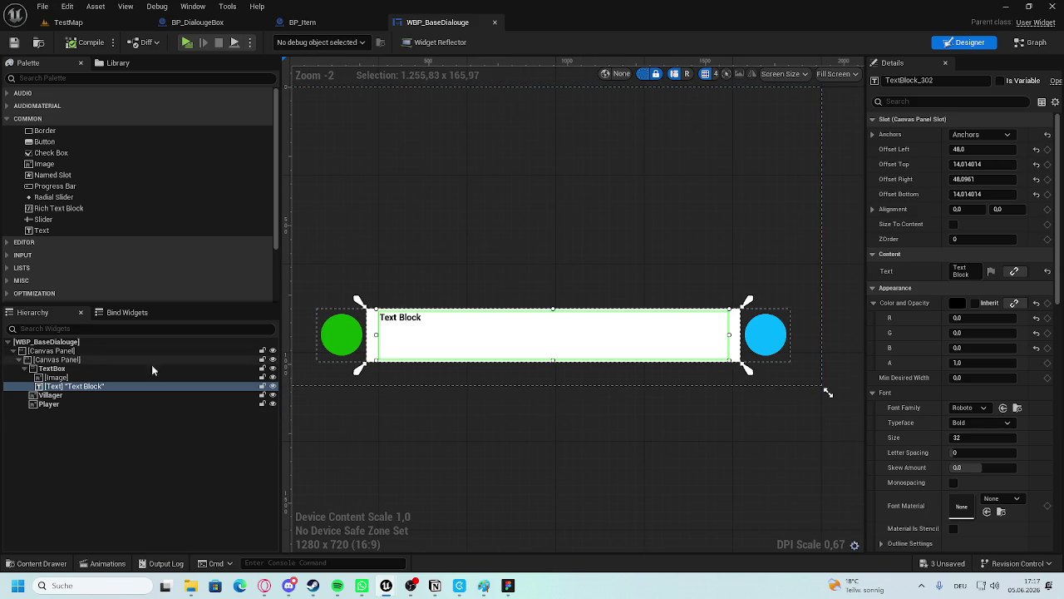
{"action": "left_click", "coordinate": [1001, 81]}
{"action": "left_click", "coordinate": [964, 80]}
{"action": "type", "text": "Text"}
{"action": "key", "text": "Return"}
{"action": "left_click", "coordinate": [847, 149]}
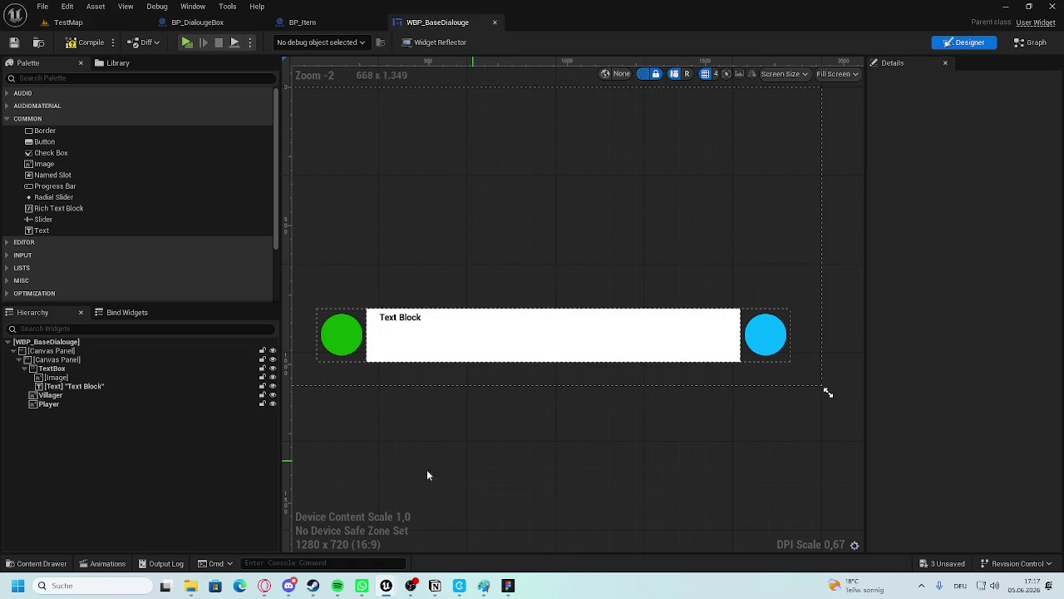
Glance at the WB_PlayerHUD window, then open WBP_BaseDialouge's Event Graph.
{"action": "mouse_move", "coordinate": [386, 585]}
{"action": "left_click", "coordinate": [443, 550]}
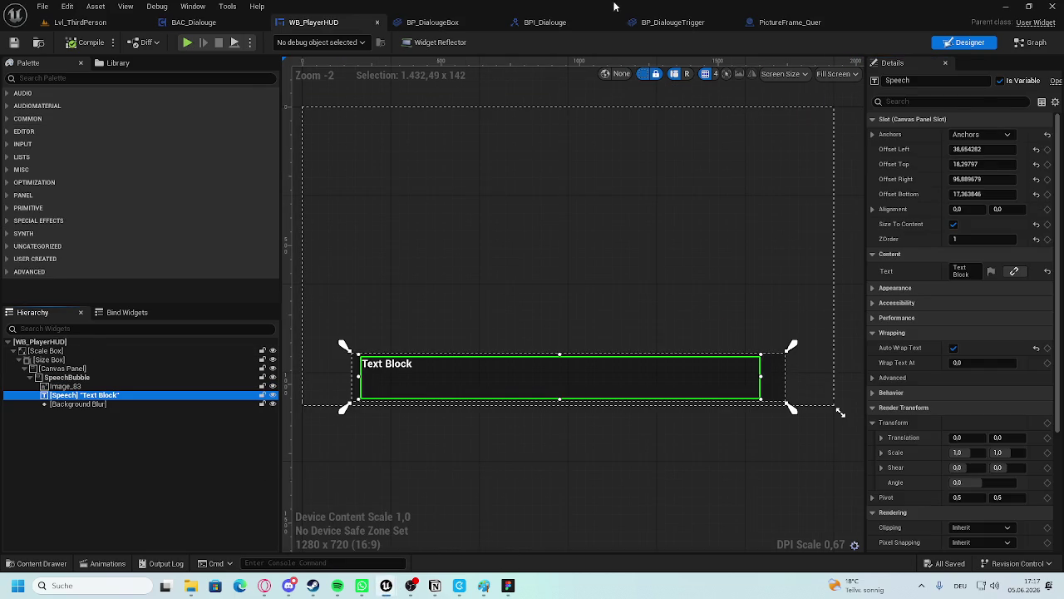
{"action": "key", "text": "alt+Tab"}
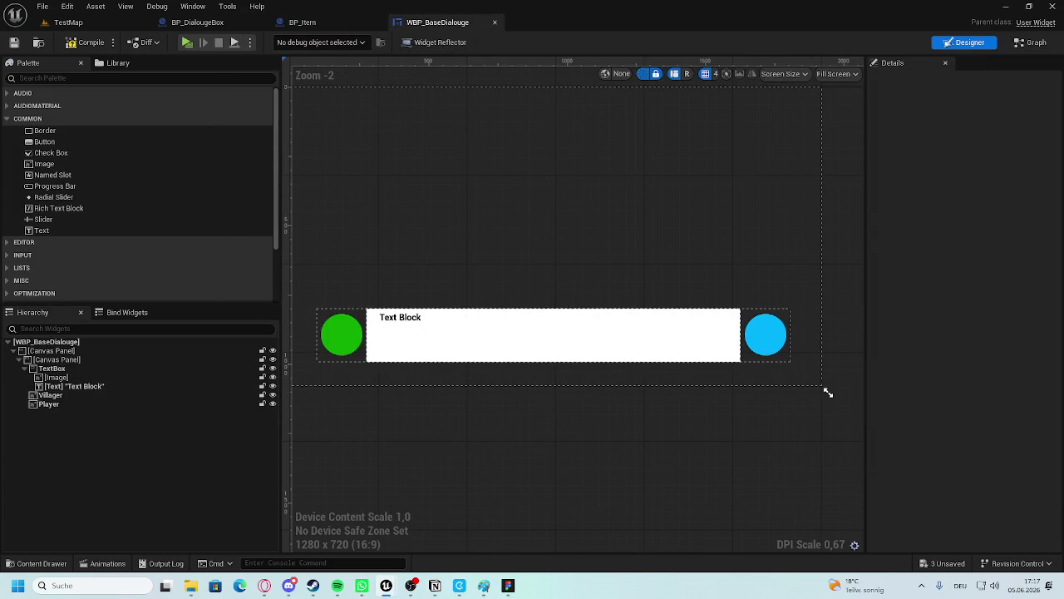
{"action": "left_click", "coordinate": [1029, 42]}
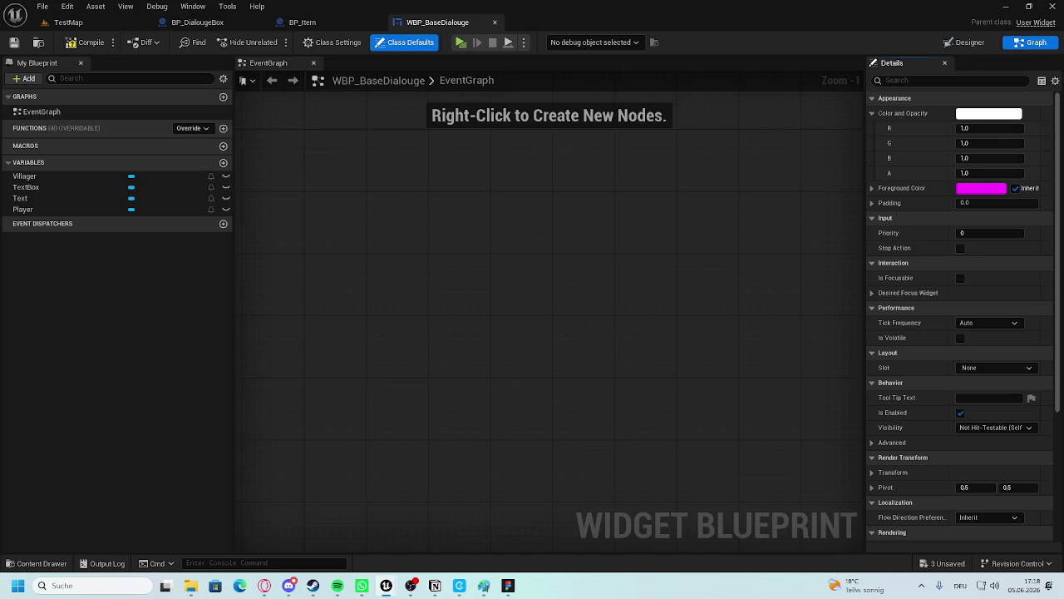
Add a custom event named Dialouge to the graph.
{"action": "right_click", "coordinate": [351, 193]}
{"action": "type", "text": "ad"}
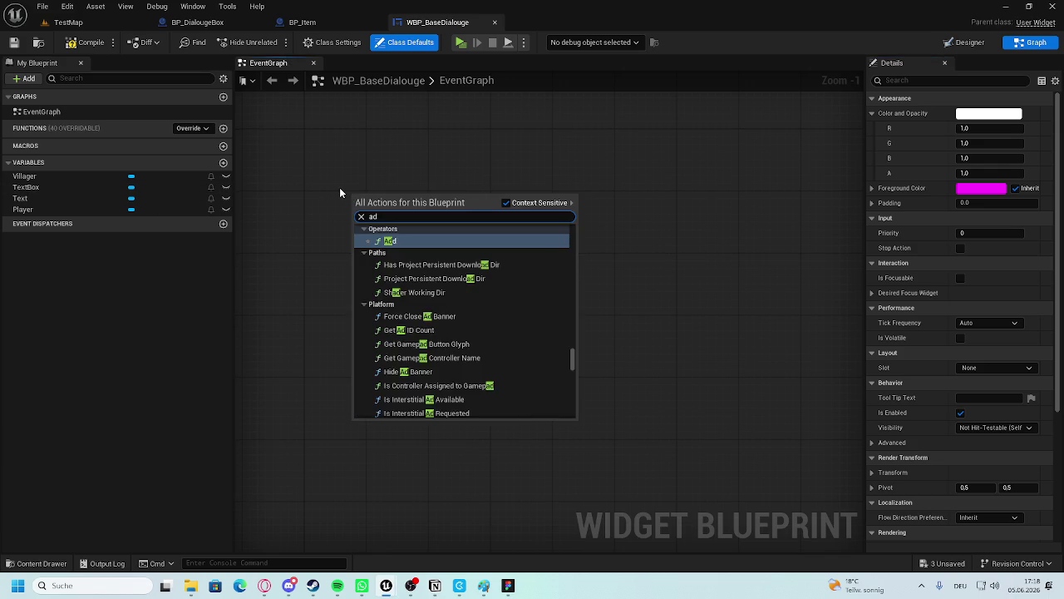
{"action": "type", "text": "d custom"}
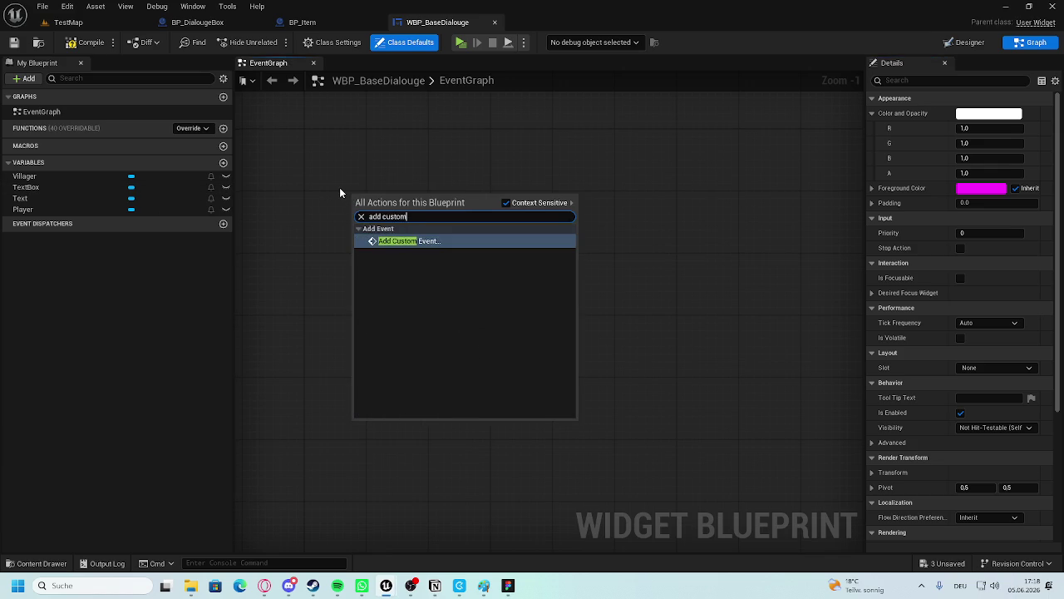
{"action": "left_click", "coordinate": [406, 236]}
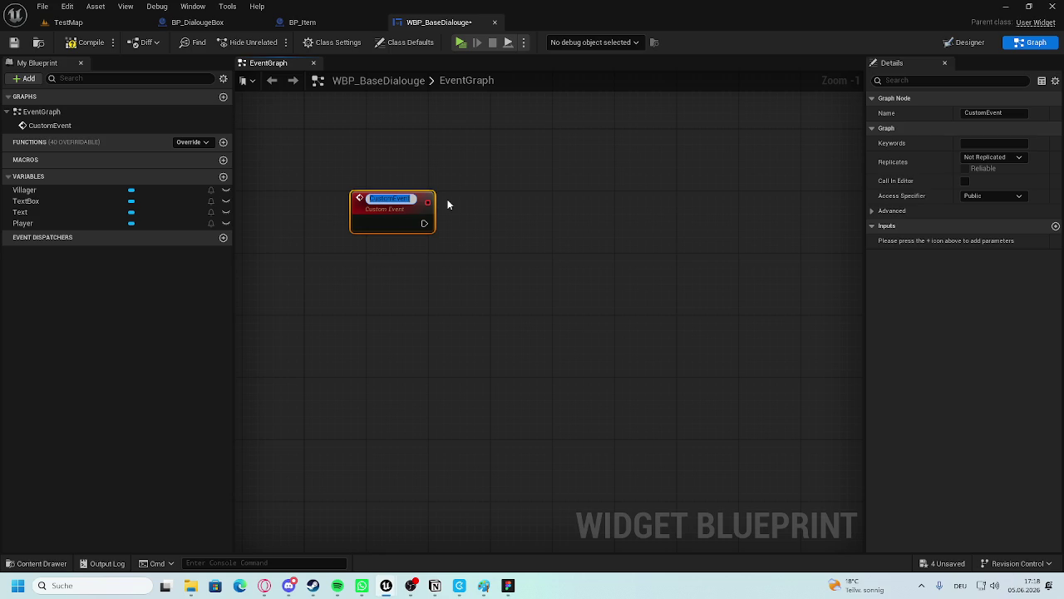
{"action": "type", "text": "Dialou"}
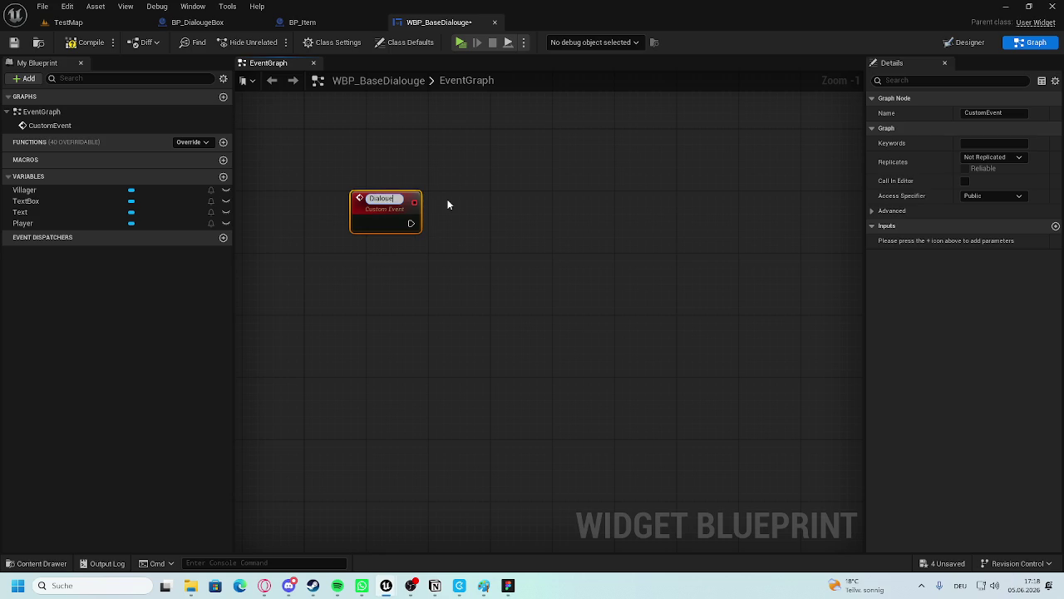
{"action": "type", "text": "ge"}
{"action": "key", "text": "Return"}
{"action": "left_click_drag", "start_coordinate": [395, 197], "coordinate": [348, 198]}
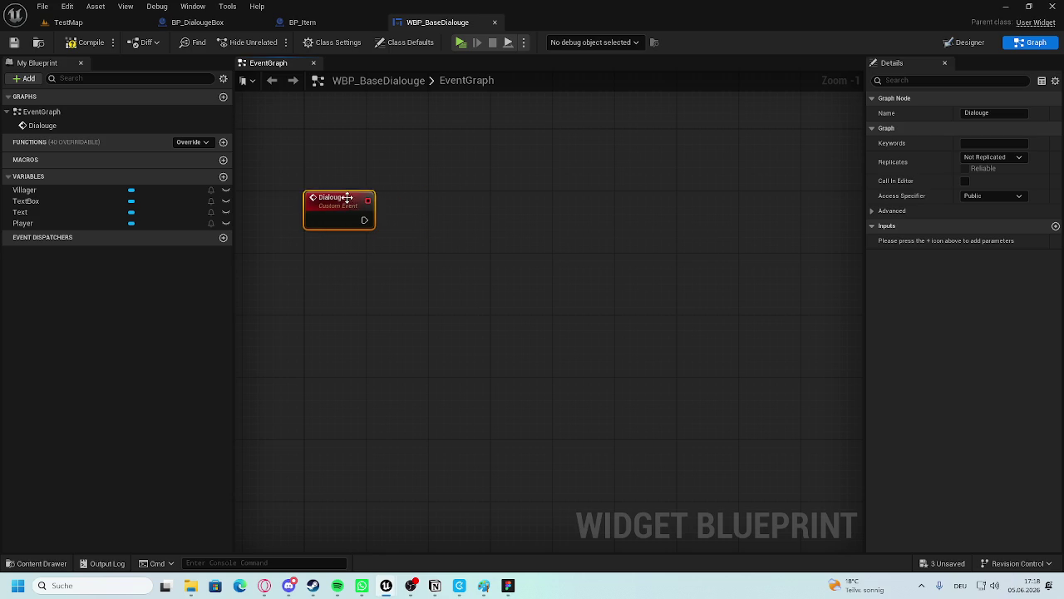
Give the Dialouge event a Text input named Dialouge and compile.
{"action": "left_click", "coordinate": [1055, 225]}
{"action": "left_click", "coordinate": [987, 243]}
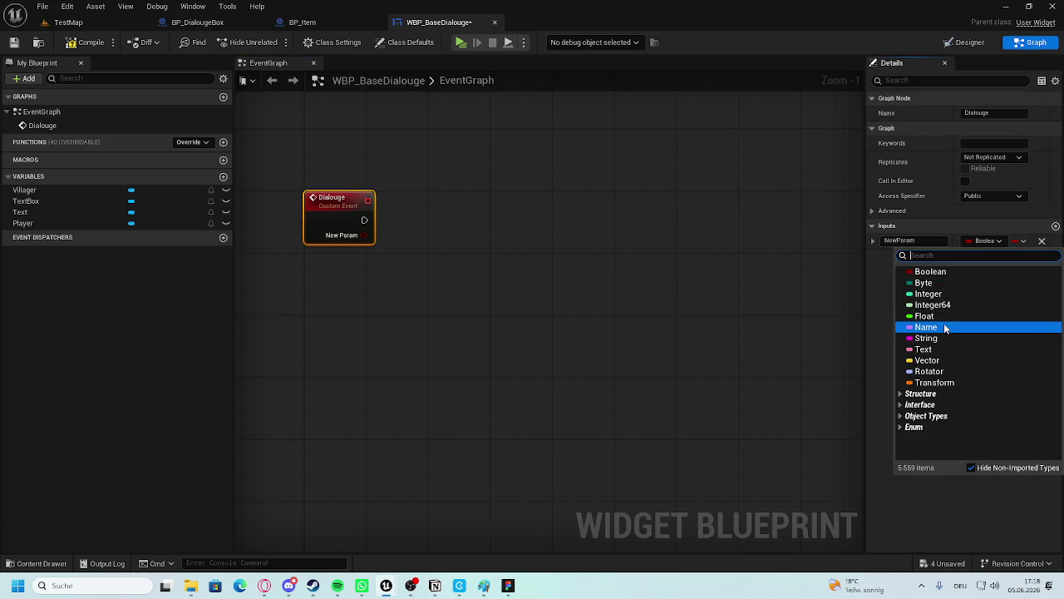
{"action": "left_click", "coordinate": [933, 349]}
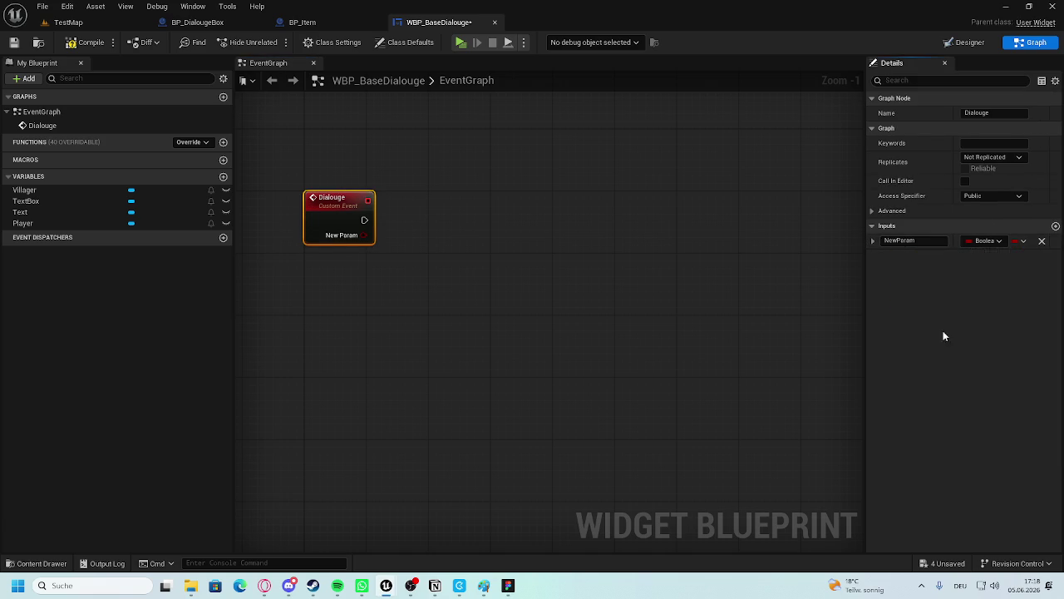
{"action": "type", "text": "Dialouge"}
{"action": "key", "text": "Return"}
{"action": "left_click", "coordinate": [90, 42]}
{"action": "left_click", "coordinate": [325, 193]}
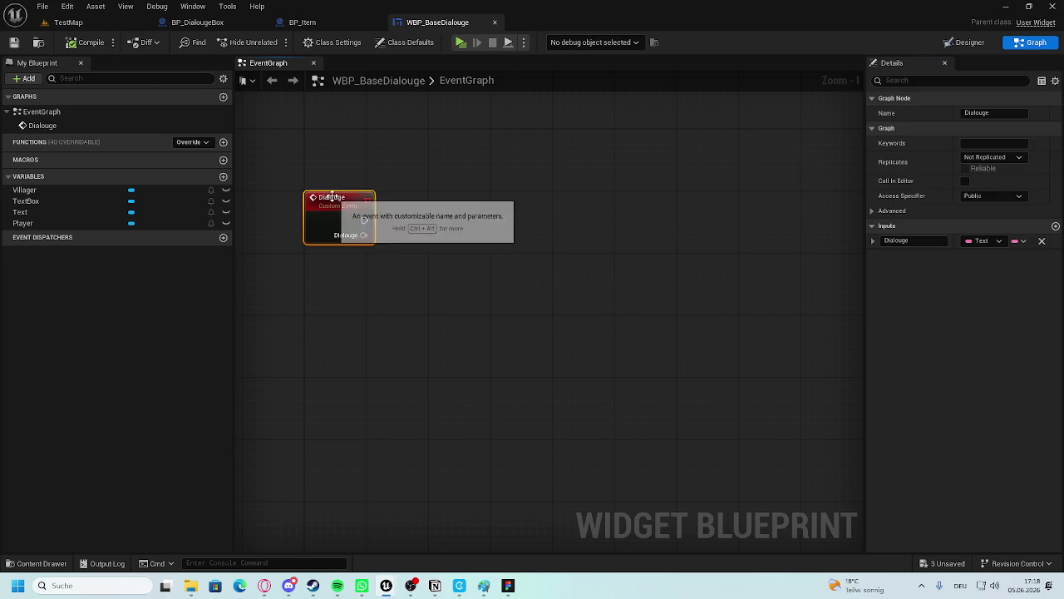
Add a Float input TypewriterDelay and paste the copied dialogue node network.
{"action": "left_click", "coordinate": [1055, 227]}
{"action": "left_click", "coordinate": [978, 256]}
{"action": "left_click", "coordinate": [924, 331]}
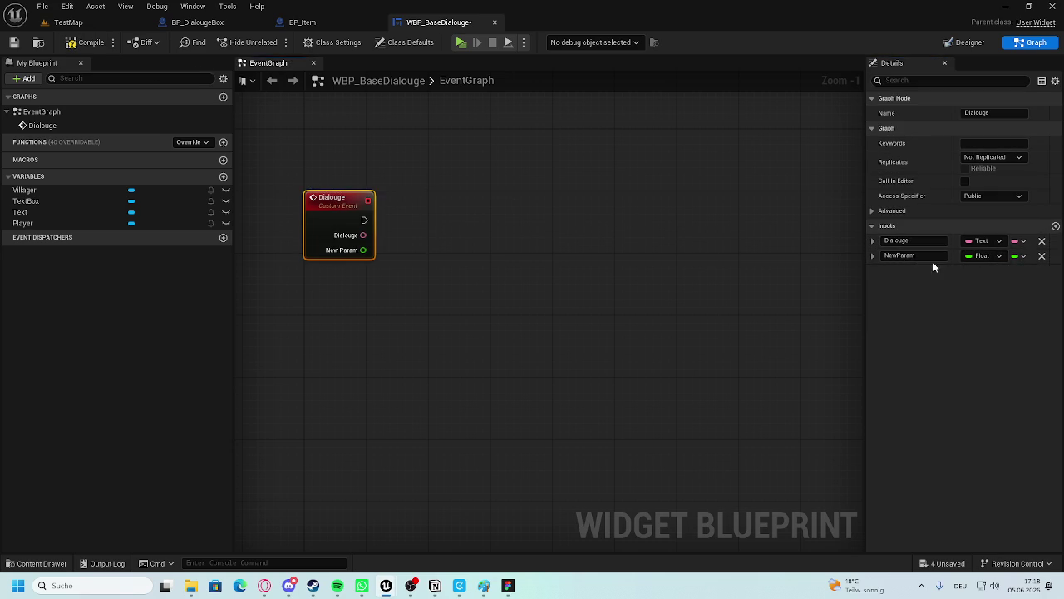
{"action": "type", "text": "Ty"}
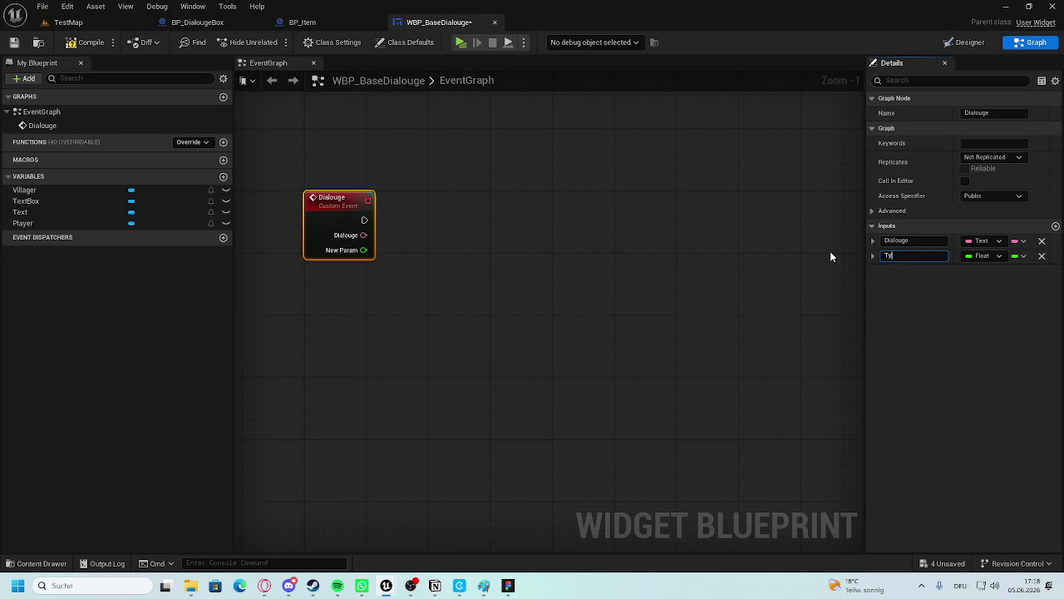
{"action": "type", "text": "pewriiterDelay"}
{"action": "key", "text": "Return"}
{"action": "scroll", "coordinate": [472, 206], "scroll_direction": "down", "scroll_amount": 5}
{"action": "scroll", "coordinate": [524, 215], "scroll_direction": "up", "scroll_amount": 3}
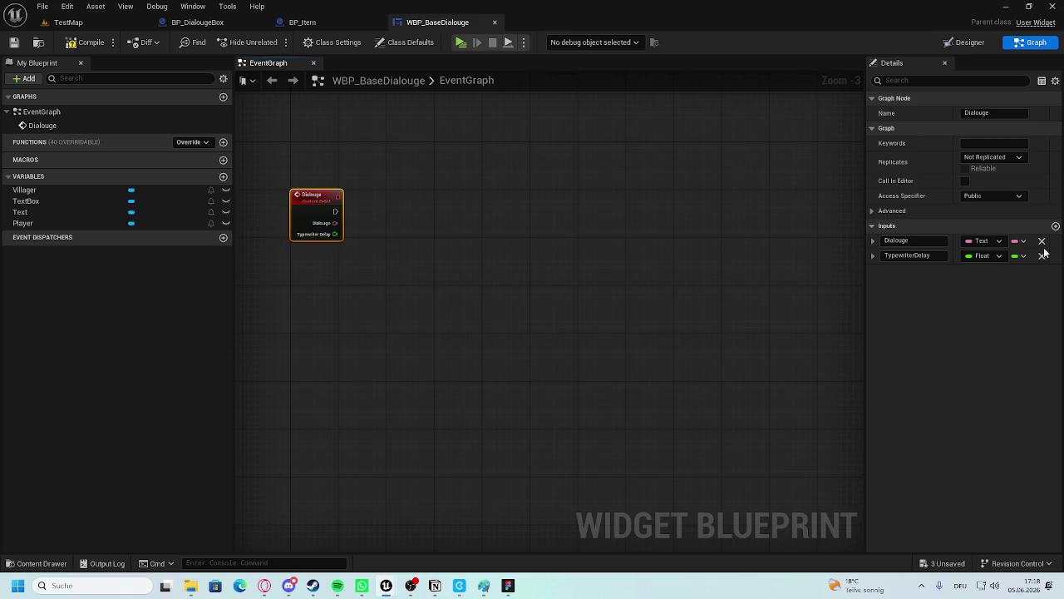
{"action": "key", "text": "ctrl+v"}
Move the pasted nodes aside and wire the Dialouge event into the Branch node.
{"action": "scroll", "coordinate": [723, 273], "scroll_direction": "down", "scroll_amount": 5}
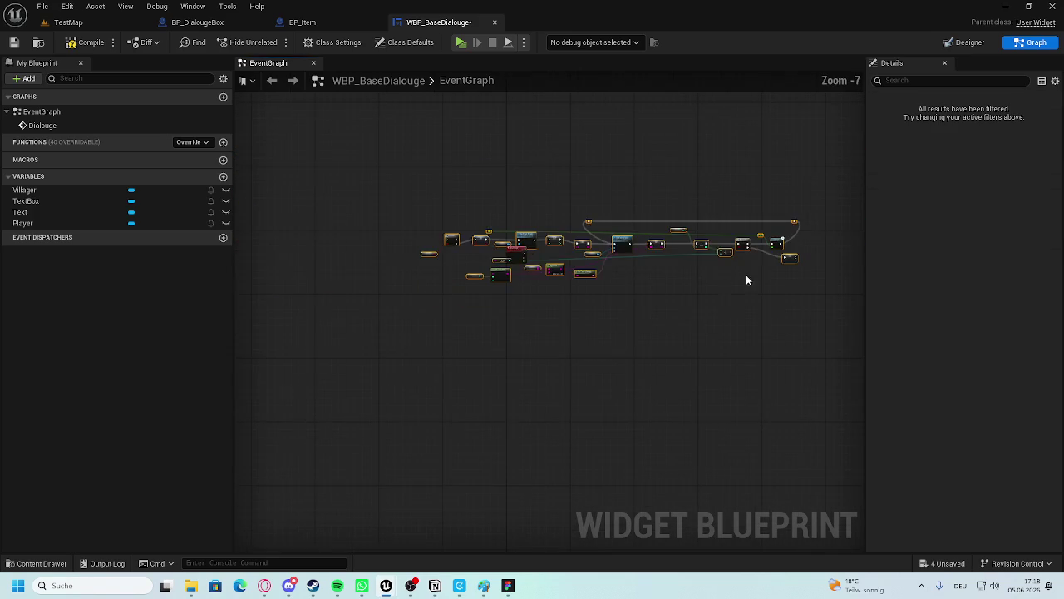
{"action": "left_click_drag", "start_coordinate": [546, 242], "coordinate": [641, 257]}
{"action": "scroll", "coordinate": [468, 255], "scroll_direction": "up", "scroll_amount": 8}
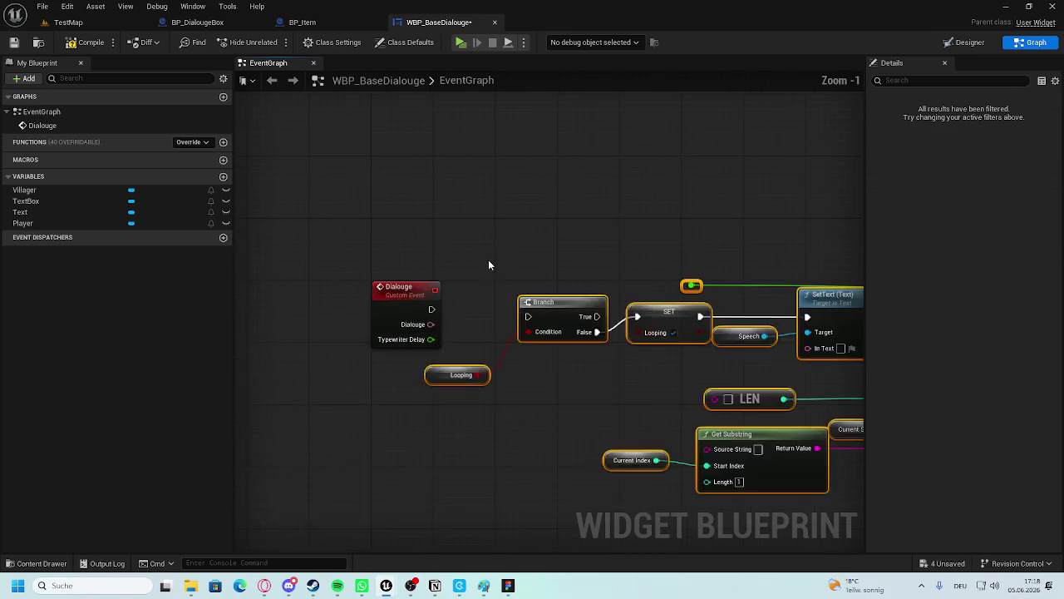
{"action": "left_click_drag", "start_coordinate": [399, 239], "coordinate": [512, 248]}
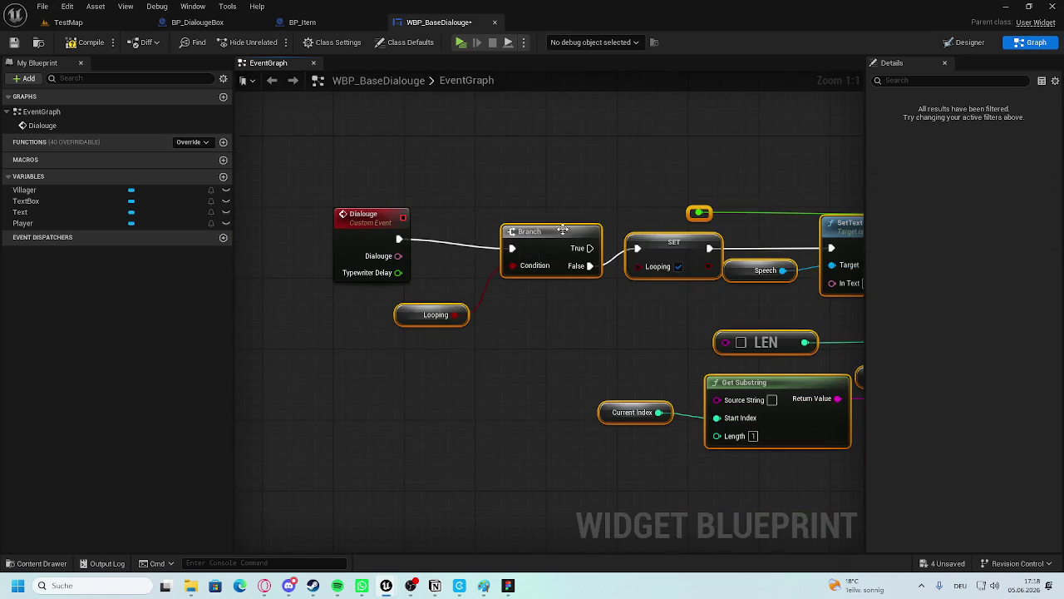
{"action": "scroll", "coordinate": [396, 202], "scroll_direction": "down", "scroll_amount": 3}
{"action": "scroll", "coordinate": [397, 202], "scroll_direction": "down", "scroll_amount": 5}
{"action": "mouse_move", "coordinate": [744, 168]}
{"action": "left_mouse_down"}
{"action": "mouse_move", "coordinate": [381, 304]}
{"action": "mouse_move", "coordinate": [397, 296]}
{"action": "left_mouse_up"}
{"action": "left_click", "coordinate": [417, 210]}
{"action": "scroll", "coordinate": [399, 264], "scroll_direction": "up", "scroll_amount": 5}
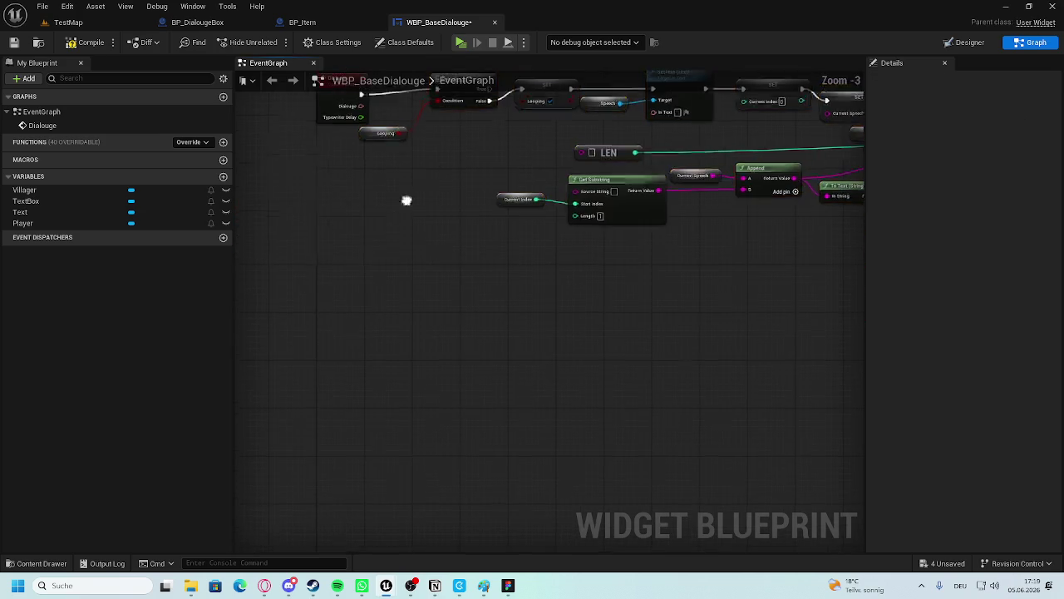
{"action": "scroll", "coordinate": [466, 332], "scroll_direction": "up", "scroll_amount": 3}
{"action": "left_click", "coordinate": [423, 245]}
{"action": "left_click", "coordinate": [548, 380]}
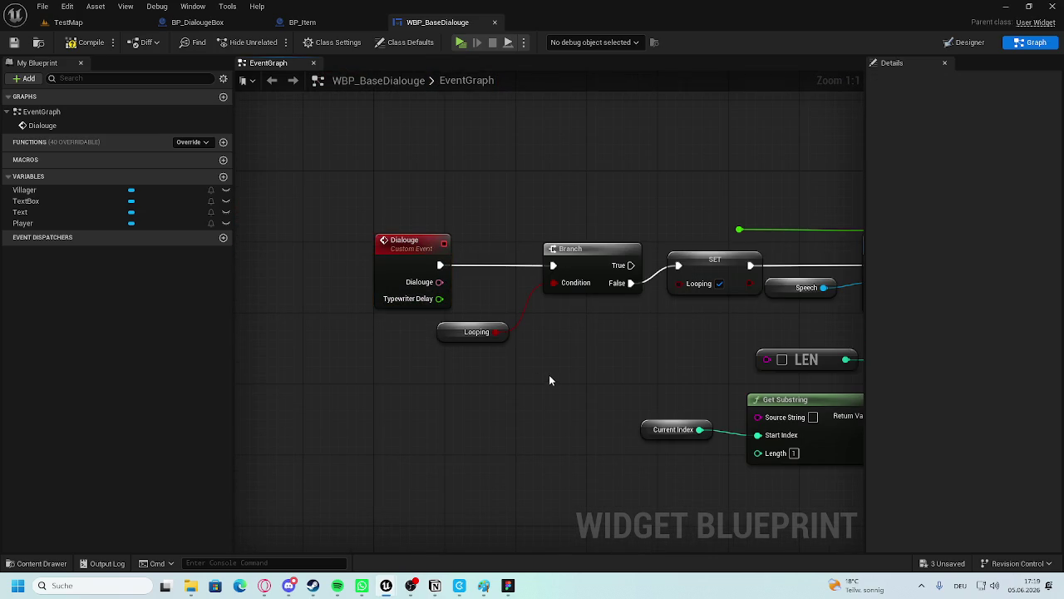
{"action": "scroll", "coordinate": [505, 325], "scroll_direction": "down", "scroll_amount": 2}
{"action": "scroll", "coordinate": [506, 324], "scroll_direction": "up", "scroll_amount": 2}
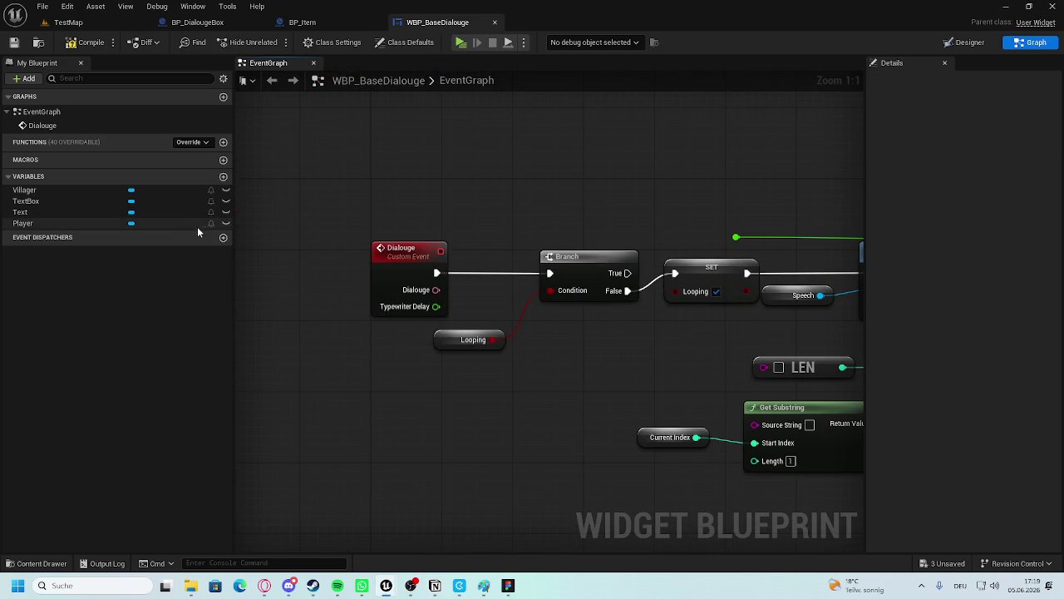
Add a Boolean variable named Looping and nudge the node group slightly down-right.
{"action": "left_click", "coordinate": [224, 177]}
{"action": "type", "text": "L"}
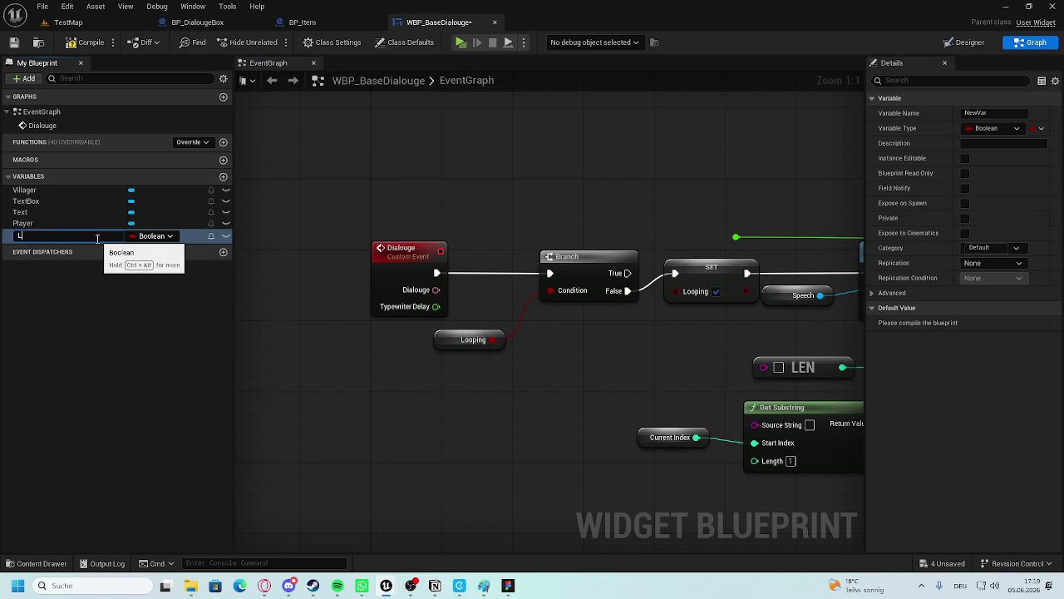
{"action": "type", "text": "ooping"}
{"action": "key", "text": "Return"}
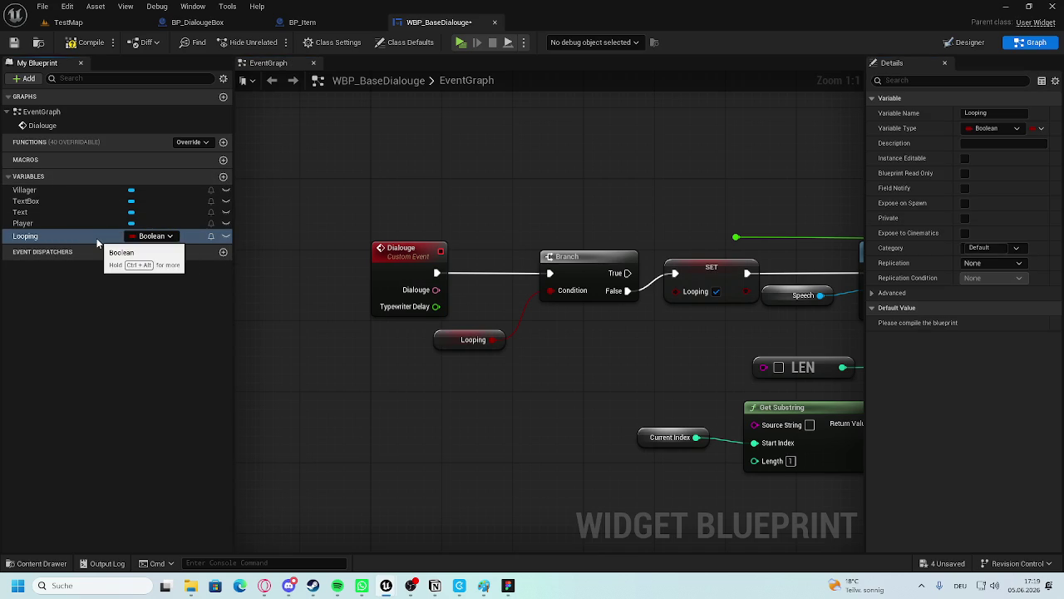
{"action": "scroll", "coordinate": [521, 279], "scroll_direction": "down", "scroll_amount": 7}
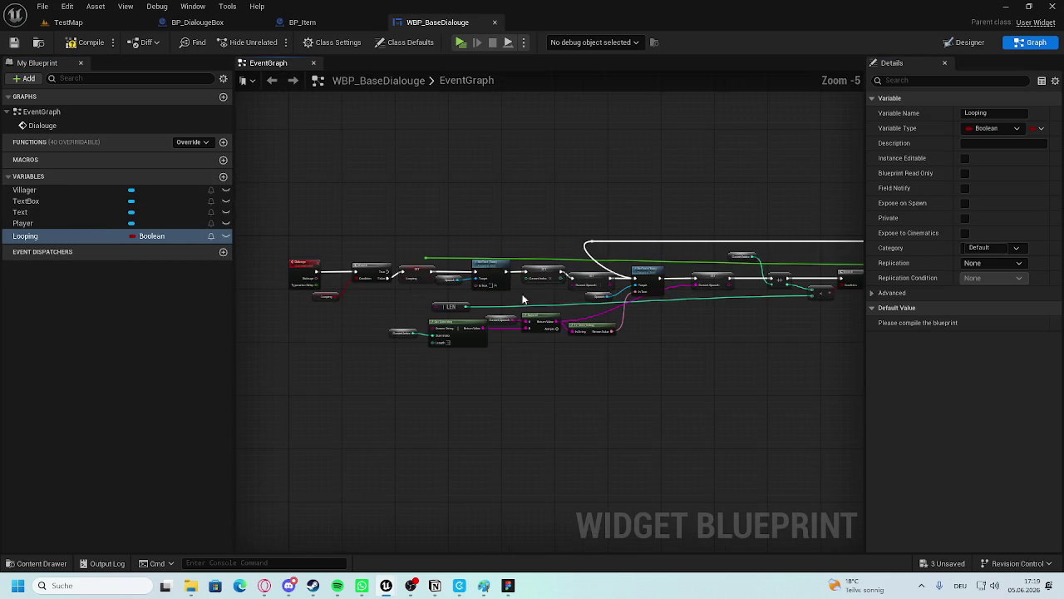
{"action": "scroll", "coordinate": [463, 242], "scroll_direction": "down", "scroll_amount": 2}
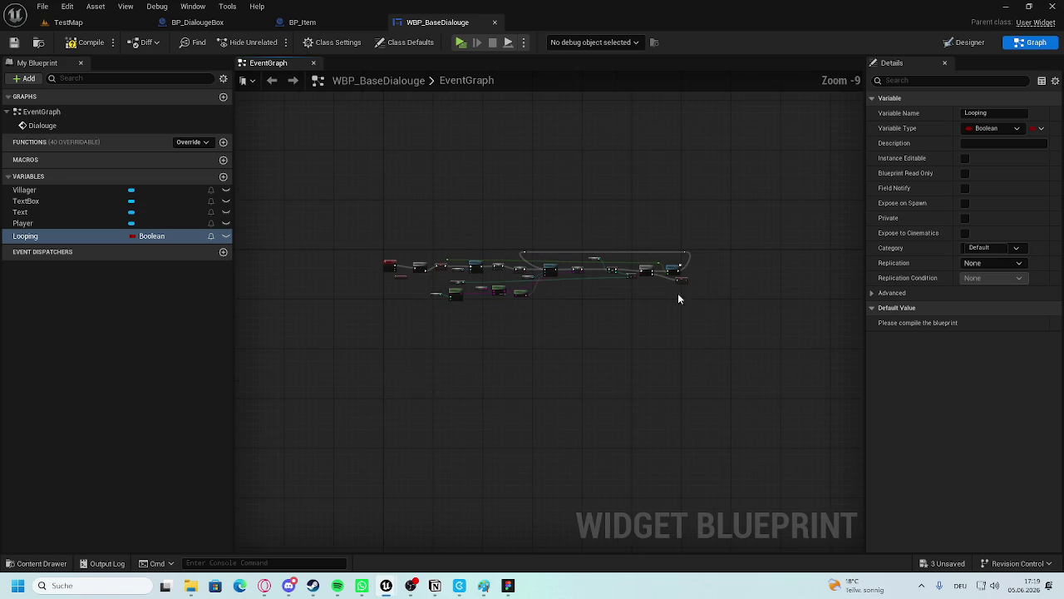
{"action": "left_click_drag", "start_coordinate": [721, 242], "coordinate": [440, 341]}
{"action": "scroll", "coordinate": [440, 341], "scroll_direction": "up", "scroll_amount": 7}
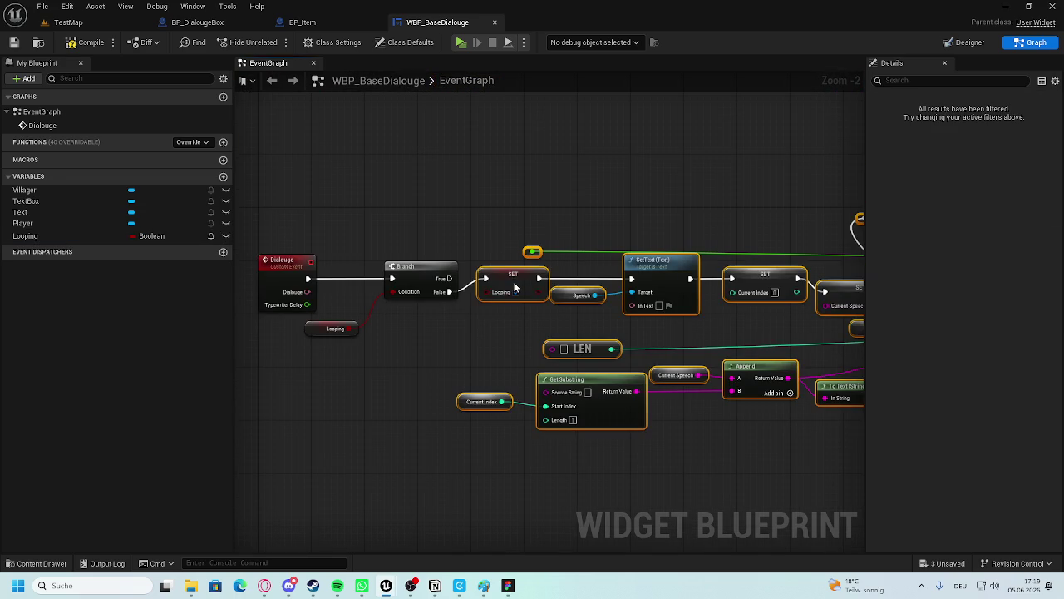
{"action": "left_click_drag", "start_coordinate": [513, 278], "coordinate": [519, 291]}
{"action": "scroll", "coordinate": [589, 303], "scroll_direction": "up", "scroll_amount": 2}
Replace the Speech getter with the Text variable.
{"action": "left_click_drag", "start_coordinate": [52, 213], "coordinate": [563, 301]}
{"action": "left_click_drag", "start_coordinate": [718, 361], "coordinate": [173, 340]}
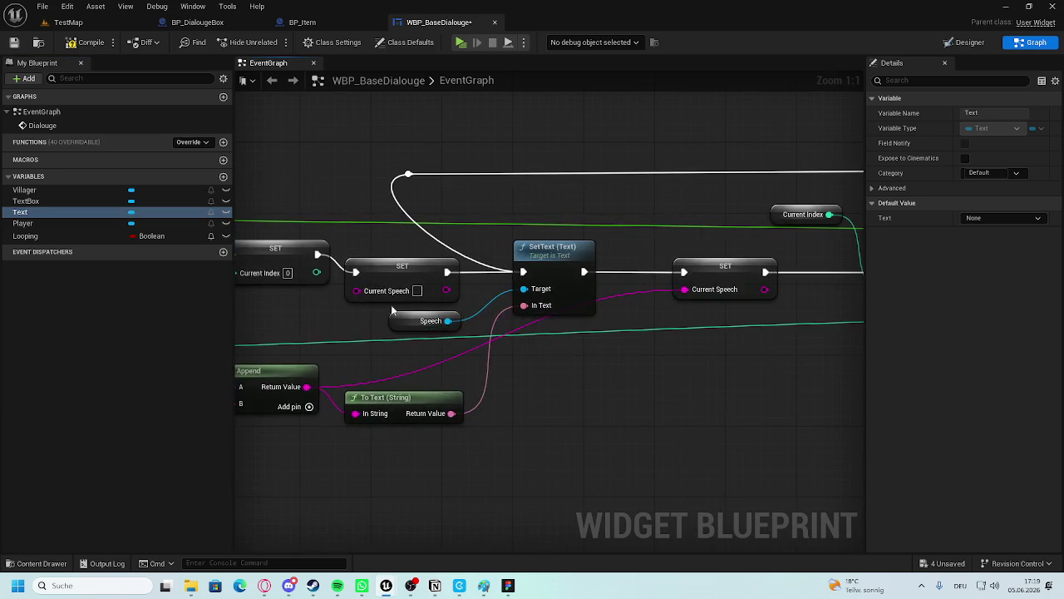
{"action": "left_click_drag", "start_coordinate": [37, 212], "coordinate": [404, 330]}
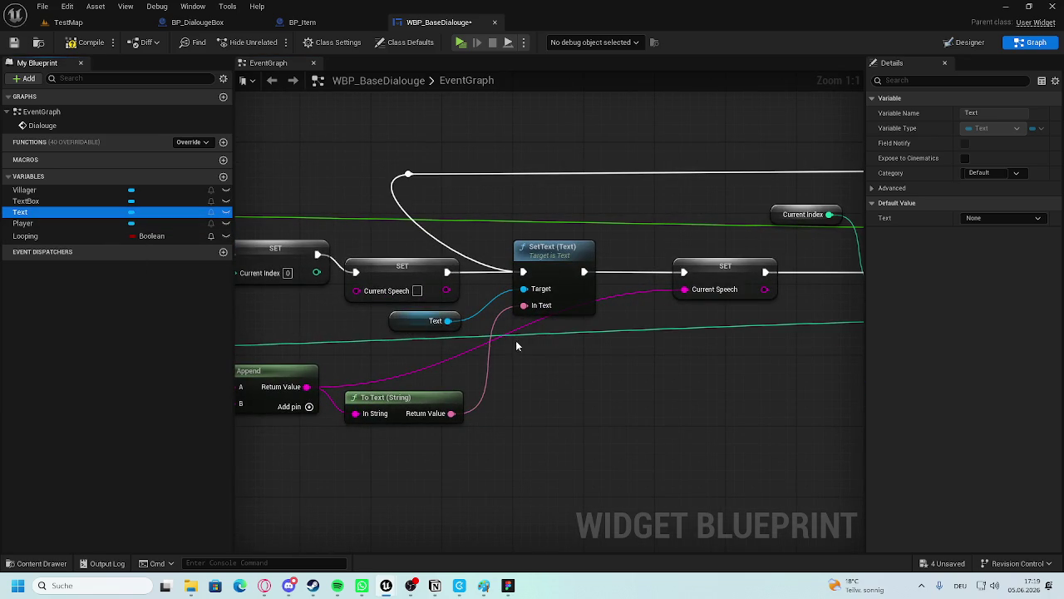
{"action": "mouse_move", "coordinate": [545, 330]}
{"action": "left_mouse_down"}
{"action": "mouse_move", "coordinate": [634, 329]}
{"action": "mouse_move", "coordinate": [453, 302]}
{"action": "mouse_move", "coordinate": [200, 297]}
{"action": "mouse_move", "coordinate": [450, 263]}
{"action": "mouse_move", "coordinate": [554, 302]}
{"action": "left_mouse_up"}
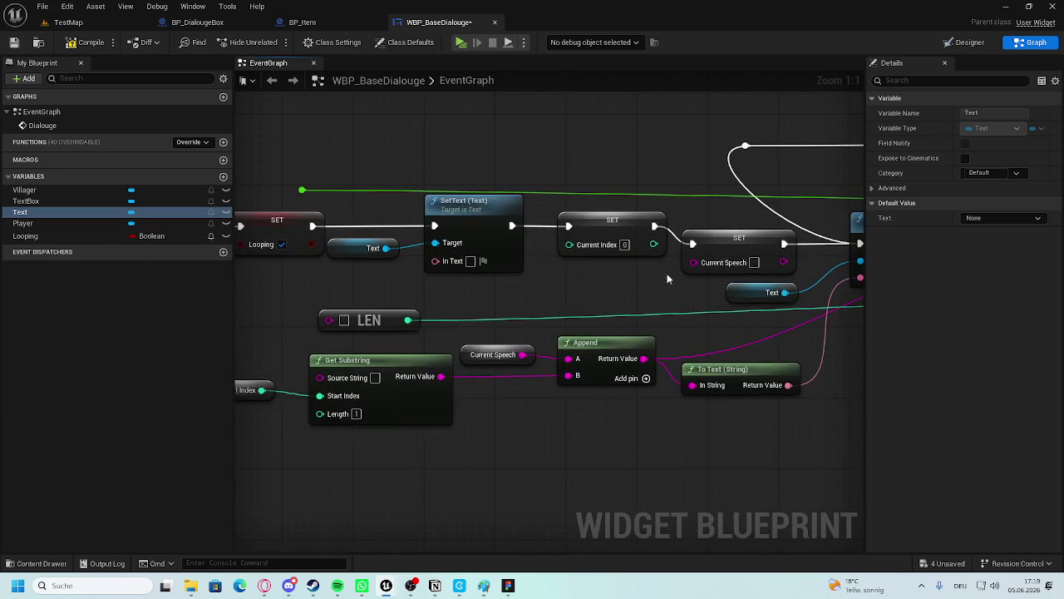
Add an Integer variable named CurrentIndex.
{"action": "left_click", "coordinate": [225, 179]}
{"action": "type", "text": "Curren"}
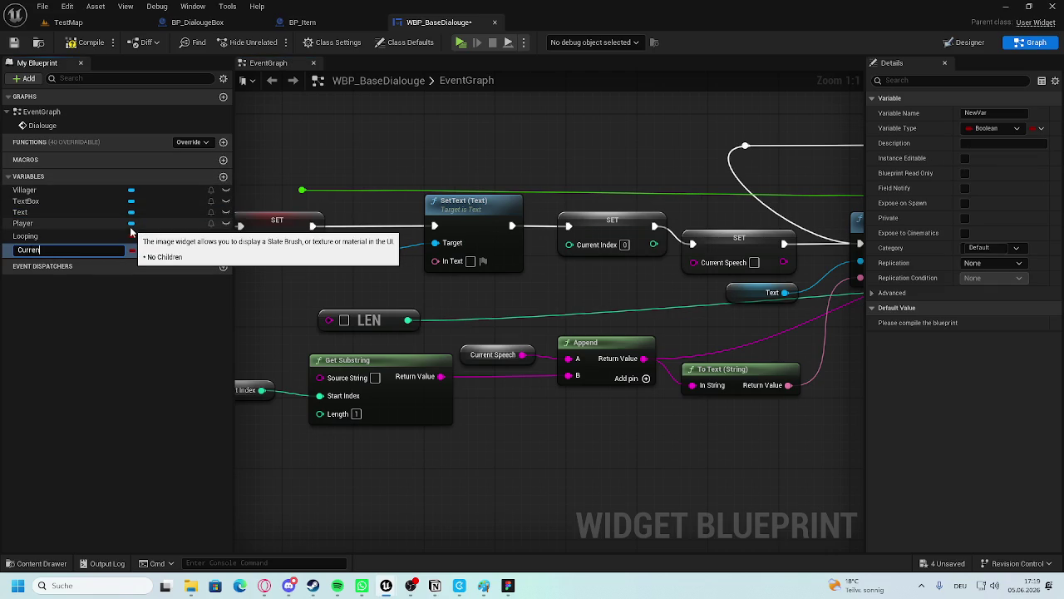
{"action": "type", "text": "x"}
{"action": "key", "text": "Return"}
{"action": "left_click", "coordinate": [150, 249]}
{"action": "left_click", "coordinate": [173, 305]}
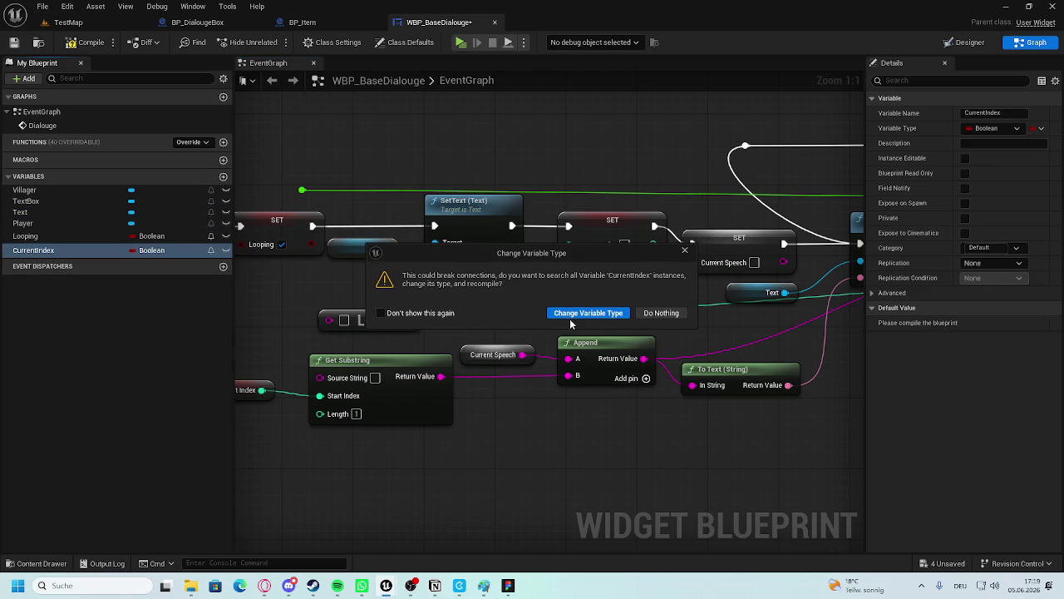
{"action": "left_click", "coordinate": [583, 311]}
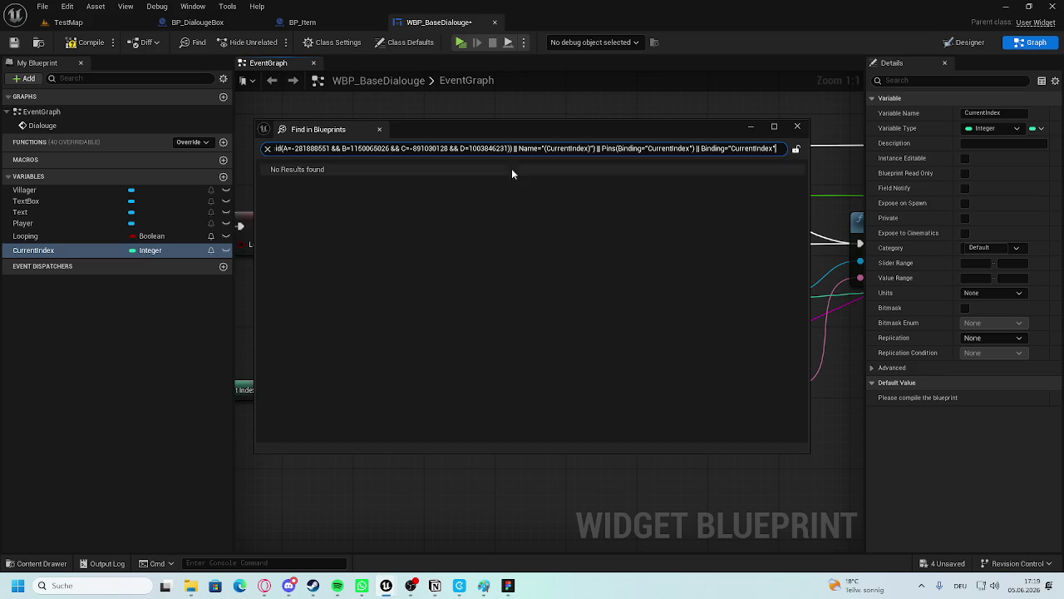
{"action": "left_click", "coordinate": [797, 125]}
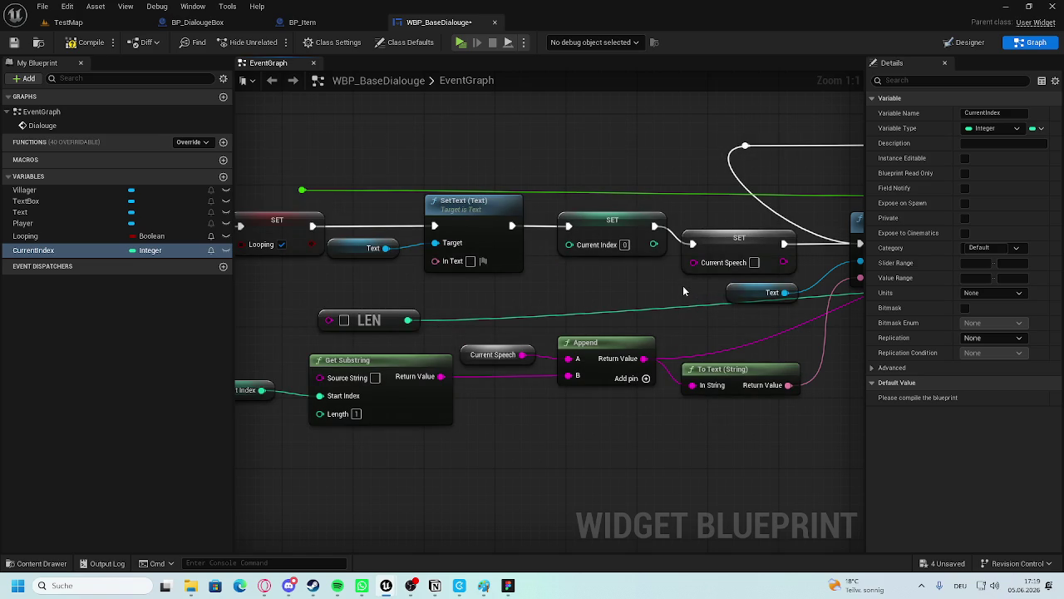
Add a Text variable named CurrentText and save the blueprint.
{"action": "left_click", "coordinate": [223, 176]}
{"action": "type", "text": "CurrentText"}
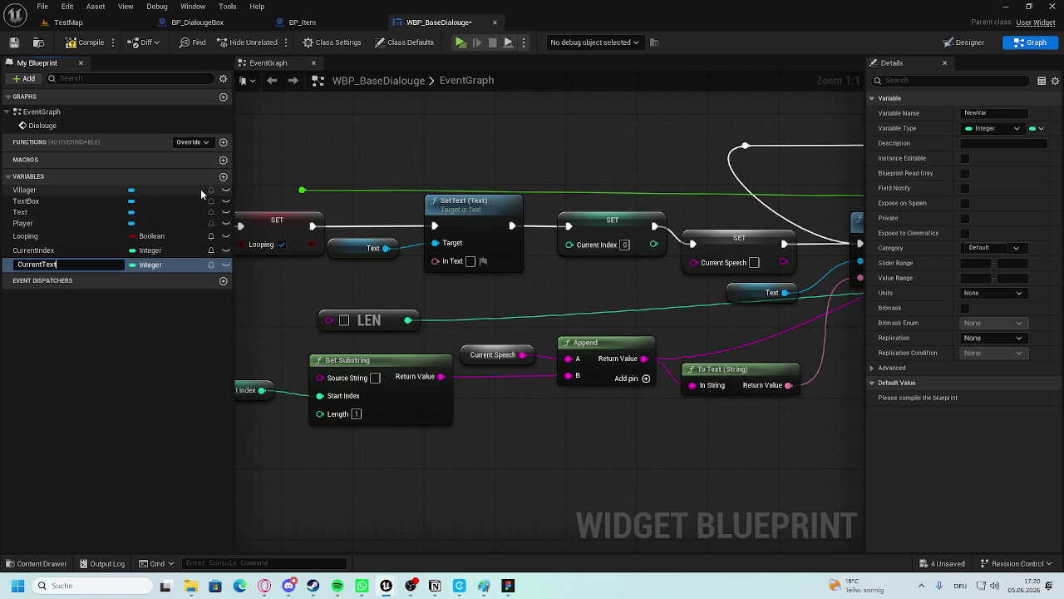
{"action": "key", "text": "Return"}
{"action": "left_click", "coordinate": [171, 265]}
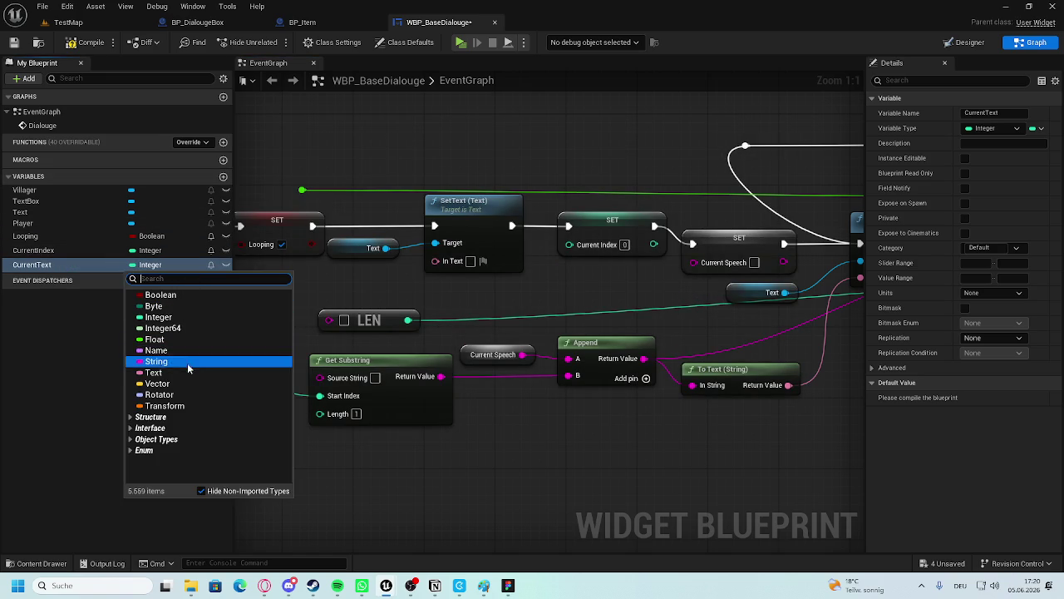
{"action": "left_click", "coordinate": [189, 373]}
{"action": "key", "text": "ctrl+s"}
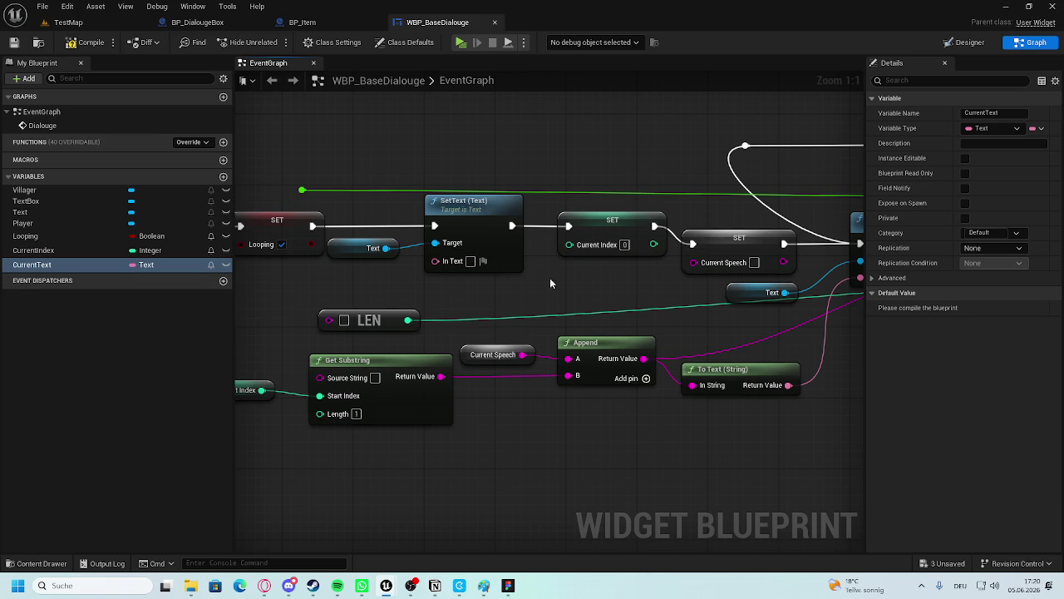
Insert a SET Current Text node before SetText, save, and tidy its wiring.
{"action": "mouse_move", "coordinate": [31, 264]}
{"action": "left_mouse_down"}
{"action": "mouse_move", "coordinate": [415, 233]}
{"action": "mouse_move", "coordinate": [449, 217]}
{"action": "mouse_move", "coordinate": [454, 201]}
{"action": "left_mouse_up"}
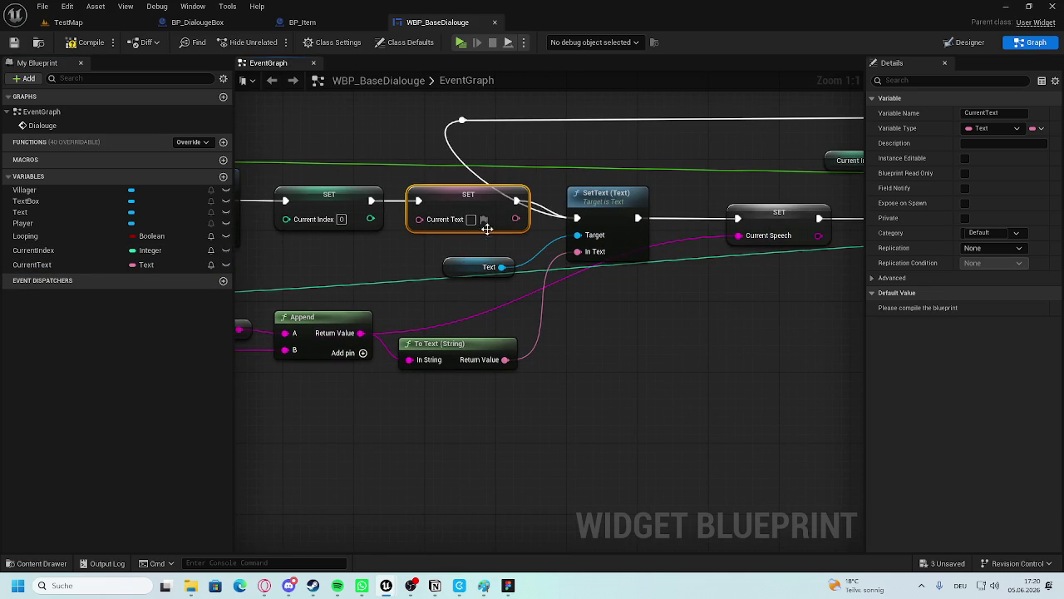
{"action": "key", "text": "ctrl+s"}
{"action": "left_click_drag", "start_coordinate": [492, 208], "coordinate": [483, 227]}
{"action": "left_click_drag", "start_coordinate": [462, 126], "coordinate": [568, 128]}
{"action": "scroll", "coordinate": [737, 243], "scroll_direction": "down", "scroll_amount": 3}
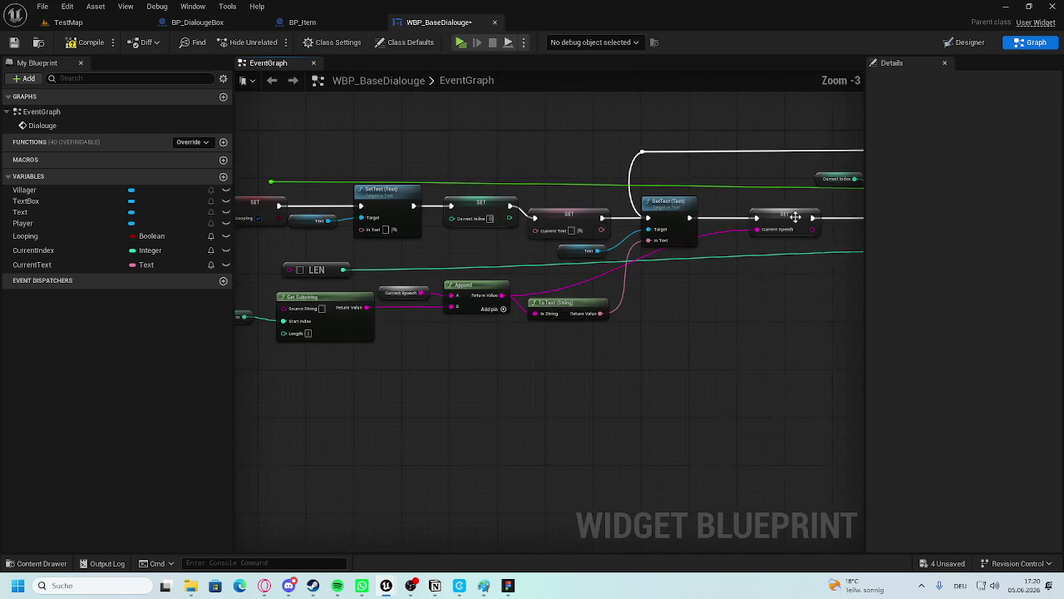
{"action": "scroll", "coordinate": [565, 223], "scroll_direction": "up", "scroll_amount": 3}
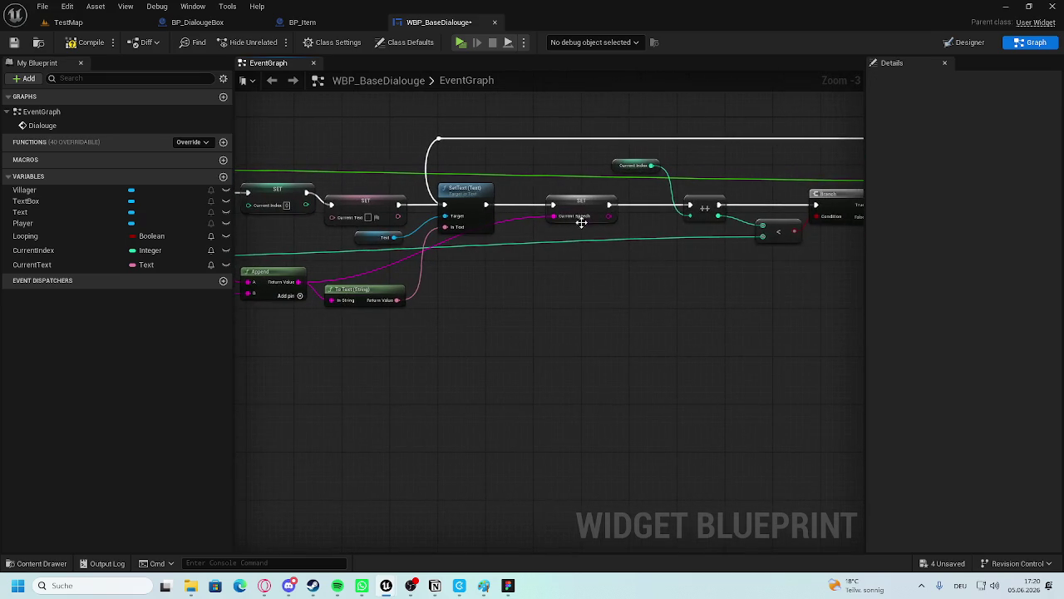
Swap SET Current Speech for Current Text and remove the broken Current Speech link.
{"action": "left_click_drag", "start_coordinate": [60, 264], "coordinate": [580, 221]}
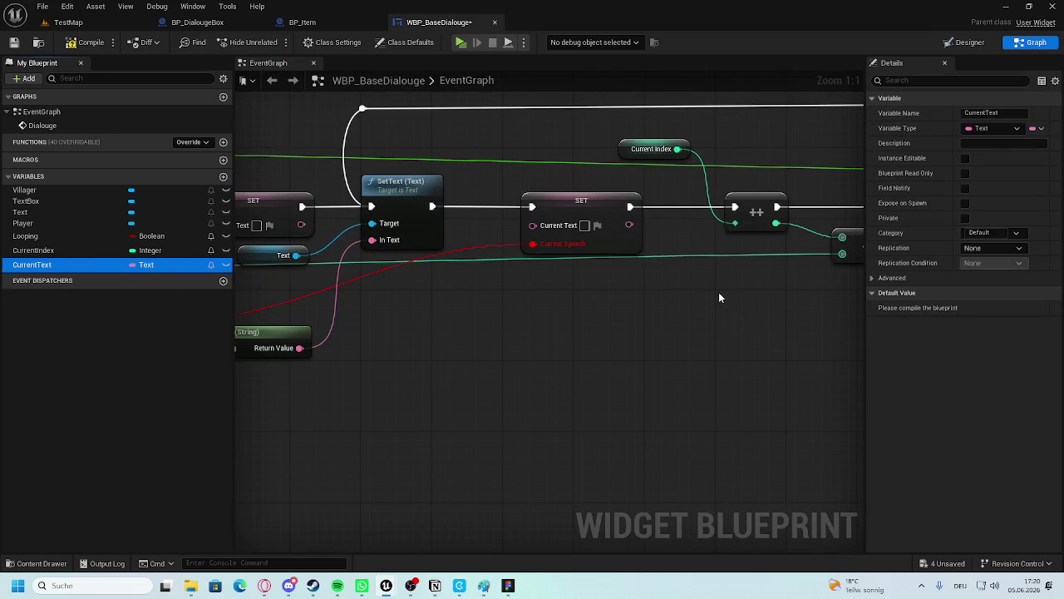
{"action": "left_click", "coordinate": [702, 204], "text": "alt"}
{"action": "scroll", "coordinate": [648, 304], "scroll_direction": "down", "scroll_amount": 3}
{"action": "scroll", "coordinate": [676, 243], "scroll_direction": "up", "scroll_amount": 3}
{"action": "left_click_drag", "start_coordinate": [676, 243], "coordinate": [790, 260]}
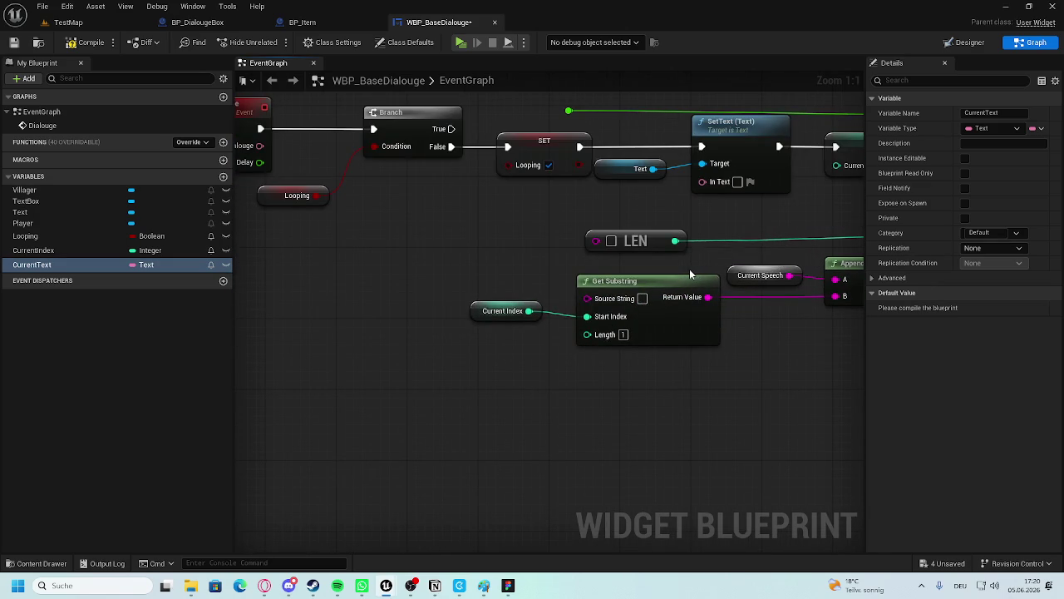
{"action": "left_click_drag", "start_coordinate": [444, 287], "coordinate": [487, 276]}
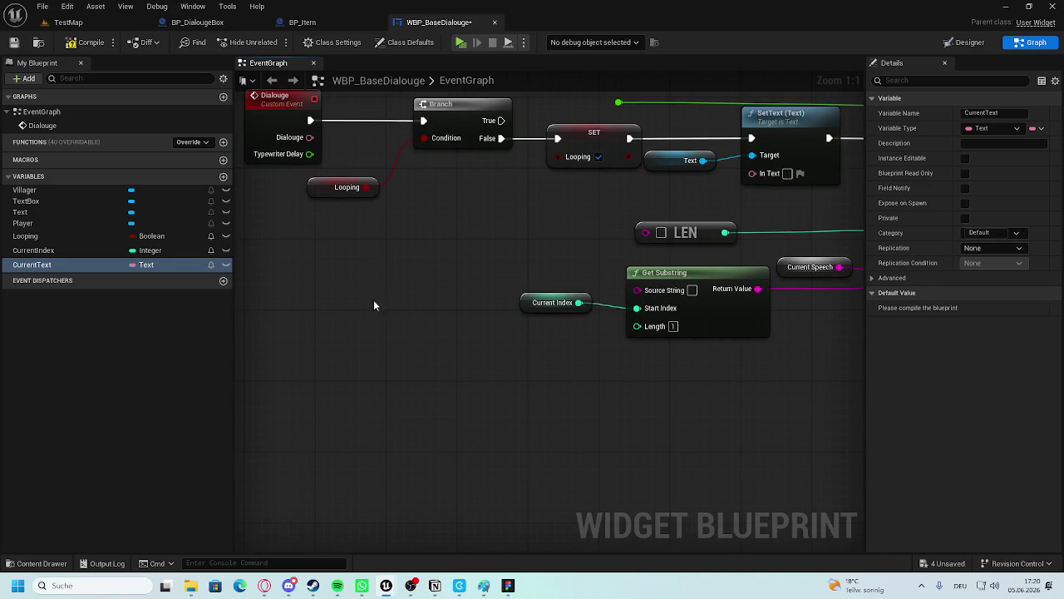
{"action": "left_click_drag", "start_coordinate": [383, 297], "coordinate": [513, 275]}
{"action": "mouse_move", "coordinate": [439, 115]}
{"action": "left_mouse_down"}
{"action": "mouse_move", "coordinate": [502, 205]}
{"action": "mouse_move", "coordinate": [482, 323]}
{"action": "left_mouse_up"}
Connect the Dialouge text to Get Substring's Source String and LEN via string conversion.
{"action": "type", "text": "get sub"}
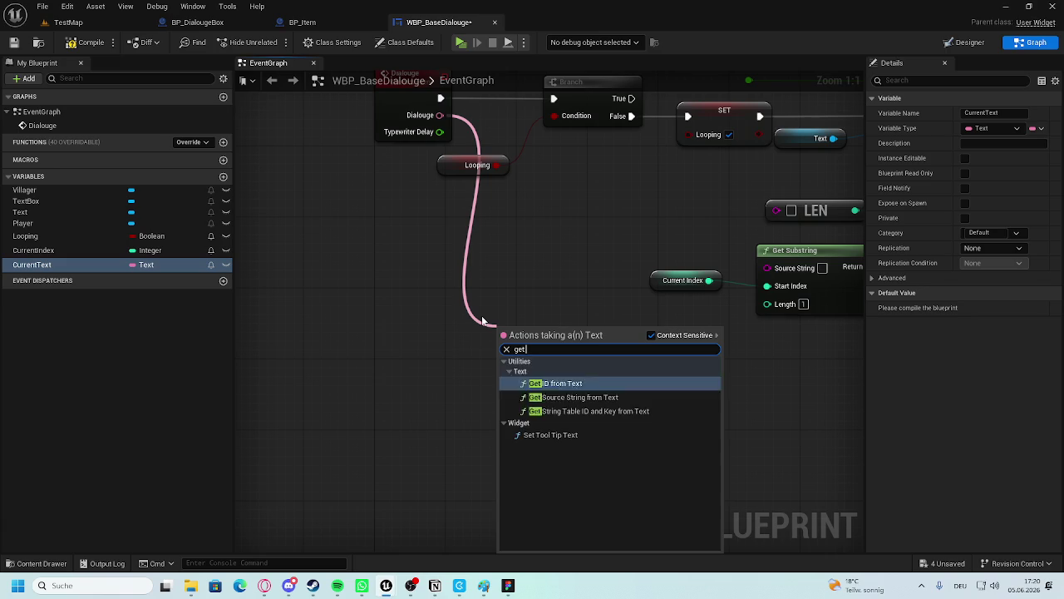
{"action": "key", "text": "BackSpace"}
{"action": "key", "text": "BackSpace"}
{"action": "key", "text": "BackSpace"}
{"action": "left_click_drag", "start_coordinate": [547, 262], "coordinate": [447, 344]}
{"action": "mouse_move", "coordinate": [341, 197]}
{"action": "left_mouse_down"}
{"action": "mouse_move", "coordinate": [358, 217]}
{"action": "mouse_move", "coordinate": [676, 351]}
{"action": "left_mouse_up"}
{"action": "left_click_drag", "start_coordinate": [496, 244], "coordinate": [520, 269]}
{"action": "left_click", "coordinate": [528, 246]}
{"action": "mouse_move", "coordinate": [835, 394]}
{"action": "left_mouse_down"}
{"action": "mouse_move", "coordinate": [697, 380]}
{"action": "mouse_move", "coordinate": [790, 374]}
{"action": "mouse_move", "coordinate": [919, 395]}
{"action": "left_mouse_up"}
{"action": "mouse_move", "coordinate": [428, 212]}
{"action": "left_mouse_down"}
{"action": "mouse_move", "coordinate": [694, 298]}
{"action": "mouse_move", "coordinate": [765, 307]}
{"action": "mouse_move", "coordinate": [601, 235]}
{"action": "mouse_move", "coordinate": [616, 262]}
{"action": "mouse_move", "coordinate": [765, 306]}
{"action": "left_mouse_up"}
{"action": "key", "text": "Delete"}
Place a Current Text getter feeding the Append node's A input.
{"action": "mouse_move", "coordinate": [710, 285]}
{"action": "left_mouse_down"}
{"action": "mouse_move", "coordinate": [607, 320]}
{"action": "mouse_move", "coordinate": [712, 341]}
{"action": "mouse_move", "coordinate": [515, 338]}
{"action": "left_mouse_up"}
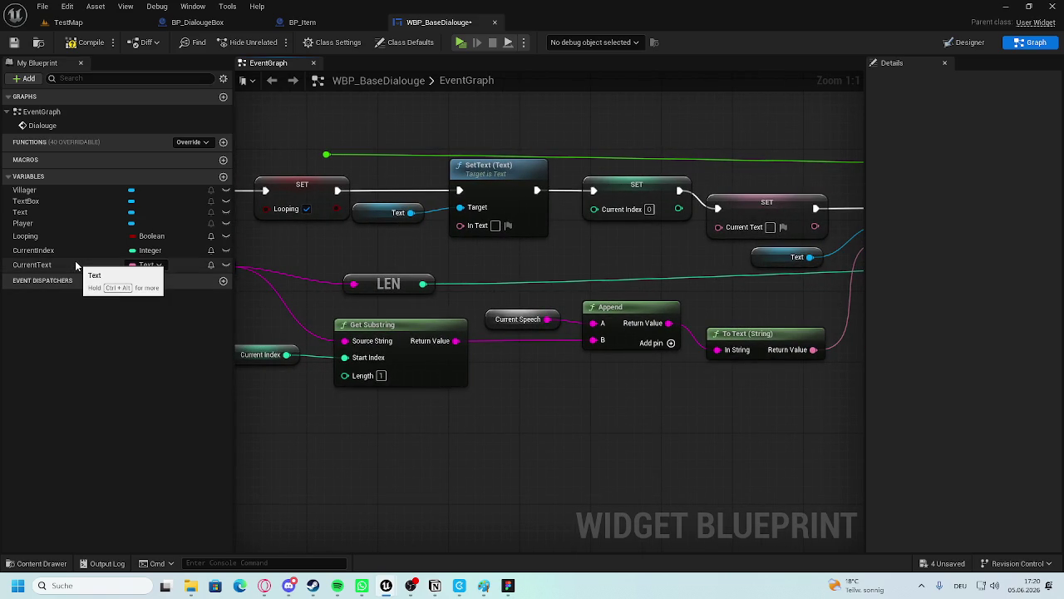
{"action": "mouse_move", "coordinate": [74, 260]}
{"action": "left_mouse_down"}
{"action": "mouse_move", "coordinate": [522, 319]}
{"action": "mouse_move", "coordinate": [404, 296]}
{"action": "mouse_move", "coordinate": [396, 270]}
{"action": "left_mouse_up"}
{"action": "mouse_move", "coordinate": [441, 314]}
{"action": "left_mouse_down"}
{"action": "mouse_move", "coordinate": [511, 296]}
{"action": "mouse_move", "coordinate": [437, 287]}
{"action": "left_mouse_up"}
{"action": "left_click", "coordinate": [523, 281]}
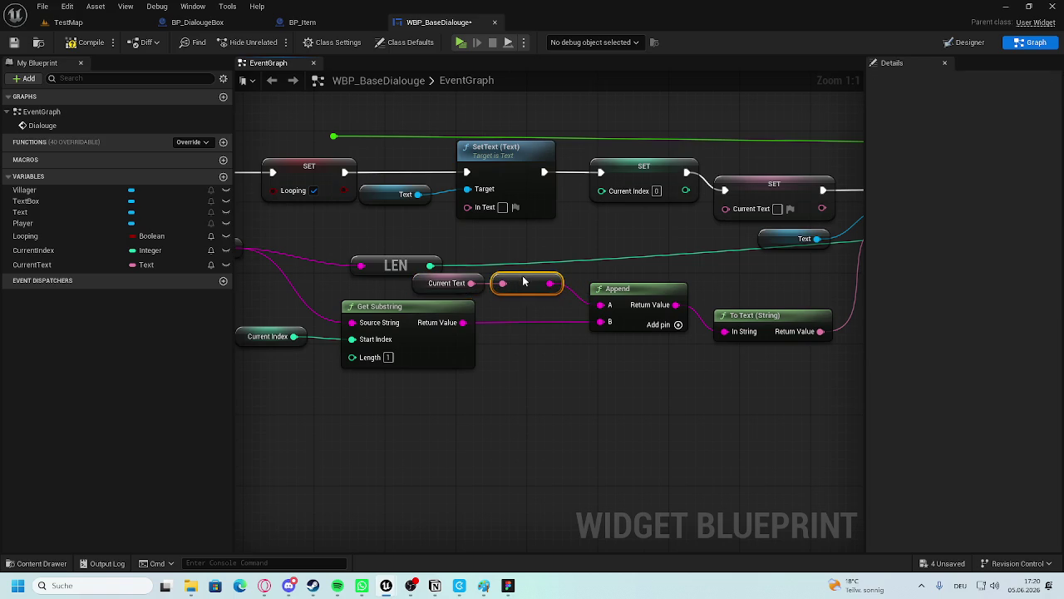
{"action": "left_click", "coordinate": [641, 365]}
Wire the To Text result into the second SET Current Text node.
{"action": "left_click_drag", "start_coordinate": [641, 364], "coordinate": [568, 334]}
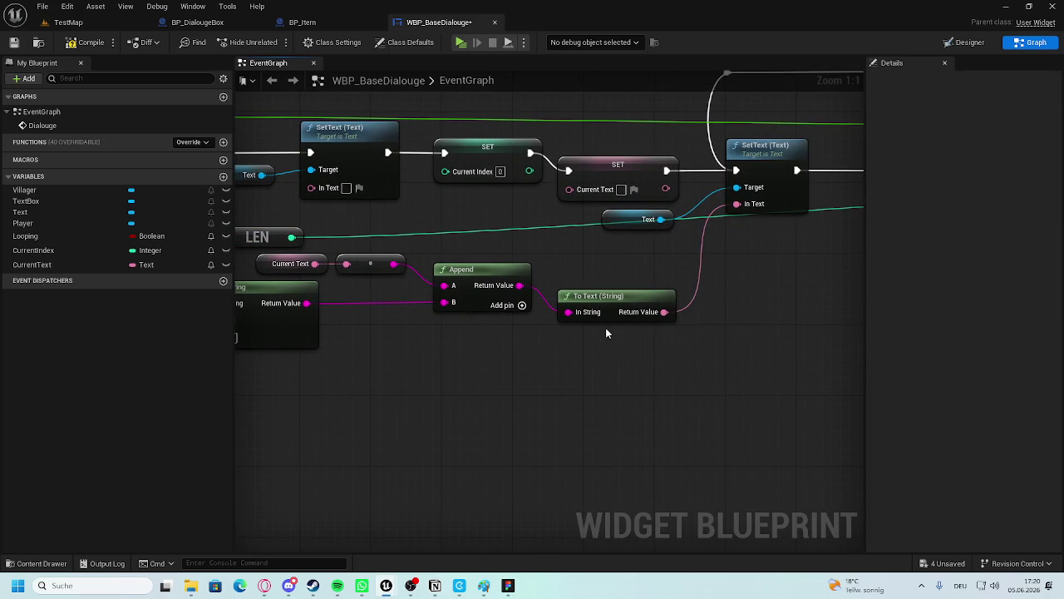
{"action": "left_click_drag", "start_coordinate": [605, 333], "coordinate": [610, 349]}
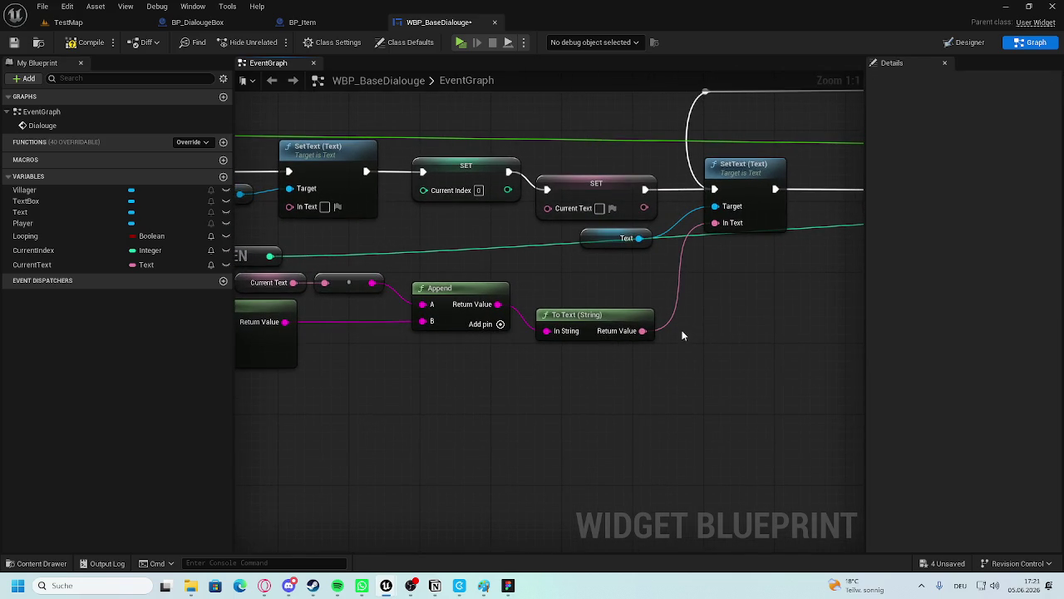
{"action": "mouse_move", "coordinate": [715, 290]}
{"action": "left_mouse_down"}
{"action": "mouse_move", "coordinate": [647, 318]}
{"action": "mouse_move", "coordinate": [627, 344]}
{"action": "mouse_move", "coordinate": [685, 309]}
{"action": "mouse_move", "coordinate": [505, 327]}
{"action": "left_mouse_up"}
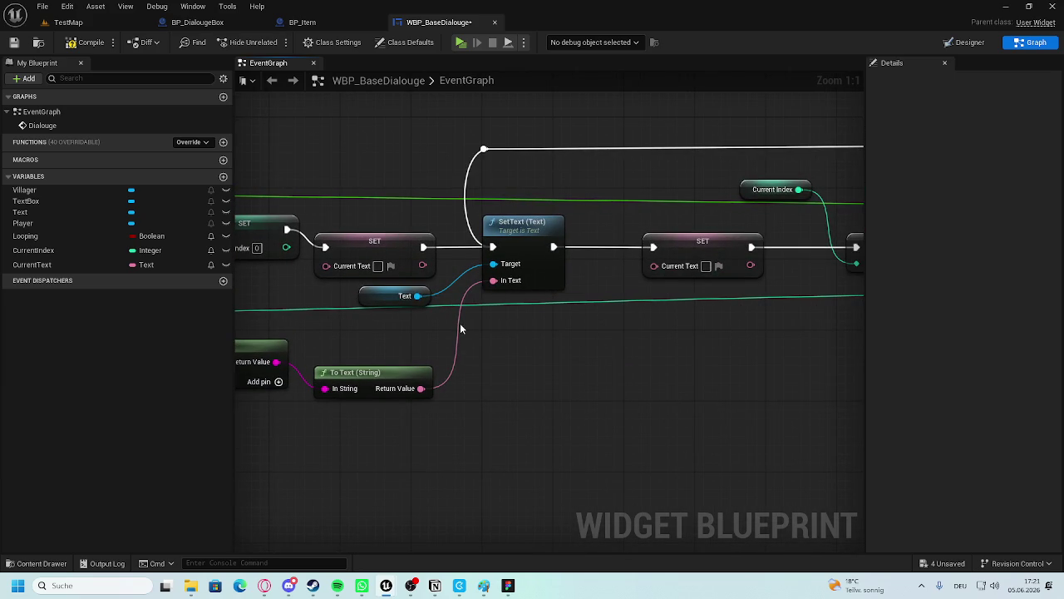
{"action": "left_click_drag", "start_coordinate": [421, 388], "coordinate": [655, 264]}
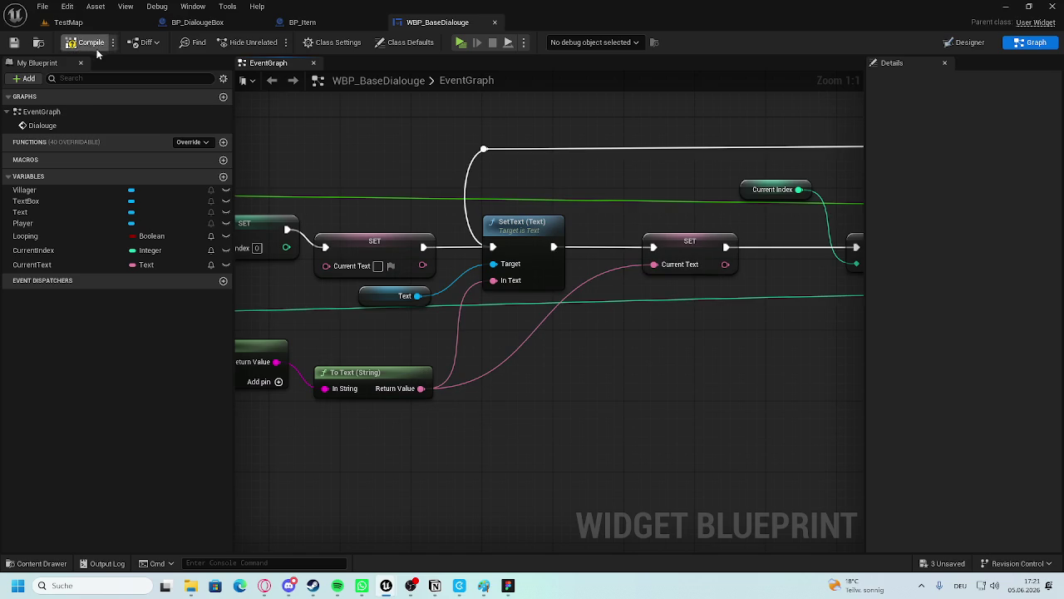
Add a reroute point on the Typewriter Delay wire near the Dialouge event and Branch.
{"action": "mouse_move", "coordinate": [570, 371]}
{"action": "left_mouse_down"}
{"action": "mouse_move", "coordinate": [685, 349]}
{"action": "mouse_move", "coordinate": [590, 305]}
{"action": "mouse_move", "coordinate": [364, 308]}
{"action": "left_mouse_up"}
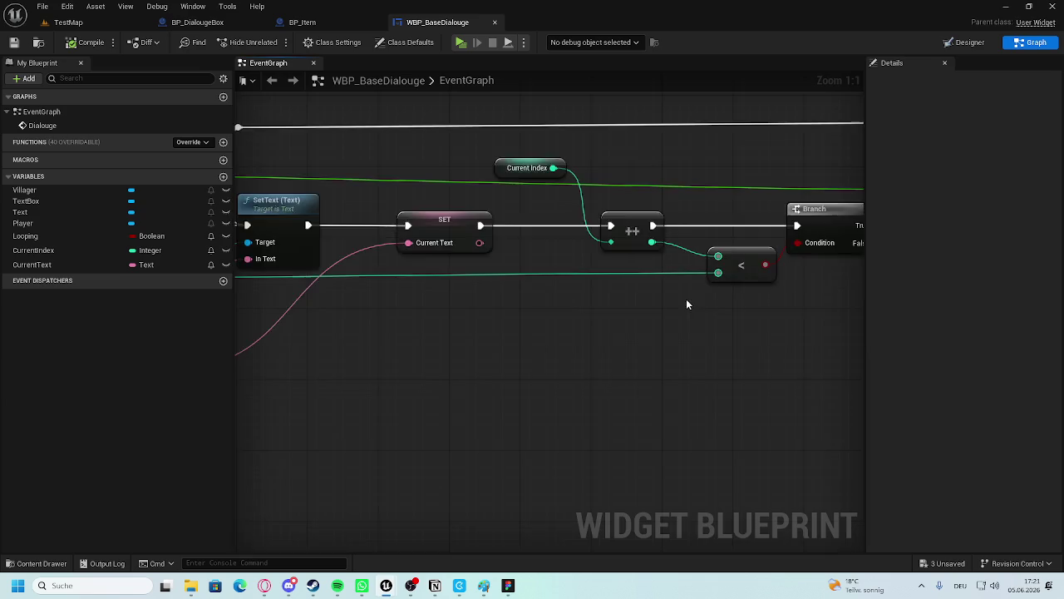
{"action": "left_click_drag", "start_coordinate": [717, 299], "coordinate": [363, 280]}
{"action": "left_click", "coordinate": [653, 265]}
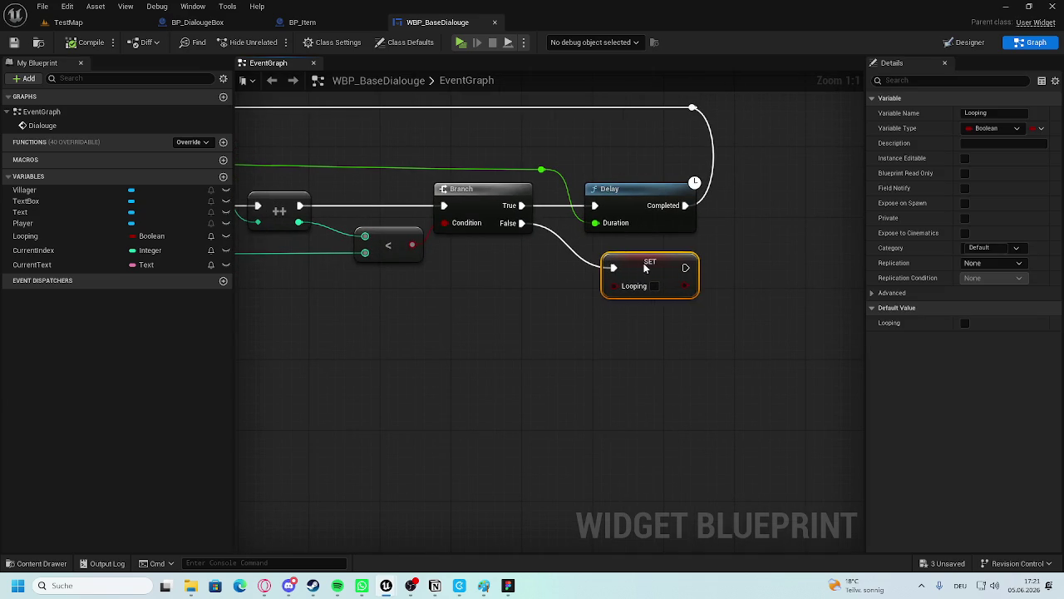
{"action": "left_click", "coordinate": [783, 250]}
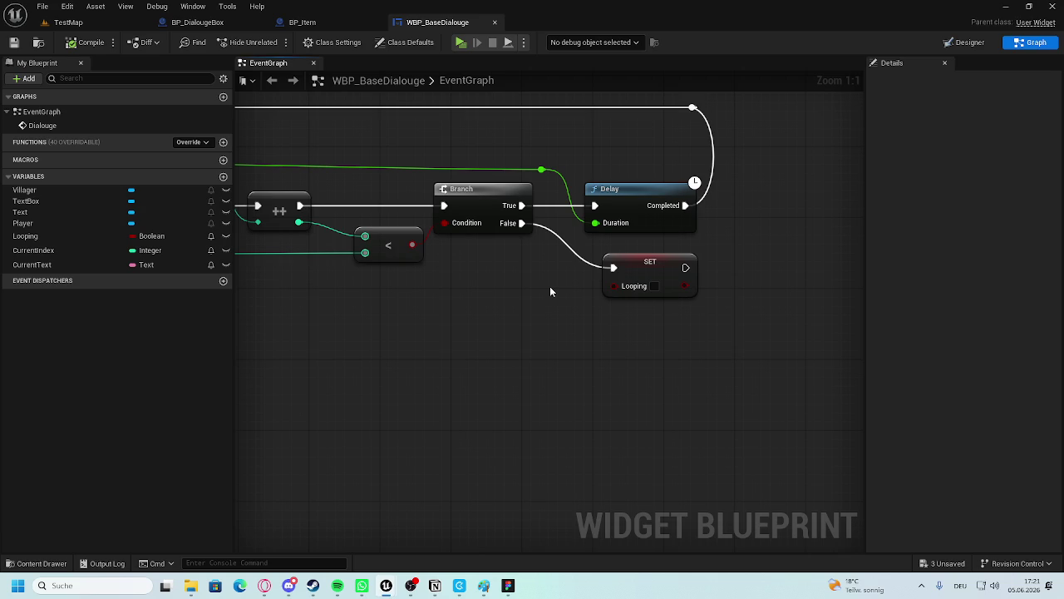
{"action": "mouse_move", "coordinate": [430, 302]}
{"action": "left_mouse_down"}
{"action": "mouse_move", "coordinate": [767, 326]}
{"action": "mouse_move", "coordinate": [726, 311]}
{"action": "left_mouse_up"}
{"action": "scroll", "coordinate": [725, 311], "scroll_direction": "down", "scroll_amount": 4}
{"action": "scroll", "coordinate": [725, 311], "scroll_direction": "up", "scroll_amount": 4}
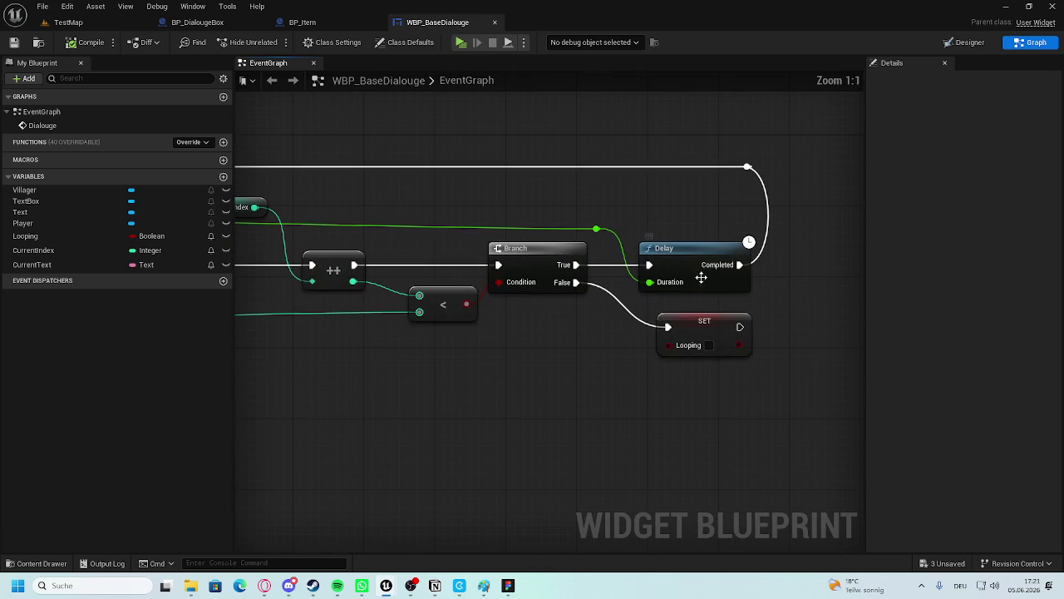
{"action": "scroll", "coordinate": [720, 255], "scroll_direction": "down", "scroll_amount": 4}
{"action": "scroll", "coordinate": [572, 360], "scroll_direction": "up", "scroll_amount": 4}
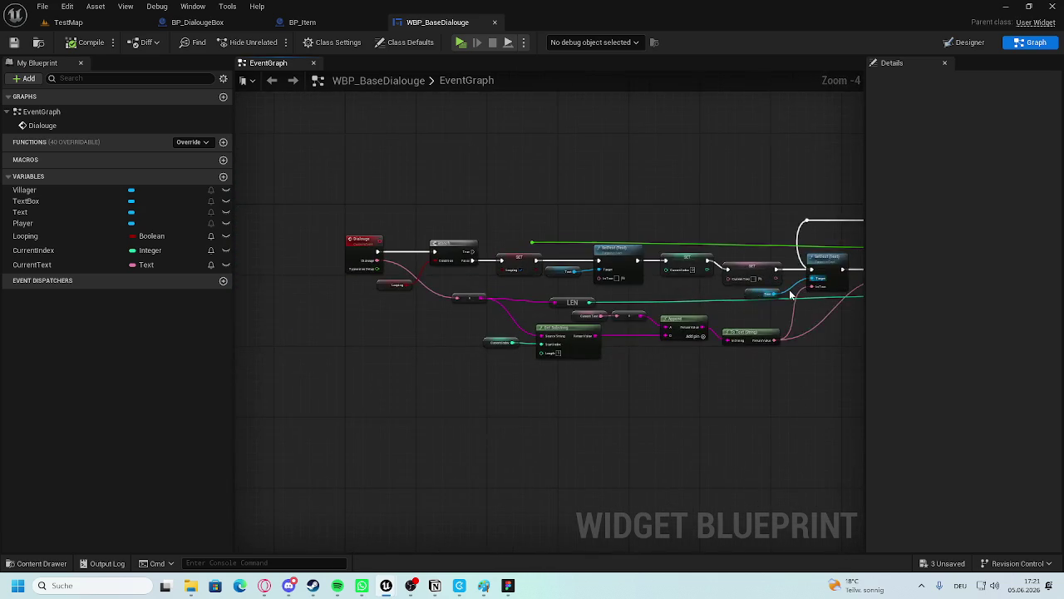
{"action": "left_click_drag", "start_coordinate": [506, 256], "coordinate": [676, 251]}
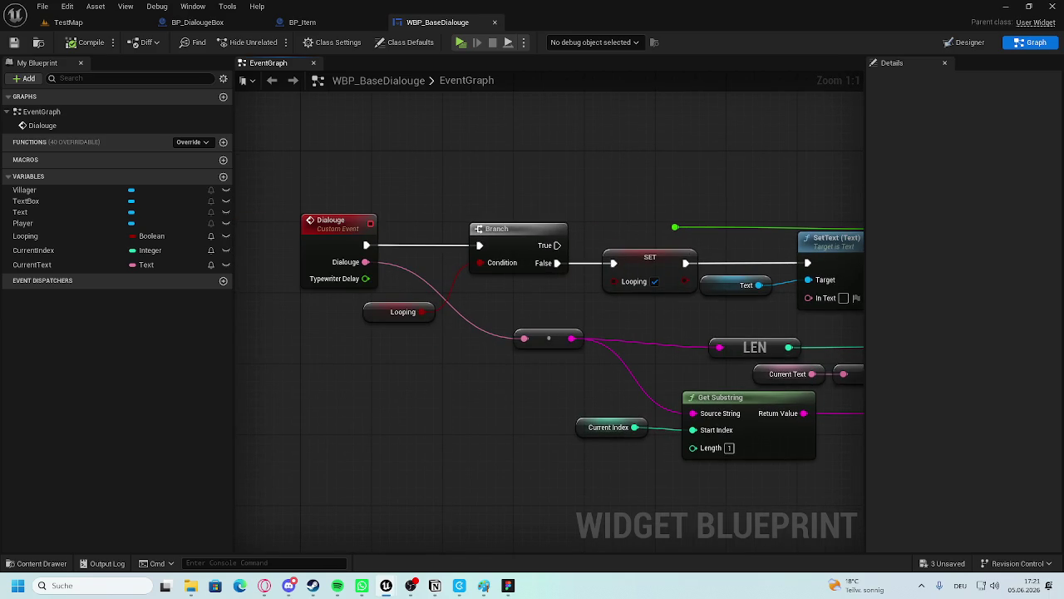
{"action": "mouse_move", "coordinate": [367, 278]}
{"action": "left_mouse_down"}
{"action": "mouse_move", "coordinate": [494, 283]}
{"action": "mouse_move", "coordinate": [580, 228]}
{"action": "mouse_move", "coordinate": [569, 227]}
{"action": "mouse_move", "coordinate": [582, 208]}
{"action": "mouse_move", "coordinate": [575, 240]}
{"action": "mouse_move", "coordinate": [803, 233]}
{"action": "left_mouse_up"}
{"action": "left_click", "coordinate": [577, 222]}
{"action": "right_click", "coordinate": [597, 161]}
{"action": "key", "text": "Escape"}
{"action": "left_click", "coordinate": [804, 233]}
Straighten the green wire's reroute, lower the Current Index node, and compile the widget.
{"action": "mouse_move", "coordinate": [745, 166]}
{"action": "left_mouse_down"}
{"action": "mouse_move", "coordinate": [658, 208]}
{"action": "mouse_move", "coordinate": [622, 212]}
{"action": "mouse_move", "coordinate": [638, 213]}
{"action": "left_mouse_up"}
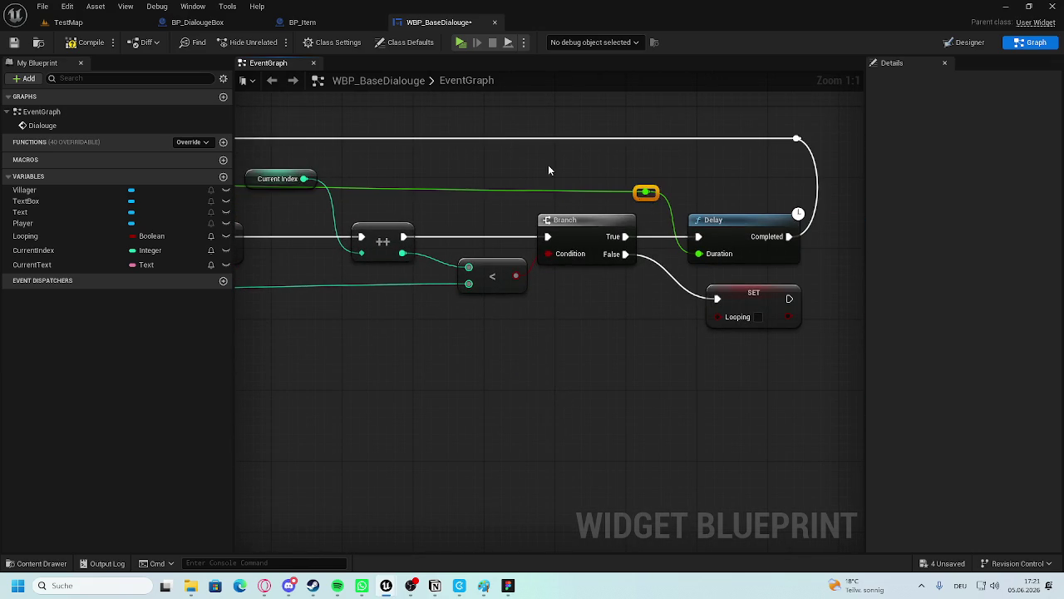
{"action": "scroll", "coordinate": [640, 218], "scroll_direction": "down", "scroll_amount": 5}
{"action": "left_click_drag", "start_coordinate": [628, 223], "coordinate": [517, 233]}
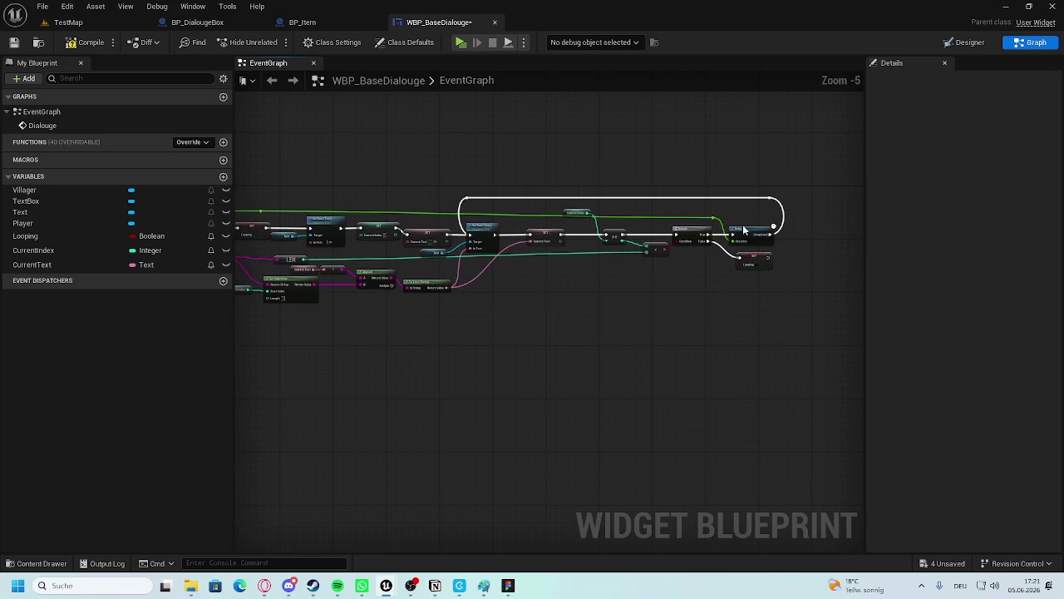
{"action": "left_click_drag", "start_coordinate": [713, 221], "coordinate": [712, 218]}
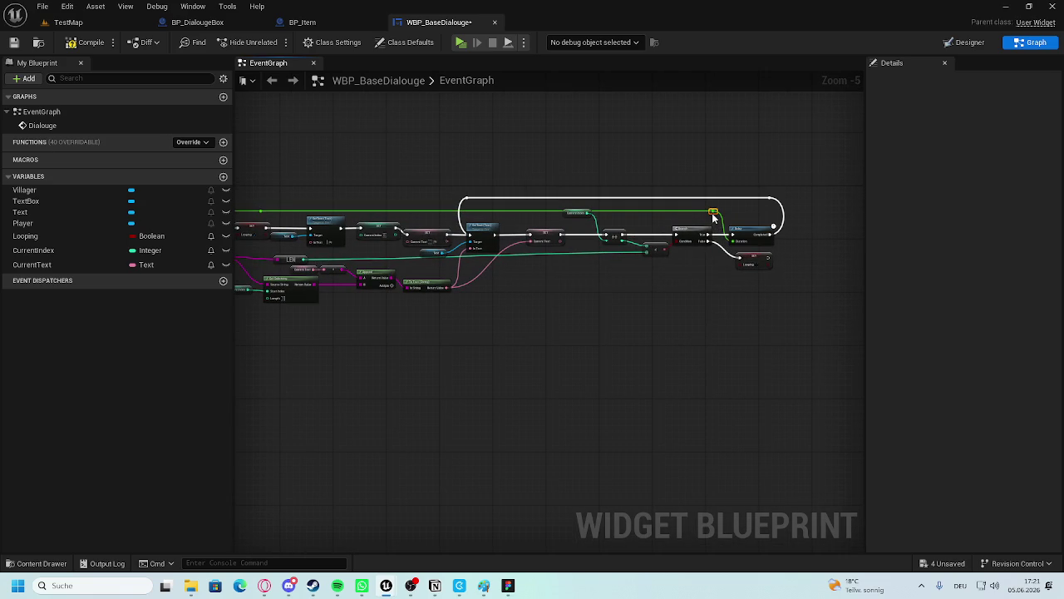
{"action": "scroll", "coordinate": [592, 236], "scroll_direction": "up", "scroll_amount": 3}
{"action": "left_click_drag", "start_coordinate": [538, 192], "coordinate": [538, 215]}
{"action": "left_click", "coordinate": [643, 303]}
{"action": "left_click", "coordinate": [80, 42]}
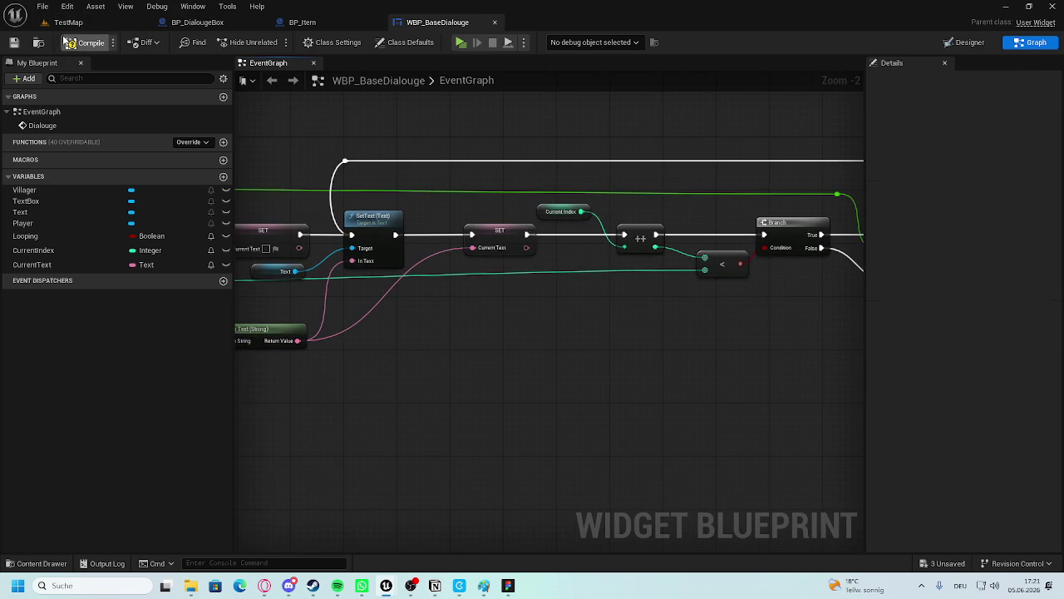
Nudge the SET Looping node left, then switch to the BP_DialougeBox blueprint.
{"action": "scroll", "coordinate": [532, 332], "scroll_direction": "up", "scroll_amount": 3}
{"action": "mouse_move", "coordinate": [709, 303]}
{"action": "left_mouse_down"}
{"action": "mouse_move", "coordinate": [671, 302]}
{"action": "mouse_move", "coordinate": [689, 303]}
{"action": "left_mouse_up"}
{"action": "left_click", "coordinate": [785, 293]}
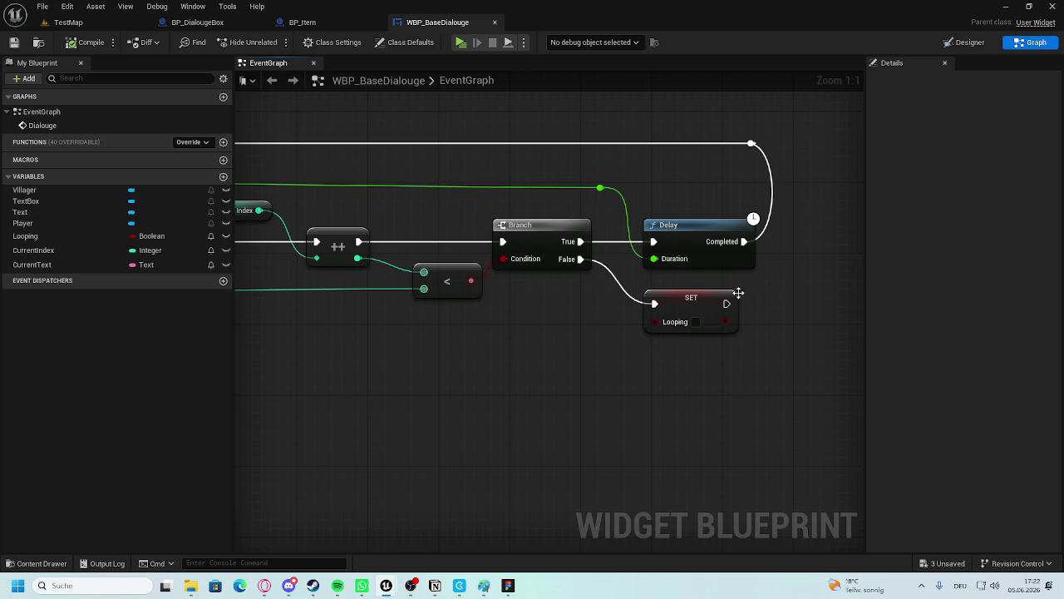
{"action": "left_click_drag", "start_coordinate": [536, 348], "coordinate": [635, 357]}
{"action": "scroll", "coordinate": [364, 306], "scroll_direction": "down", "scroll_amount": 5}
{"action": "mouse_move", "coordinate": [363, 306]}
{"action": "left_mouse_down"}
{"action": "mouse_move", "coordinate": [382, 240]}
{"action": "mouse_move", "coordinate": [656, 189]}
{"action": "left_mouse_up"}
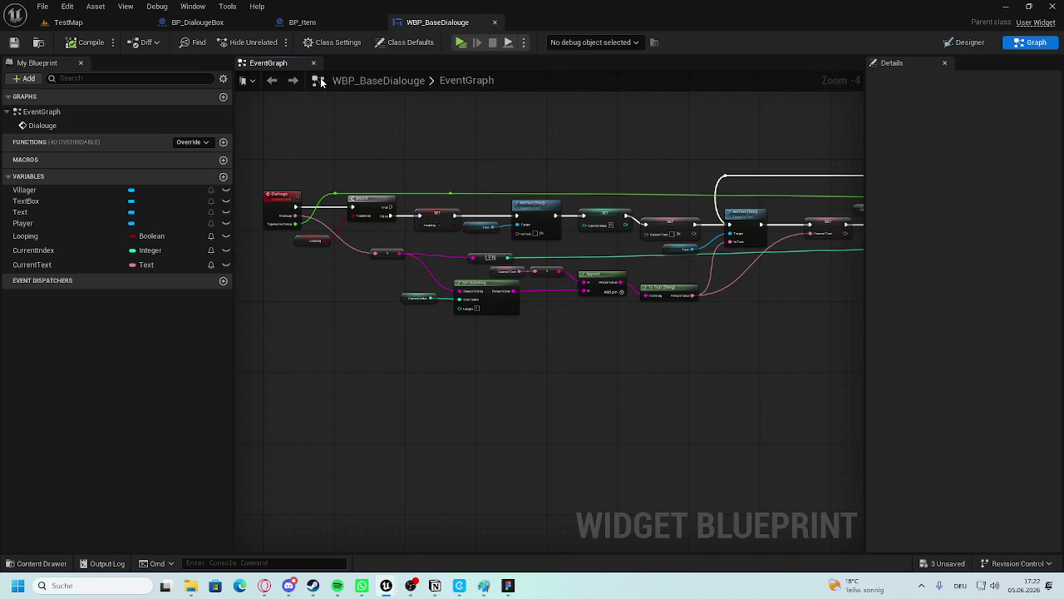
{"action": "scroll", "coordinate": [371, 198], "scroll_direction": "up", "scroll_amount": 3}
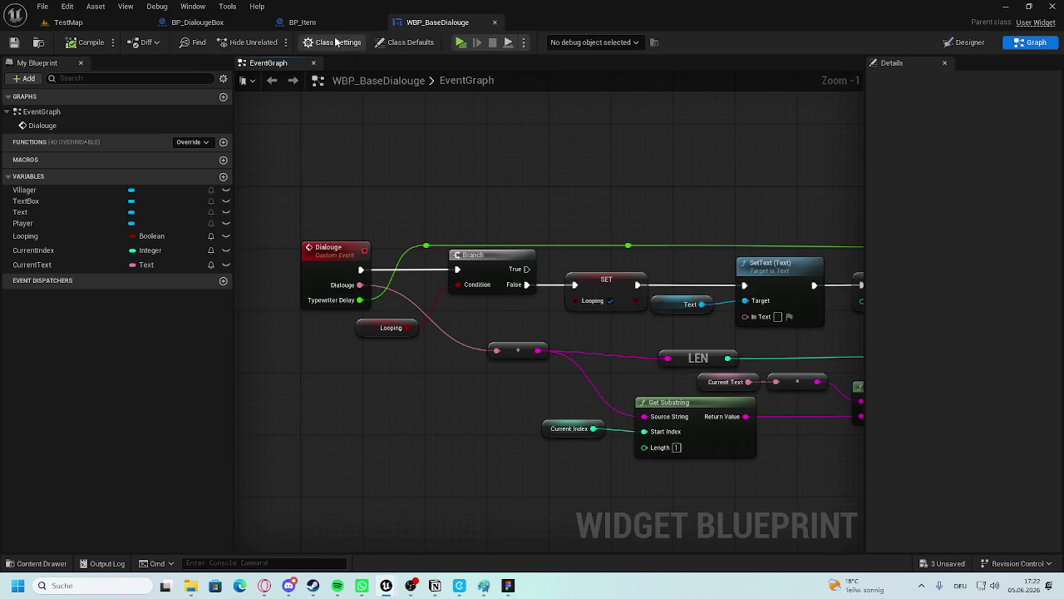
{"action": "left_click", "coordinate": [219, 23]}
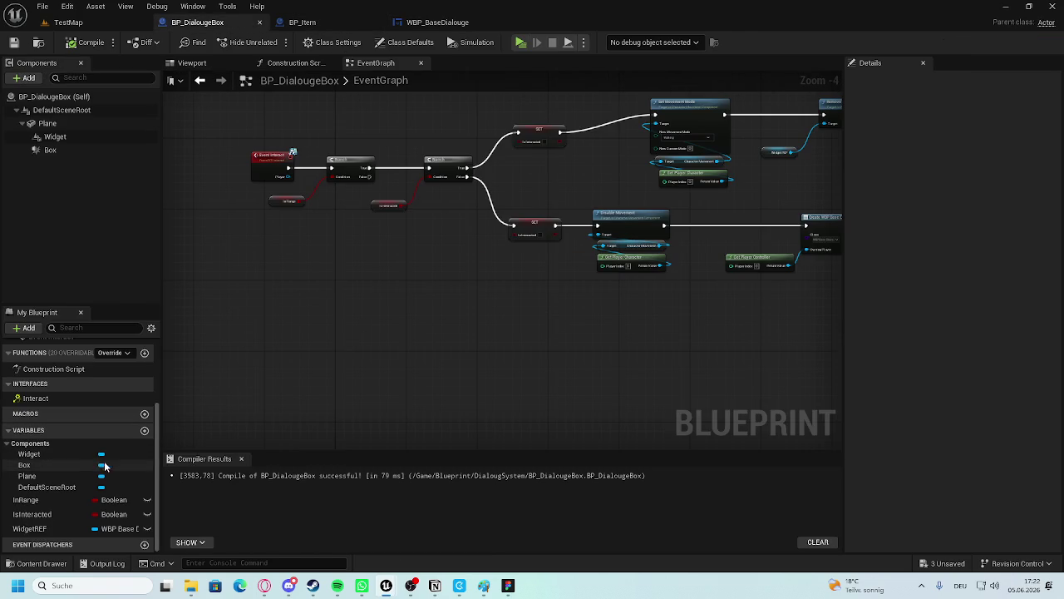
Zoom out and drag the Event Interact node group up and right, toward the overlap events.
{"action": "scroll", "coordinate": [583, 403], "scroll_direction": "up", "scroll_amount": 1}
{"action": "scroll", "coordinate": [479, 390], "scroll_direction": "down", "scroll_amount": 2}
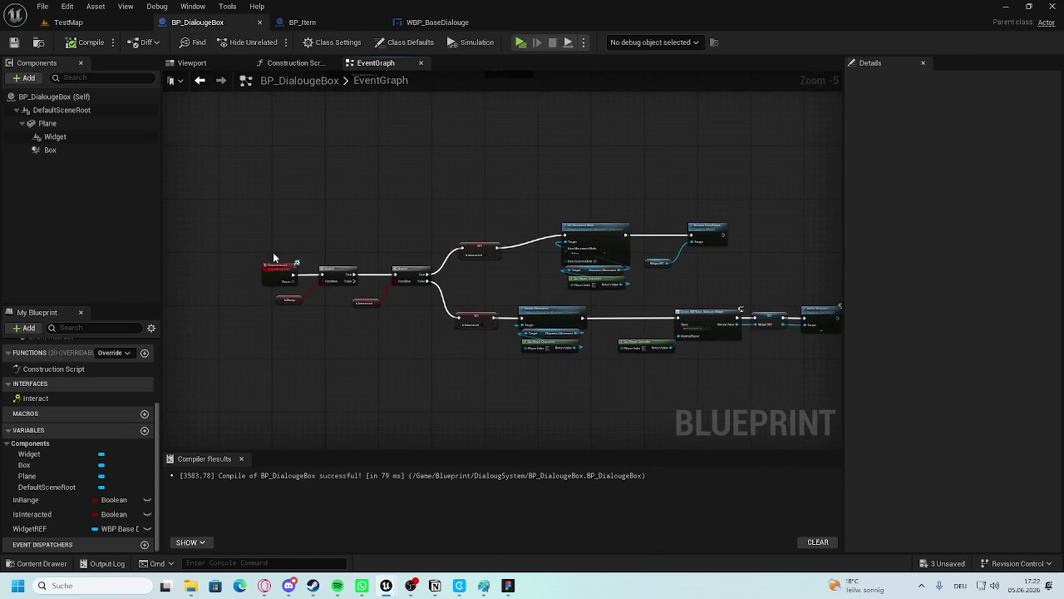
{"action": "scroll", "coordinate": [699, 254], "scroll_direction": "up", "scroll_amount": 3}
{"action": "scroll", "coordinate": [657, 249], "scroll_direction": "down", "scroll_amount": 3}
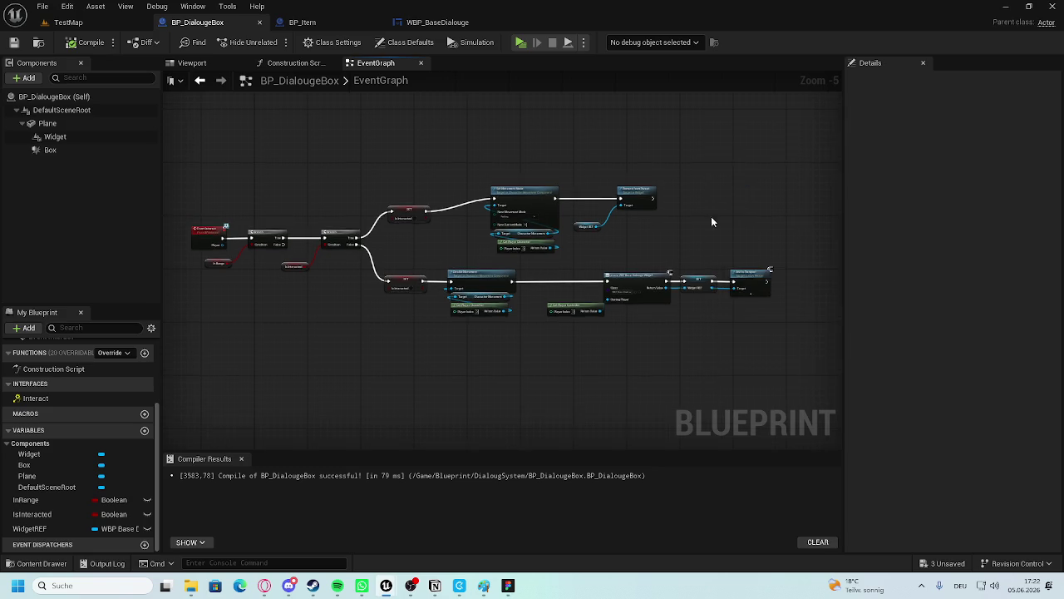
{"action": "scroll", "coordinate": [514, 270], "scroll_direction": "up", "scroll_amount": 5}
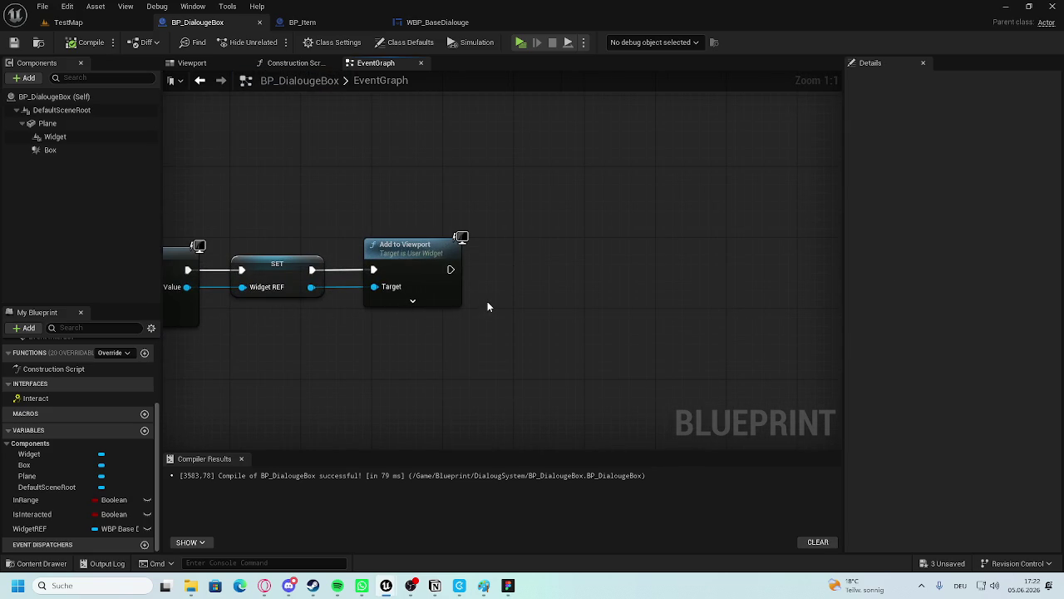
{"action": "scroll", "coordinate": [494, 275], "scroll_direction": "down", "scroll_amount": 4}
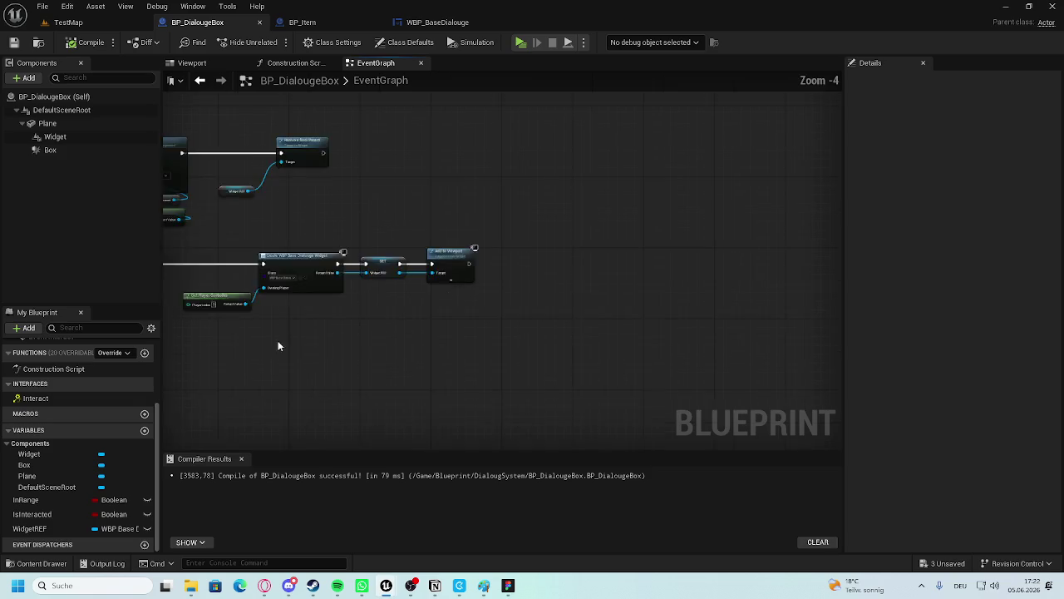
{"action": "scroll", "coordinate": [585, 303], "scroll_direction": "down", "scroll_amount": 5}
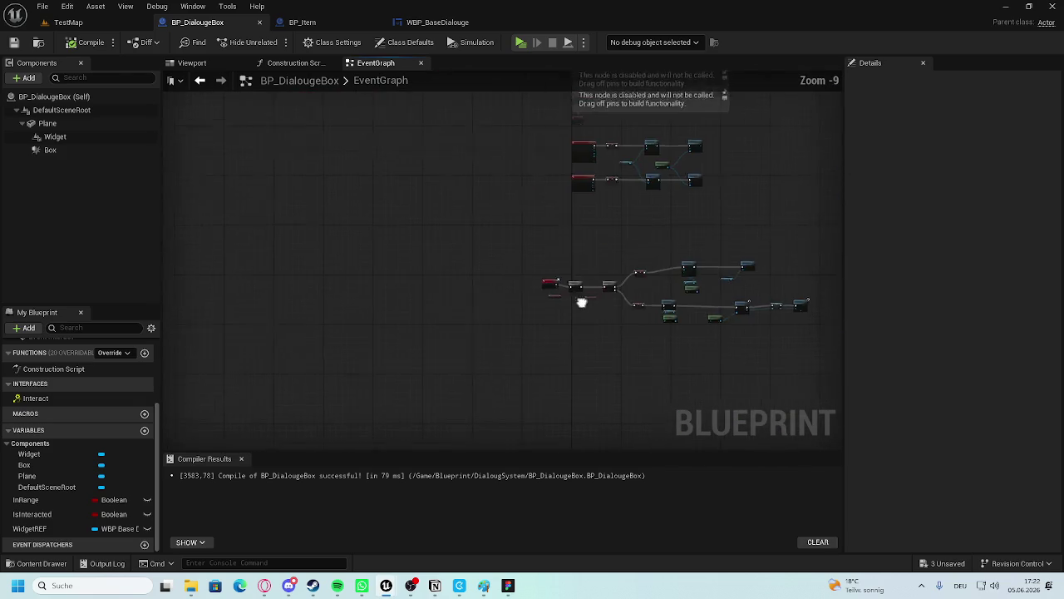
{"action": "scroll", "coordinate": [596, 265], "scroll_direction": "up", "scroll_amount": 5}
{"action": "scroll", "coordinate": [496, 225], "scroll_direction": "down", "scroll_amount": 5}
{"action": "mouse_move", "coordinate": [723, 256]}
{"action": "left_mouse_down"}
{"action": "mouse_move", "coordinate": [436, 289]}
{"action": "mouse_move", "coordinate": [483, 235]}
{"action": "mouse_move", "coordinate": [468, 212]}
{"action": "left_mouse_up"}
{"action": "scroll", "coordinate": [449, 254], "scroll_direction": "up", "scroll_amount": 4}
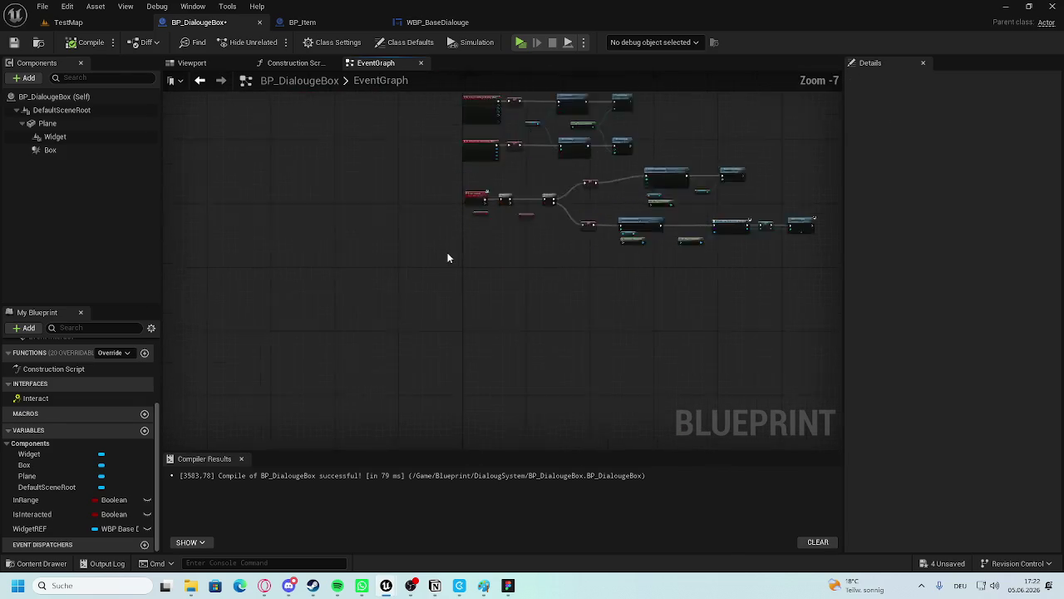
Add a custom event named DialougeTriggered and position it in the graph.
{"action": "right_click", "coordinate": [479, 293]}
{"action": "type", "text": "add custom"}
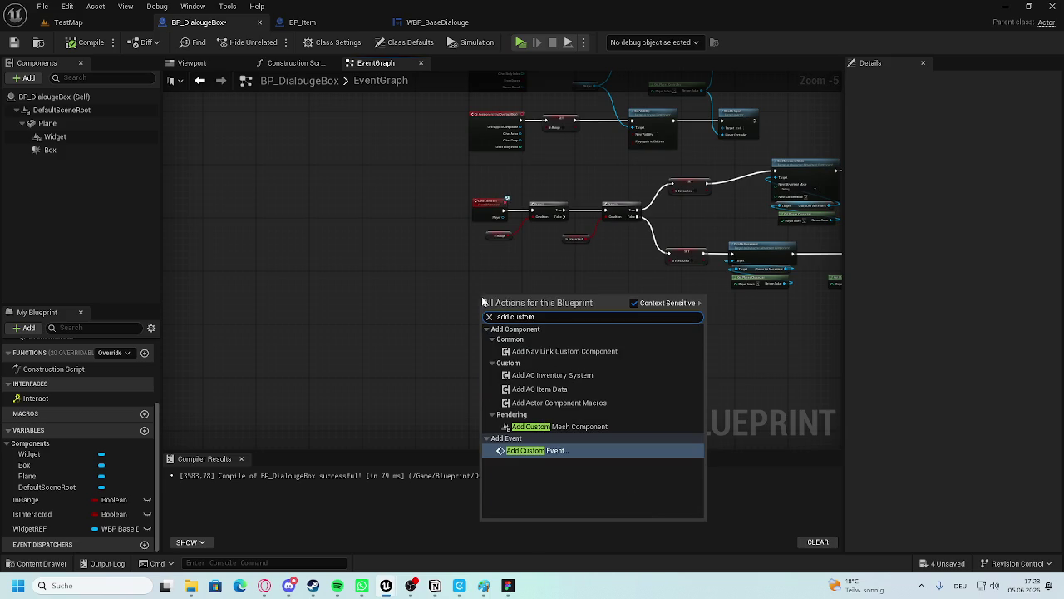
{"action": "left_click", "coordinate": [525, 448]}
{"action": "type", "text": "Sh"}
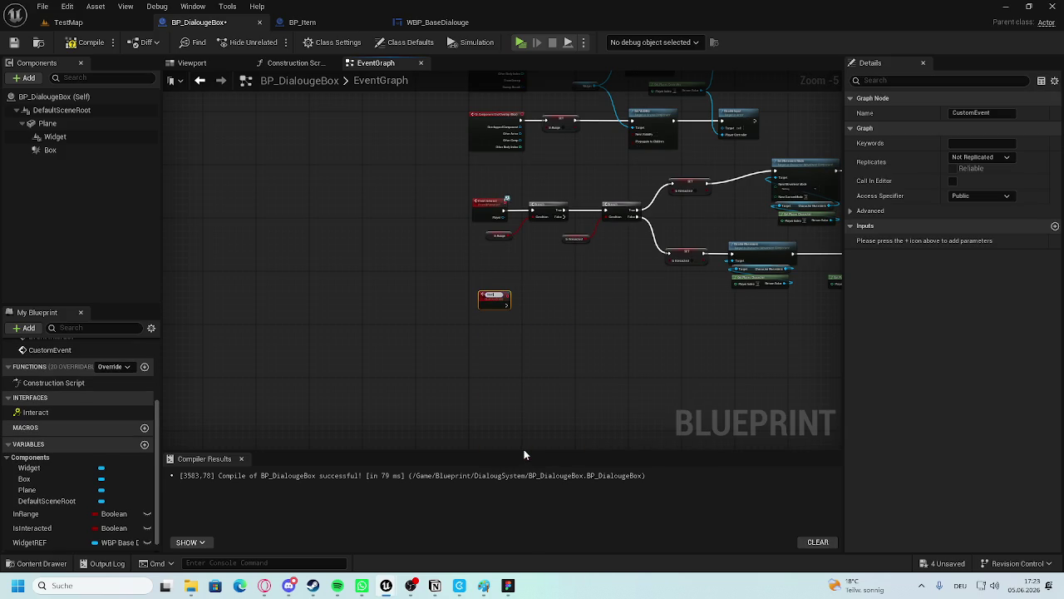
{"action": "scroll", "coordinate": [455, 338], "scroll_direction": "up", "scroll_amount": 5}
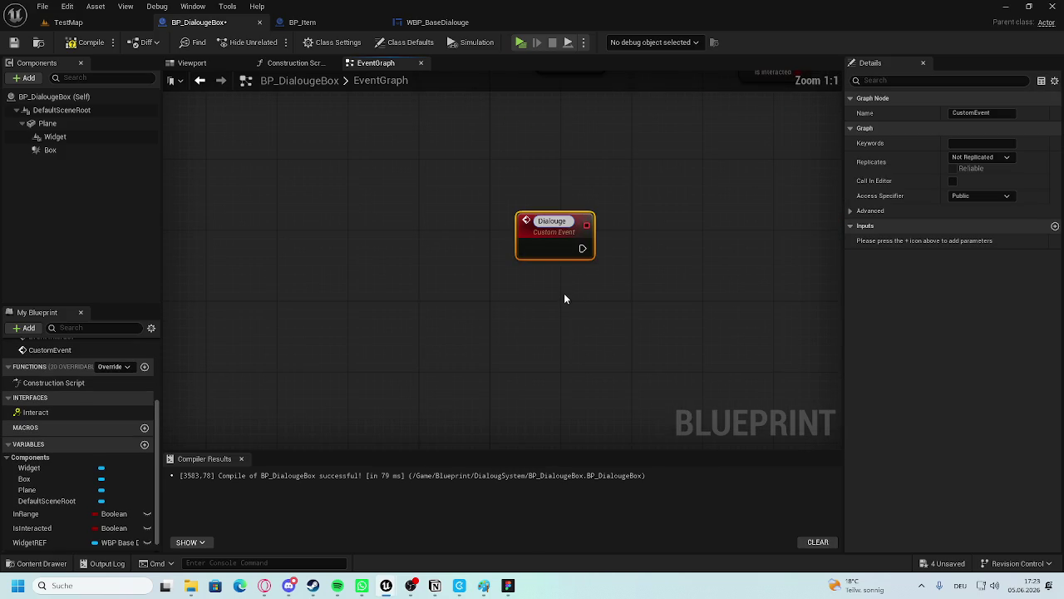
{"action": "type", "text": "riggered"}
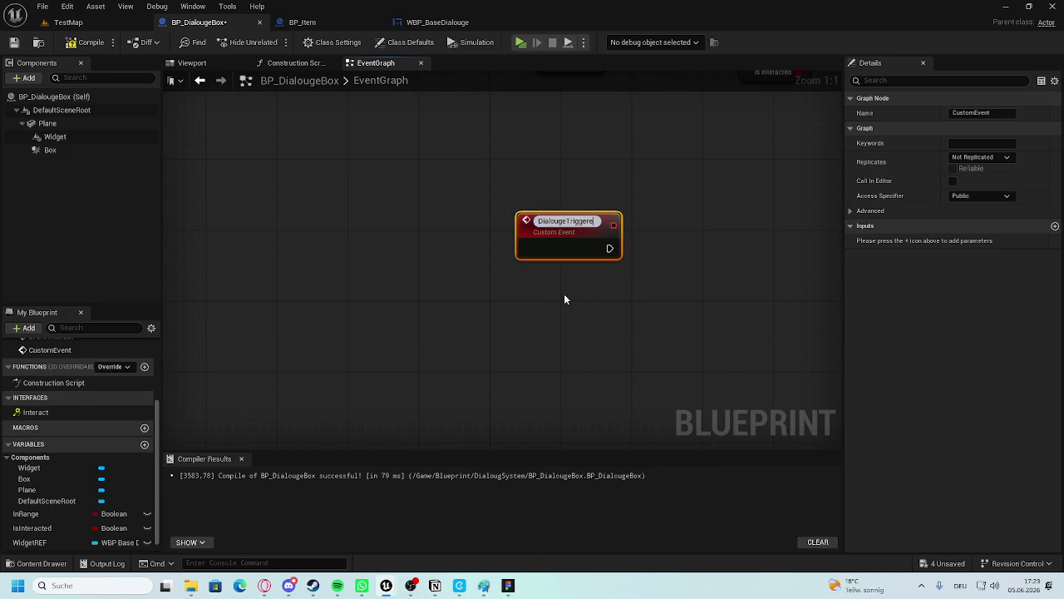
{"action": "key", "text": "Return"}
{"action": "mouse_move", "coordinate": [547, 225]}
{"action": "left_mouse_down"}
{"action": "mouse_move", "coordinate": [521, 200]}
{"action": "mouse_move", "coordinate": [496, 291]}
{"action": "left_mouse_up"}
{"action": "scroll", "coordinate": [756, 307], "scroll_direction": "down", "scroll_amount": 4}
{"action": "left_click", "coordinate": [507, 269]}
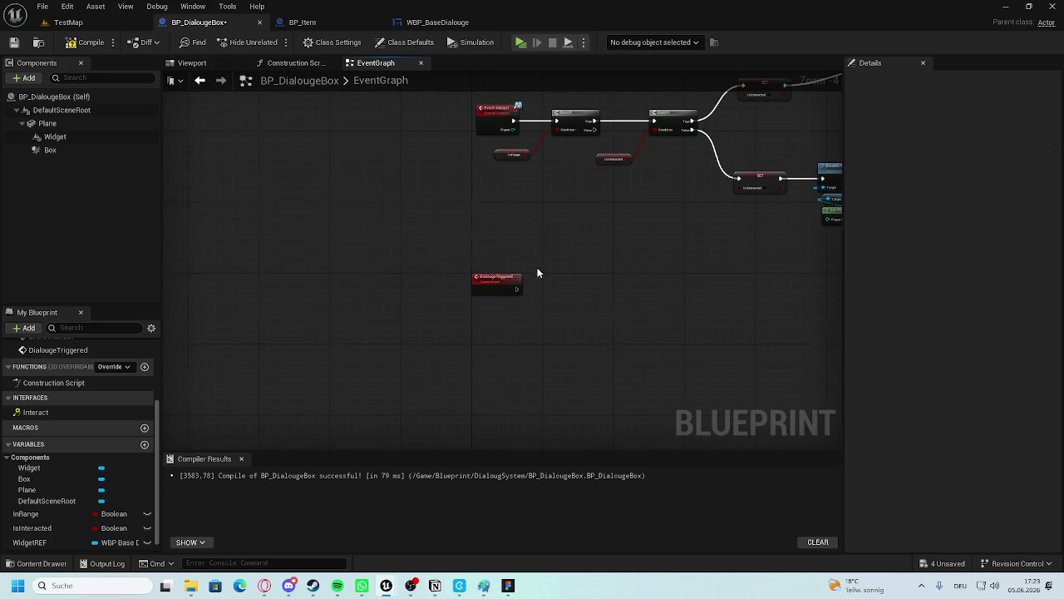
Call Dialouge Triggered from Add to Viewport's exec pin, then jump to its event definition.
{"action": "scroll", "coordinate": [537, 267], "scroll_direction": "down", "scroll_amount": 3}
{"action": "scroll", "coordinate": [458, 232], "scroll_direction": "up", "scroll_amount": 4}
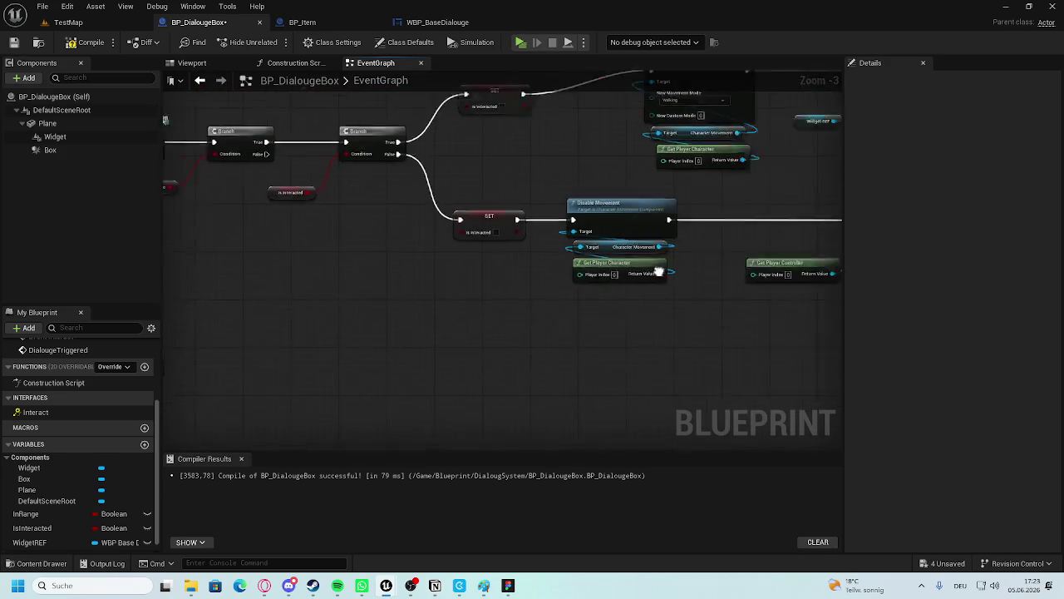
{"action": "scroll", "coordinate": [450, 274], "scroll_direction": "up", "scroll_amount": 3}
{"action": "left_click_drag", "start_coordinate": [439, 251], "coordinate": [504, 256]}
{"action": "type", "text": "dialouge"}
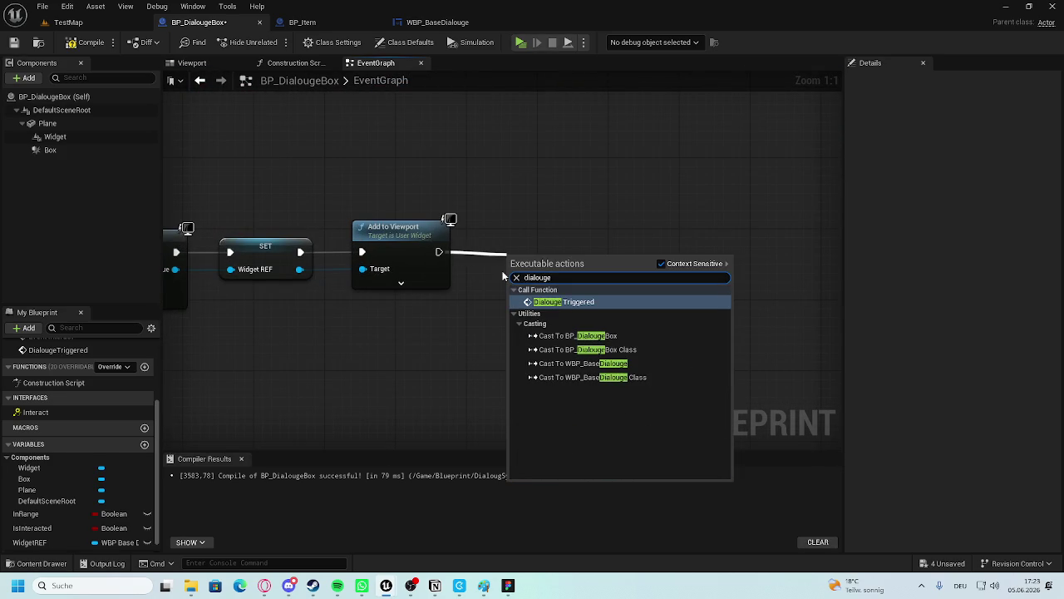
{"action": "left_click", "coordinate": [565, 302]}
{"action": "left_click_drag", "start_coordinate": [554, 261], "coordinate": [585, 236]}
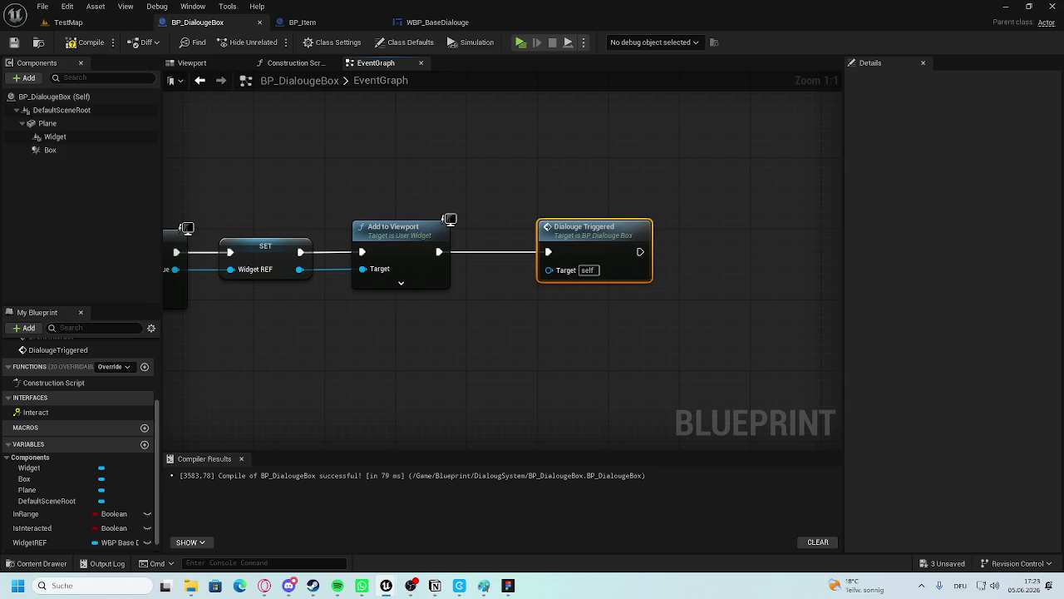
{"action": "double_click", "coordinate": [595, 250]}
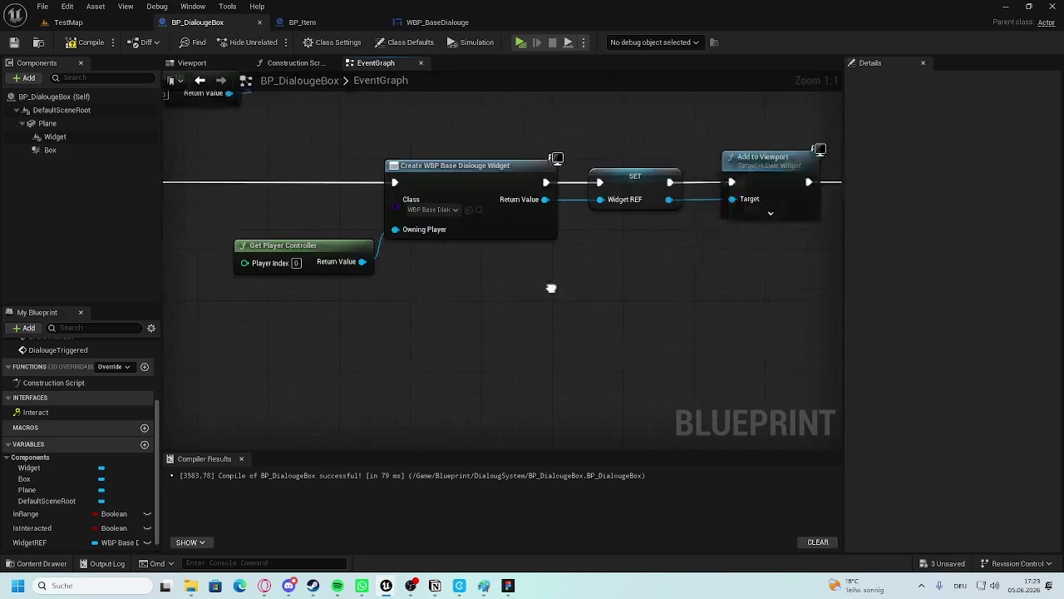
Give the DialougeTriggered event a Dialouge input of type Text.
{"action": "left_click_drag", "start_coordinate": [361, 279], "coordinate": [363, 257]}
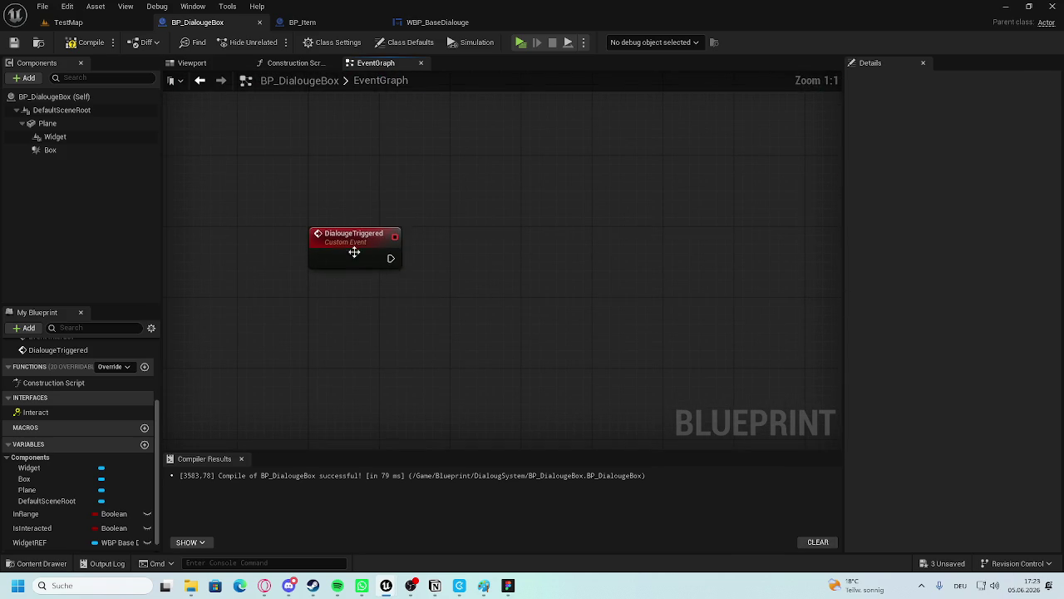
{"action": "left_click", "coordinate": [1056, 225]}
{"action": "type", "text": "Dialouge"}
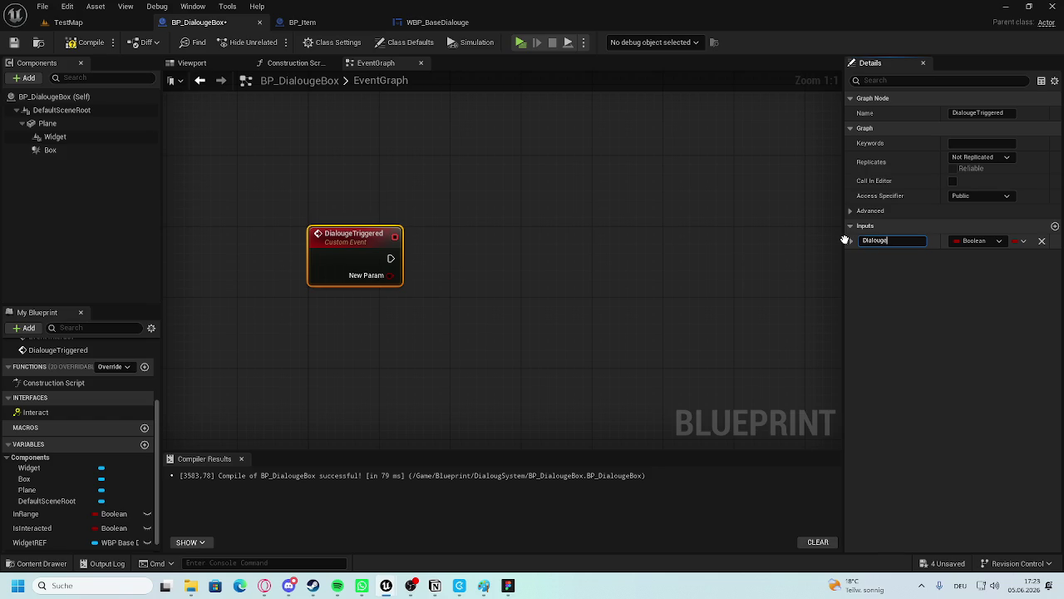
{"action": "key", "text": "Return"}
{"action": "left_click", "coordinate": [977, 241]}
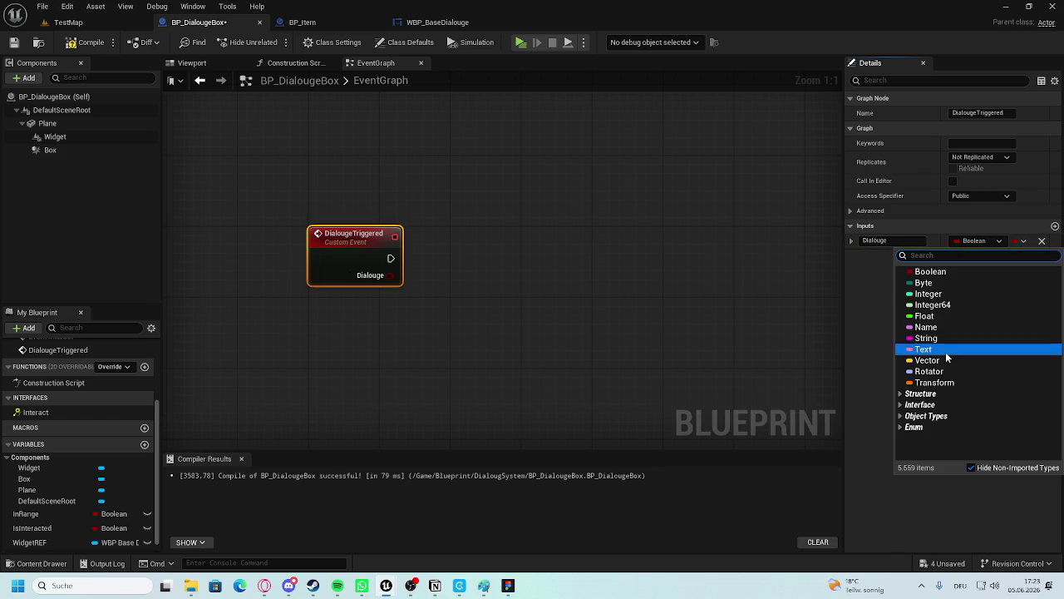
{"action": "left_click", "coordinate": [945, 349]}
Add a TypewriterDelay Float input, then save and compile BP_DialougeBox.
{"action": "left_click", "coordinate": [1056, 225]}
{"action": "type", "text": "TypewriterDel"}
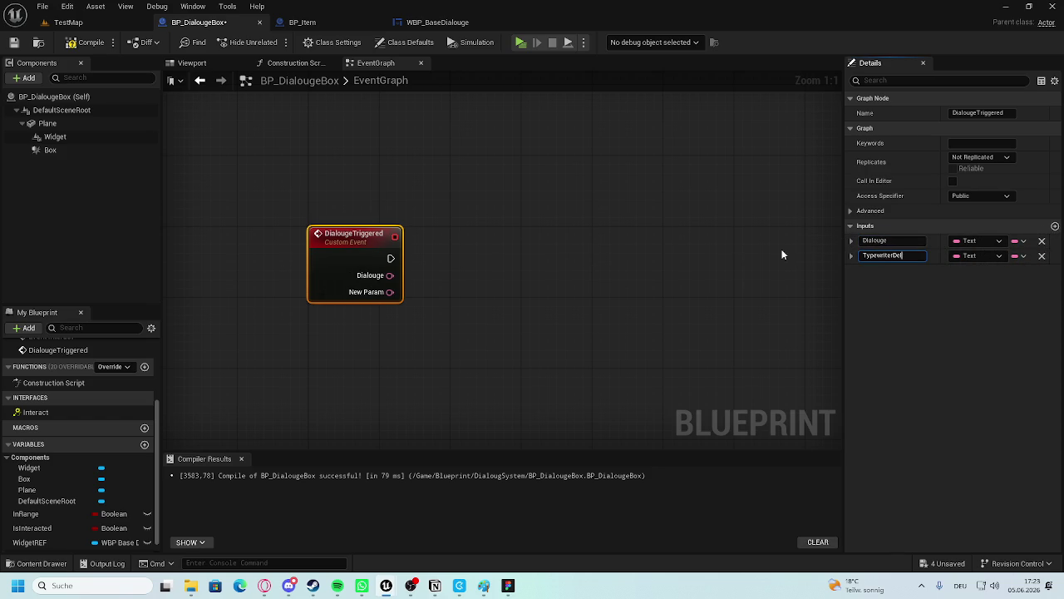
{"action": "type", "text": "ay"}
{"action": "key", "text": "Return"}
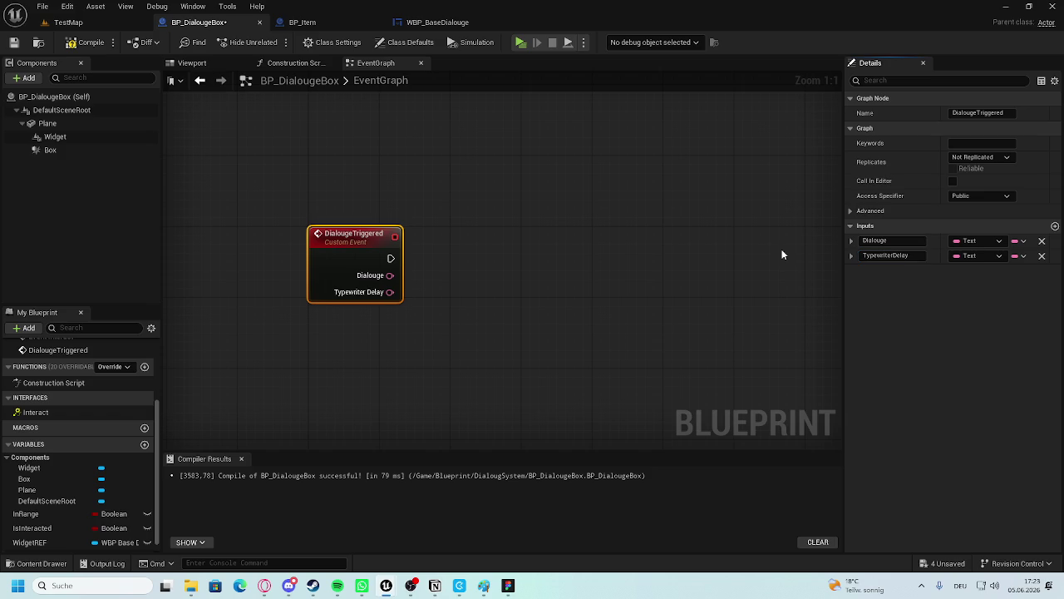
{"action": "left_click", "coordinate": [978, 256]}
{"action": "left_click", "coordinate": [941, 331]}
{"action": "key", "text": "ctrl+s"}
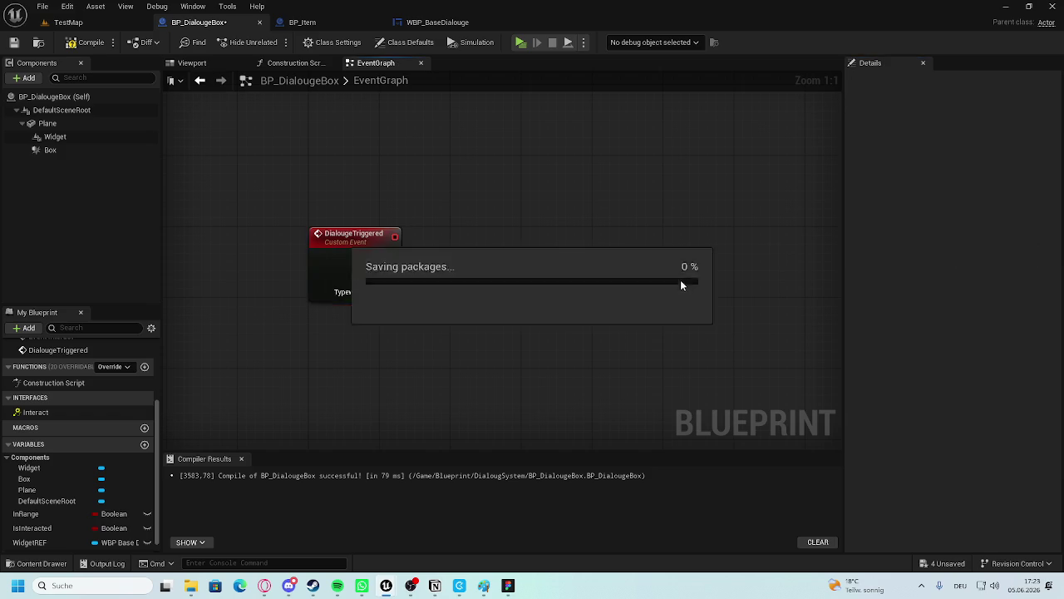
{"action": "scroll", "coordinate": [431, 223], "scroll_direction": "down", "scroll_amount": 2}
{"action": "left_click", "coordinate": [88, 41]}
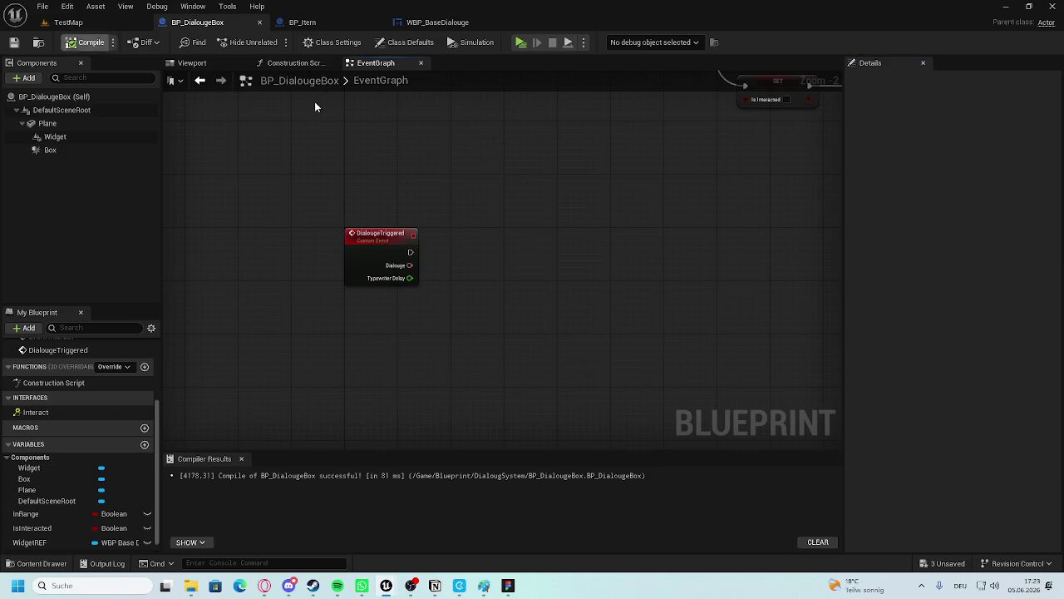
{"action": "scroll", "coordinate": [730, 214], "scroll_direction": "down", "scroll_amount": 3}
{"action": "scroll", "coordinate": [566, 243], "scroll_direction": "up", "scroll_amount": 4}
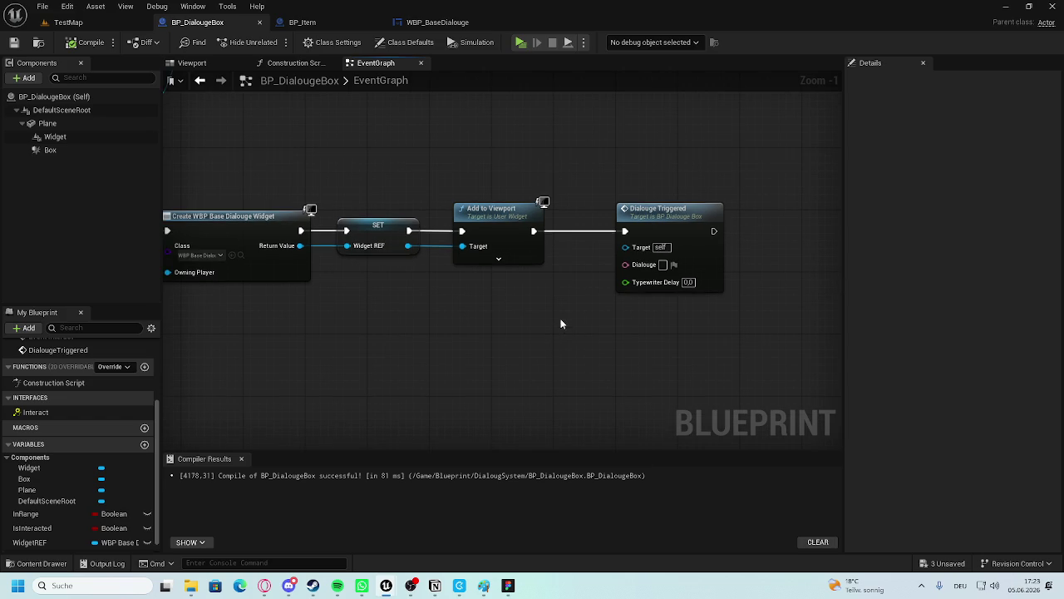
Create a Text variable Dialouge, instance editable and exposed on spawn, and compile.
{"action": "scroll", "coordinate": [117, 429], "scroll_direction": "down", "scroll_amount": 1}
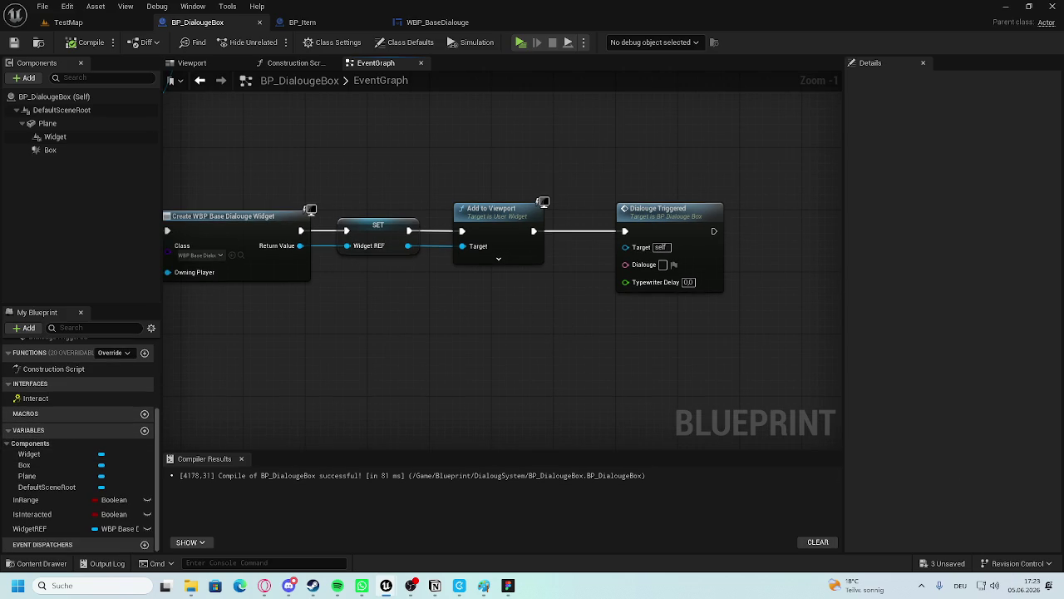
{"action": "left_click", "coordinate": [145, 430]}
{"action": "type", "text": "D"}
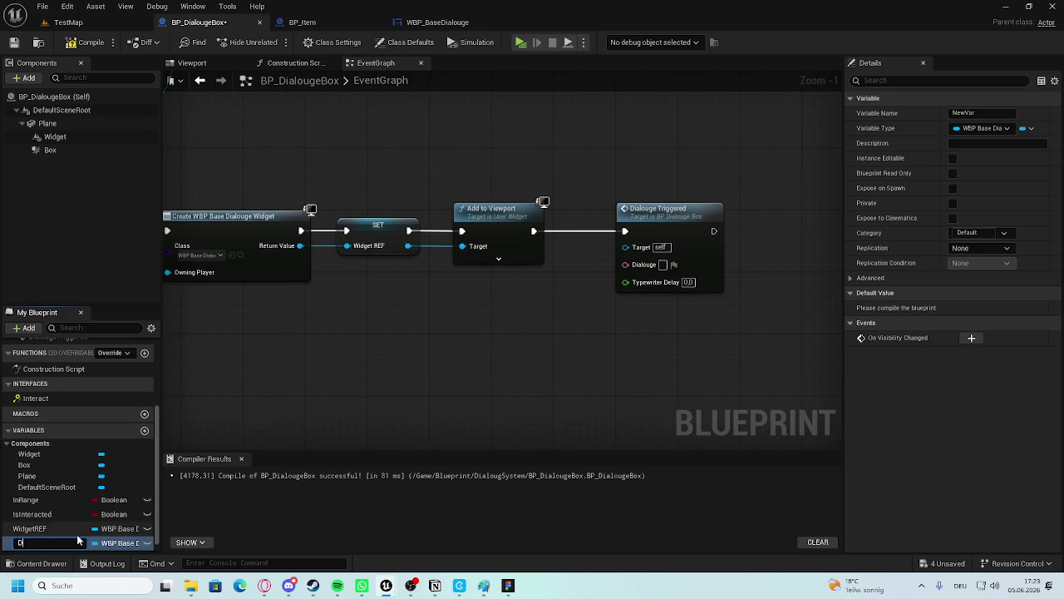
{"action": "type", "text": "ialouge"}
{"action": "key", "text": "Return"}
{"action": "left_click", "coordinate": [117, 542]}
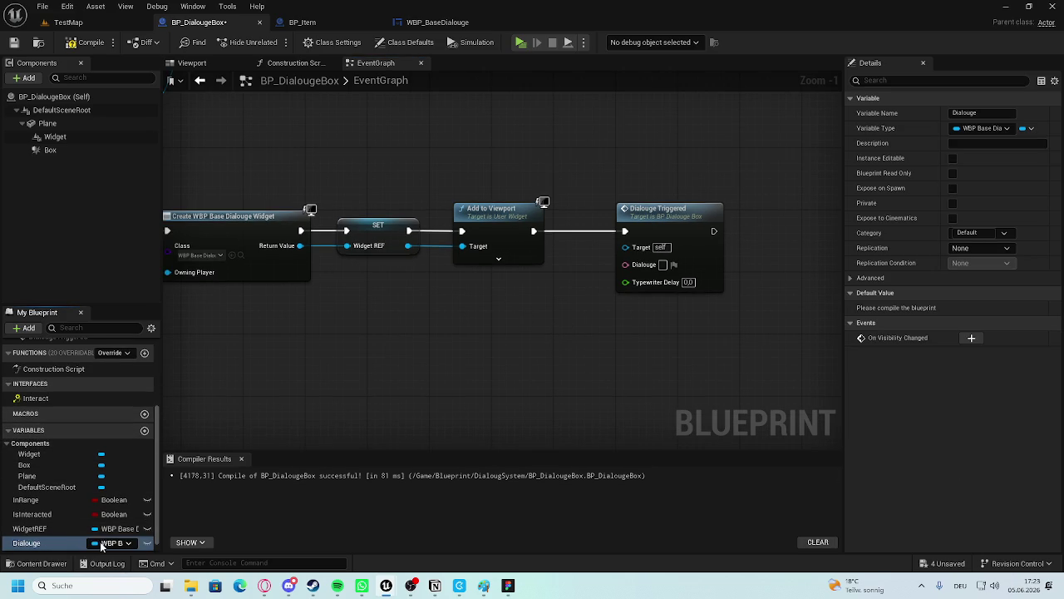
{"action": "left_click", "coordinate": [125, 348]}
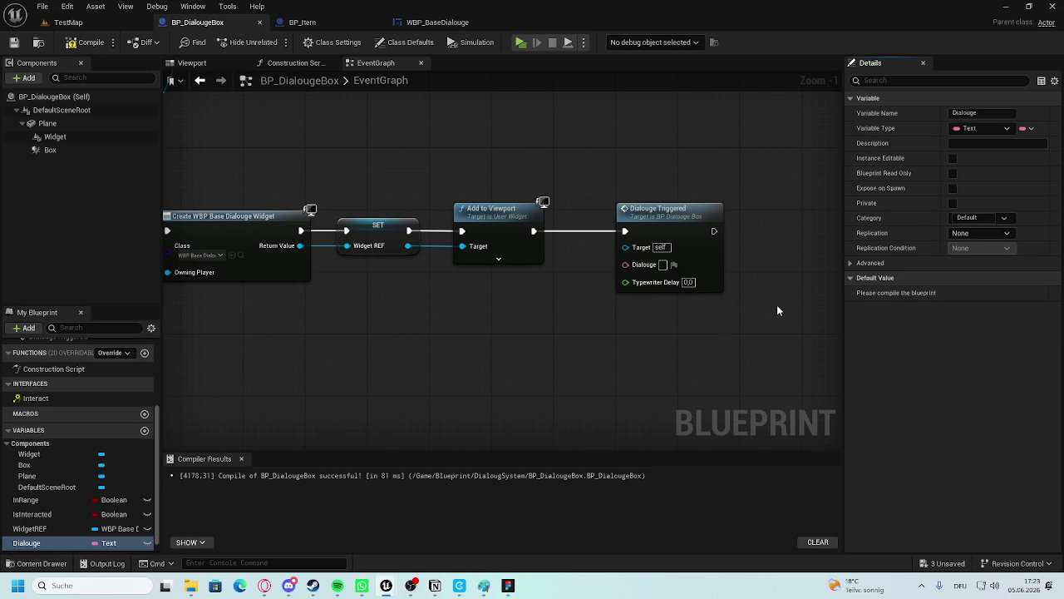
{"action": "left_click", "coordinate": [953, 158]}
{"action": "left_click", "coordinate": [953, 188]}
{"action": "left_click", "coordinate": [87, 43]}
Wire a Dialouge getter into Dialouge Triggered and set Typewriter Delay to 1,0, recompiling.
{"action": "scroll", "coordinate": [431, 349], "scroll_direction": "up", "scroll_amount": 1}
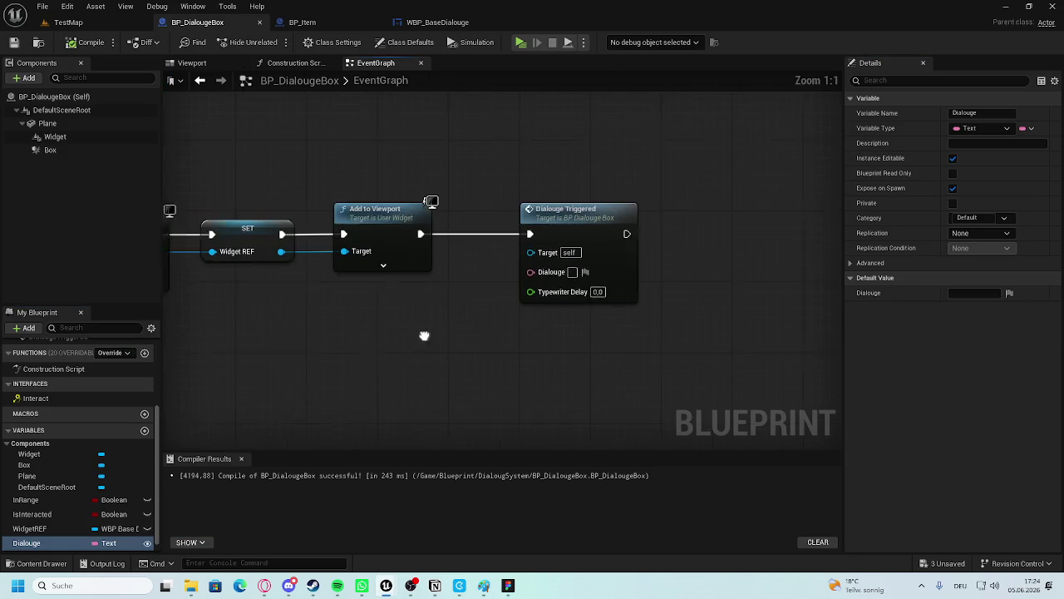
{"action": "left_click_drag", "start_coordinate": [29, 543], "coordinate": [499, 315]}
{"action": "mouse_move", "coordinate": [551, 226]}
{"action": "left_mouse_down"}
{"action": "mouse_move", "coordinate": [463, 233]}
{"action": "mouse_move", "coordinate": [555, 232]}
{"action": "left_mouse_up"}
{"action": "mouse_move", "coordinate": [482, 312]}
{"action": "left_mouse_down"}
{"action": "mouse_move", "coordinate": [392, 310]}
{"action": "mouse_move", "coordinate": [499, 281]}
{"action": "left_mouse_up"}
{"action": "mouse_move", "coordinate": [410, 313]}
{"action": "left_mouse_down"}
{"action": "mouse_move", "coordinate": [434, 299]}
{"action": "mouse_move", "coordinate": [426, 312]}
{"action": "left_mouse_up"}
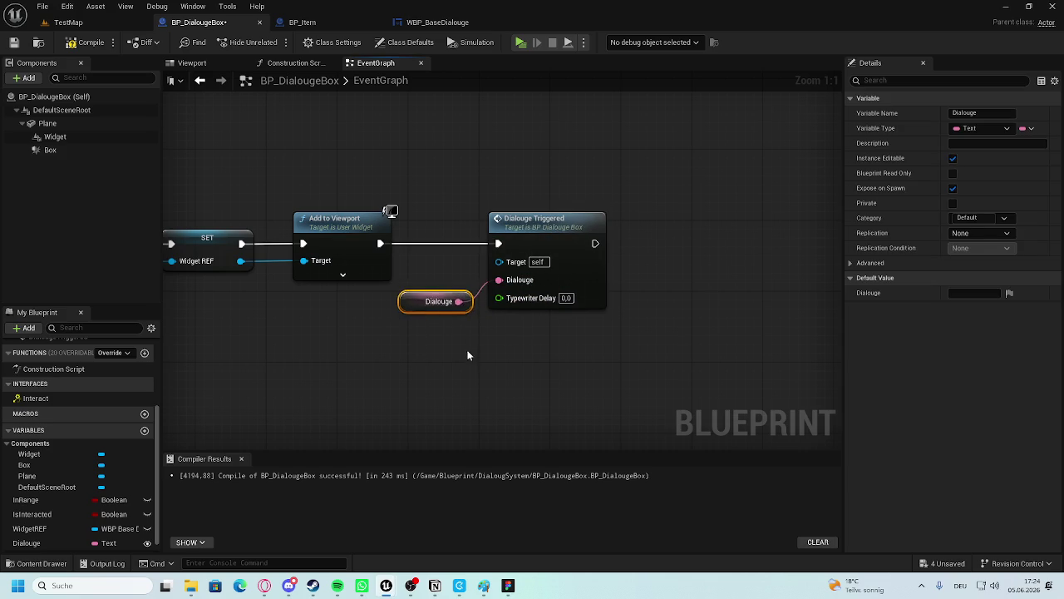
{"action": "left_click", "coordinate": [89, 44]}
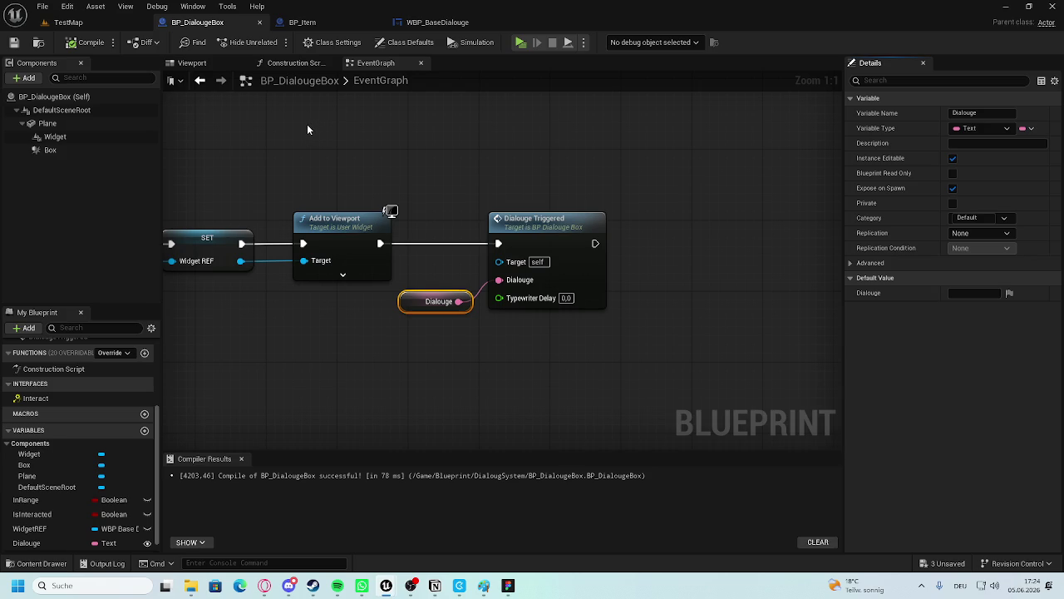
{"action": "left_click", "coordinate": [626, 343]}
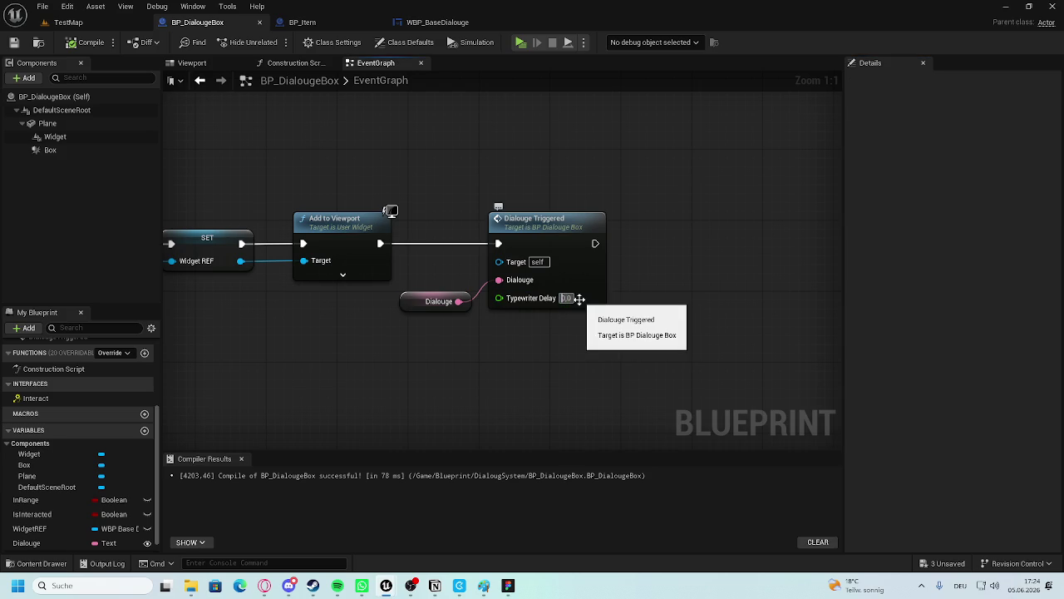
{"action": "left_click", "coordinate": [86, 42]}
{"action": "scroll", "coordinate": [400, 276], "scroll_direction": "down", "scroll_amount": 1}
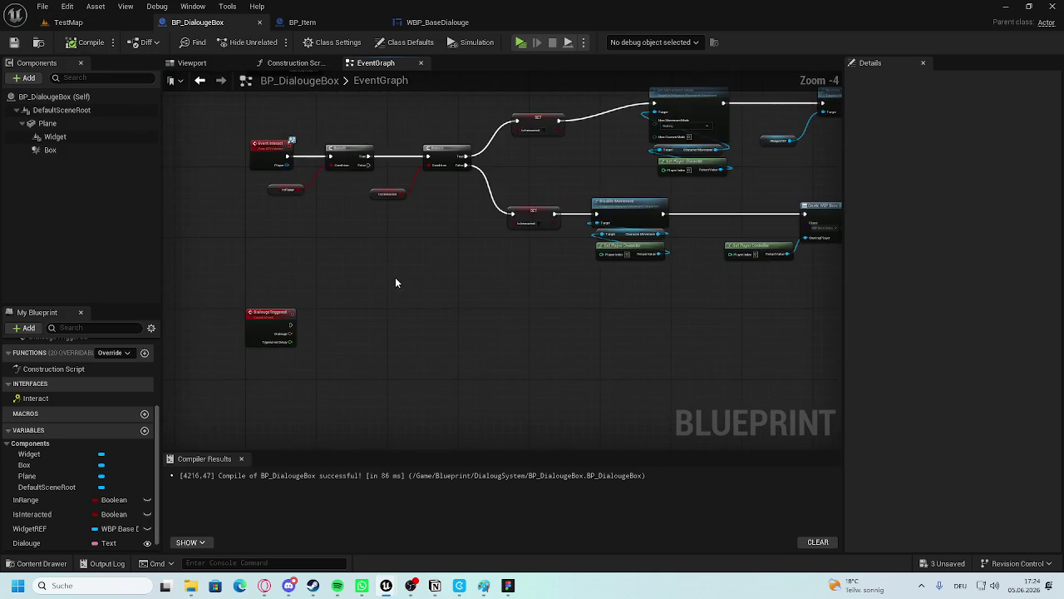
Place a Widget REF getter and add the widget's Dialouge function call from it.
{"action": "right_click", "coordinate": [323, 345]}
{"action": "left_click", "coordinate": [310, 372]}
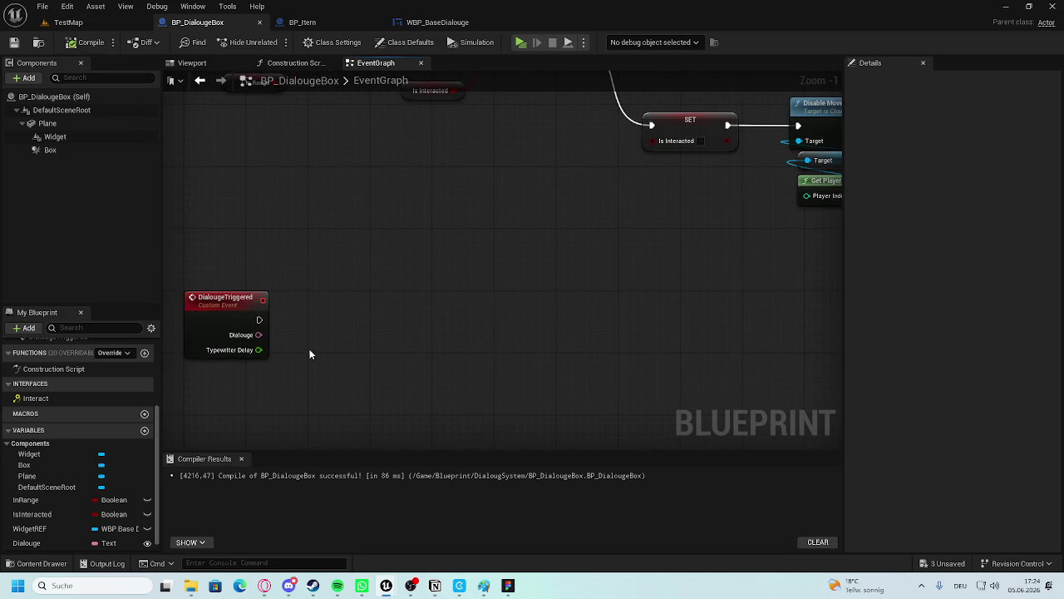
{"action": "mouse_move", "coordinate": [33, 528]}
{"action": "left_mouse_down"}
{"action": "mouse_move", "coordinate": [226, 399]}
{"action": "mouse_move", "coordinate": [241, 370]}
{"action": "mouse_move", "coordinate": [225, 363]}
{"action": "mouse_move", "coordinate": [284, 319]}
{"action": "mouse_move", "coordinate": [212, 365]}
{"action": "left_mouse_up"}
{"action": "scroll", "coordinate": [252, 390], "scroll_direction": "up", "scroll_amount": 1}
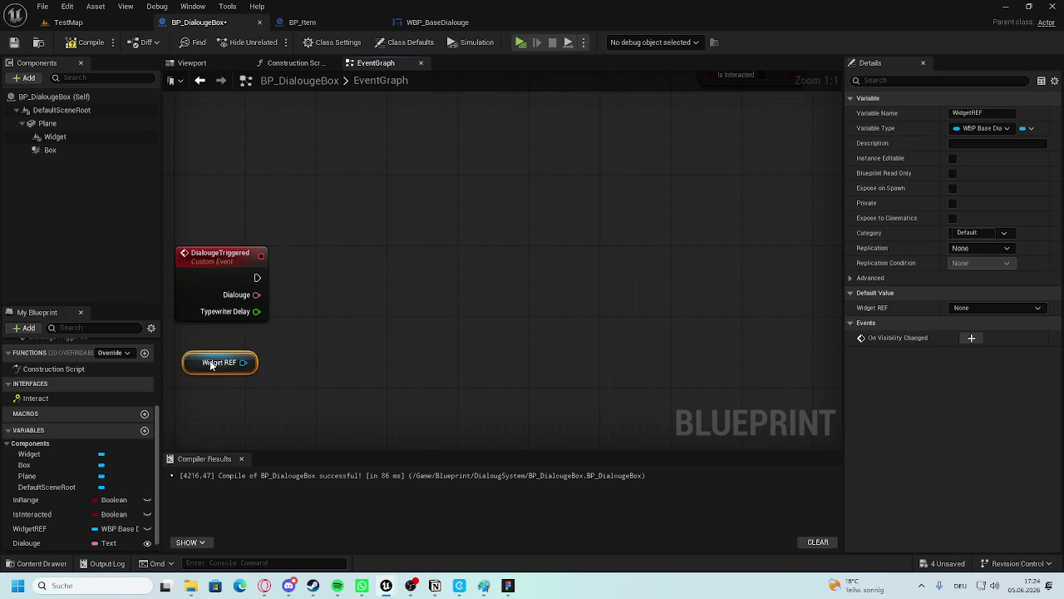
{"action": "left_click", "coordinate": [414, 23]}
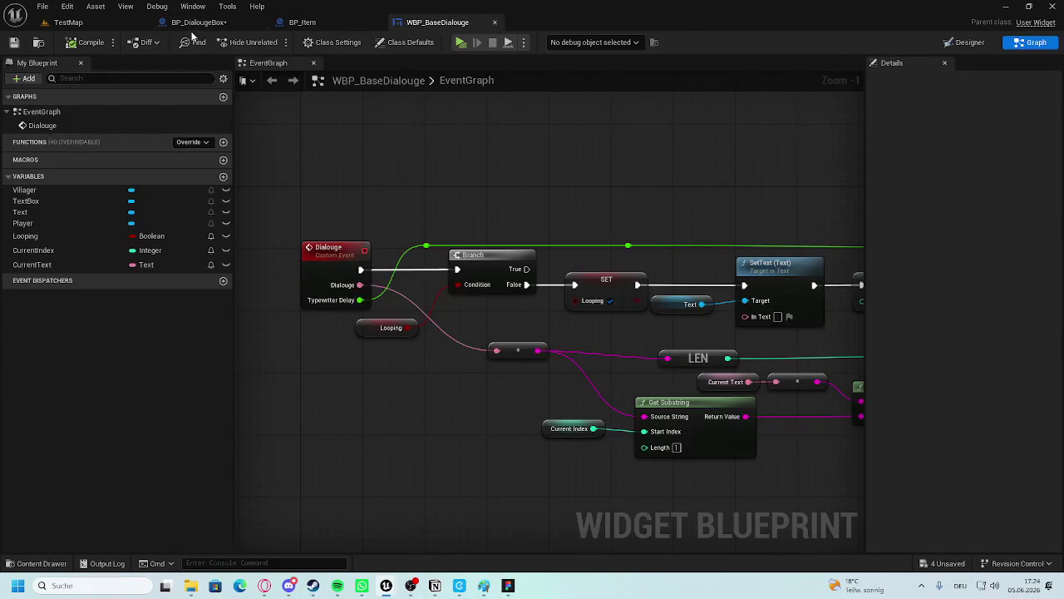
{"action": "left_click", "coordinate": [193, 23]}
{"action": "mouse_move", "coordinate": [252, 363]}
{"action": "left_mouse_down"}
{"action": "mouse_move", "coordinate": [279, 352]}
{"action": "mouse_move", "coordinate": [375, 264]}
{"action": "left_mouse_up"}
{"action": "type", "text": "dia"}
{"action": "left_click", "coordinate": [370, 366]}
Wire the event's exec and Dialouge text into the call, compile, and open TestMap.
{"action": "left_click_drag", "start_coordinate": [258, 278], "coordinate": [328, 287]}
{"action": "left_click_drag", "start_coordinate": [371, 277], "coordinate": [371, 268]}
{"action": "mouse_move", "coordinate": [256, 294]}
{"action": "left_mouse_down"}
{"action": "mouse_move", "coordinate": [330, 304]}
{"action": "mouse_move", "coordinate": [327, 329]}
{"action": "left_mouse_up"}
{"action": "left_click", "coordinate": [266, 314]}
{"action": "left_click", "coordinate": [78, 43]}
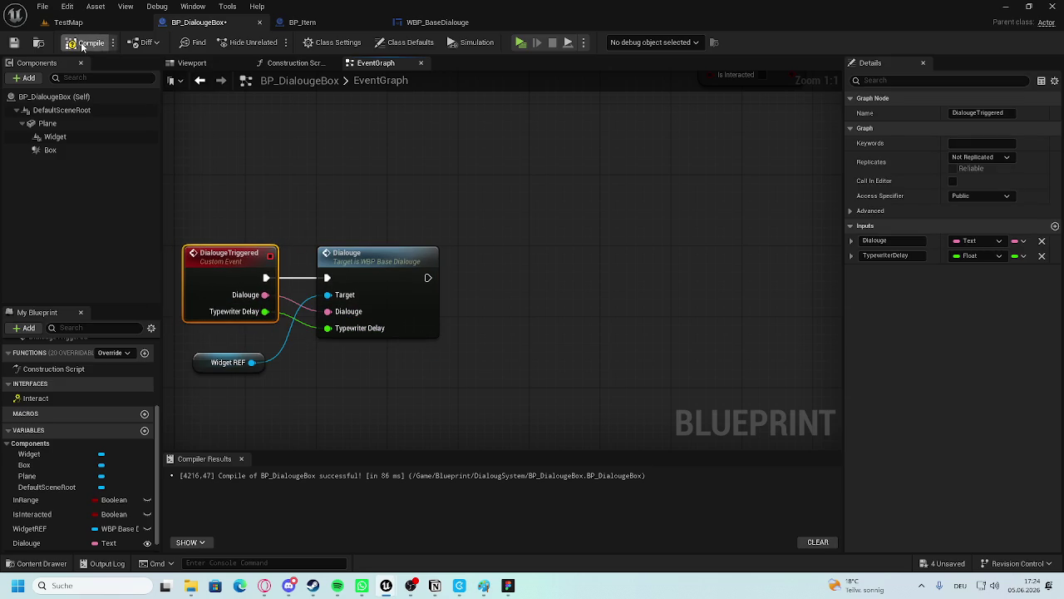
{"action": "left_click", "coordinate": [255, 161]}
{"action": "left_click", "coordinate": [76, 23]}
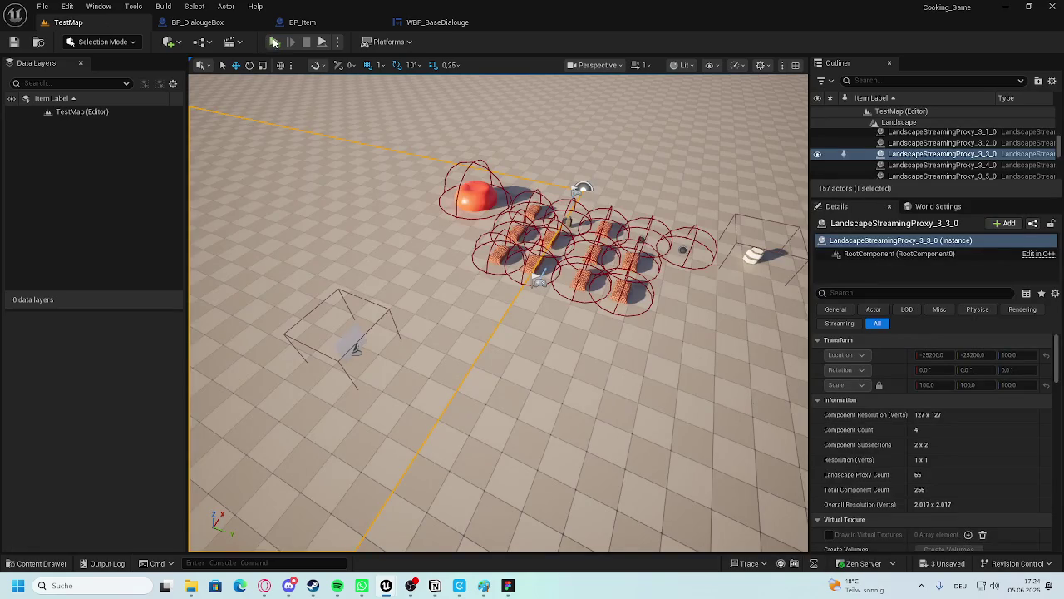
After a quick play test, set the dialogue box's Dialouge text ending 'Please wishlist Flavour Fare on Steam! LALALA'.
{"action": "key", "text": "alt+p"}
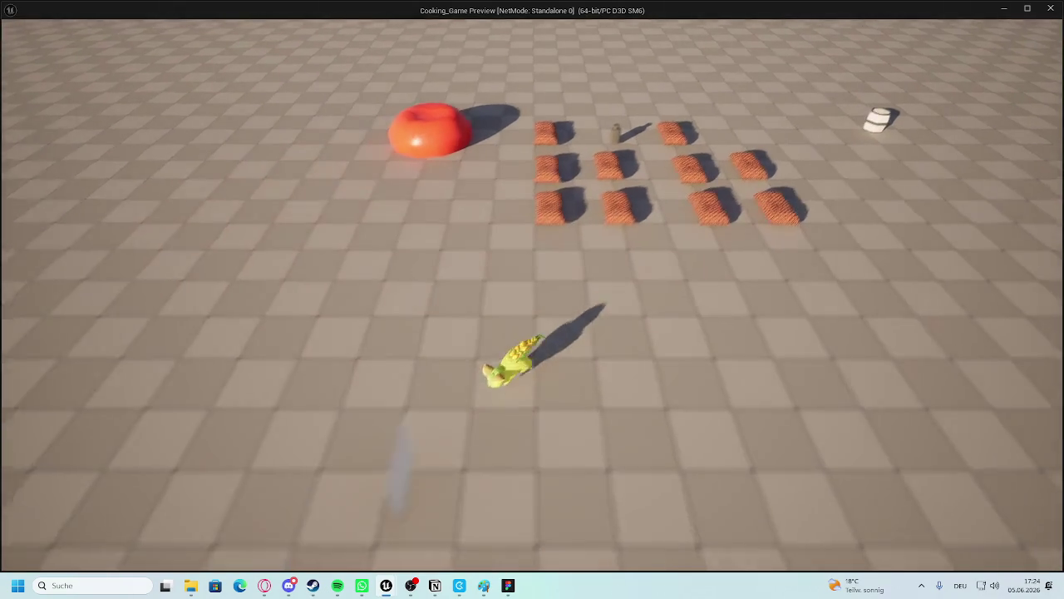
{"action": "key", "text": "Escape"}
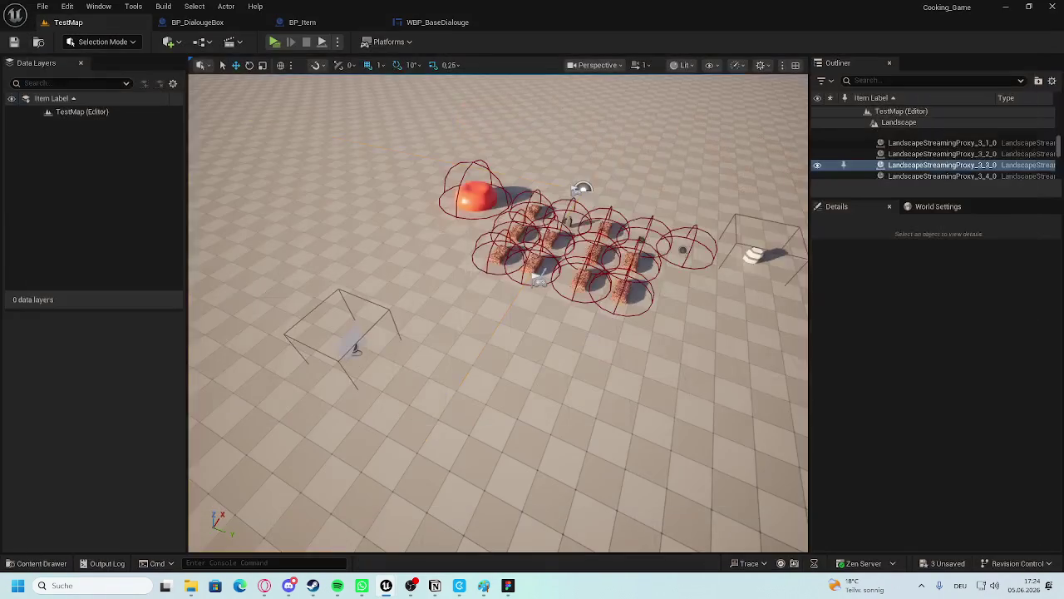
{"action": "left_click", "coordinate": [358, 328]}
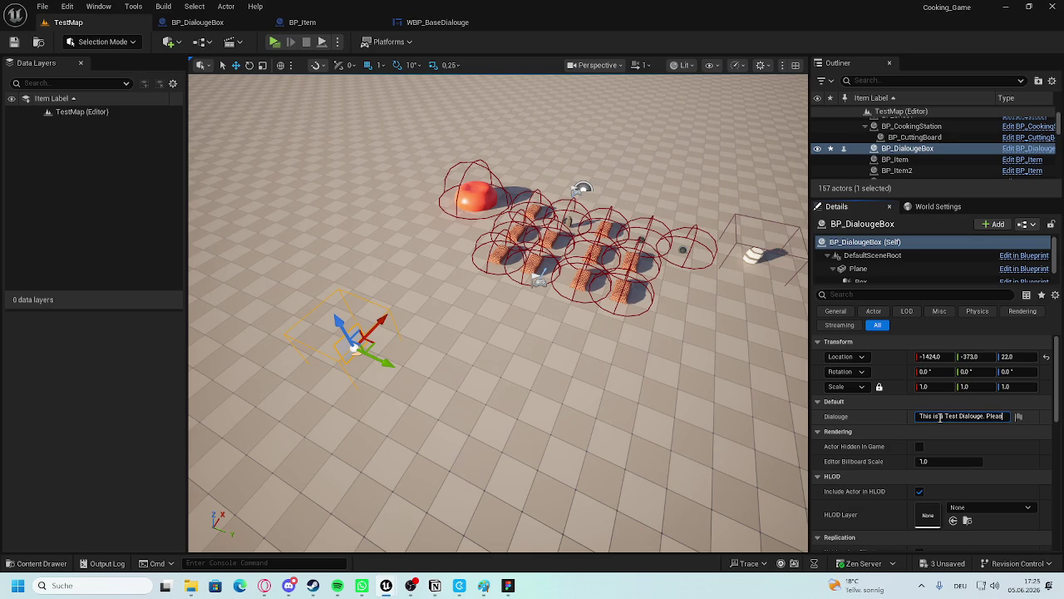
{"action": "type", "text": "list Flavou"}
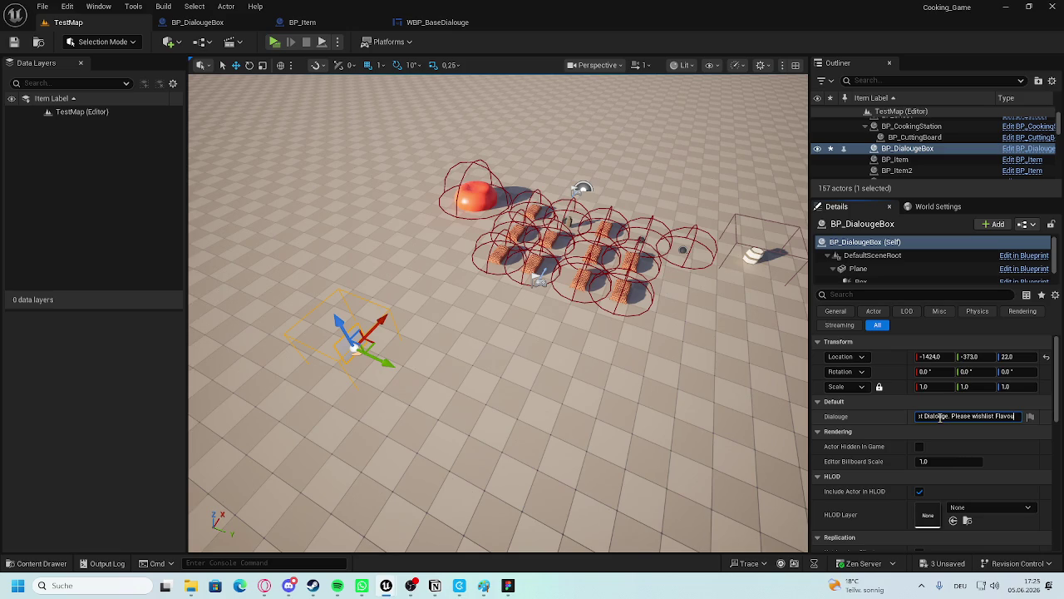
{"action": "type", "text": "r FD"}
{"action": "type", "text": " on"}
{"action": "type", "text": " on"}
{"action": "type", "text": "eam"}
{"action": "type", "text": "!"}
{"action": "key", "text": "BackSpace"}
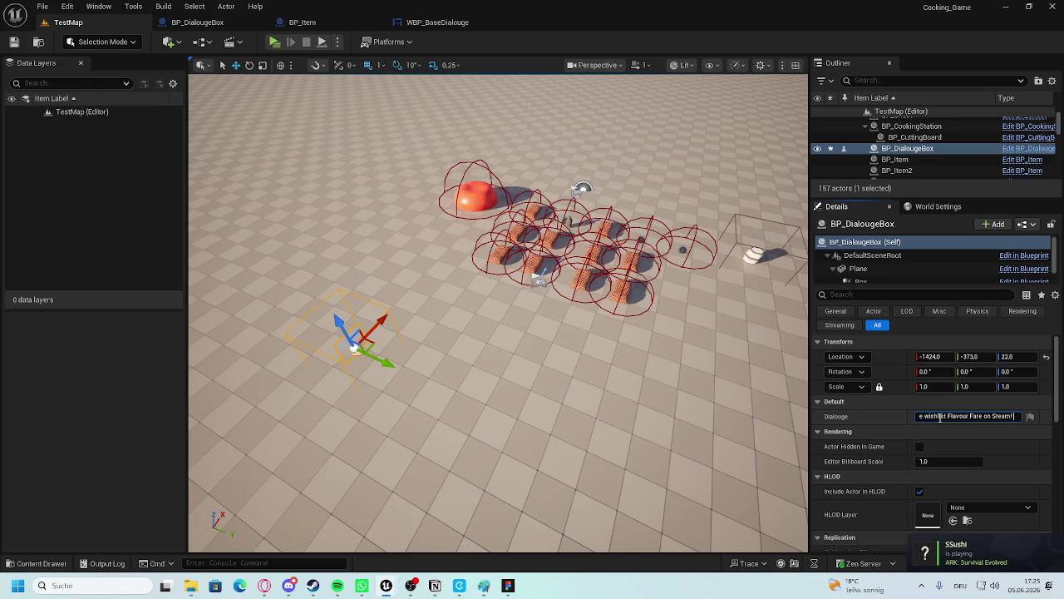
{"action": "type", "text": "LALALA"}
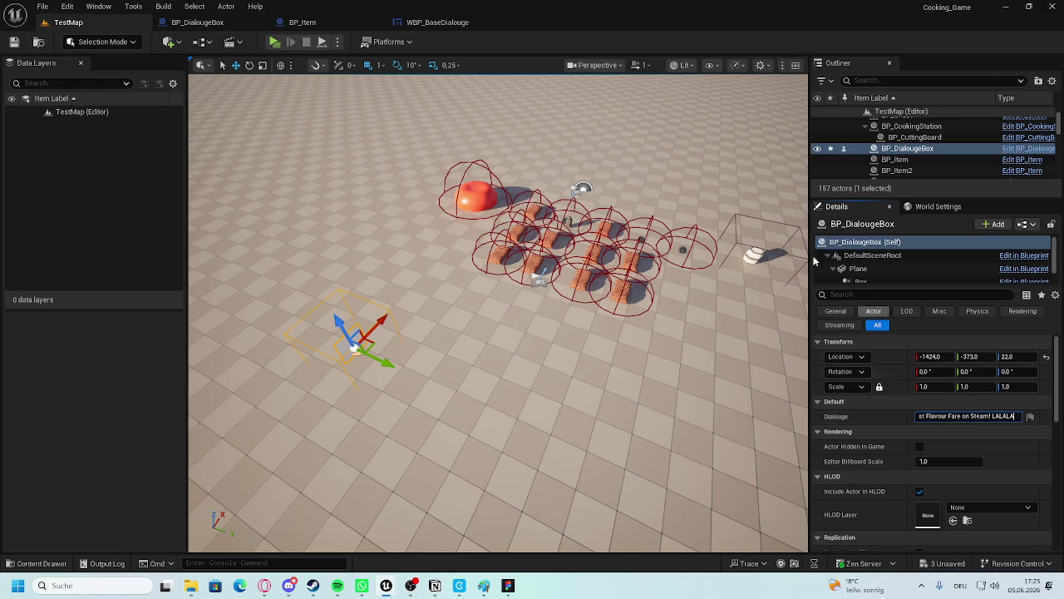
{"action": "key", "text": "Return"}
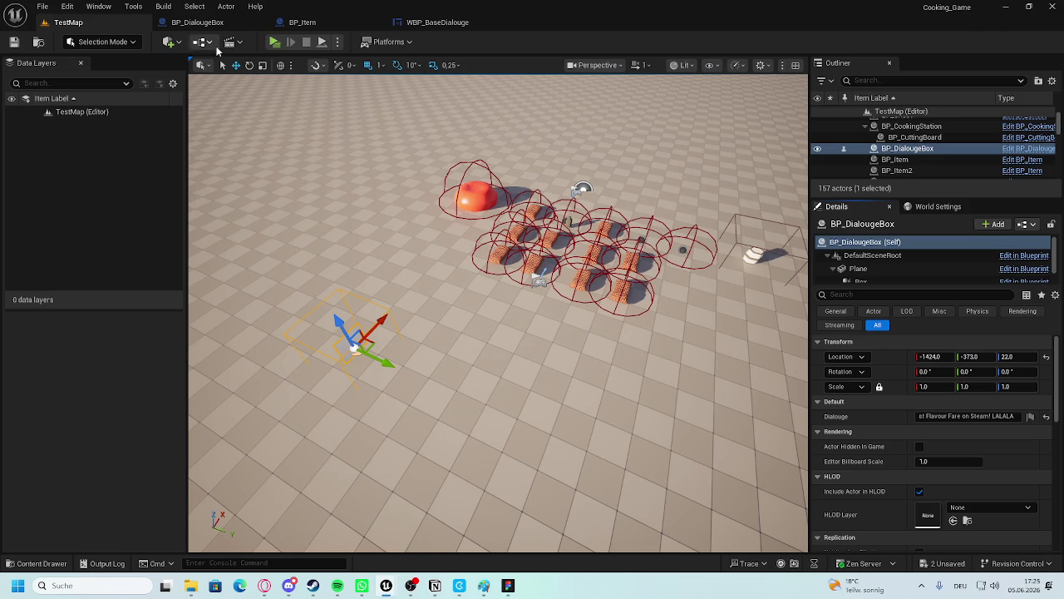
Playtest the dialogue, then review the WBP_BaseDialouge, BP_Item and BP_DialougeBox graphs' Typewriter Delay.
{"action": "left_click", "coordinate": [275, 42]}
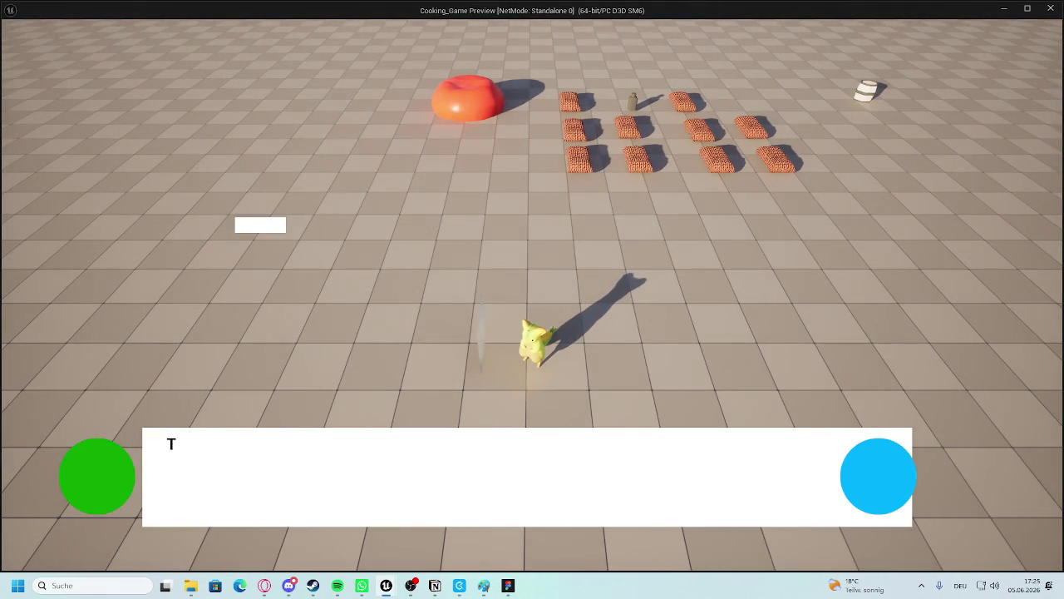
{"action": "key", "text": "Escape"}
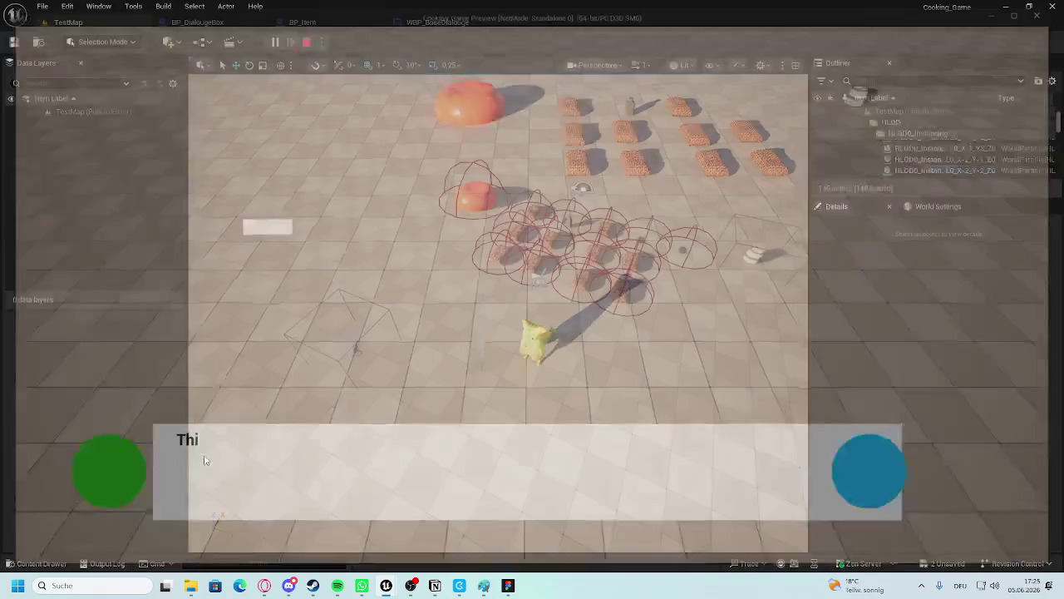
{"action": "left_click", "coordinate": [449, 21]}
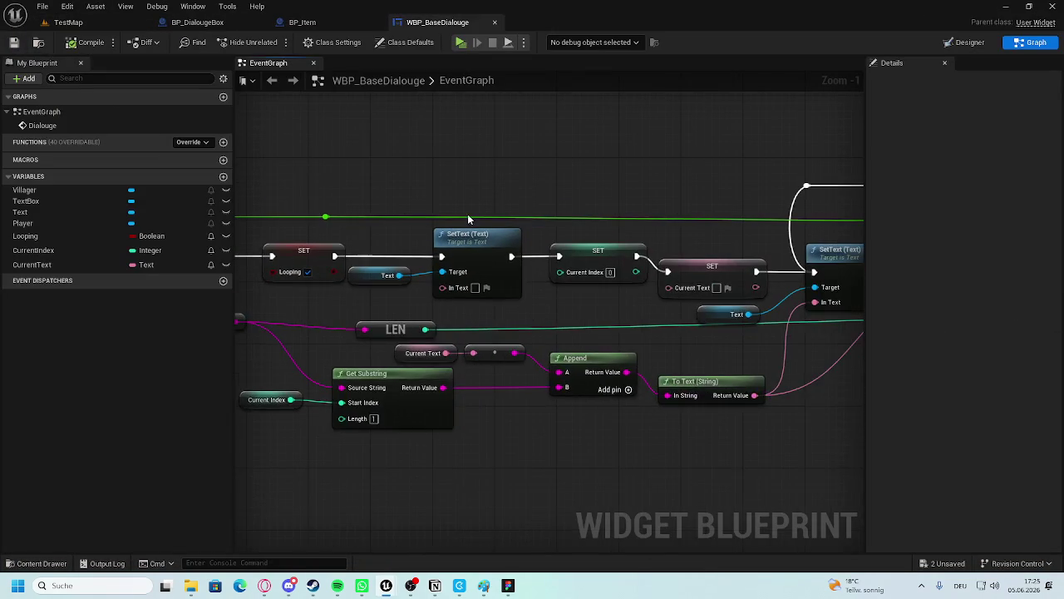
{"action": "left_click", "coordinate": [323, 25]}
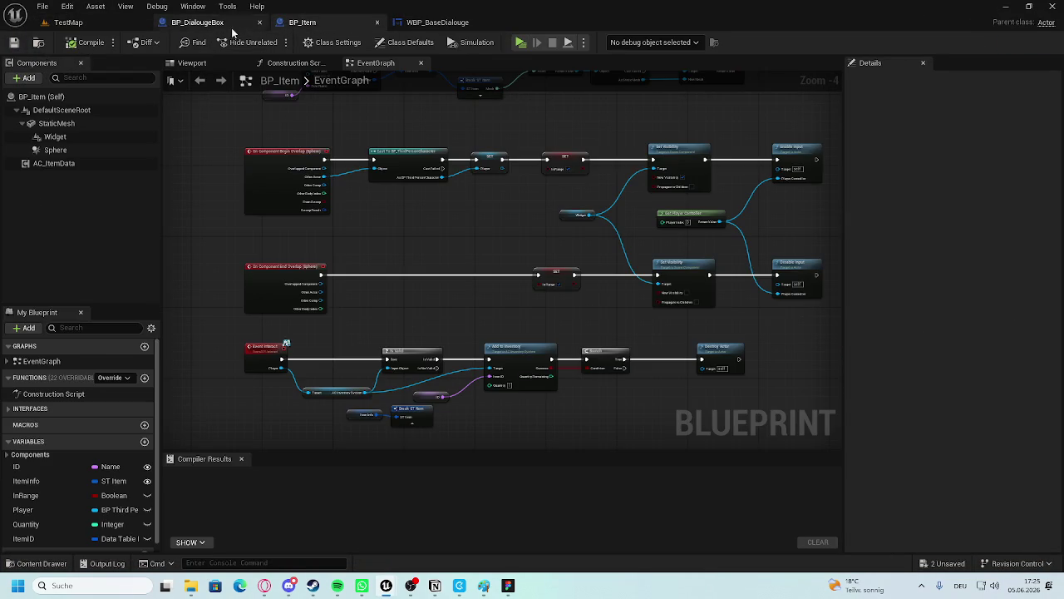
{"action": "left_click", "coordinate": [199, 22]}
{"action": "left_click", "coordinate": [318, 25]}
{"action": "left_click", "coordinate": [482, 23]}
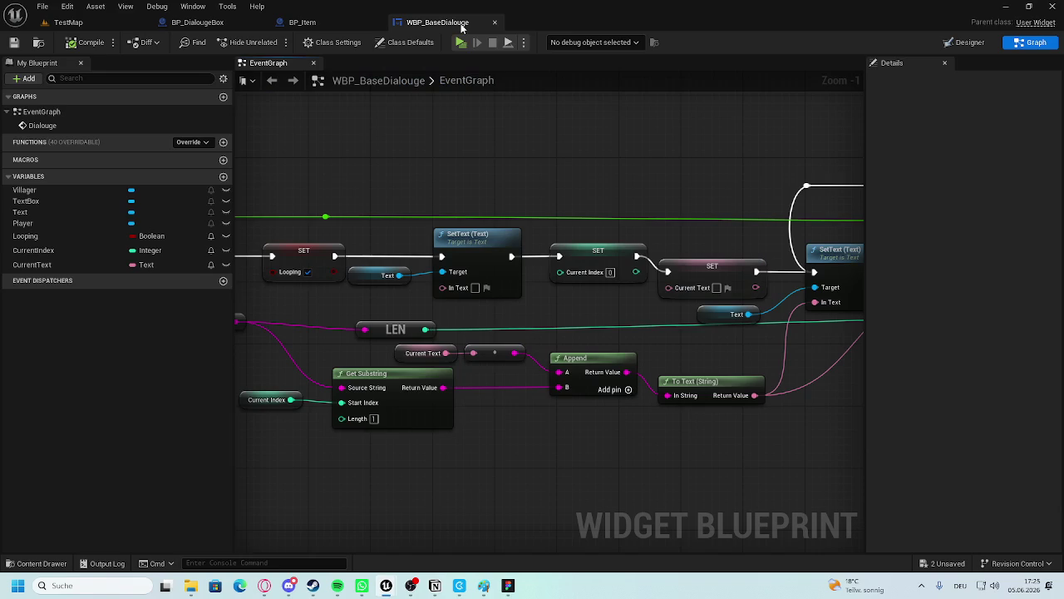
{"action": "left_click", "coordinate": [325, 25]}
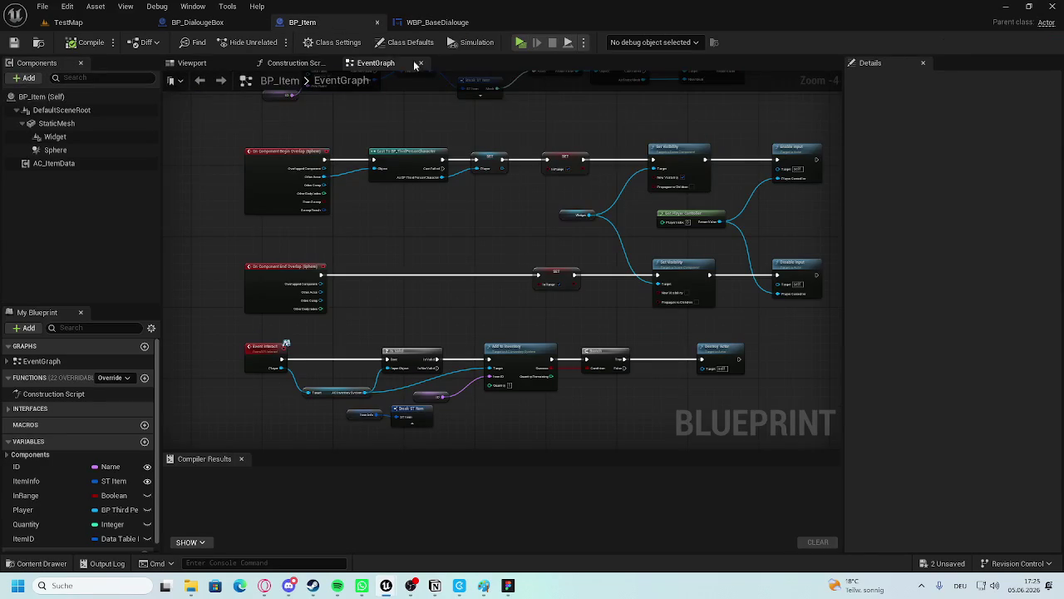
{"action": "left_click", "coordinate": [196, 22]}
{"action": "mouse_move", "coordinate": [233, 331]}
{"action": "left_mouse_down"}
{"action": "mouse_move", "coordinate": [400, 325]}
{"action": "mouse_move", "coordinate": [337, 321]}
{"action": "left_mouse_up"}
{"action": "left_click", "coordinate": [448, 312]}
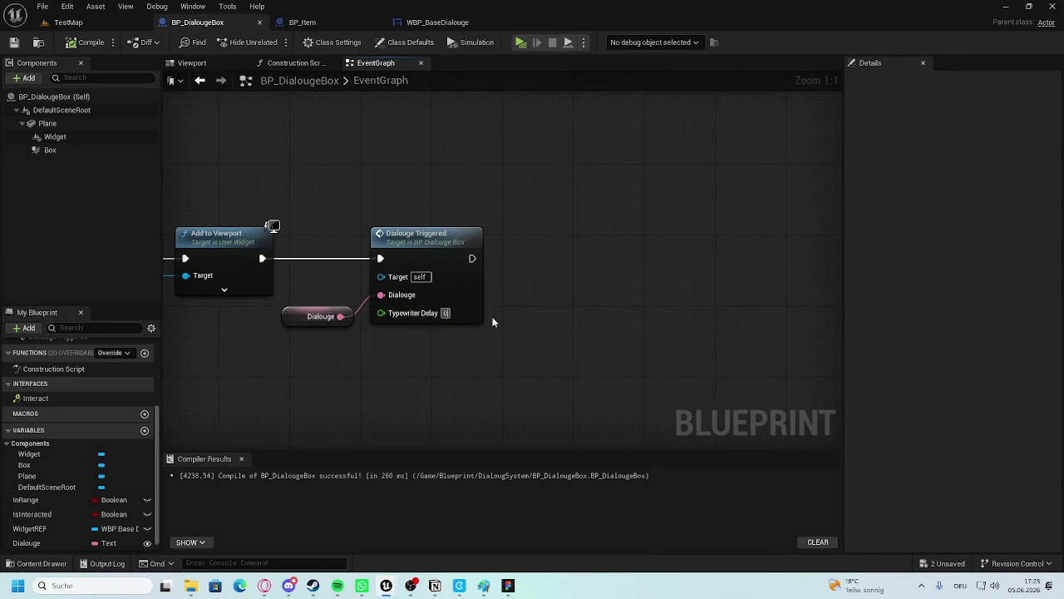
Playtest again in TestMap to watch the full line type out, then view BP_Item's graph.
{"action": "left_click", "coordinate": [113, 24]}
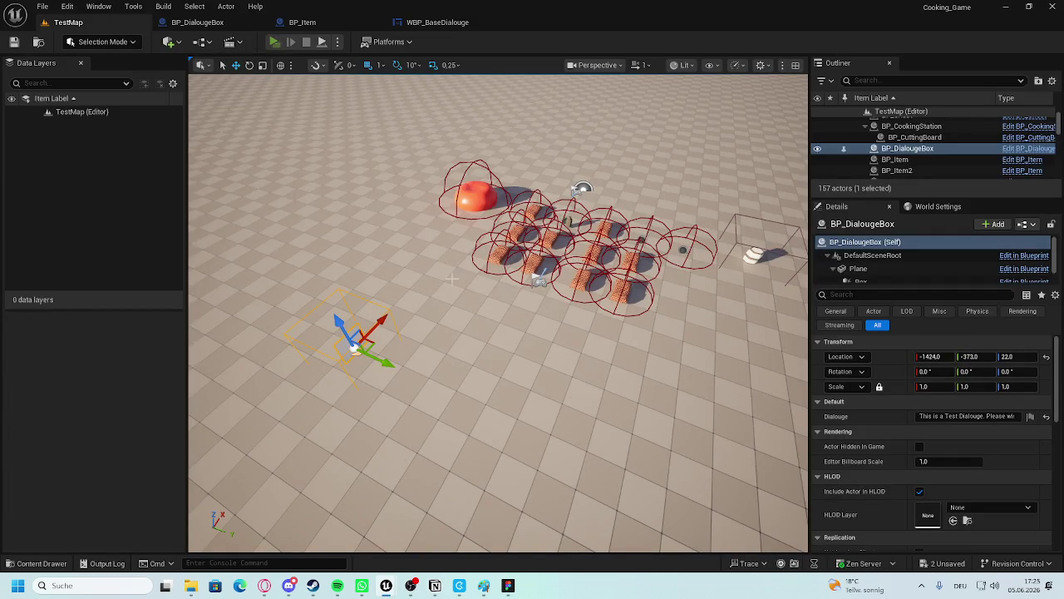
{"action": "key", "text": "w"}
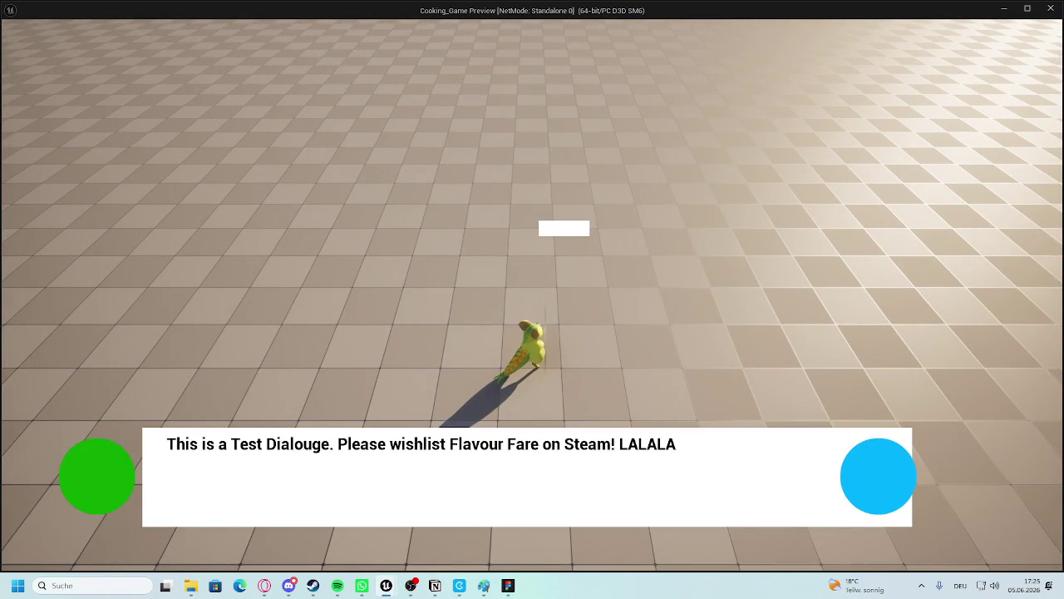
{"action": "key", "text": "Escape"}
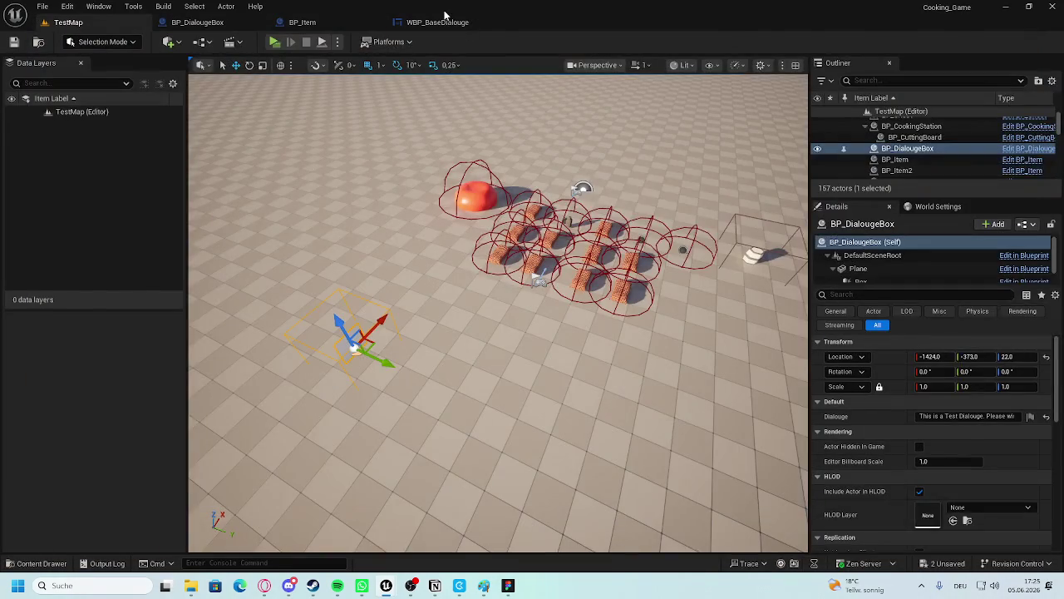
{"action": "left_click", "coordinate": [445, 18]}
{"action": "scroll", "coordinate": [711, 320], "scroll_direction": "down", "scroll_amount": 4}
{"action": "scroll", "coordinate": [697, 313], "scroll_direction": "up", "scroll_amount": 4}
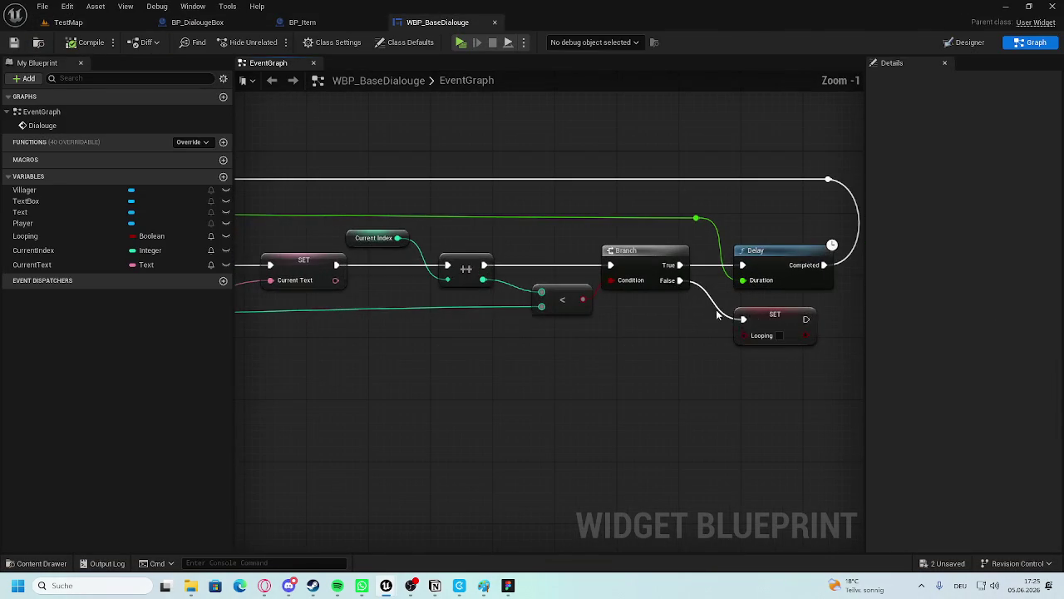
{"action": "scroll", "coordinate": [466, 333], "scroll_direction": "down", "scroll_amount": 4}
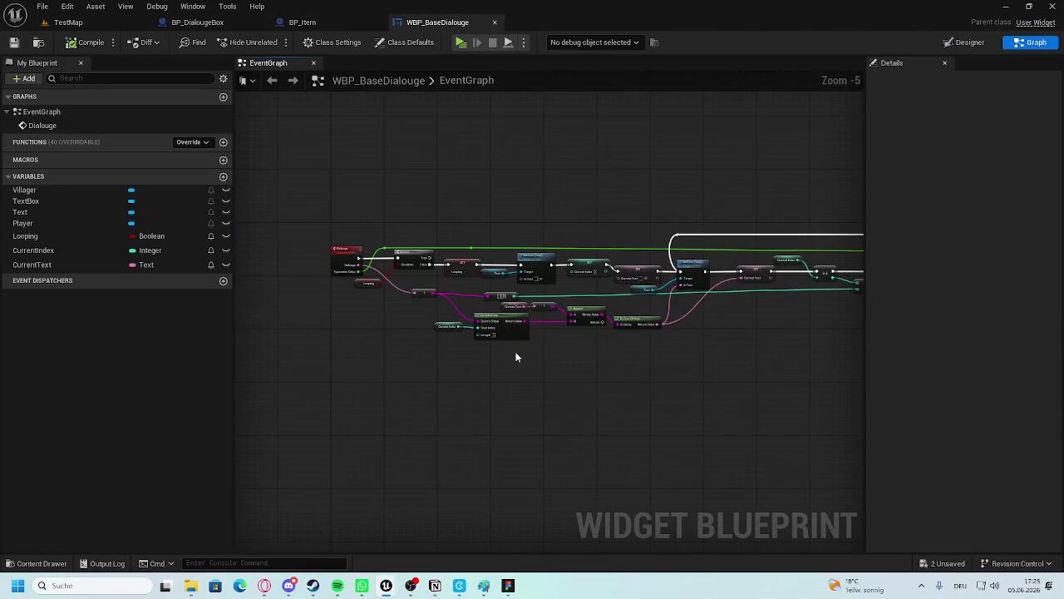
{"action": "left_click", "coordinate": [303, 22]}
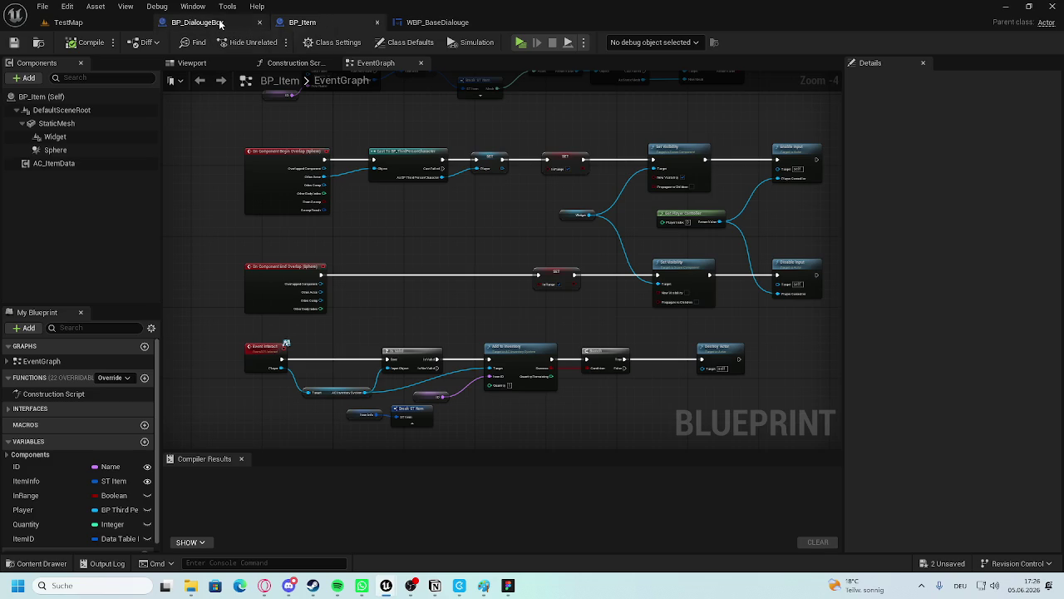
Change the Dialouge Triggered call's Typewriter Delay to 0,2 and compile BP_DialougeBox.
{"action": "left_click", "coordinate": [239, 25]}
{"action": "type", "text": "0,02"}
{"action": "key", "text": "Return"}
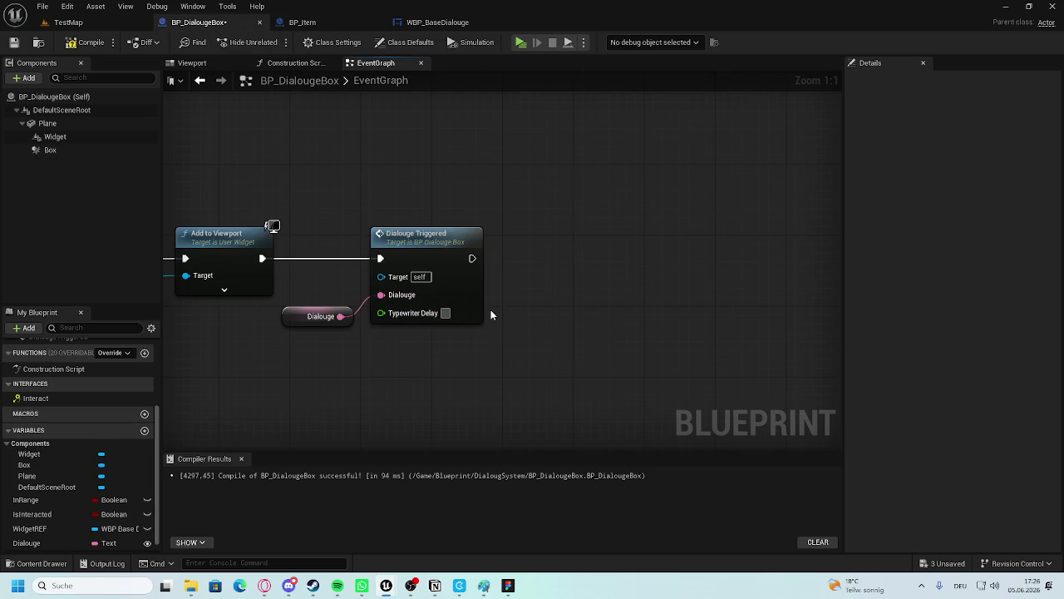
{"action": "key", "text": "ctrl+z"}
{"action": "left_click", "coordinate": [87, 42]}
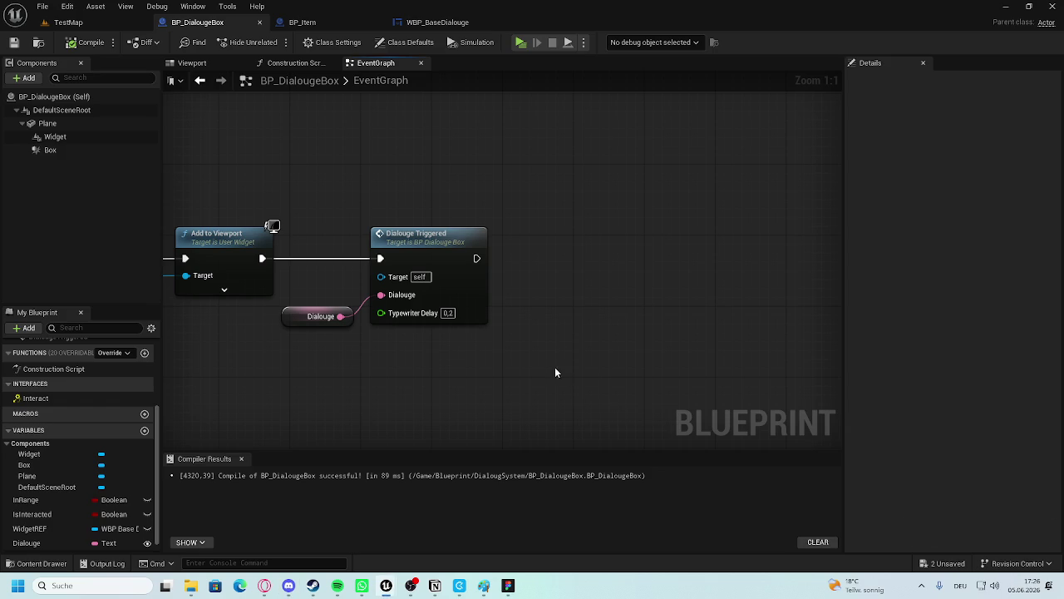
Stop the running playtest, edit the Dialouge Triggered typewriter delay, and save with Ctrl+S.
{"action": "left_click", "coordinate": [93, 23]}
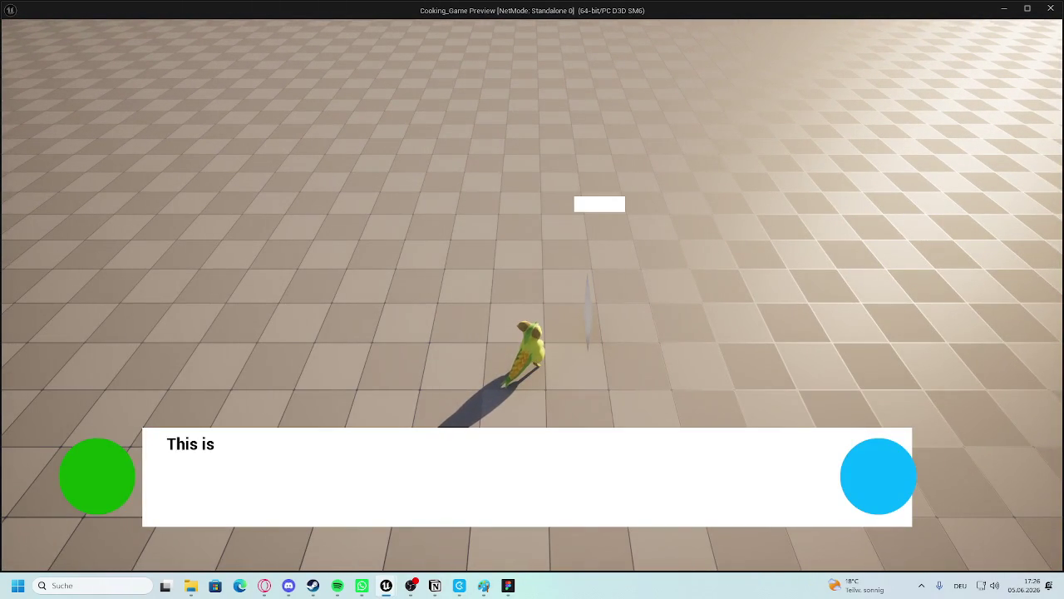
{"action": "key", "text": "Escape"}
{"action": "left_click", "coordinate": [472, 22]}
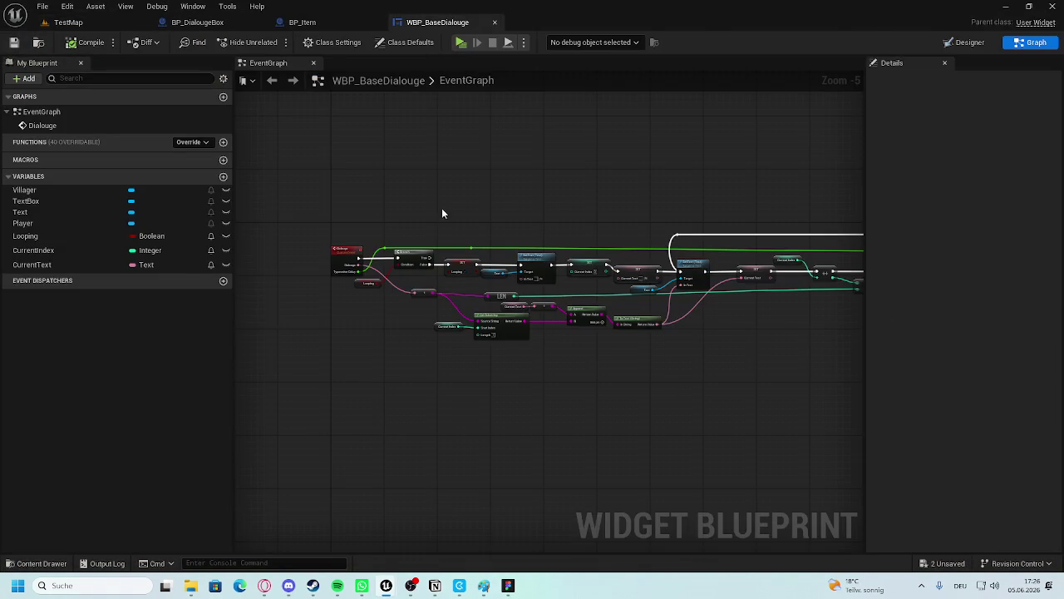
{"action": "key", "text": "BackSpace"}
{"action": "key", "text": "ctrl+s"}
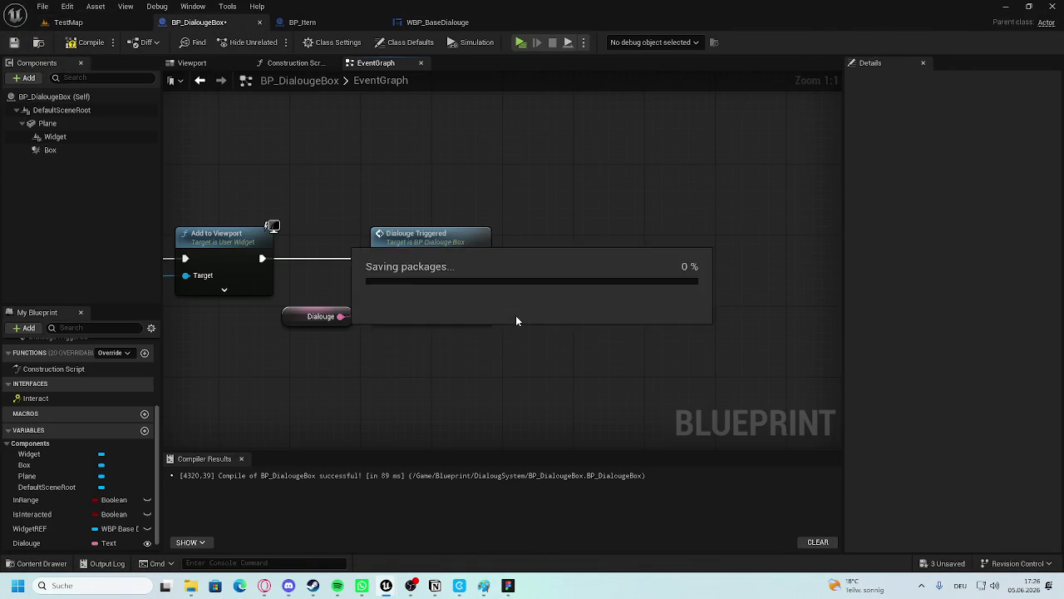
Play TestMap and walk into the trigger until the full test line types out.
{"action": "left_click", "coordinate": [69, 21]}
{"action": "left_click", "coordinate": [103, 41]}
{"action": "left_click", "coordinate": [466, 22]}
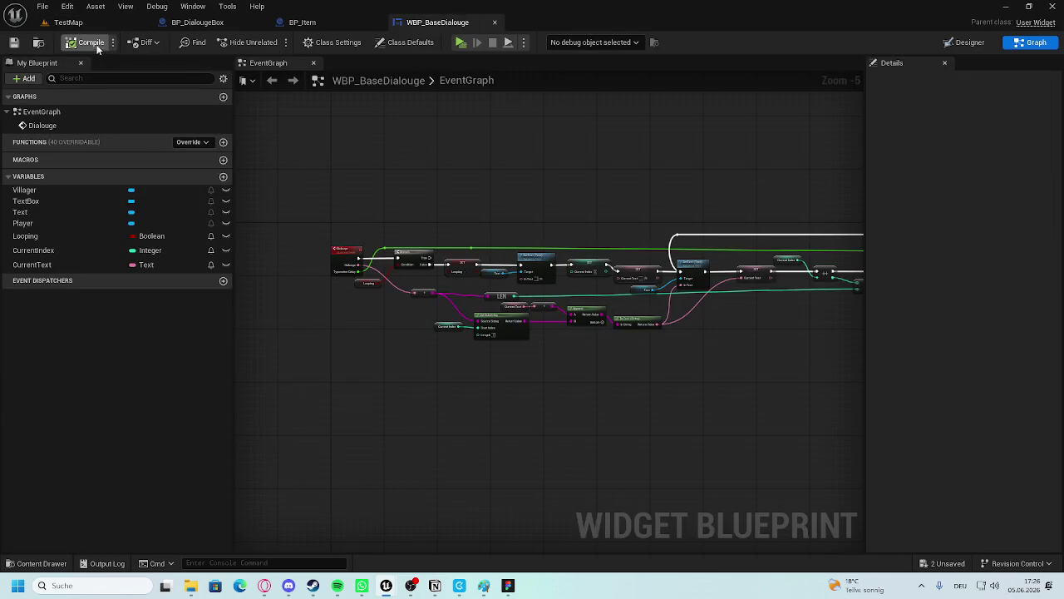
{"action": "left_click", "coordinate": [171, 22]}
{"action": "left_click", "coordinate": [68, 21]}
{"action": "left_click", "coordinate": [280, 43]}
{"action": "key", "text": "w"}
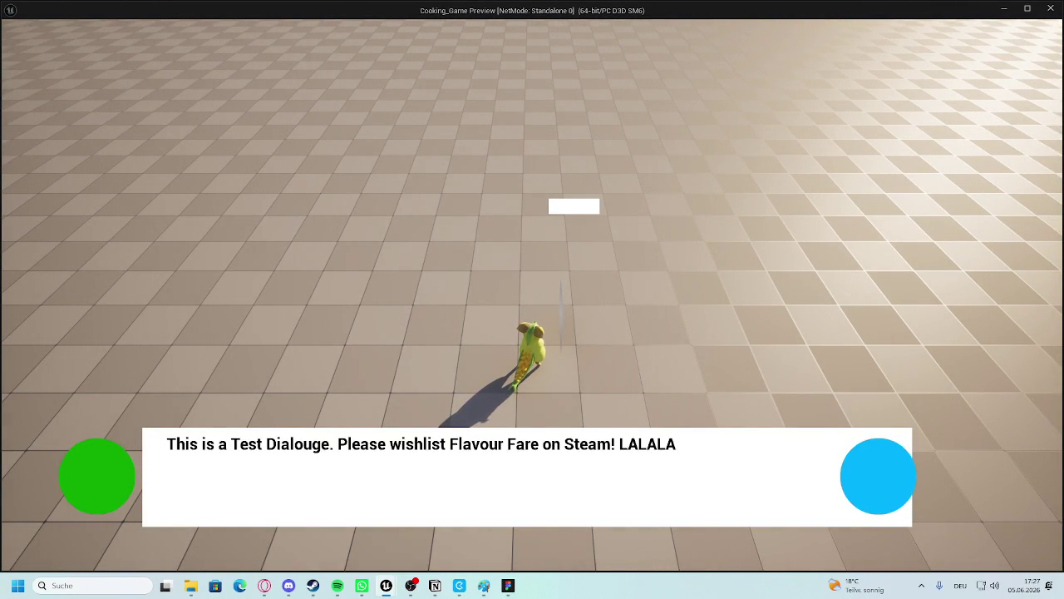
{"action": "key", "text": "Escape"}
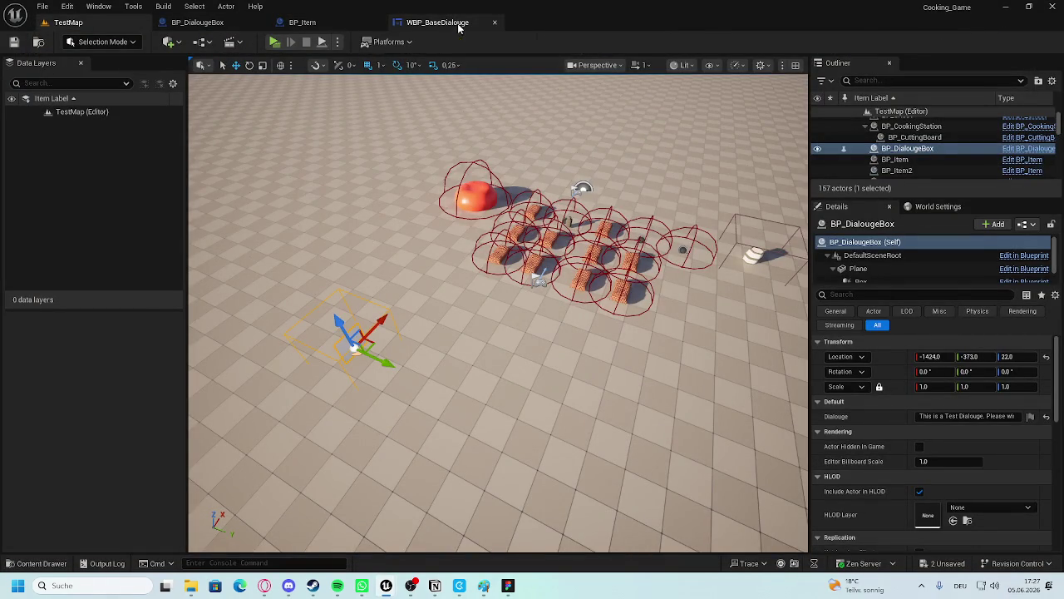
Check the WBP_BaseDialouge Designer layout and resize its preview area.
{"action": "left_click", "coordinate": [432, 23]}
{"action": "left_click", "coordinate": [328, 22]}
{"action": "left_click", "coordinate": [197, 22]}
{"action": "left_click", "coordinate": [438, 23]}
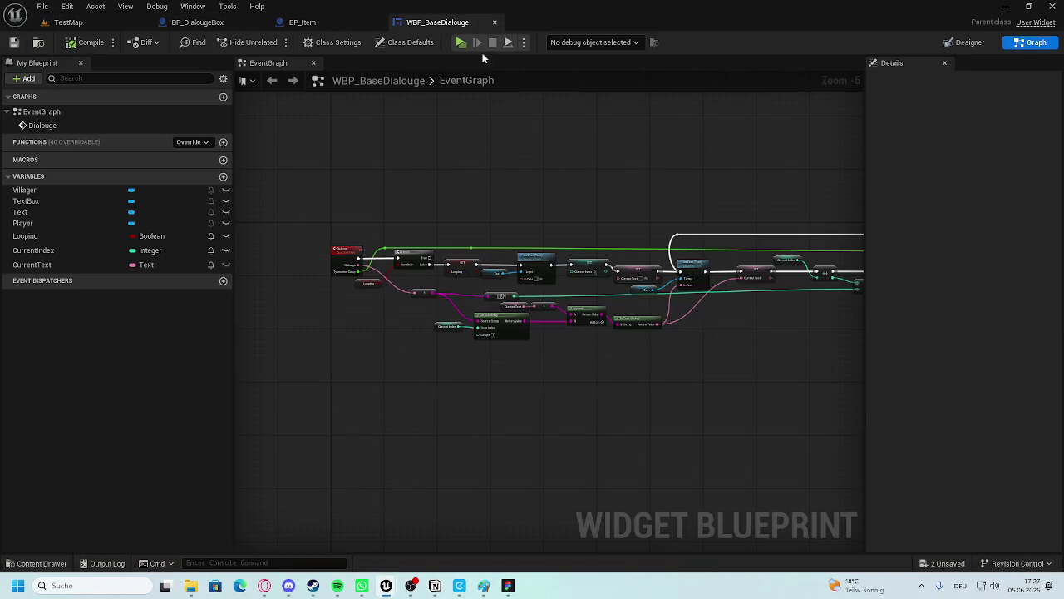
{"action": "left_click", "coordinate": [966, 43]}
{"action": "scroll", "coordinate": [707, 284], "scroll_direction": "down", "scroll_amount": 4}
{"action": "left_click_drag", "start_coordinate": [729, 330], "coordinate": [811, 377]}
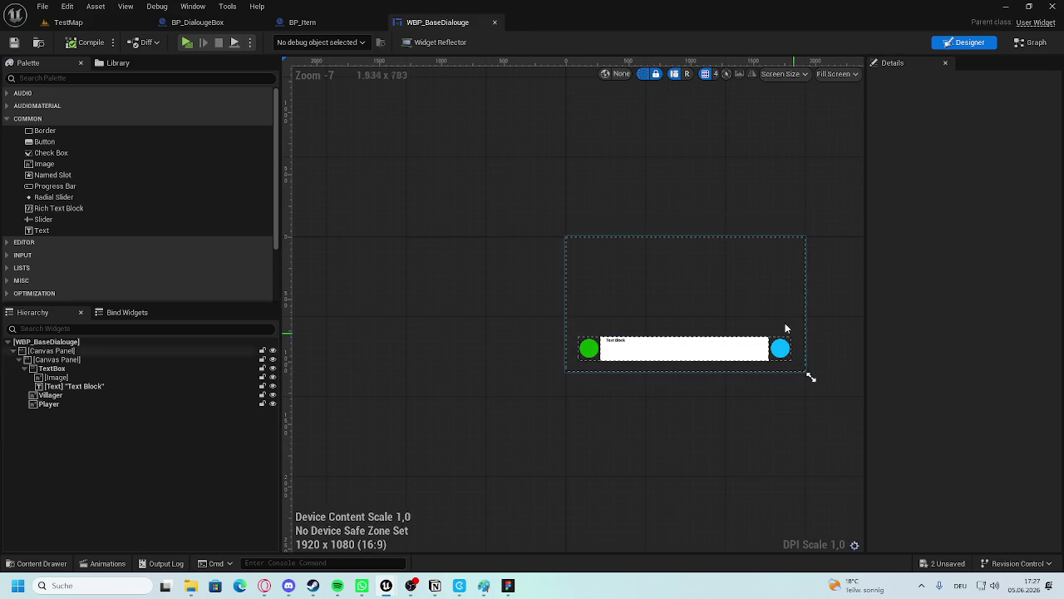
Play TestMap and trigger the dialogue twice to watch it type out.
{"action": "left_click", "coordinate": [68, 22]}
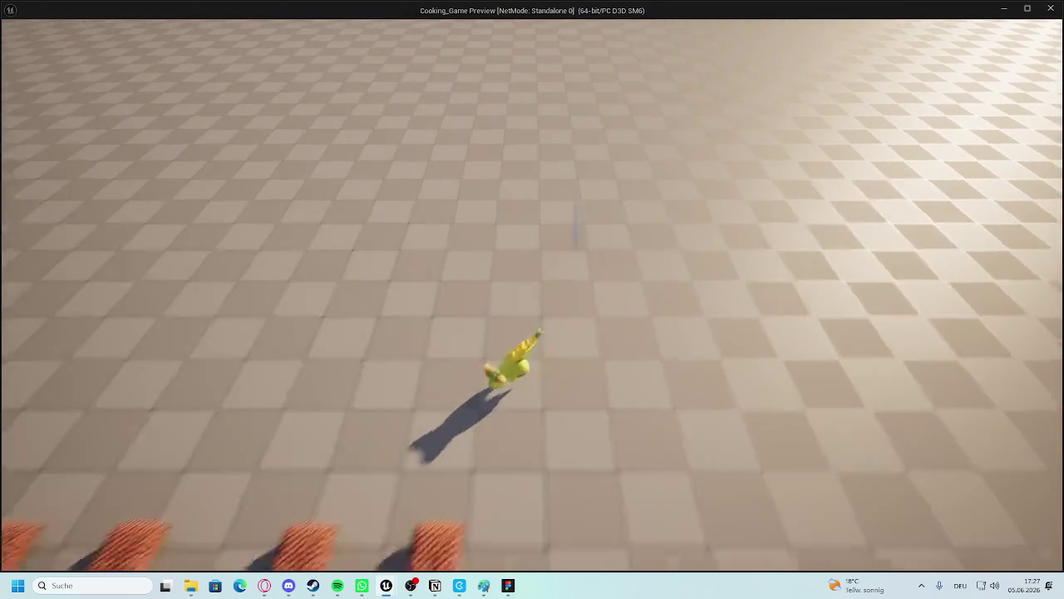
{"action": "key", "text": "w"}
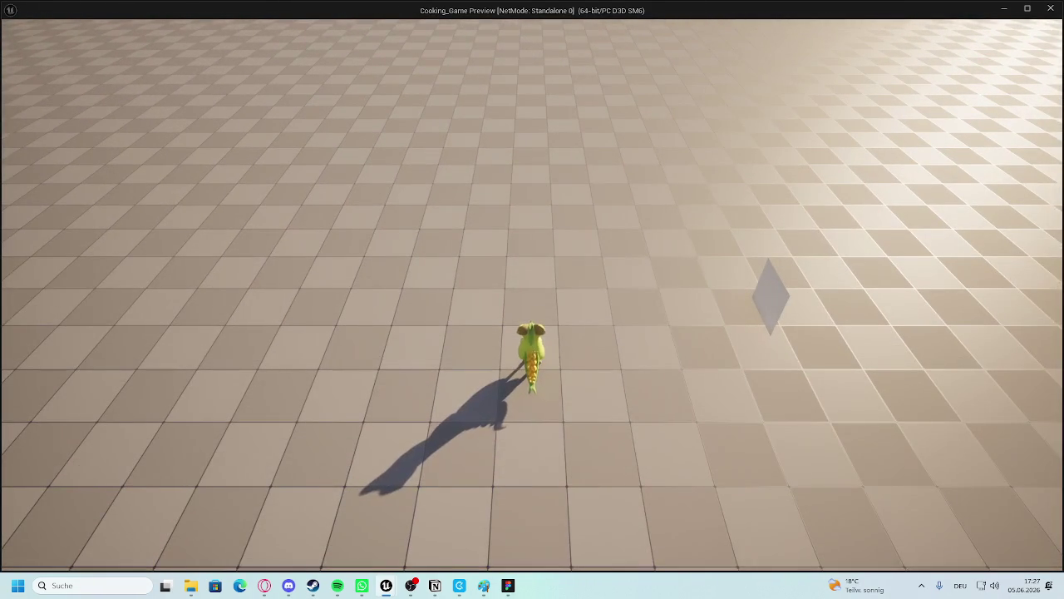
{"action": "key", "text": "d"}
{"action": "key", "text": "e"}
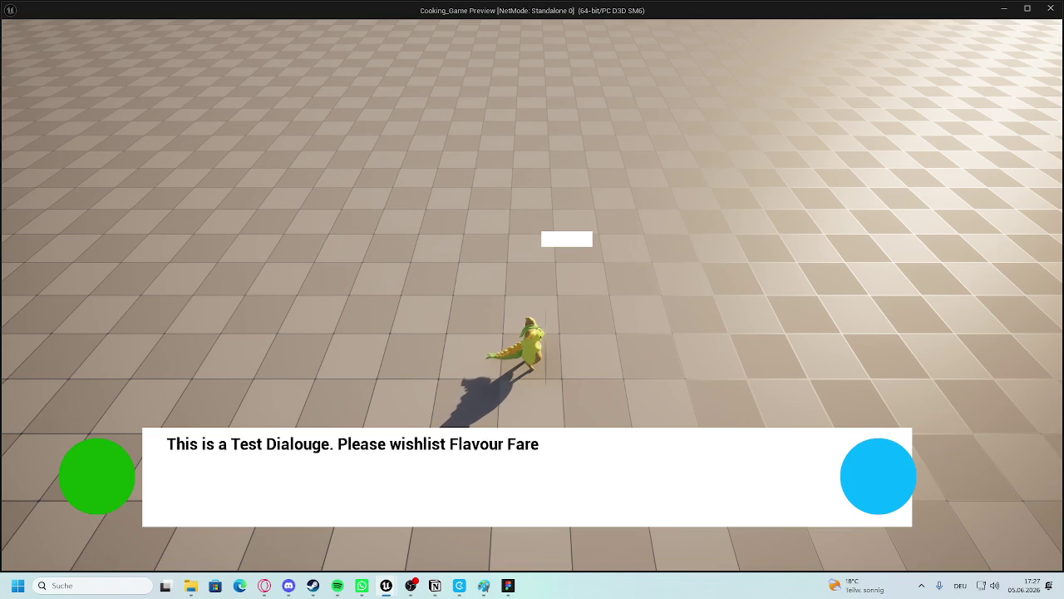
{"action": "key", "text": "e"}
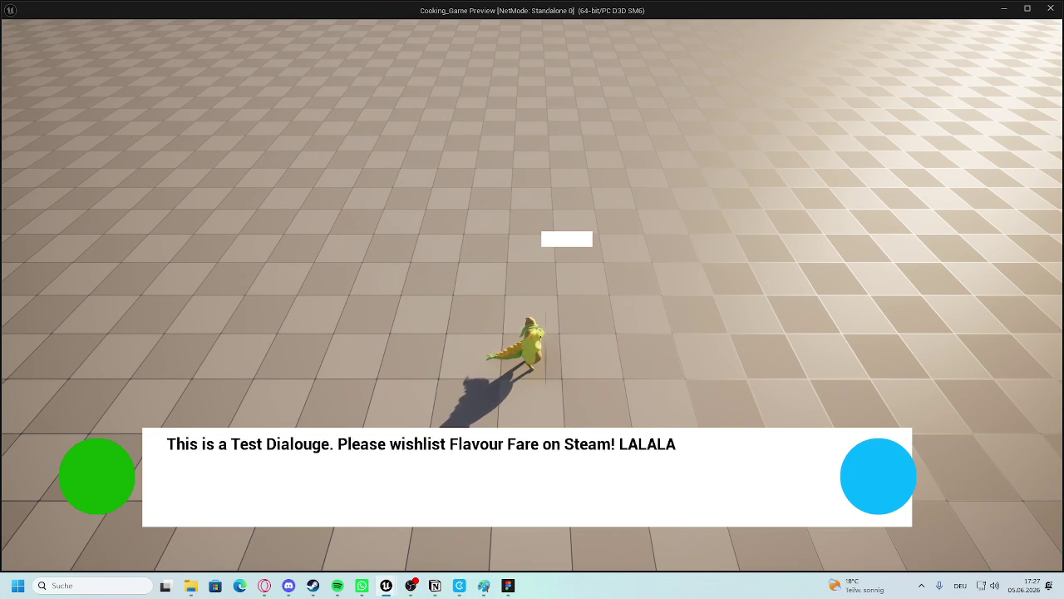
Record the dialogue box region with Snipping Tool's video mode, then stop the playtest.
{"action": "key", "text": "super+shift+r"}
{"action": "mouse_move", "coordinate": [46, 346]}
{"action": "left_mouse_down"}
{"action": "mouse_move", "coordinate": [429, 497]}
{"action": "mouse_move", "coordinate": [950, 547]}
{"action": "left_mouse_up"}
{"action": "left_click", "coordinate": [473, 22]}
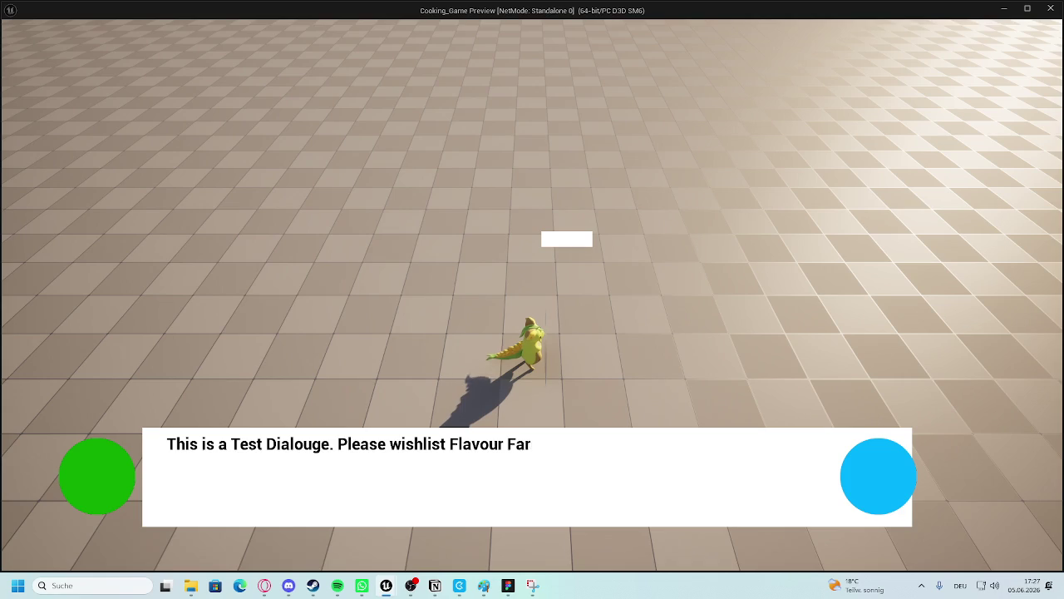
{"action": "key", "text": "Escape"}
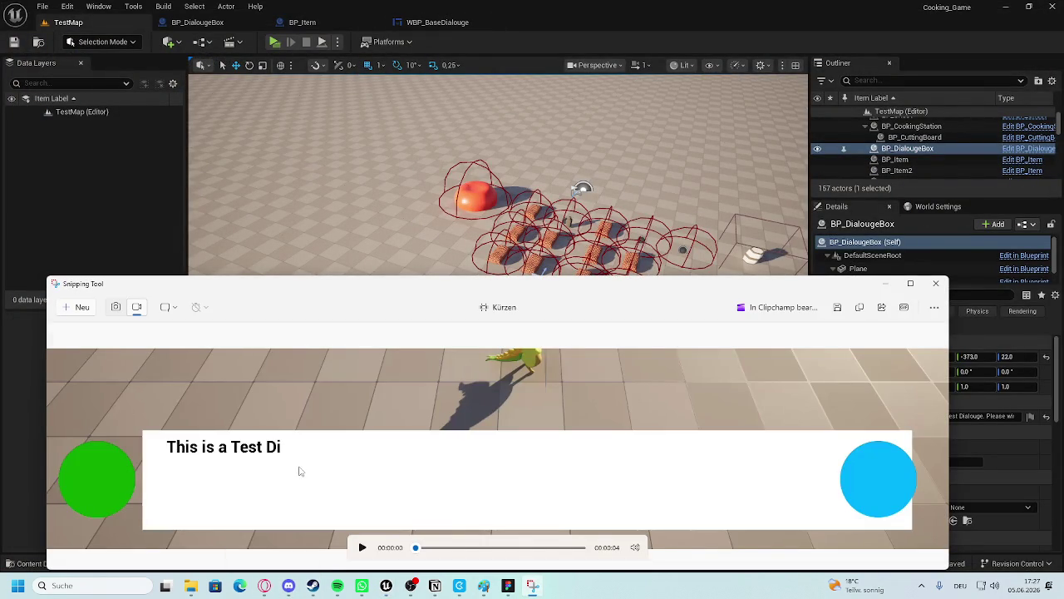
Bring the Snipping Tool clip window forward from the taskbar and close it.
{"action": "left_click", "coordinate": [298, 587]}
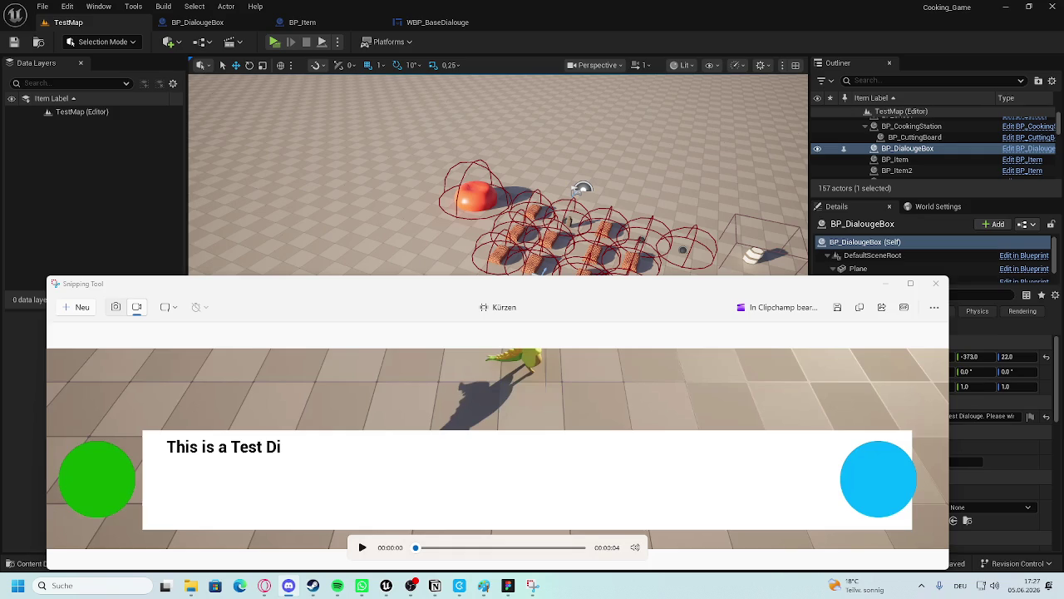
{"action": "left_click", "coordinate": [532, 586]}
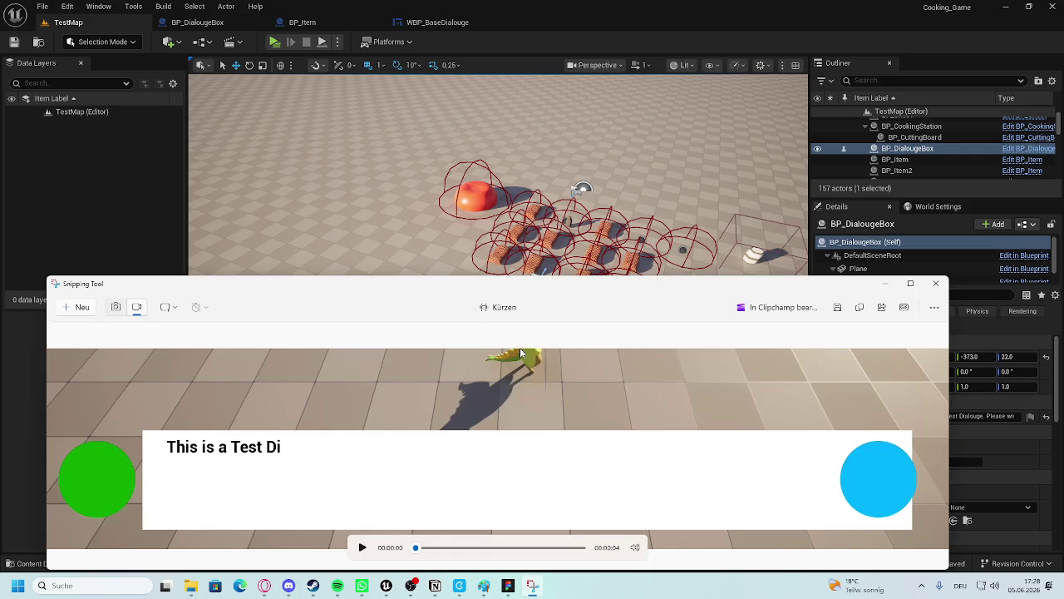
{"action": "left_click", "coordinate": [935, 284]}
{"action": "left_click", "coordinate": [541, 280]}
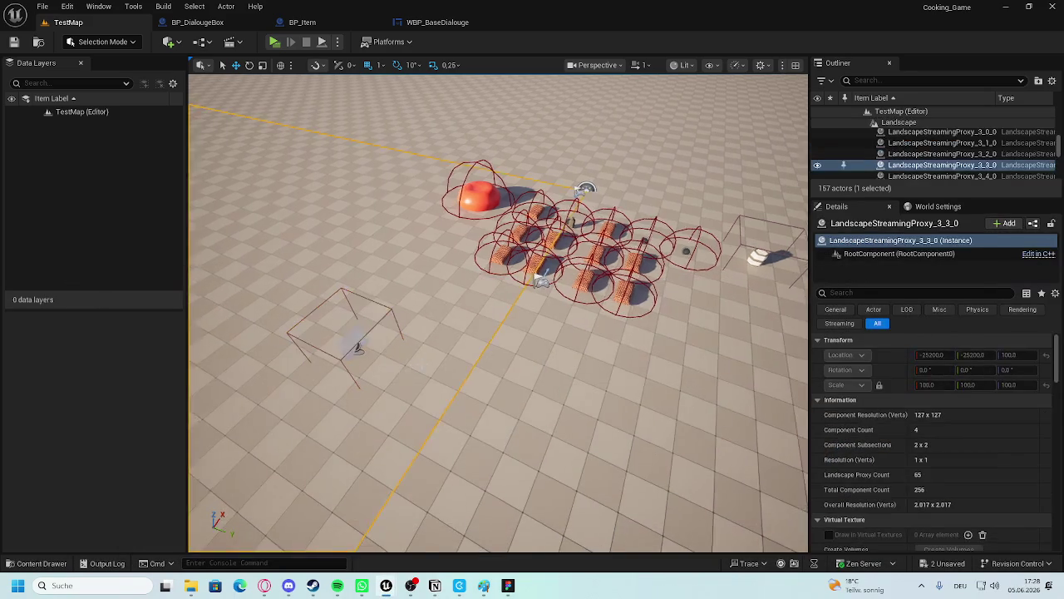
Select the blue Player circle in the WBP_BaseDialouge Designer, checking the TextBox hierarchy.
{"action": "left_click", "coordinate": [438, 22]}
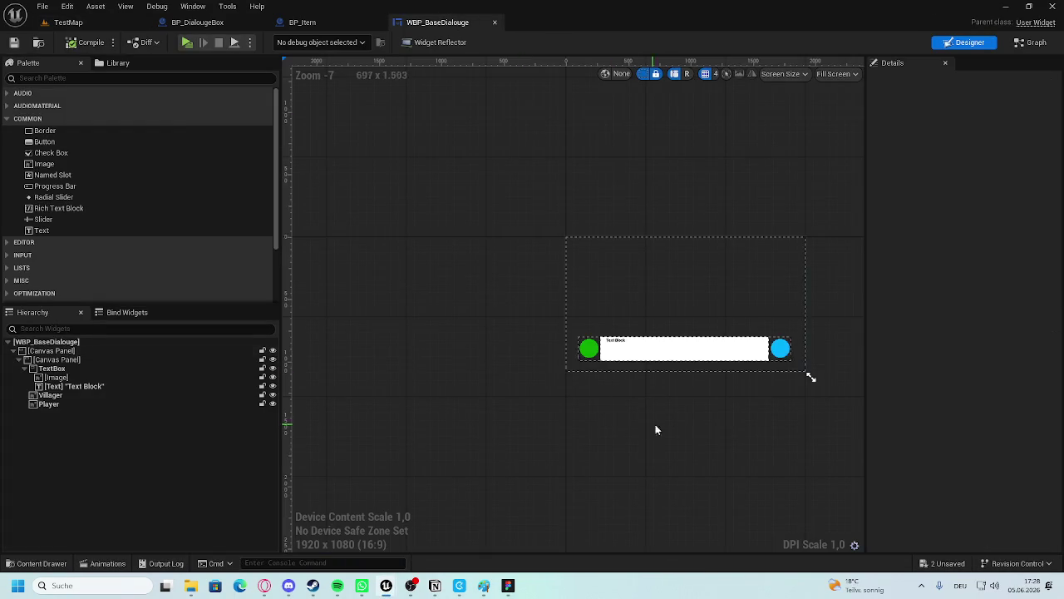
{"action": "scroll", "coordinate": [649, 419], "scroll_direction": "up", "scroll_amount": 4}
{"action": "left_click", "coordinate": [648, 289]}
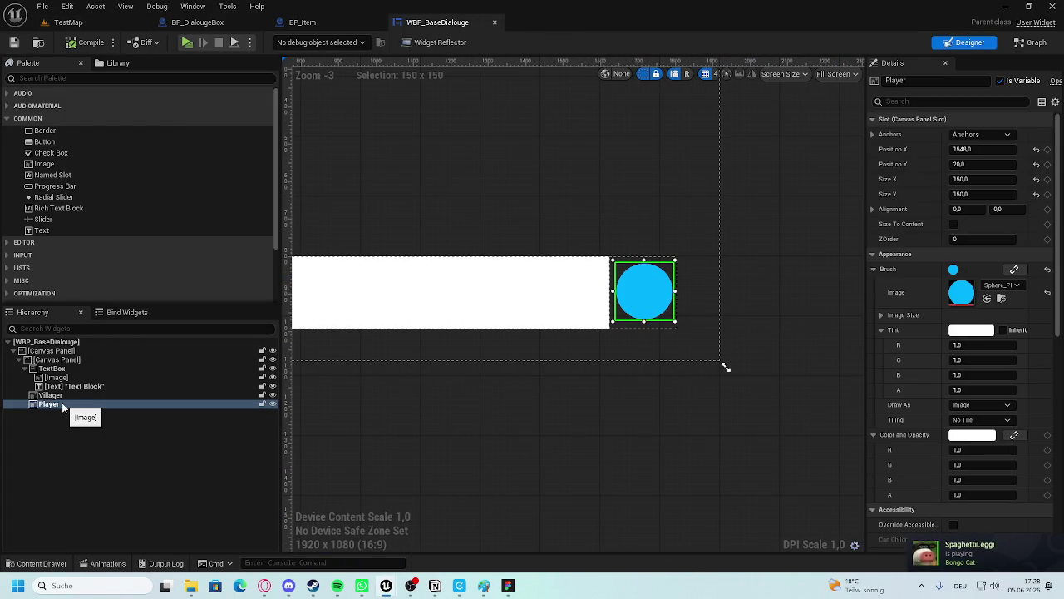
{"action": "left_click", "coordinate": [50, 368]}
{"action": "left_click", "coordinate": [24, 370]}
{"action": "left_click", "coordinate": [24, 369]}
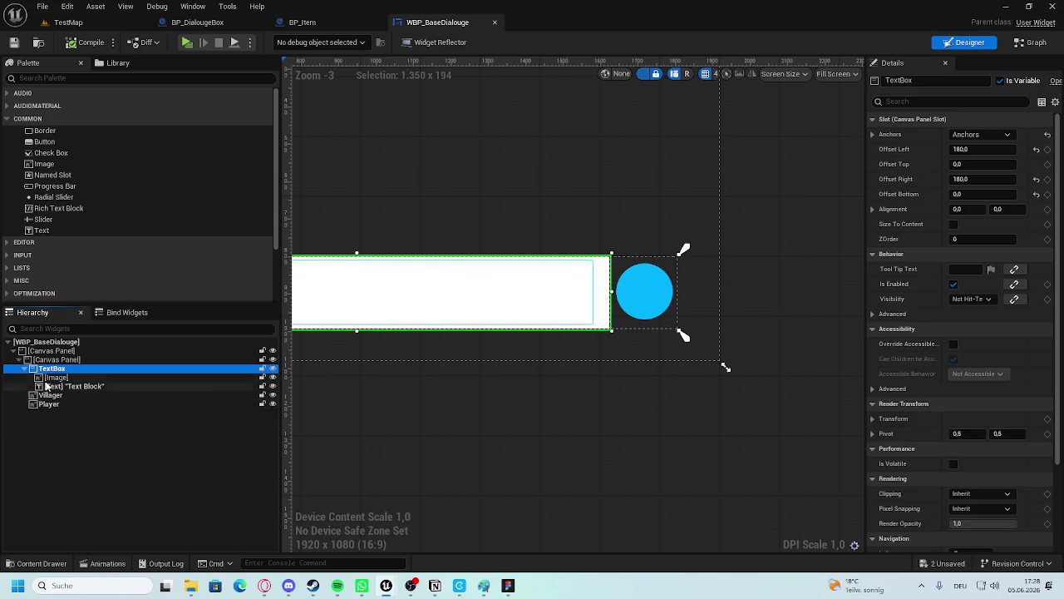
{"action": "left_click", "coordinate": [663, 441]}
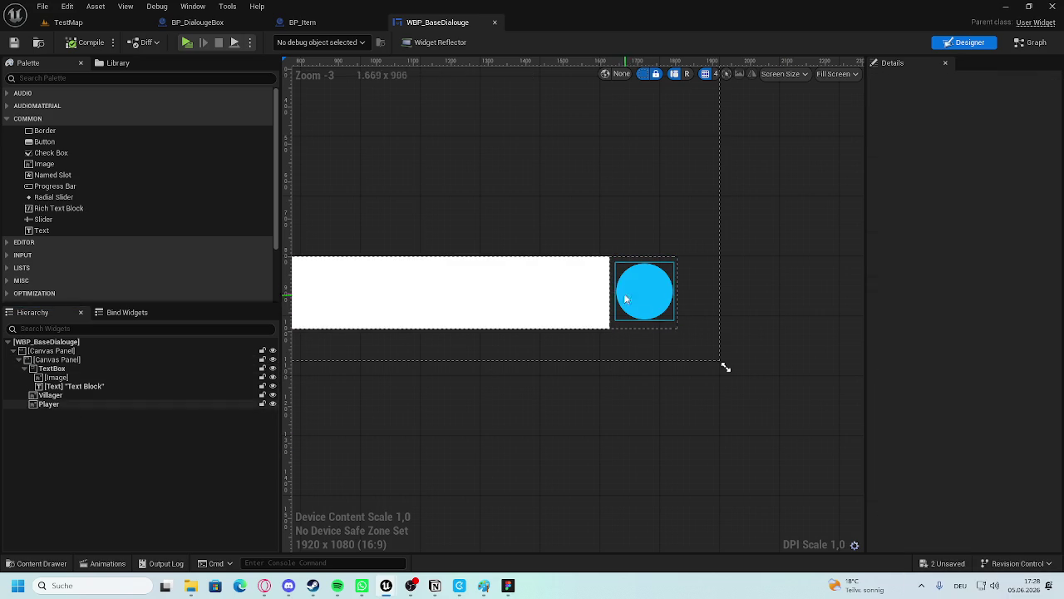
{"action": "left_click", "coordinate": [636, 307]}
{"action": "scroll", "coordinate": [702, 316], "scroll_direction": "up", "scroll_amount": 7}
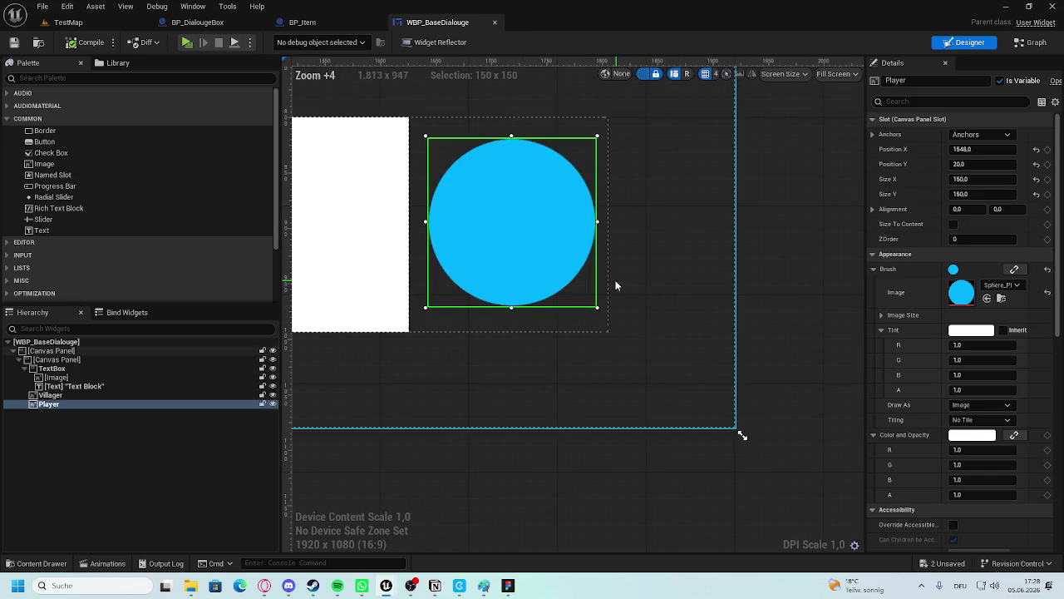
Anchor the Player circle to right-middle and drag it further right.
{"action": "left_click", "coordinate": [1009, 134]}
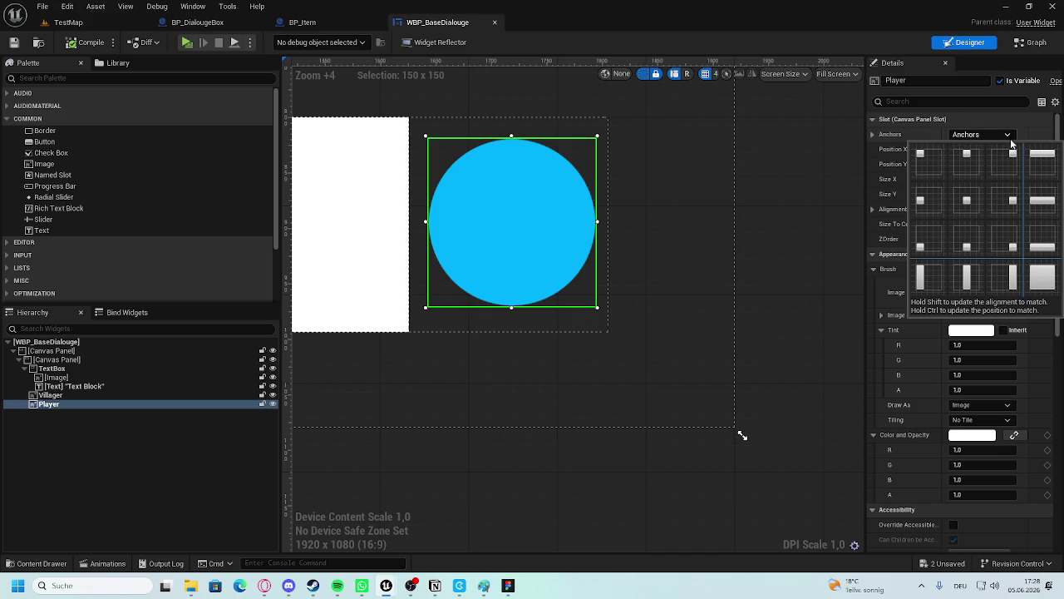
{"action": "left_click", "coordinate": [1005, 206]}
{"action": "scroll", "coordinate": [623, 294], "scroll_direction": "down", "scroll_amount": 4}
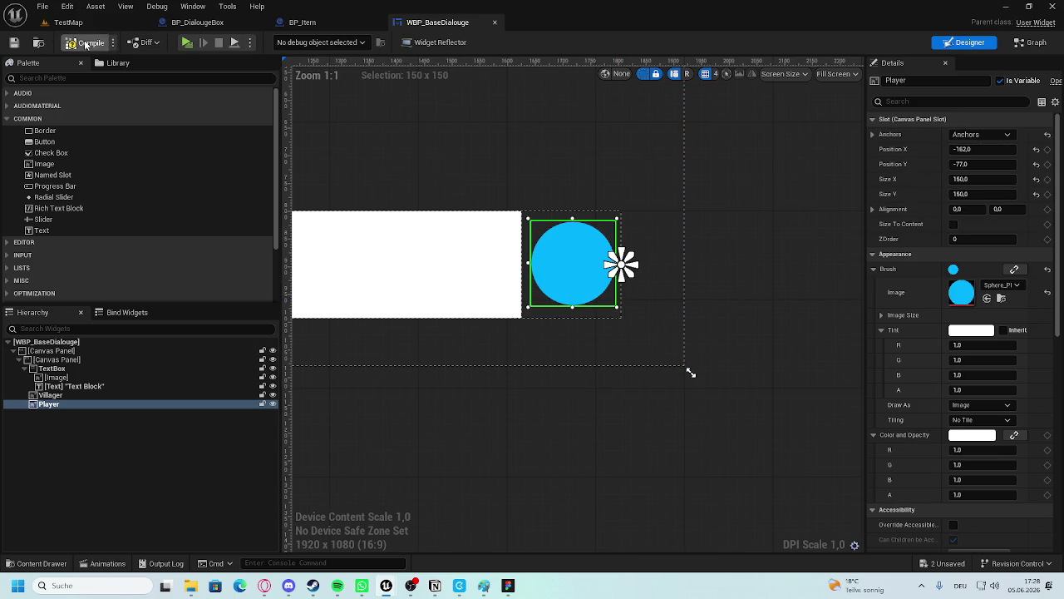
{"action": "left_click_drag", "start_coordinate": [581, 268], "coordinate": [620, 268]}
Play-test TestMap to check the Player circle's new position.
{"action": "left_click", "coordinate": [143, 21]}
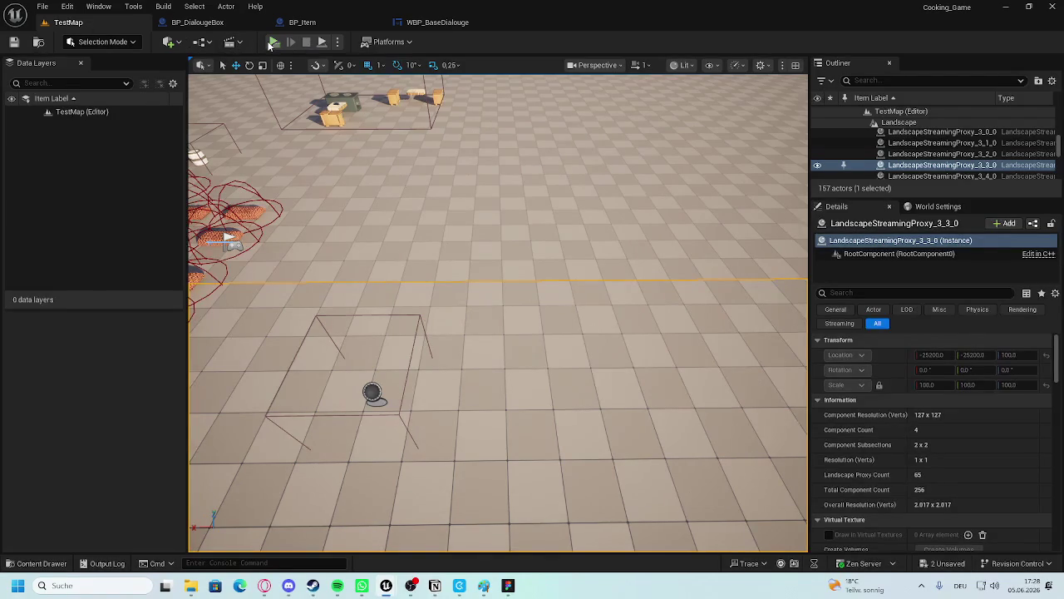
{"action": "left_click", "coordinate": [273, 42]}
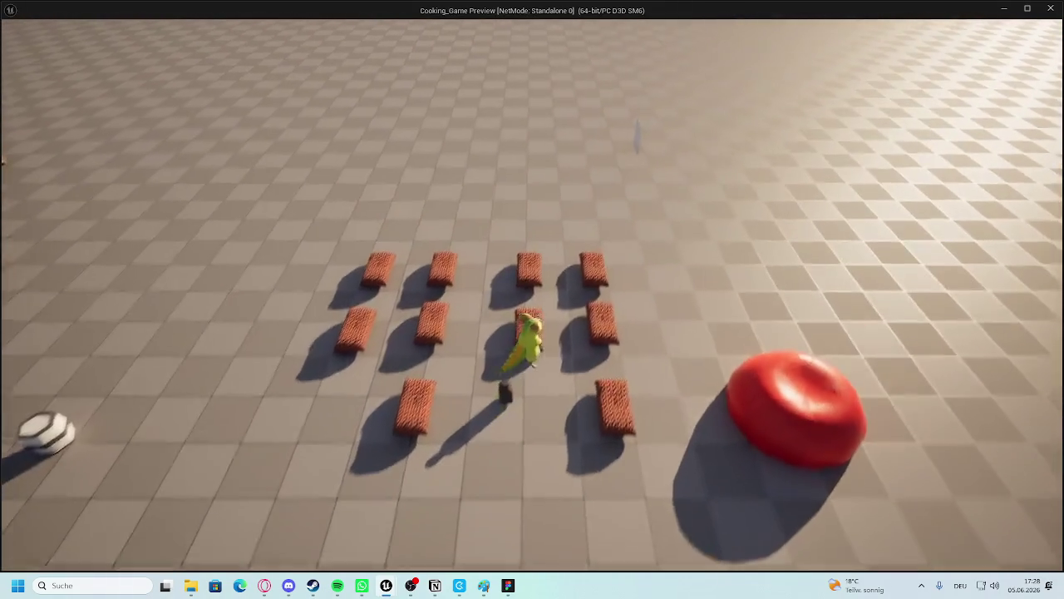
{"action": "key", "text": "w"}
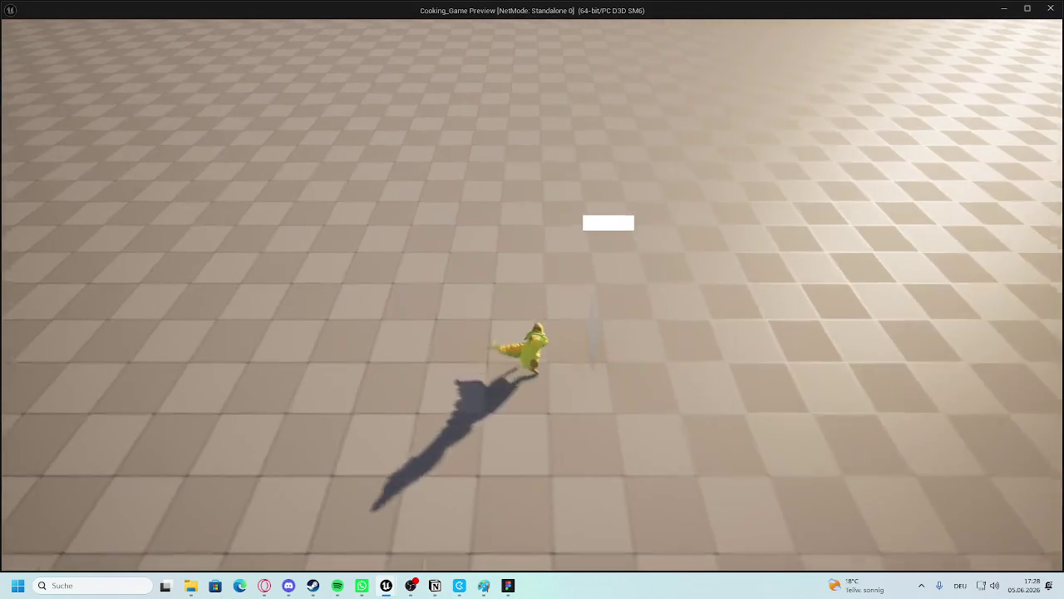
{"action": "key", "text": "Escape"}
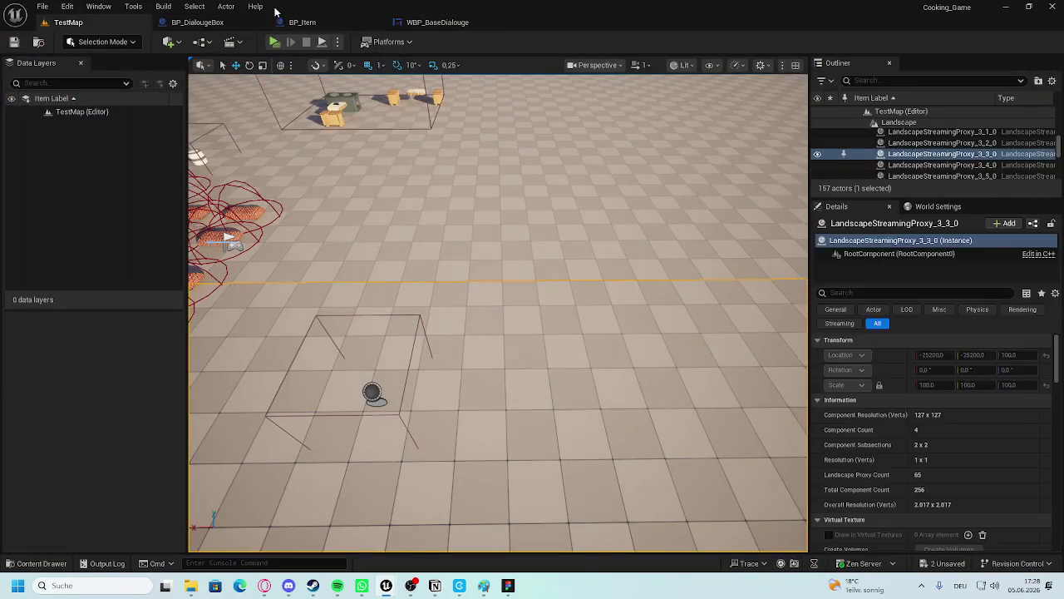
Move the Player circle back beside the text box at X -162, Y -73.
{"action": "left_click", "coordinate": [221, 22]}
{"action": "left_click", "coordinate": [302, 22]}
{"action": "left_click", "coordinate": [437, 22]}
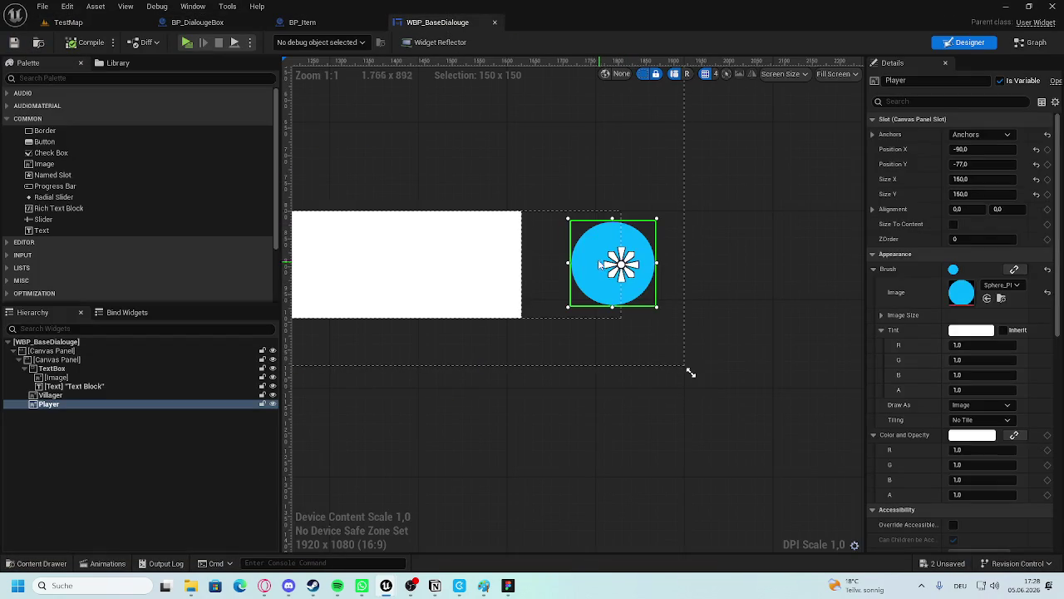
{"action": "left_click", "coordinate": [574, 259]}
{"action": "left_click_drag", "start_coordinate": [574, 259], "coordinate": [558, 263]}
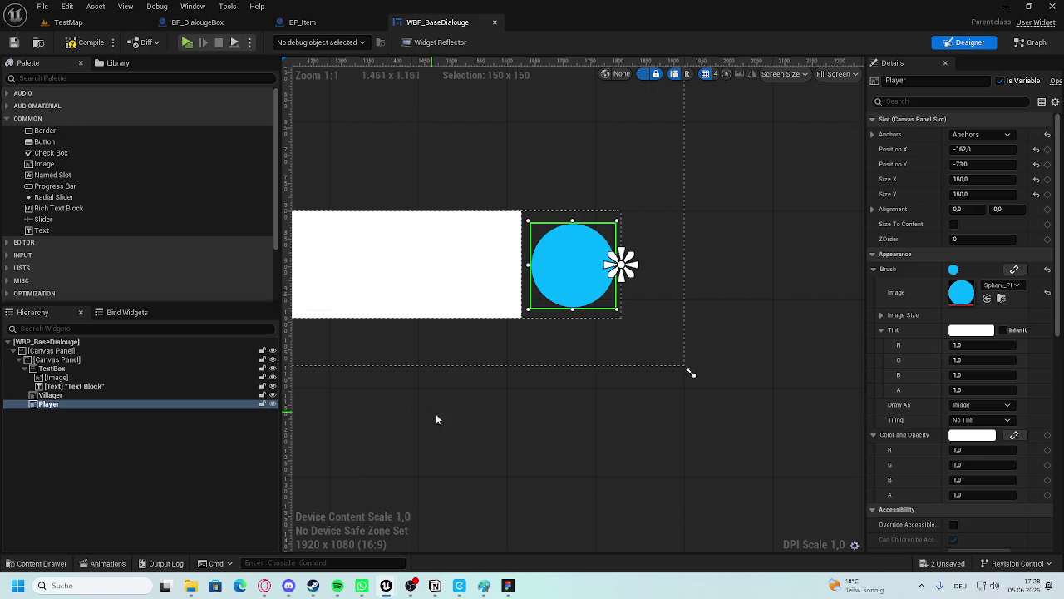
{"action": "left_click_drag", "start_coordinate": [459, 423], "coordinate": [622, 443]}
{"action": "left_click", "coordinate": [83, 24]}
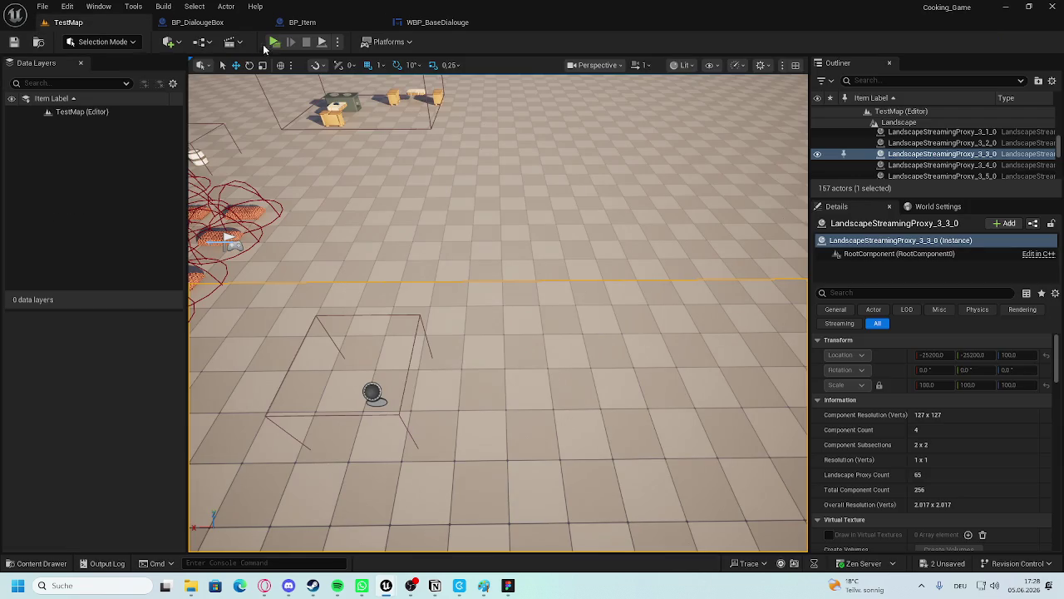
Run another playtest with Alt+P, stop it, and open BP_DialougeBox's Event Graph.
{"action": "key", "text": "alt+p"}
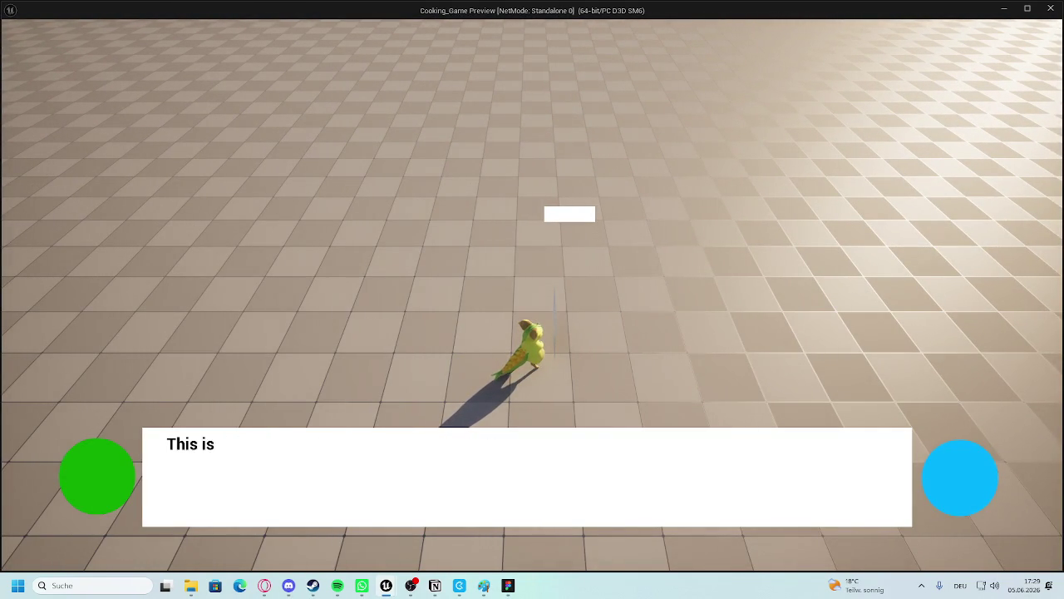
{"action": "key", "text": "Escape"}
{"action": "mouse_move", "coordinate": [499, 316]}
{"action": "left_mouse_down"}
{"action": "mouse_move", "coordinate": [498, 208]}
{"action": "mouse_move", "coordinate": [244, 117]}
{"action": "left_mouse_up"}
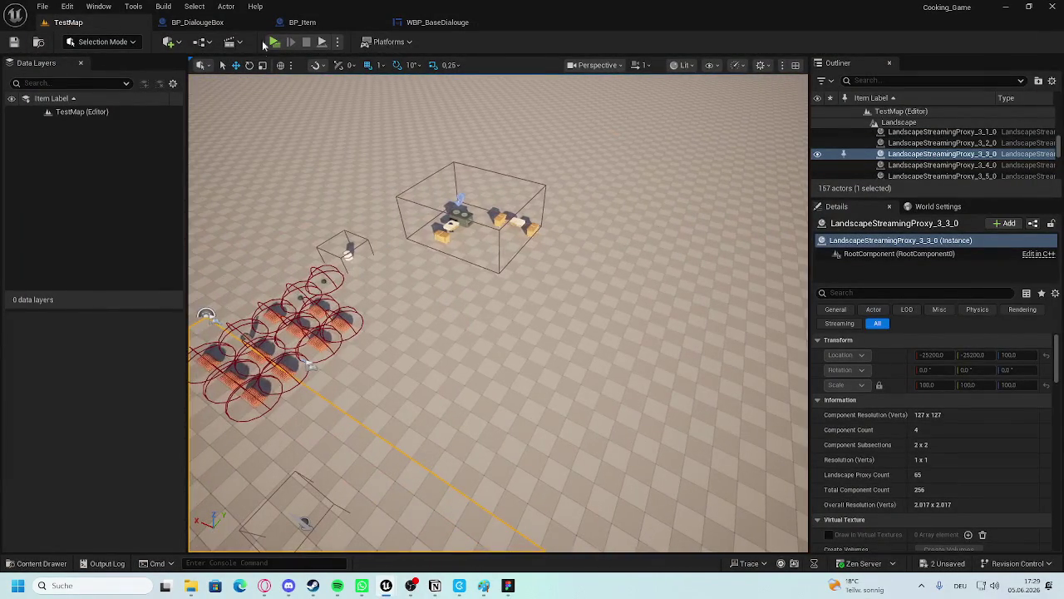
{"action": "left_click", "coordinate": [198, 21]}
{"action": "scroll", "coordinate": [341, 322], "scroll_direction": "down", "scroll_amount": 6}
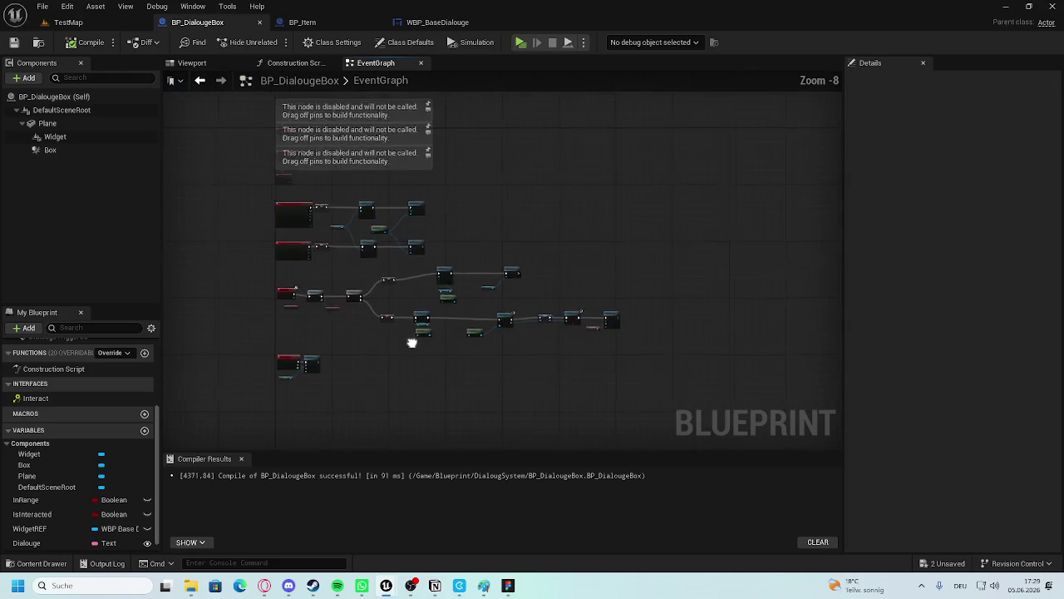
Add a Boolean variable named Triggered to BP_DialougeBox and compile.
{"action": "scroll", "coordinate": [408, 342], "scroll_direction": "up", "scroll_amount": 2}
{"action": "mouse_move", "coordinate": [554, 280]}
{"action": "left_mouse_down"}
{"action": "mouse_move", "coordinate": [549, 241]}
{"action": "mouse_move", "coordinate": [376, 250]}
{"action": "mouse_move", "coordinate": [518, 278]}
{"action": "mouse_move", "coordinate": [521, 248]}
{"action": "mouse_move", "coordinate": [597, 267]}
{"action": "mouse_move", "coordinate": [59, 243]}
{"action": "left_mouse_up"}
{"action": "scroll", "coordinate": [504, 266], "scroll_direction": "up", "scroll_amount": 3}
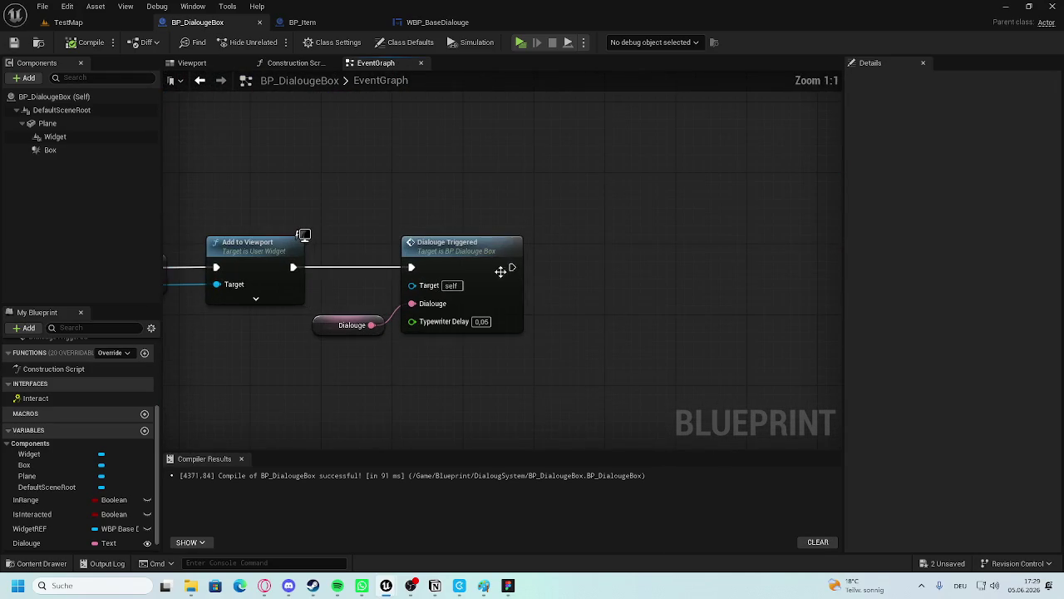
{"action": "left_click", "coordinate": [143, 430]}
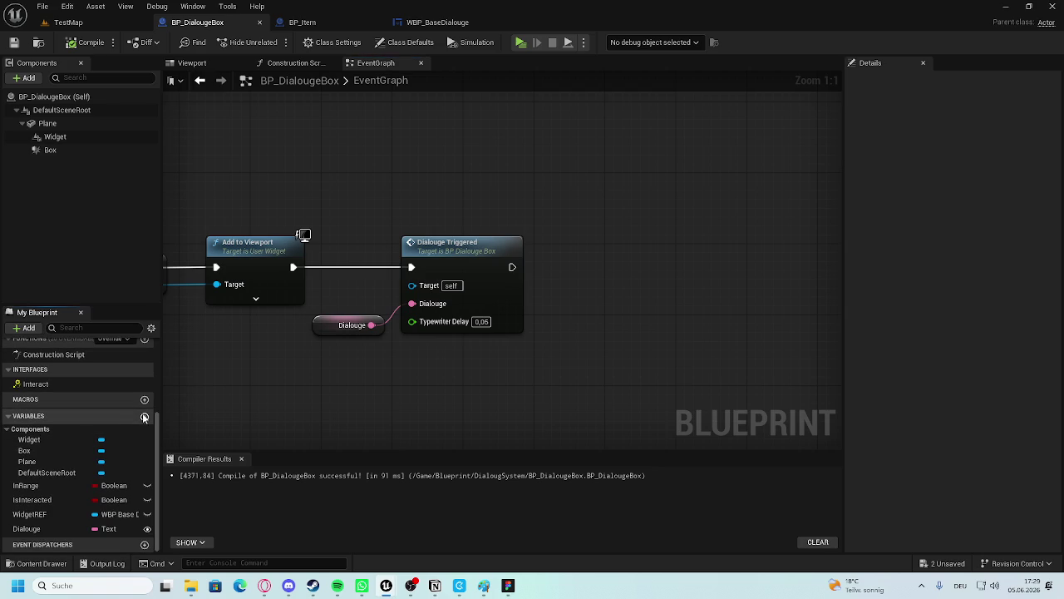
{"action": "type", "text": "Triggered"}
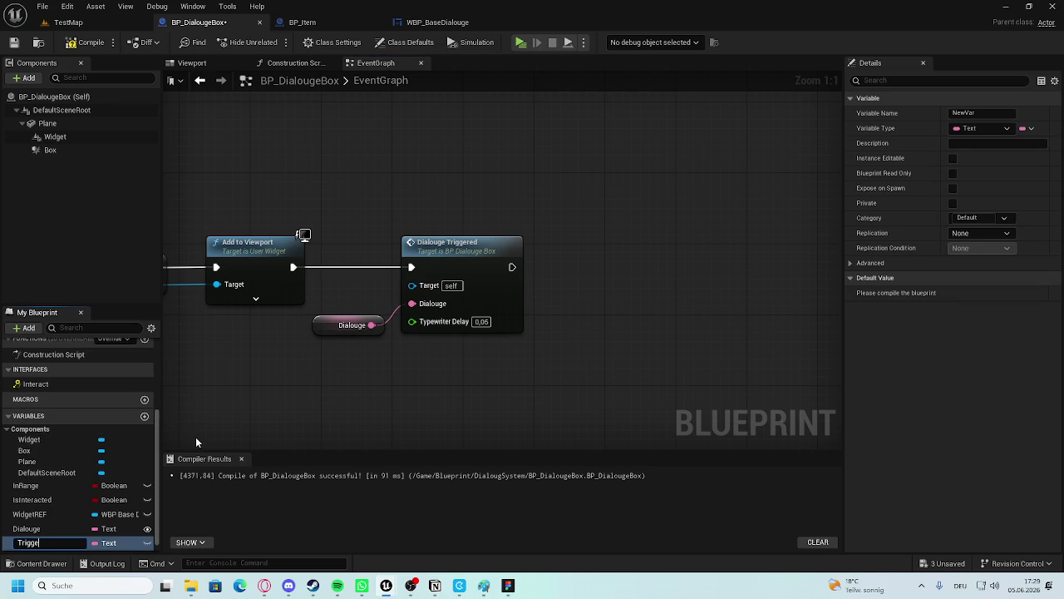
{"action": "key", "text": "Return"}
{"action": "left_click", "coordinate": [107, 543]}
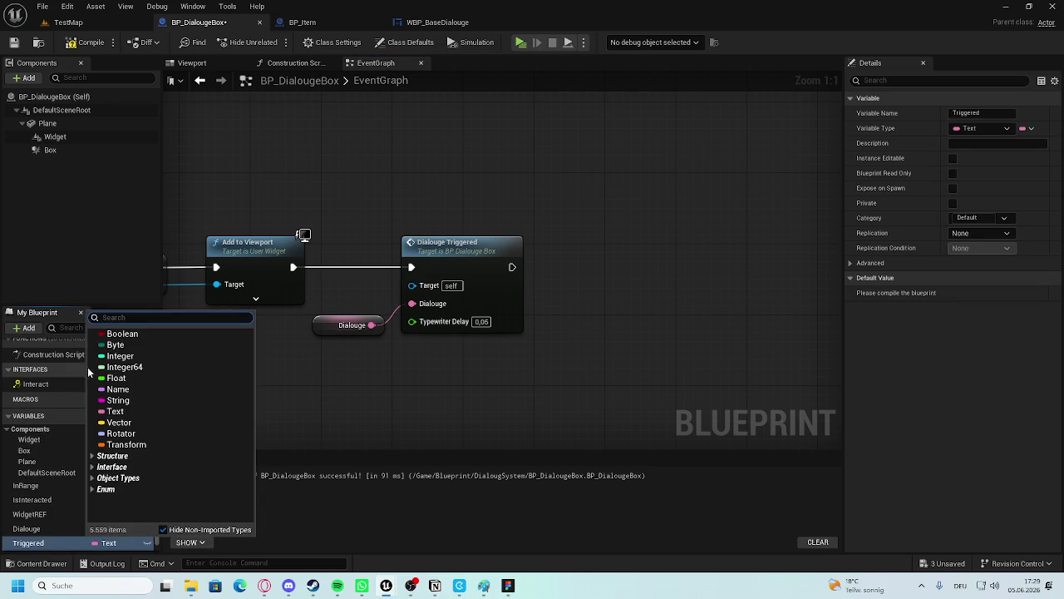
{"action": "left_click", "coordinate": [122, 334]}
{"action": "left_click", "coordinate": [91, 42]}
Delete the Triggered variable and tick Is Interacted on the lower SET node.
{"action": "scroll", "coordinate": [203, 262], "scroll_direction": "down", "scroll_amount": 4}
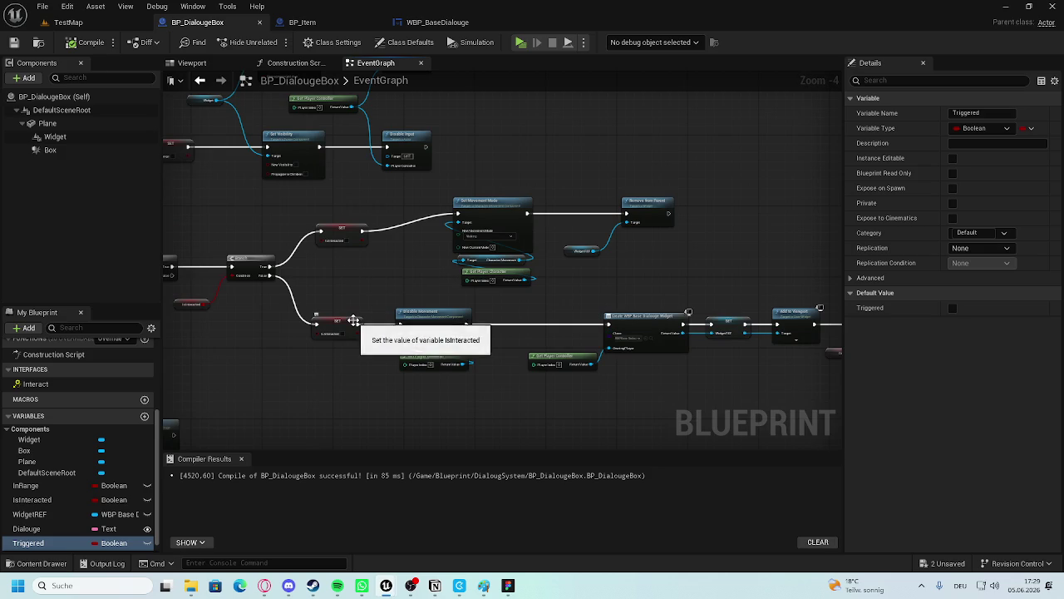
{"action": "scroll", "coordinate": [443, 369], "scroll_direction": "up", "scroll_amount": 5}
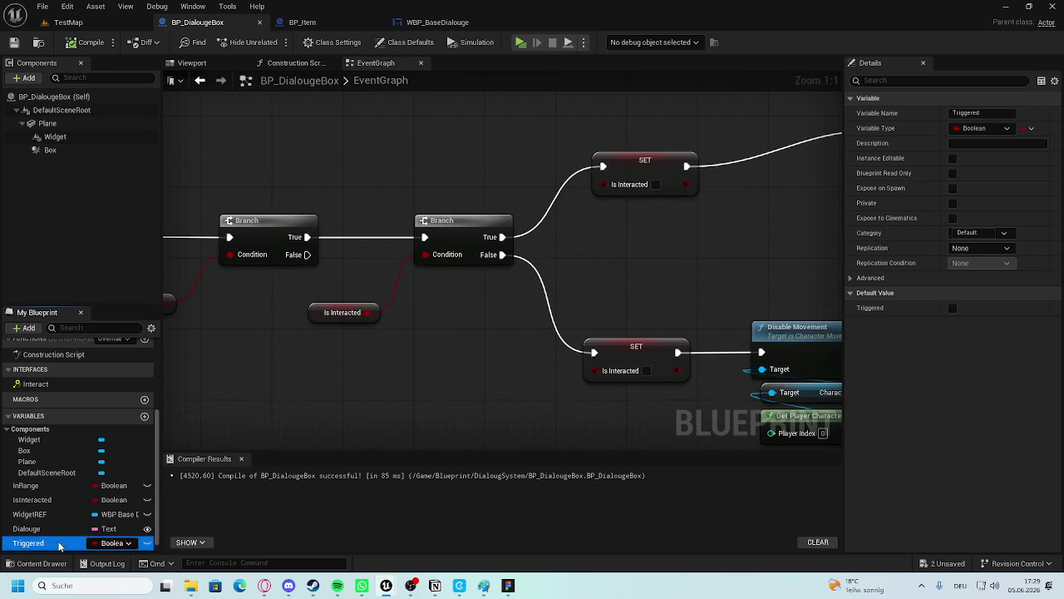
{"action": "left_click", "coordinate": [33, 514]}
{"action": "left_click", "coordinate": [47, 543]}
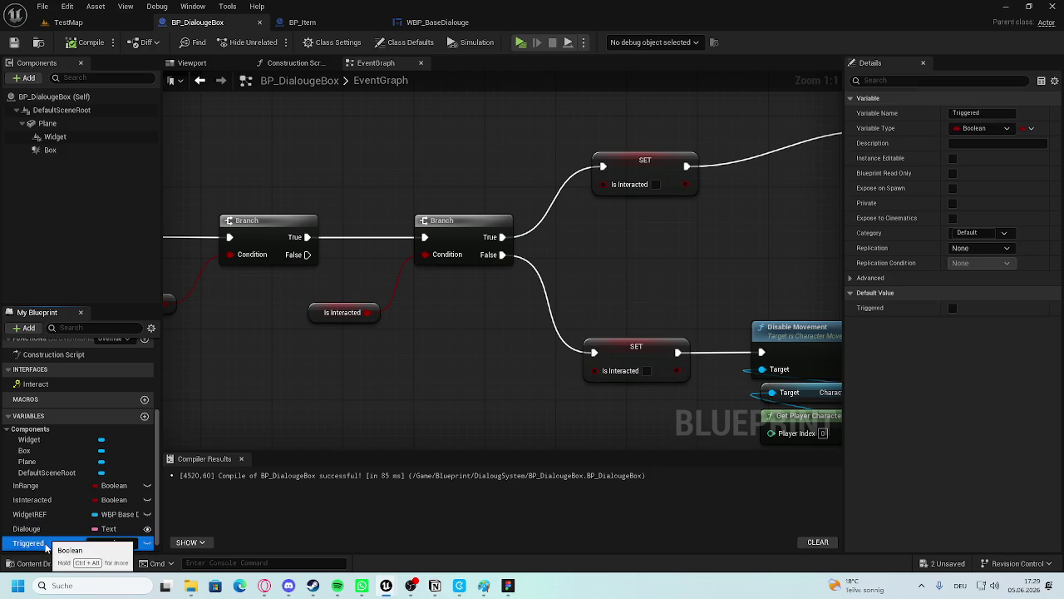
{"action": "key", "text": "Delete"}
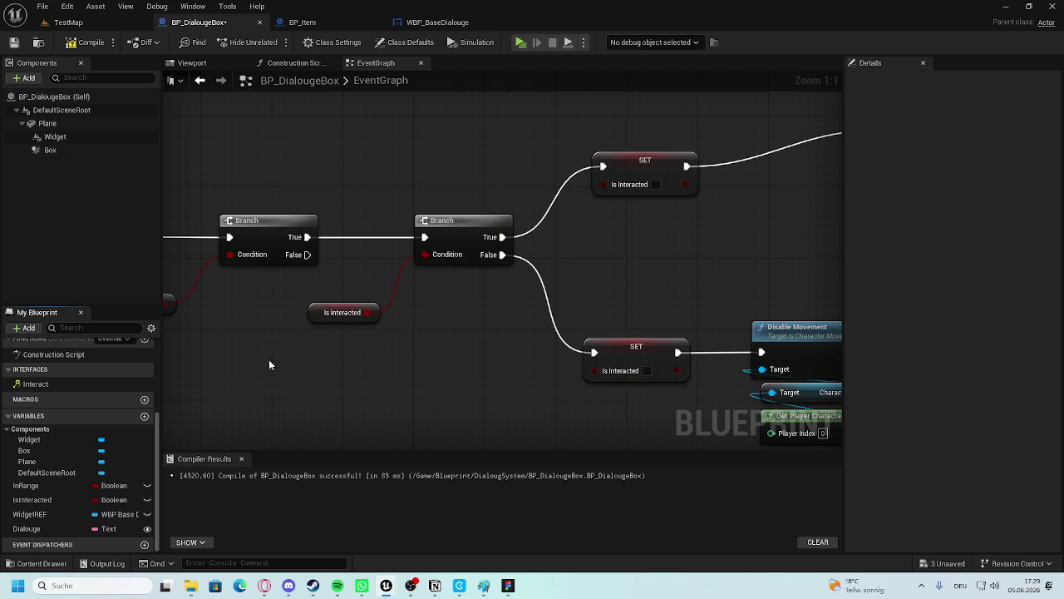
{"action": "left_click", "coordinate": [647, 371]}
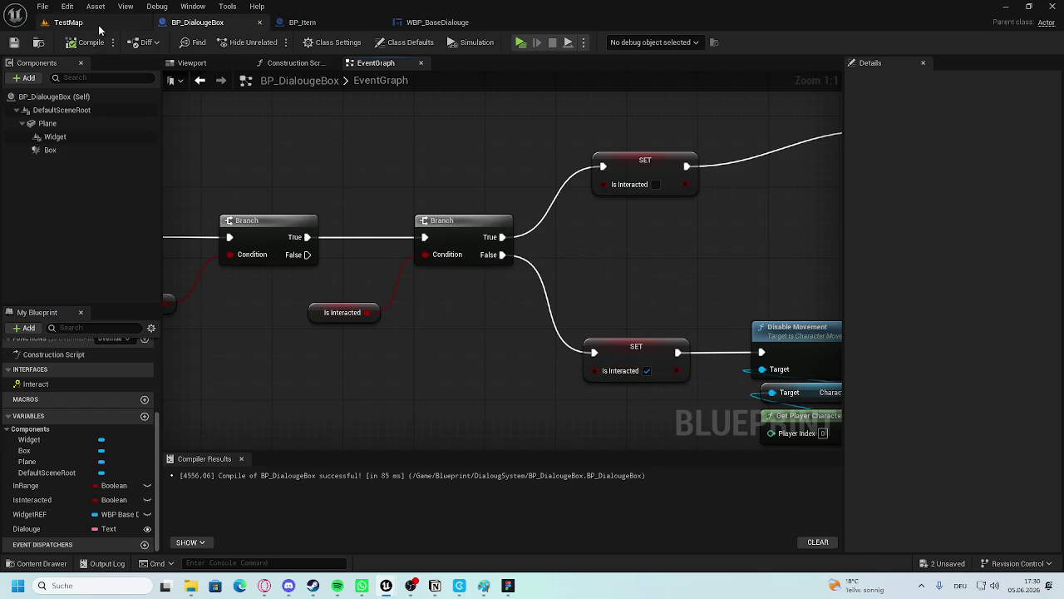
Play TestMap, walk the character into the trigger to show the white dialogue box, then stop.
{"action": "left_click", "coordinate": [68, 22]}
{"action": "left_click", "coordinate": [280, 46]}
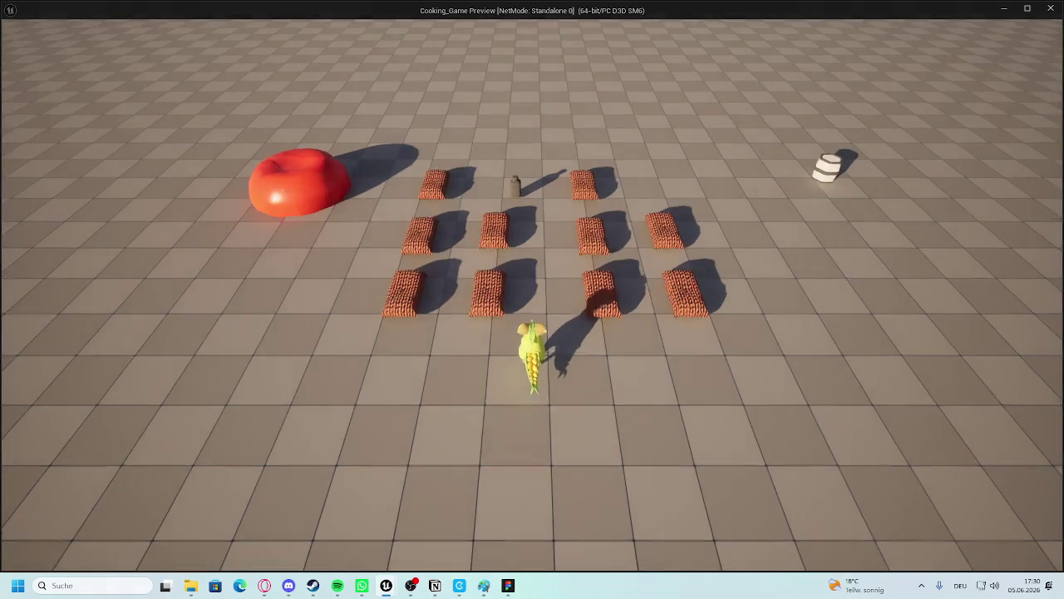
{"action": "key", "text": "s"}
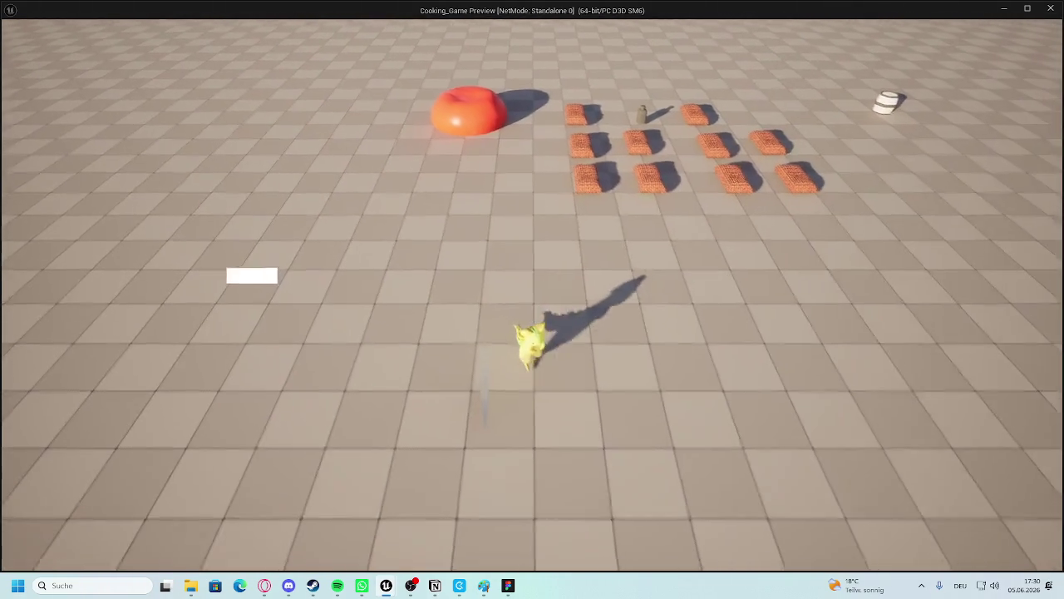
{"action": "key", "text": "e"}
{"action": "key", "text": "e"}
{"action": "key", "text": "e"}
{"action": "key", "text": "e"}
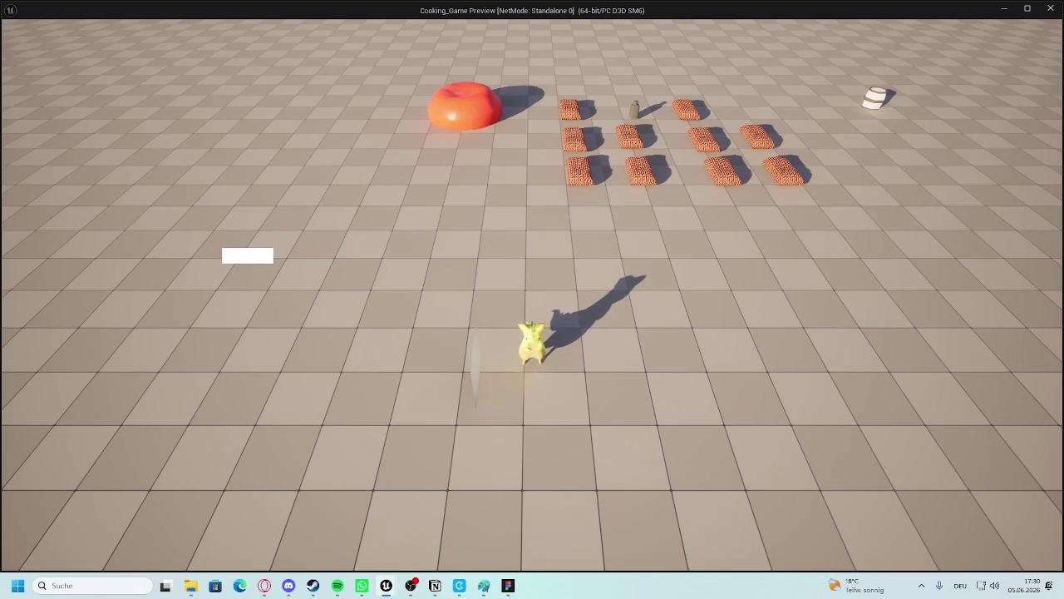
{"action": "key", "text": "Escape"}
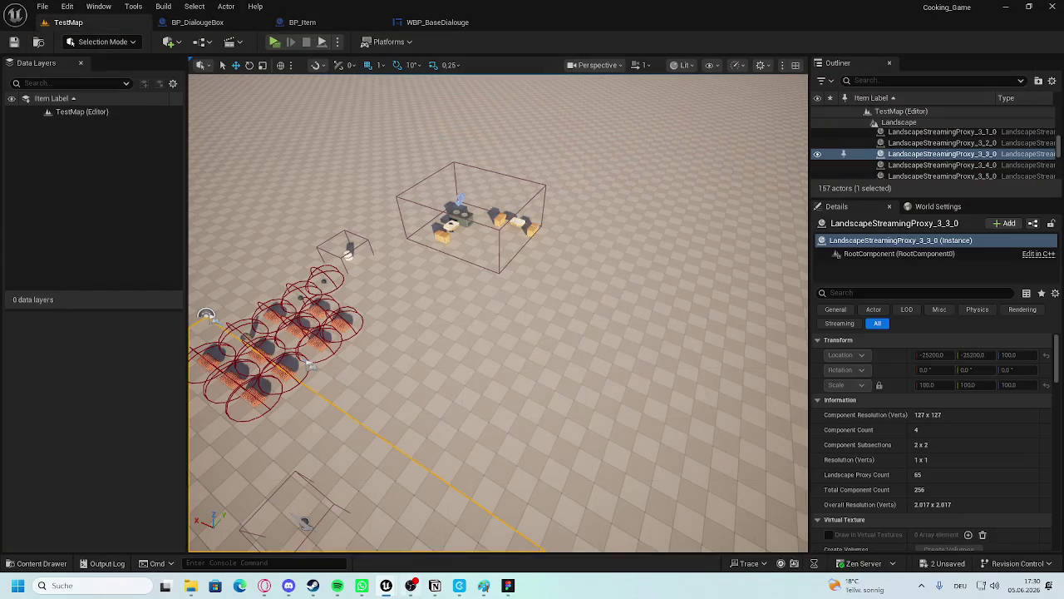
Open the WBP_BaseDialouge Designer and select the Player circle (-162, -73, 150 × 150).
{"action": "mouse_move", "coordinate": [289, 589]}
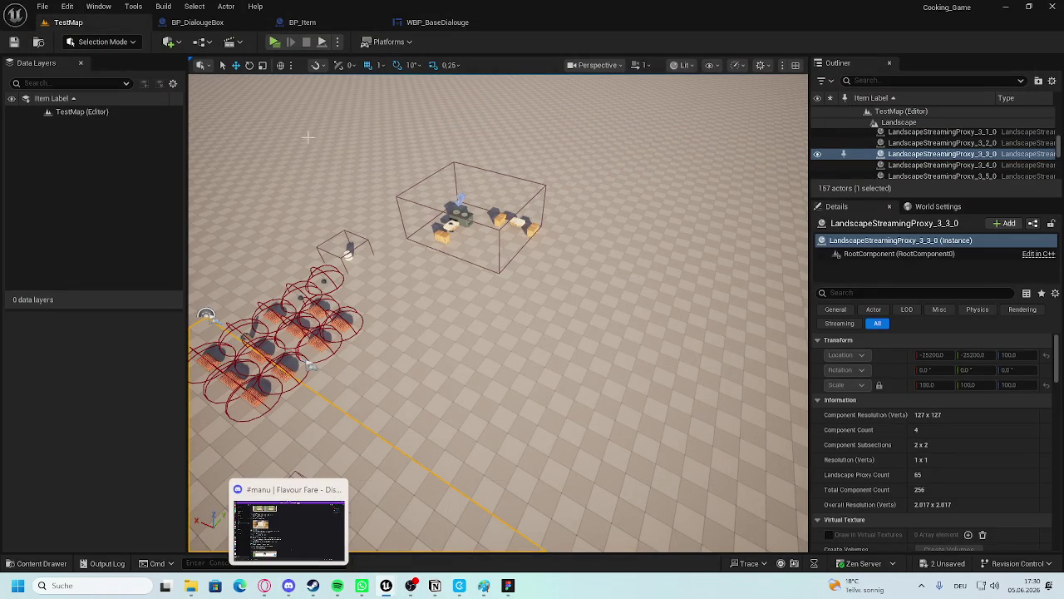
{"action": "left_click", "coordinate": [213, 22]}
{"action": "left_click", "coordinate": [316, 21]}
{"action": "left_click", "coordinate": [437, 22]}
{"action": "left_click", "coordinate": [752, 286]}
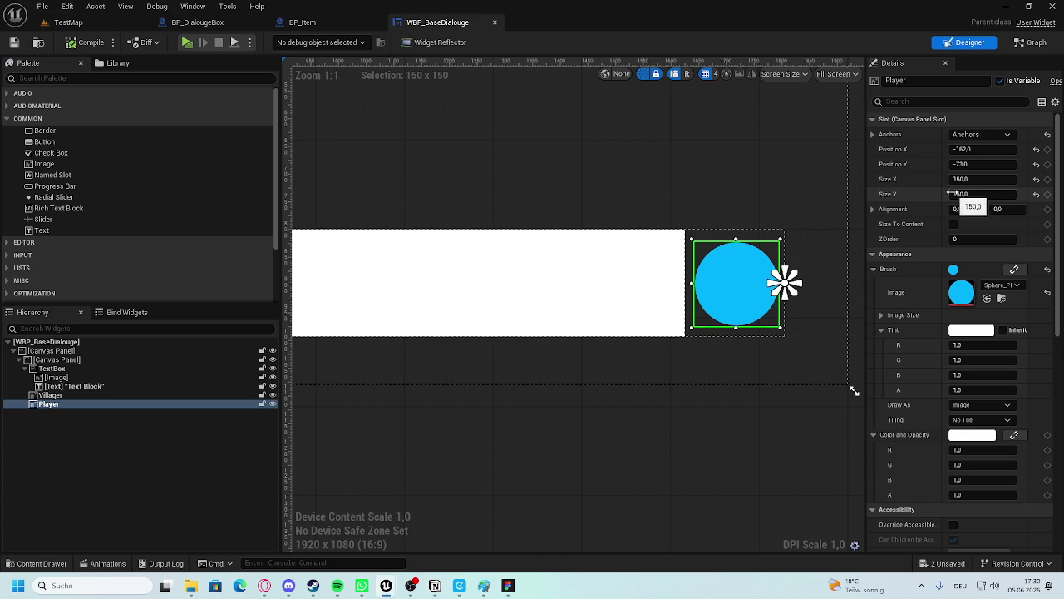
Set the blue Player circle's Visibility to Hidden.
{"action": "left_click", "coordinate": [770, 386]}
{"action": "left_click", "coordinate": [718, 276]}
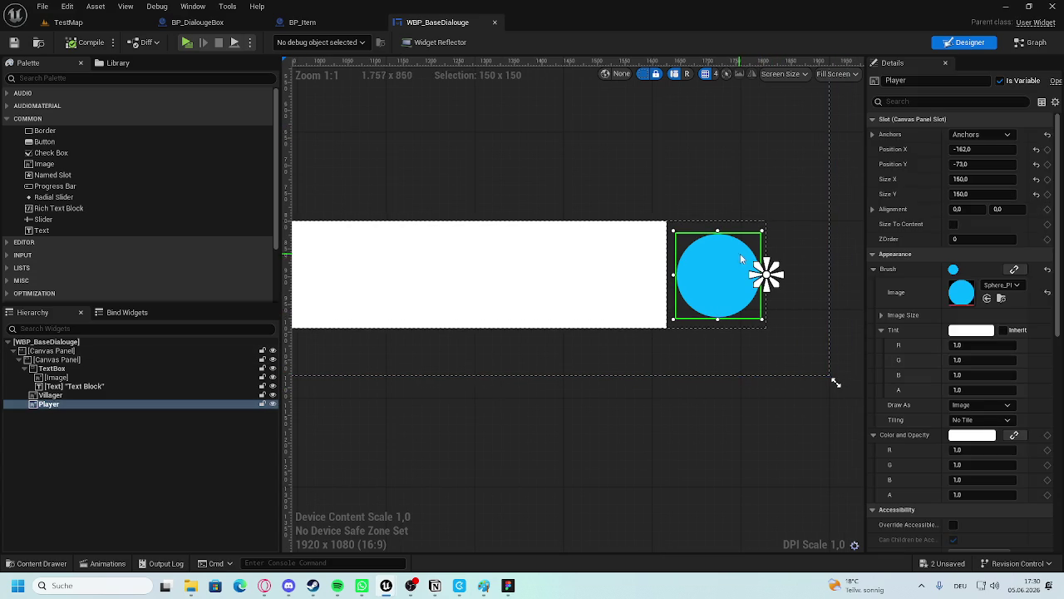
{"action": "left_click", "coordinate": [874, 267]}
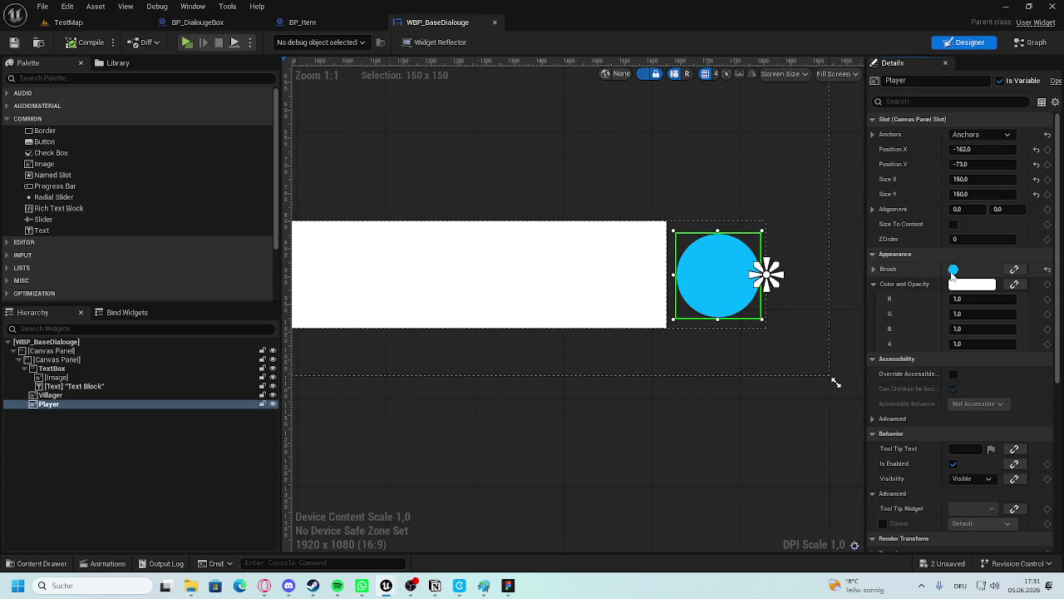
{"action": "left_click", "coordinate": [973, 479]}
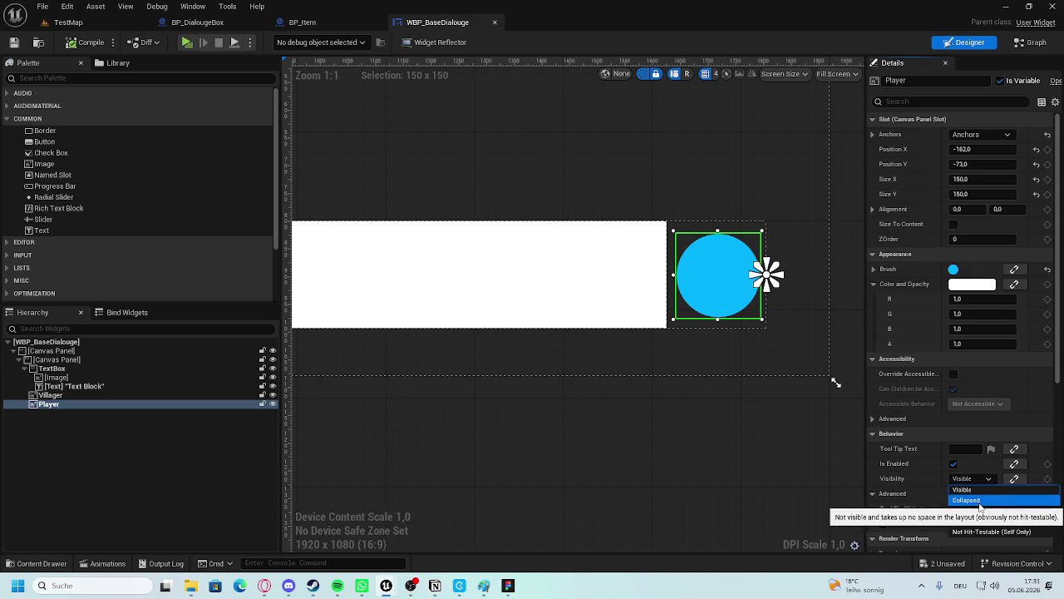
{"action": "left_click", "coordinate": [978, 510]}
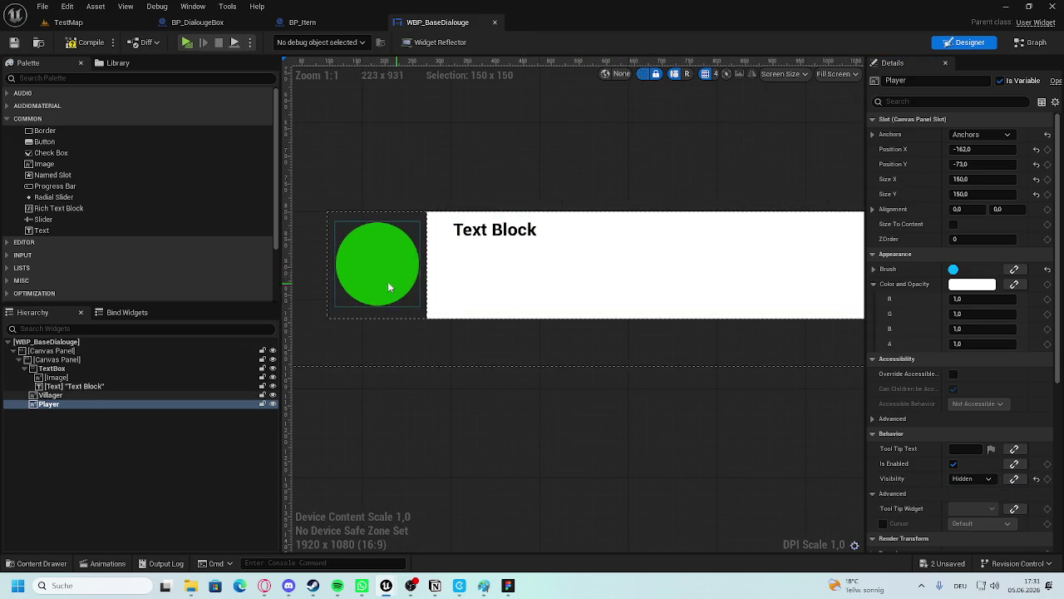
Adjust the green Villager circle's Visibility, then go to the widget's event graph.
{"action": "left_click", "coordinate": [380, 260]}
{"action": "left_click", "coordinate": [975, 478]}
{"action": "left_click", "coordinate": [966, 500]}
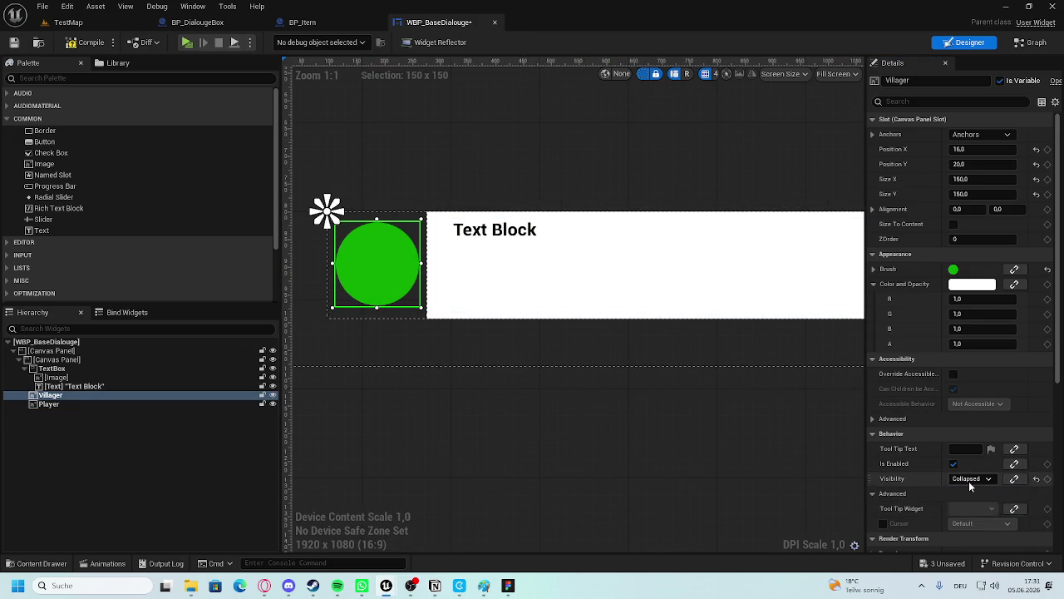
{"action": "left_click", "coordinate": [973, 478]}
{"action": "left_click", "coordinate": [965, 511]}
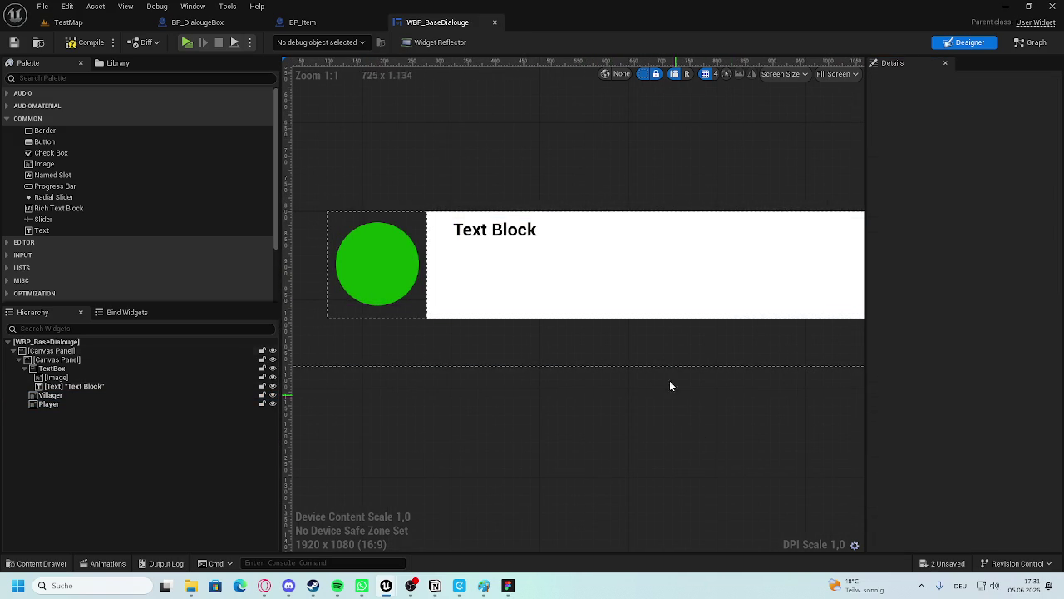
{"action": "left_click", "coordinate": [1029, 43]}
{"action": "scroll", "coordinate": [681, 280], "scroll_direction": "up", "scroll_amount": 4}
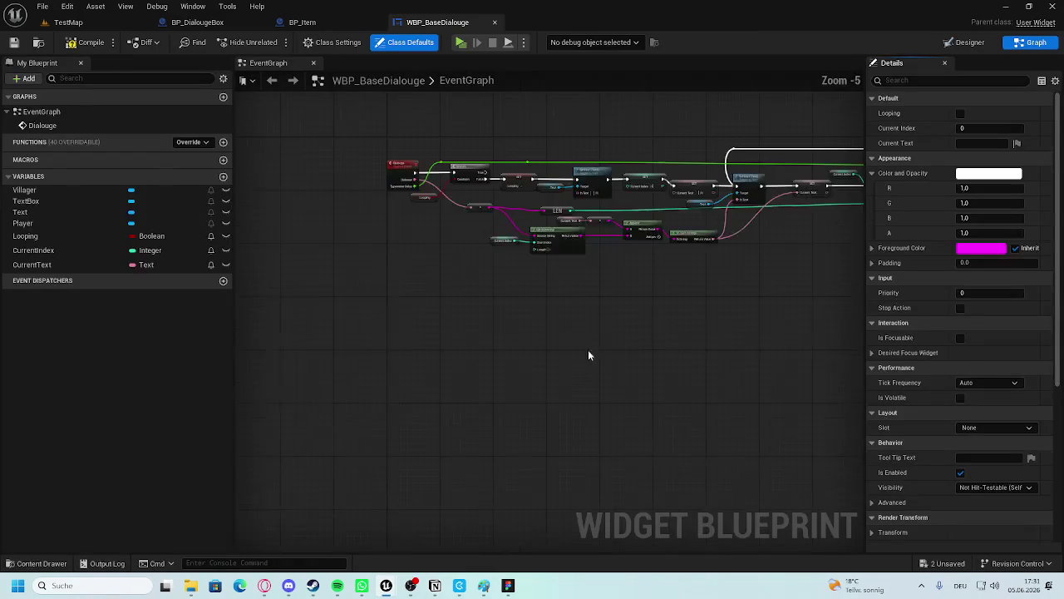
Title the comment 'Set Image Bigger depending on who talks', fix 'talks', and move it below the nodes.
{"action": "type", "text": "cSet"}
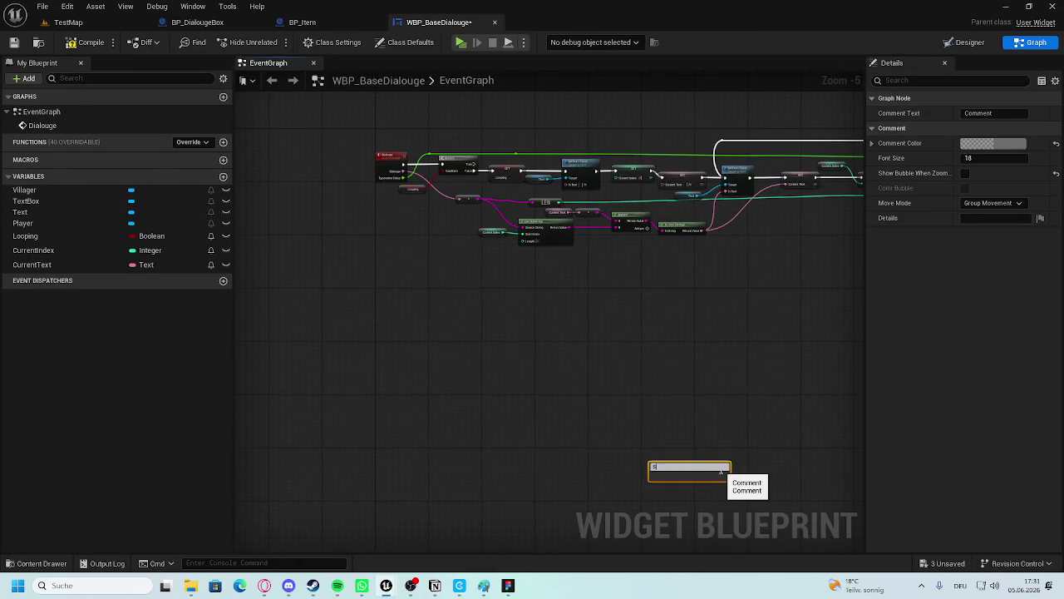
{"action": "type", "text": "Image Bigger depending on w/h"}
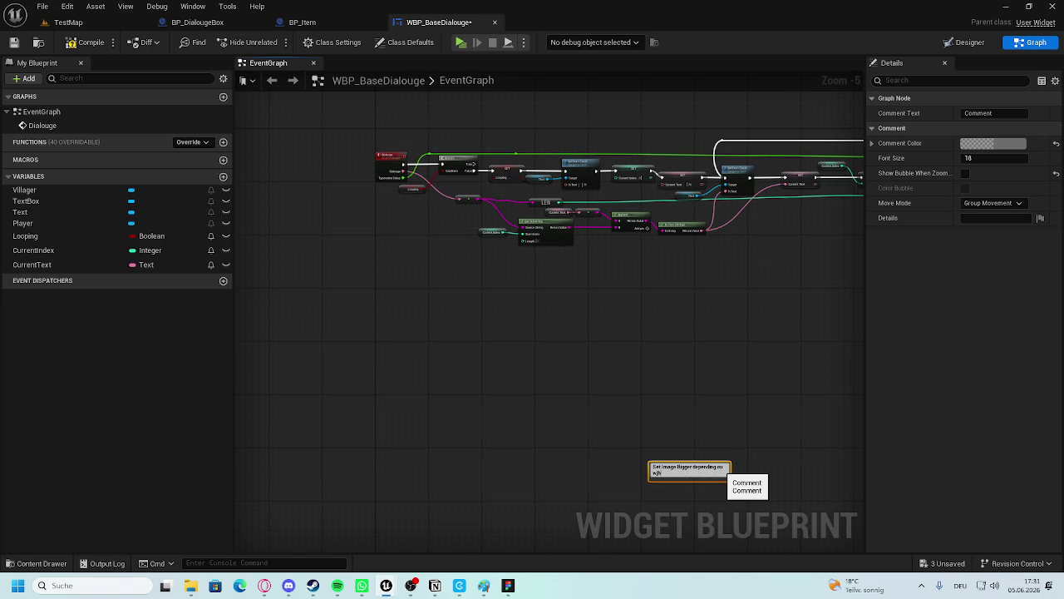
{"action": "key", "text": "BackSpace"}
{"action": "key", "text": "BackSpace"}
{"action": "type", "text": "ho "}
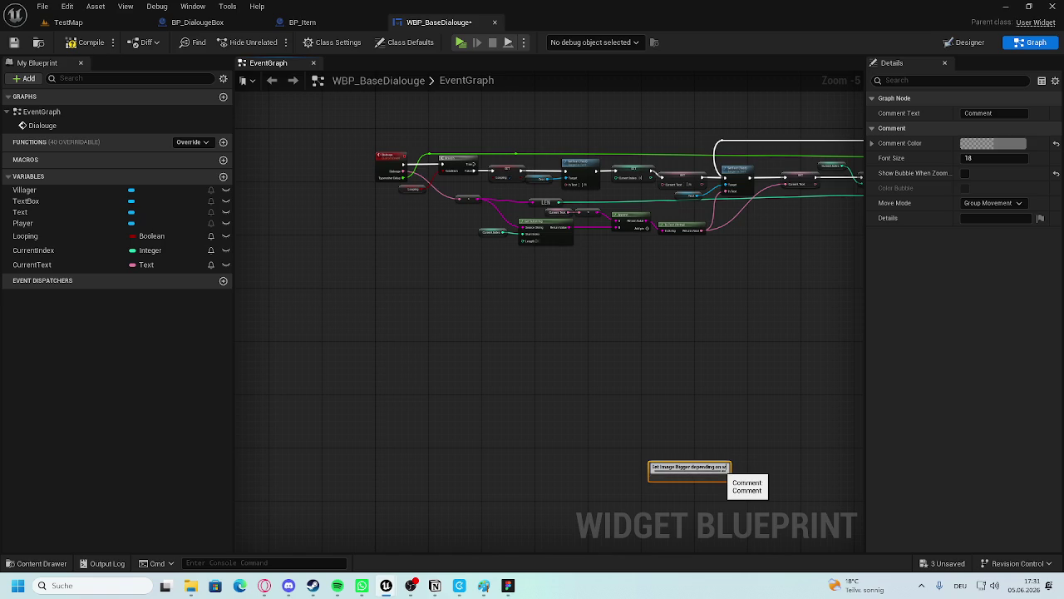
{"action": "type", "text": "lsk"}
{"action": "key", "text": "Return"}
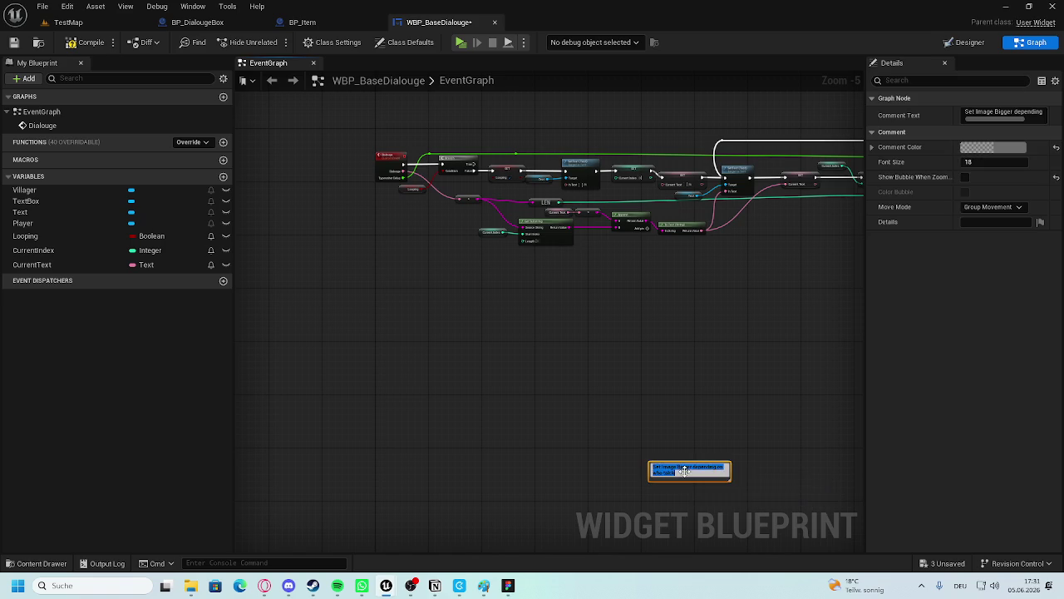
{"action": "key", "text": "BackSpace"}
{"action": "key", "text": "BackSpace"}
{"action": "type", "text": "ks"}
{"action": "key", "text": "Return"}
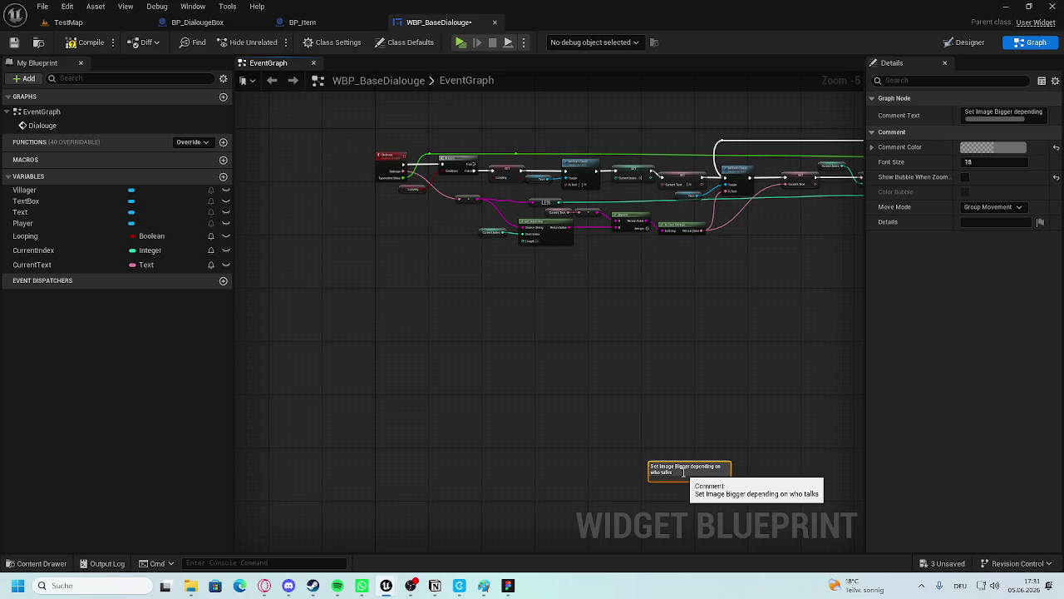
{"action": "mouse_move", "coordinate": [683, 472]}
{"action": "left_mouse_down"}
{"action": "mouse_move", "coordinate": [376, 262]}
{"action": "mouse_move", "coordinate": [406, 304]}
{"action": "mouse_move", "coordinate": [861, 457]}
{"action": "mouse_move", "coordinate": [449, 328]}
{"action": "left_mouse_up"}
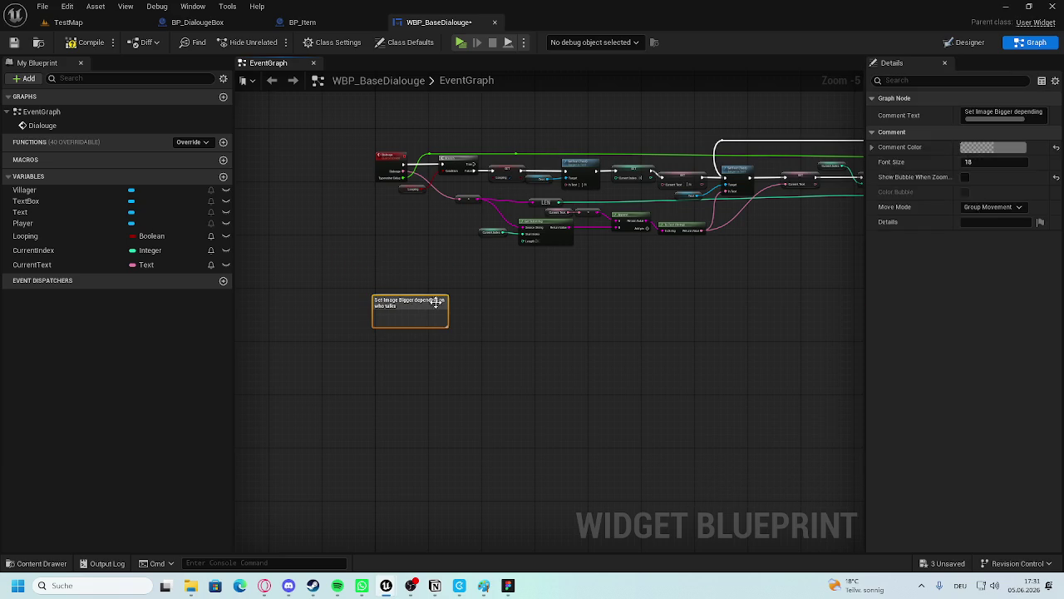
Give the comment box a bright red colour and nudge it into place.
{"action": "left_click", "coordinate": [997, 148]}
{"action": "left_click", "coordinate": [908, 270]}
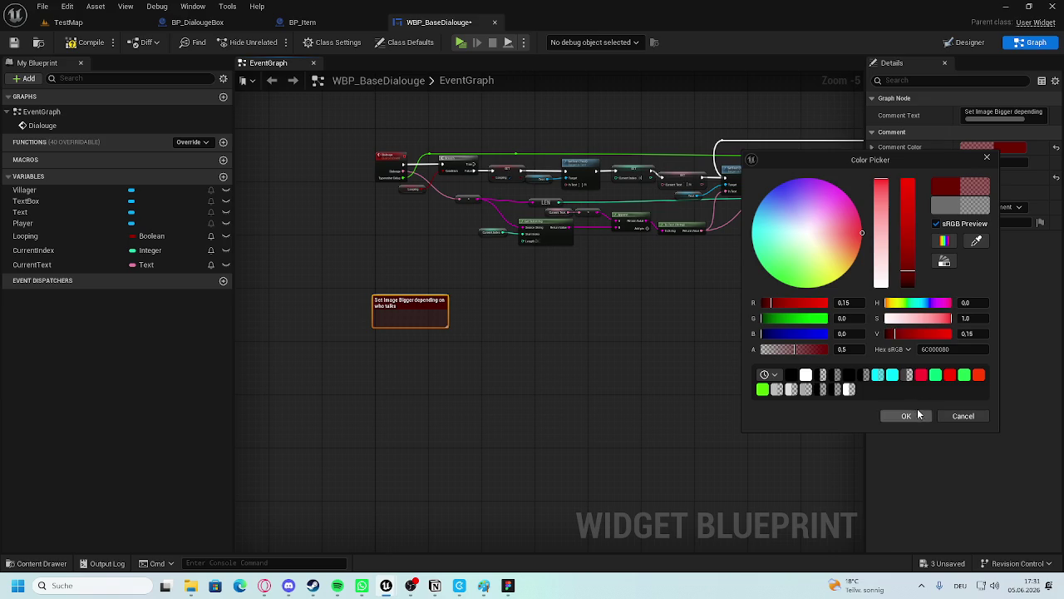
{"action": "left_click", "coordinate": [908, 179]}
{"action": "left_click", "coordinate": [907, 415]}
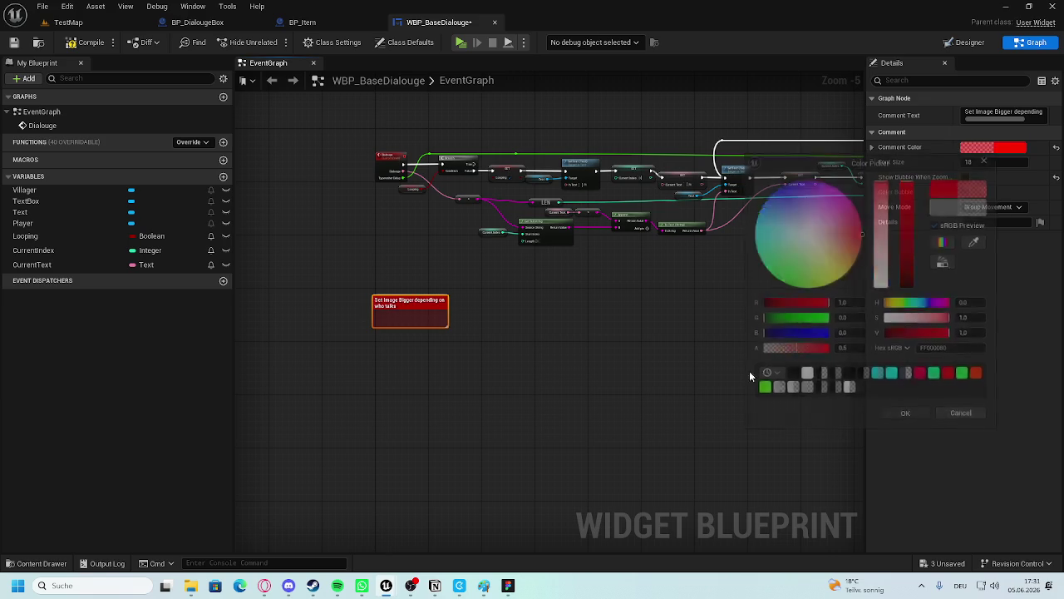
{"action": "double_click", "coordinate": [418, 301]}
{"action": "left_click", "coordinate": [420, 334]}
{"action": "left_click_drag", "start_coordinate": [409, 309], "coordinate": [414, 296]}
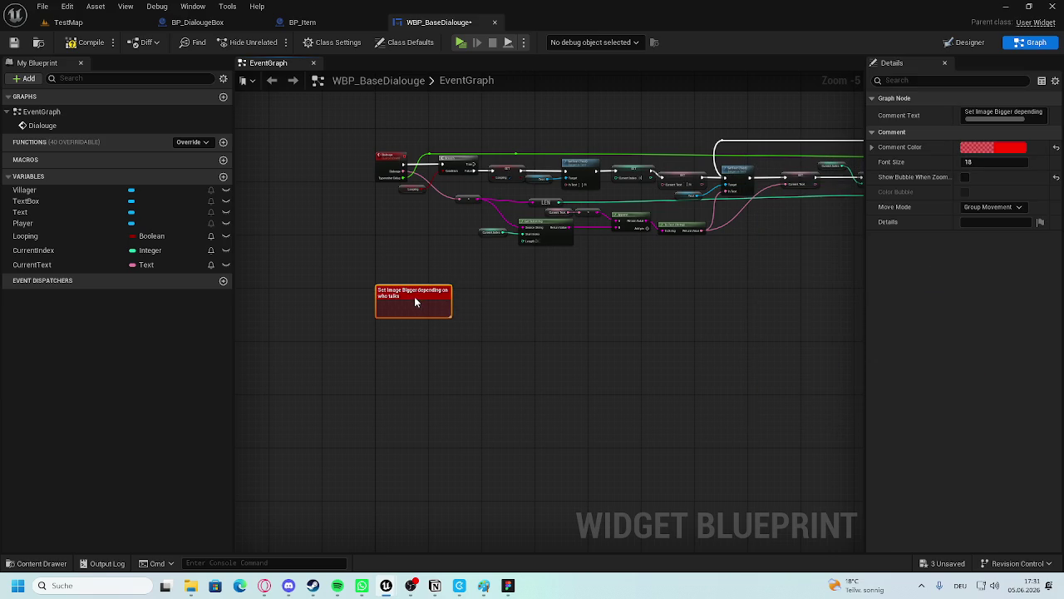
{"action": "left_click", "coordinate": [408, 253]}
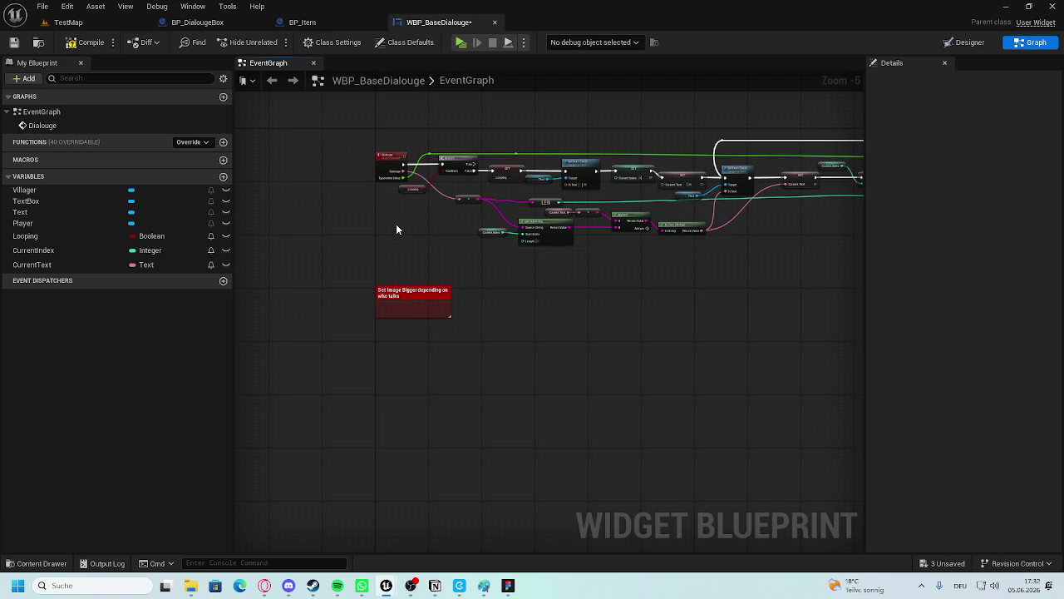
Compile WBP_BaseDialouge and switch back to the TestMap level.
{"action": "mouse_move", "coordinate": [311, 316]}
{"action": "left_mouse_down"}
{"action": "mouse_move", "coordinate": [518, 337]}
{"action": "mouse_move", "coordinate": [469, 283]}
{"action": "left_mouse_up"}
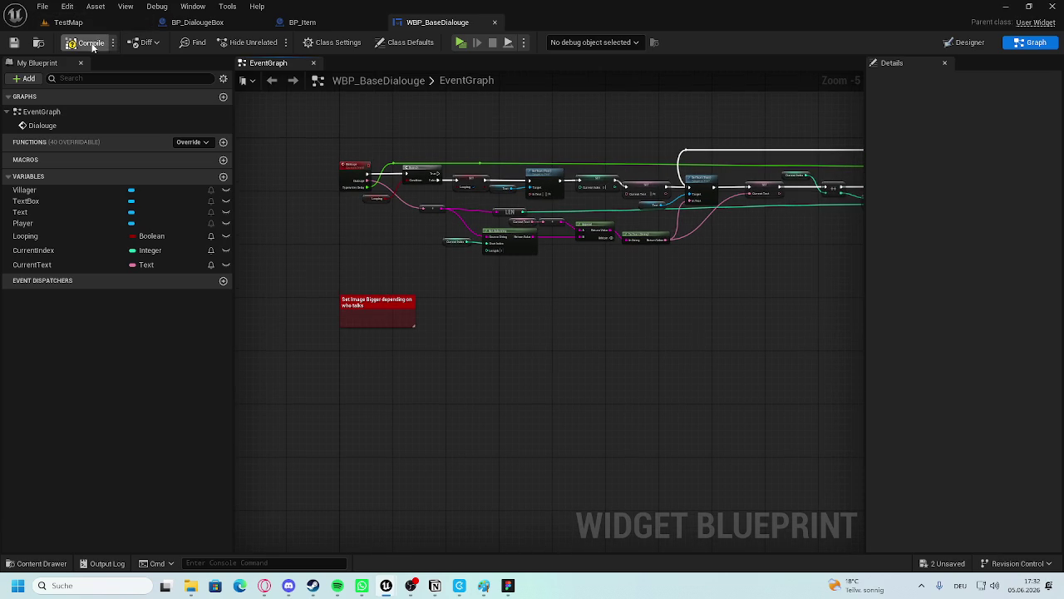
{"action": "left_click", "coordinate": [68, 6]}
{"action": "left_click", "coordinate": [68, 21]}
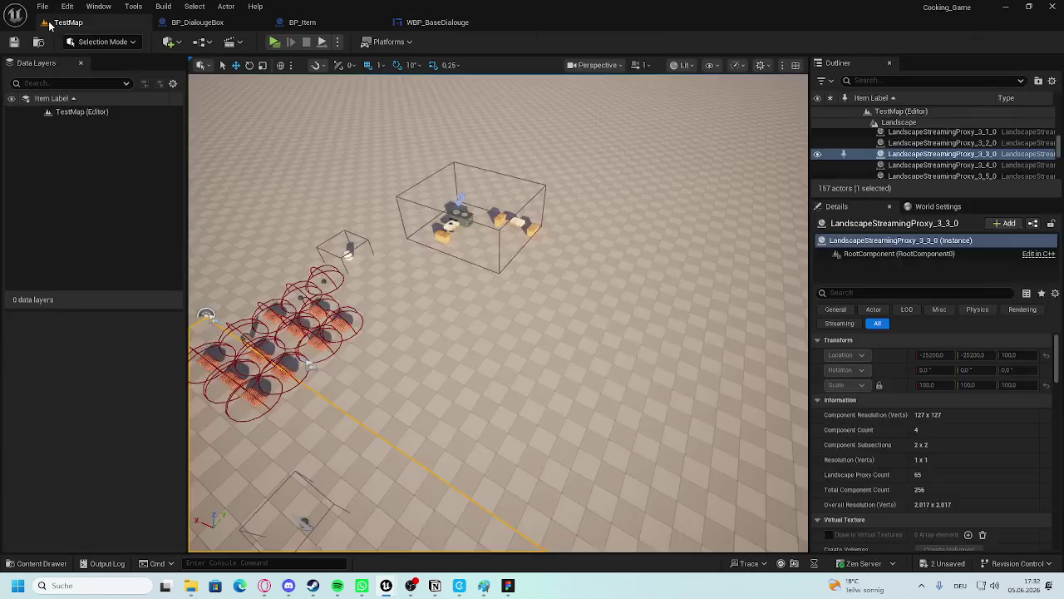
In BP_DialougeBox, untick Visible on the Plane component and recompile.
{"action": "left_click", "coordinate": [198, 22]}
{"action": "scroll", "coordinate": [568, 207], "scroll_direction": "down", "scroll_amount": 4}
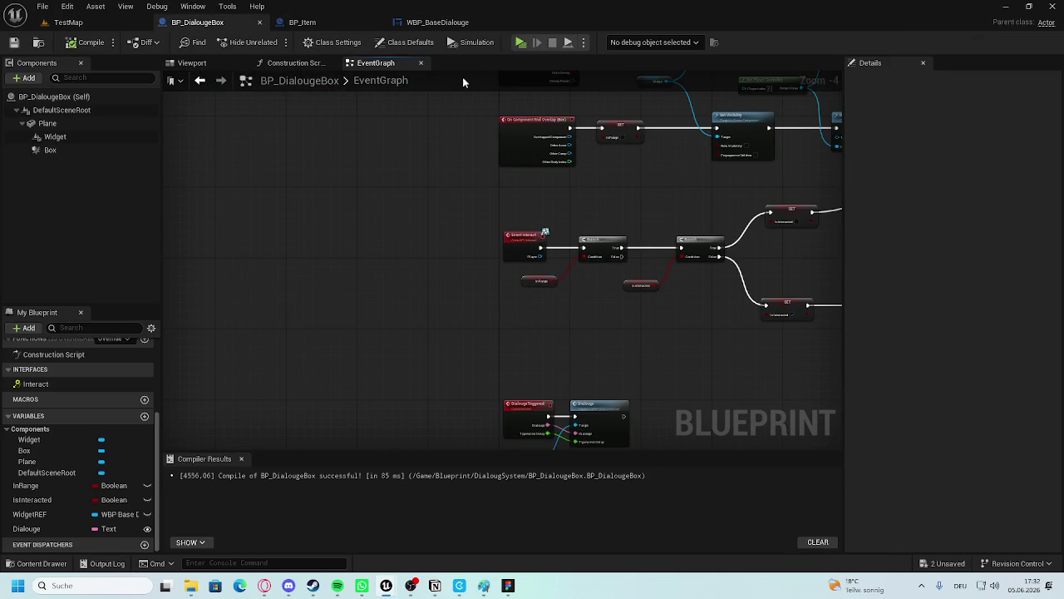
{"action": "left_click", "coordinate": [230, 64]}
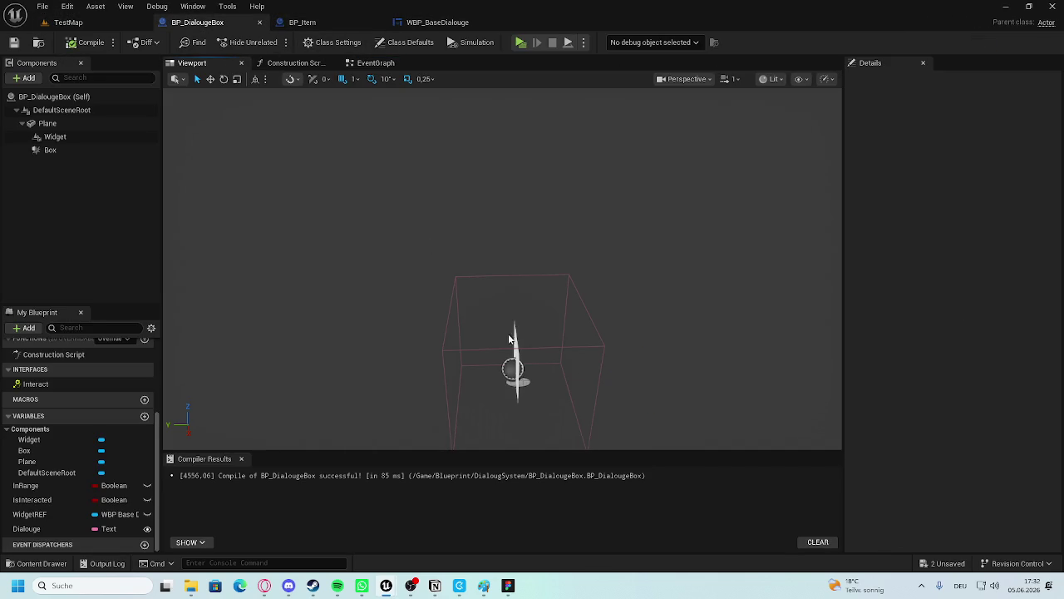
{"action": "left_click", "coordinate": [63, 126]}
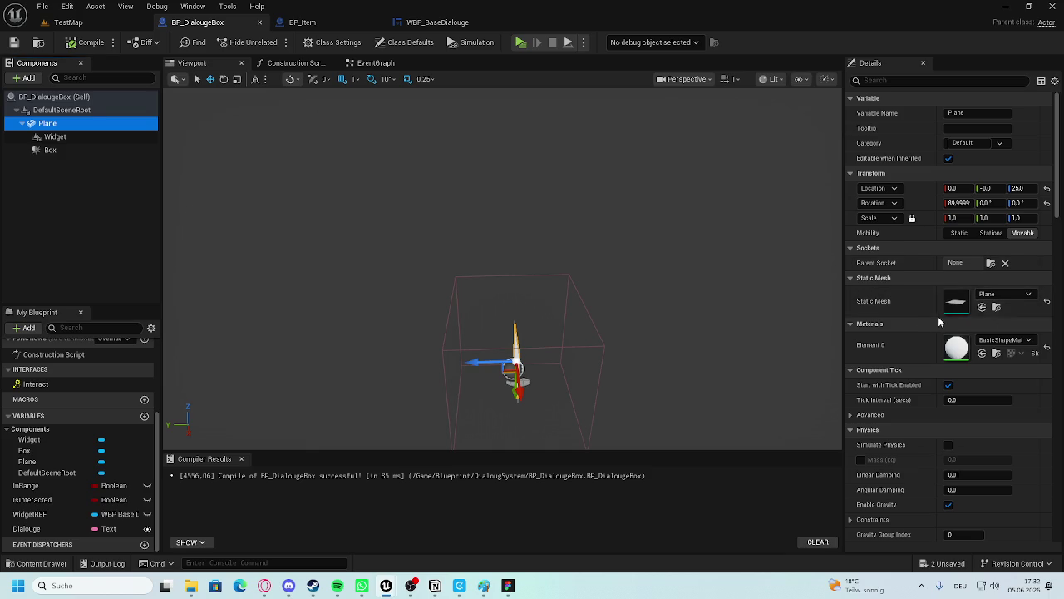
{"action": "left_click", "coordinate": [928, 79]}
{"action": "type", "text": "vis"}
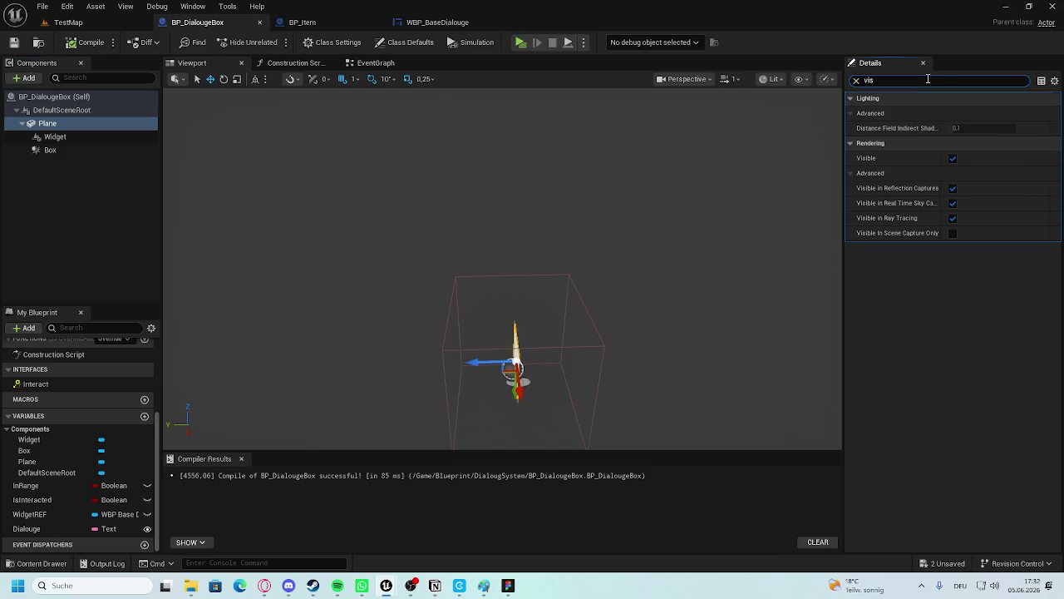
{"action": "left_click", "coordinate": [953, 158]}
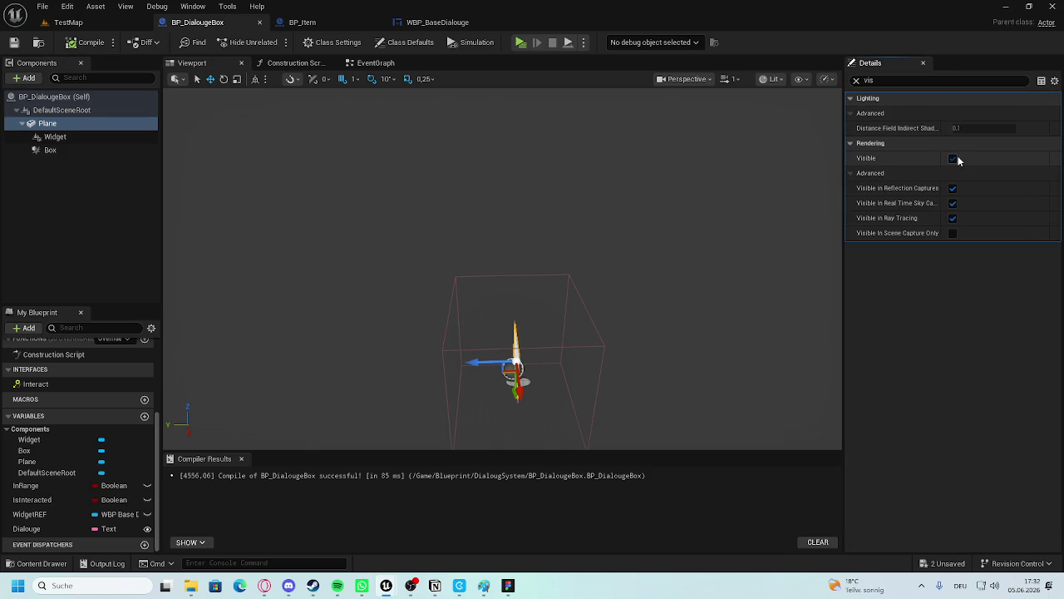
{"action": "left_click", "coordinate": [87, 43]}
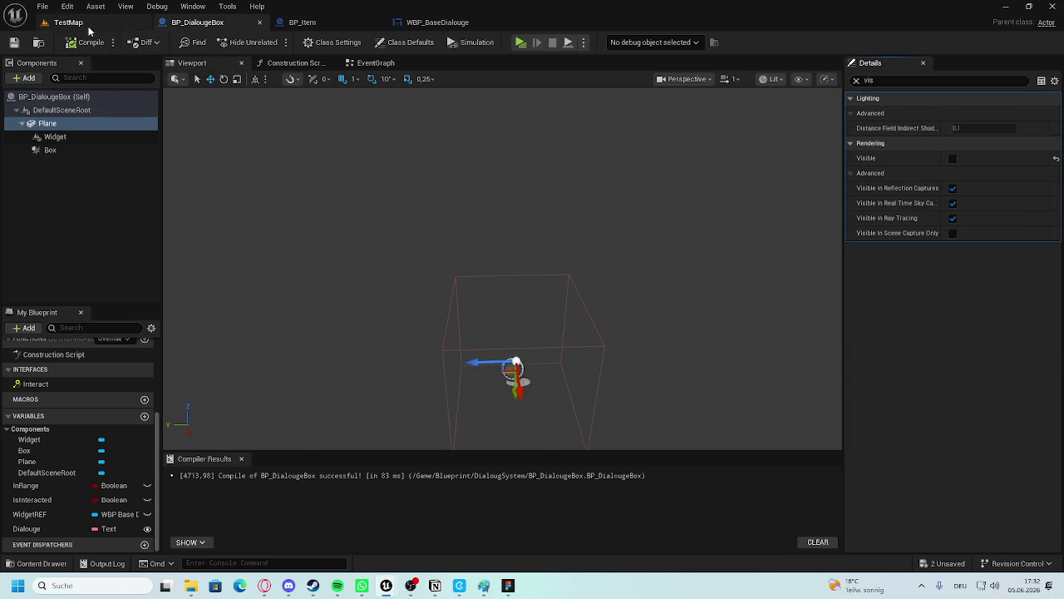
Return to TestMap, open the content drawer, and minimise the editor with Win+D.
{"action": "left_click", "coordinate": [68, 22]}
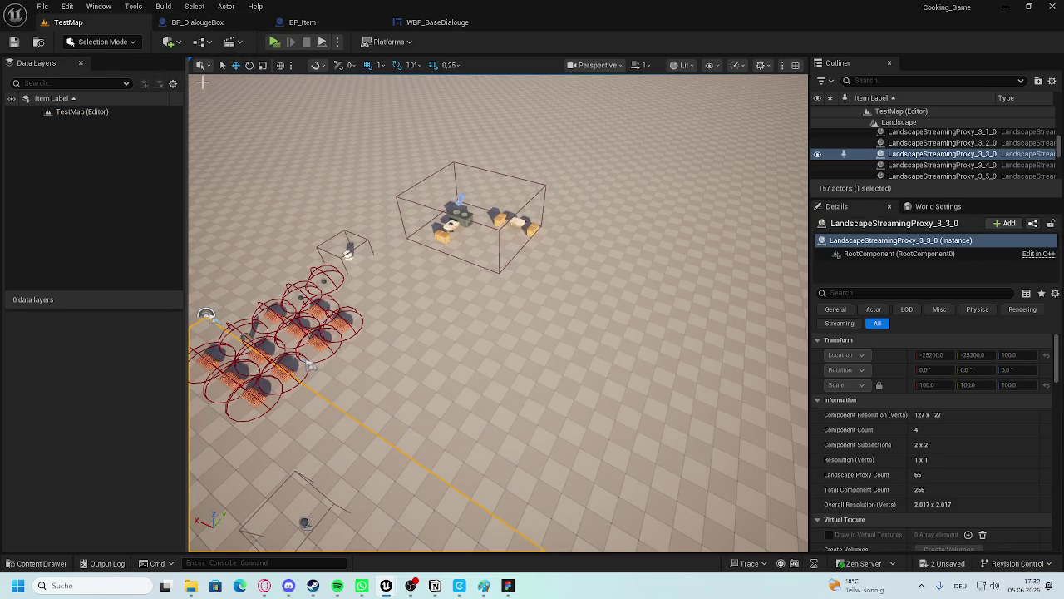
{"action": "left_click", "coordinate": [235, 30]}
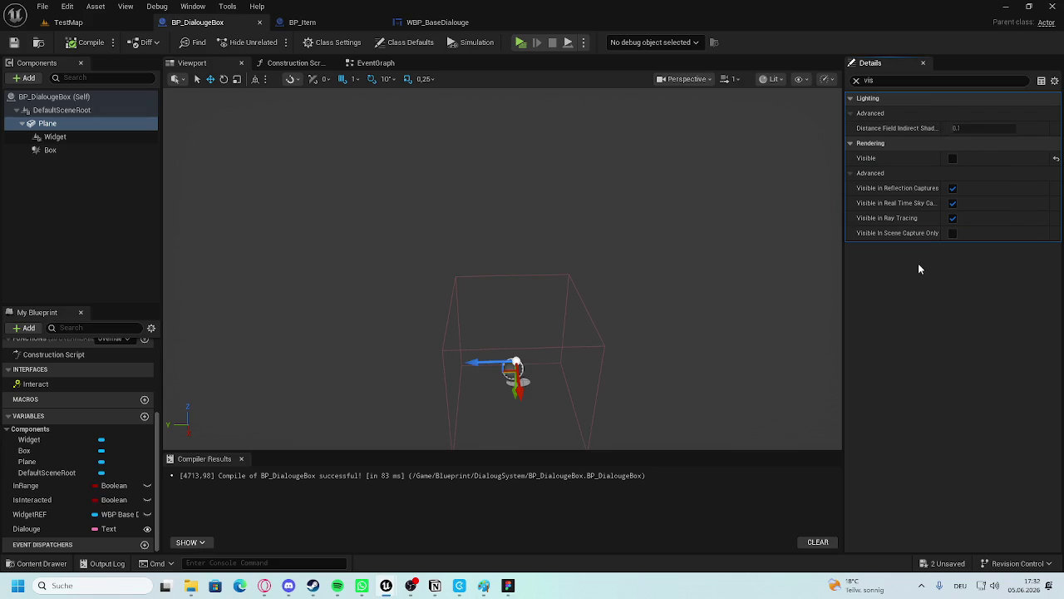
{"action": "left_click", "coordinate": [70, 22]}
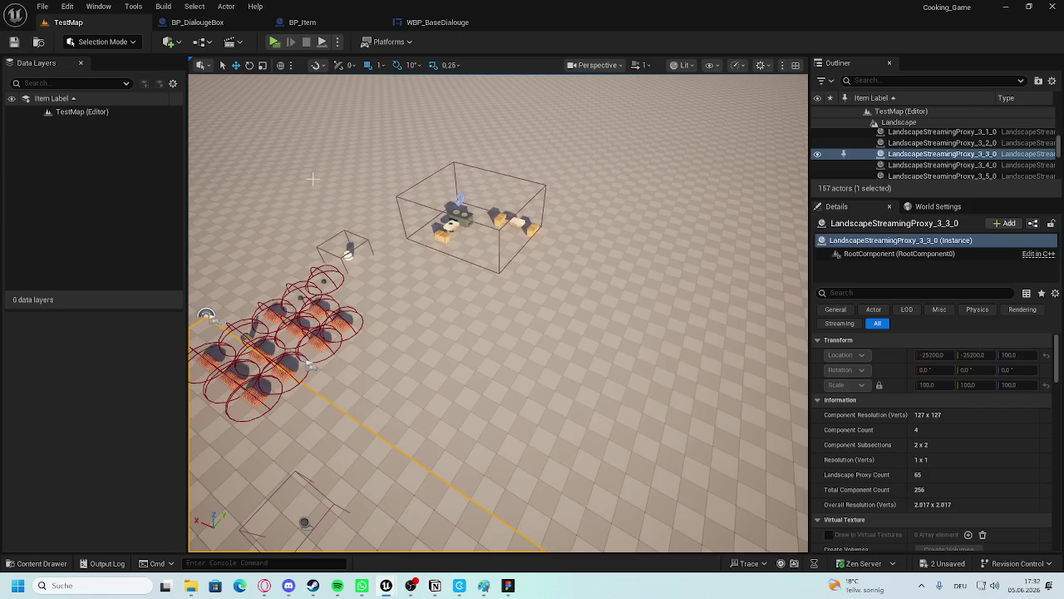
{"action": "left_click", "coordinate": [35, 563]}
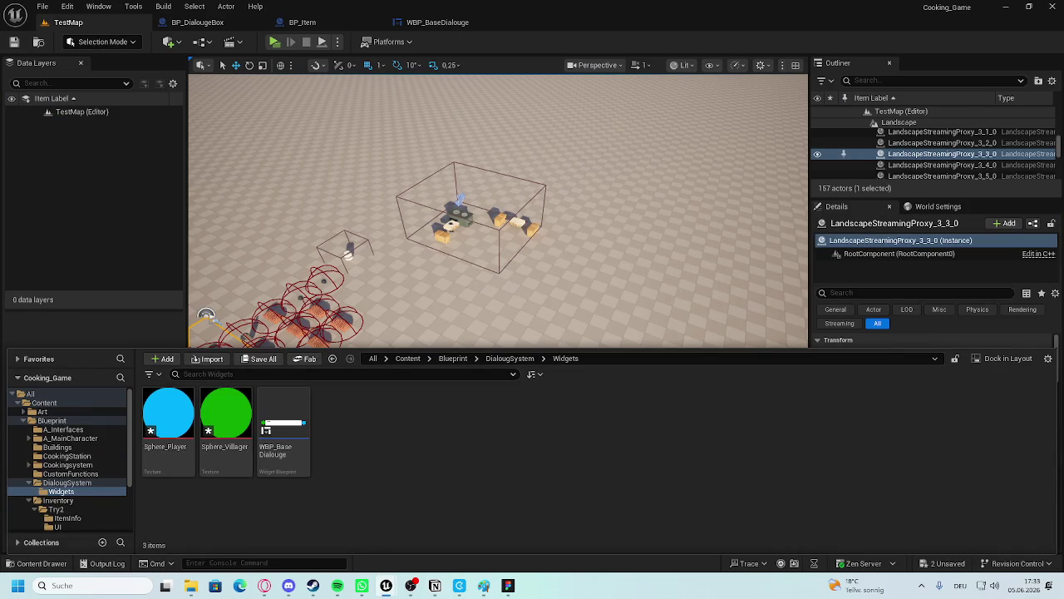
{"action": "key", "text": "super+d"}
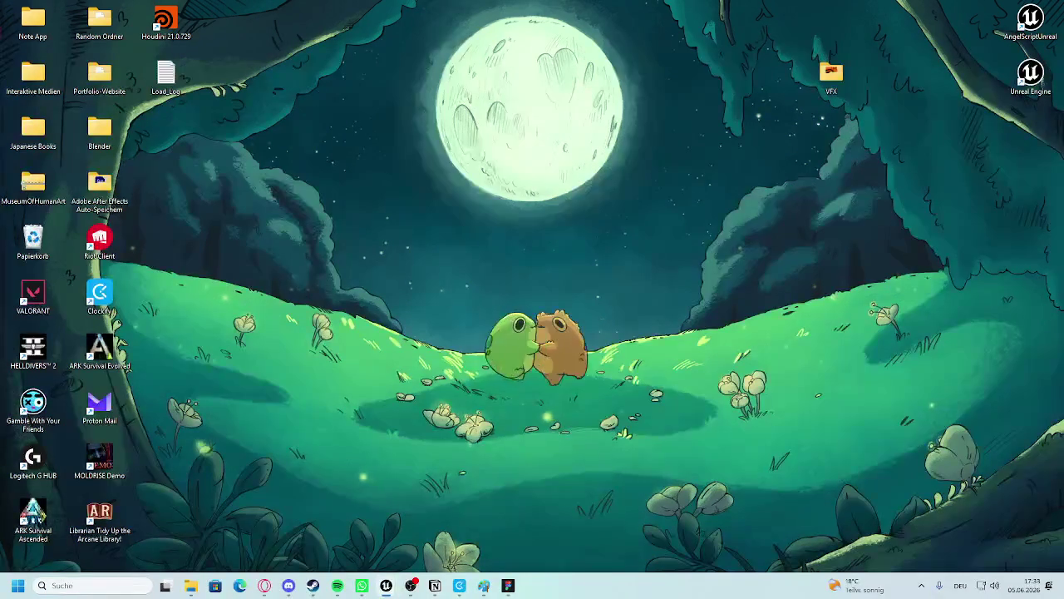
Restore the Unreal Editor showing TestMap and the DialougSystem Widgets folder.
{"action": "key", "text": "super+d"}
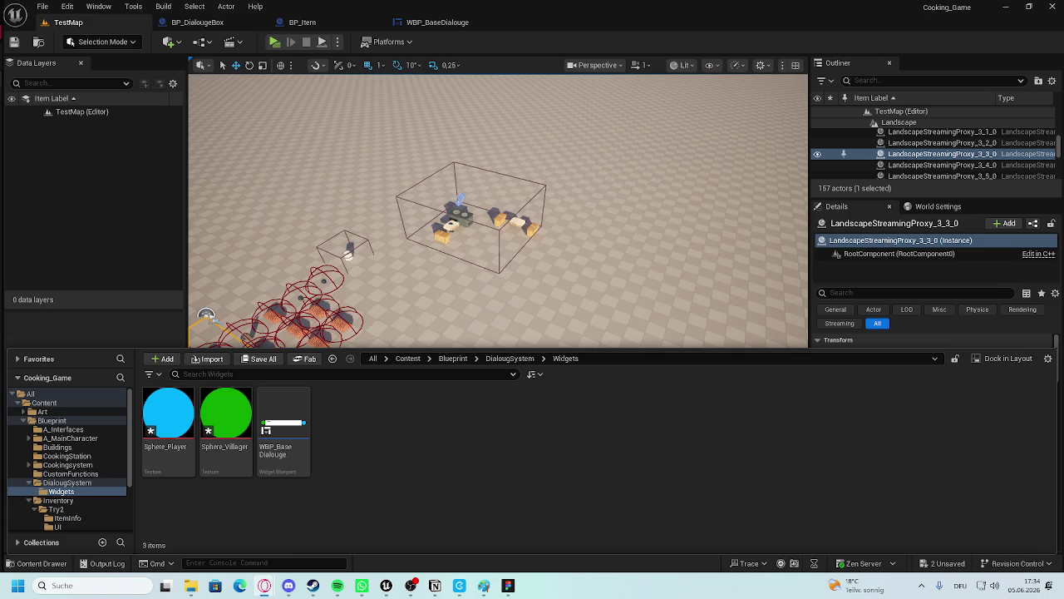
Fly the TestMap view toward the kitchen actors and bring up Clockify.
{"action": "mouse_move", "coordinate": [499, 208]}
{"action": "left_mouse_down"}
{"action": "mouse_move", "coordinate": [469, 254]}
{"action": "mouse_move", "coordinate": [470, 232]}
{"action": "mouse_move", "coordinate": [462, 287]}
{"action": "left_mouse_up"}
{"action": "left_click_drag", "start_coordinate": [372, 523], "coordinate": [372, 522]}
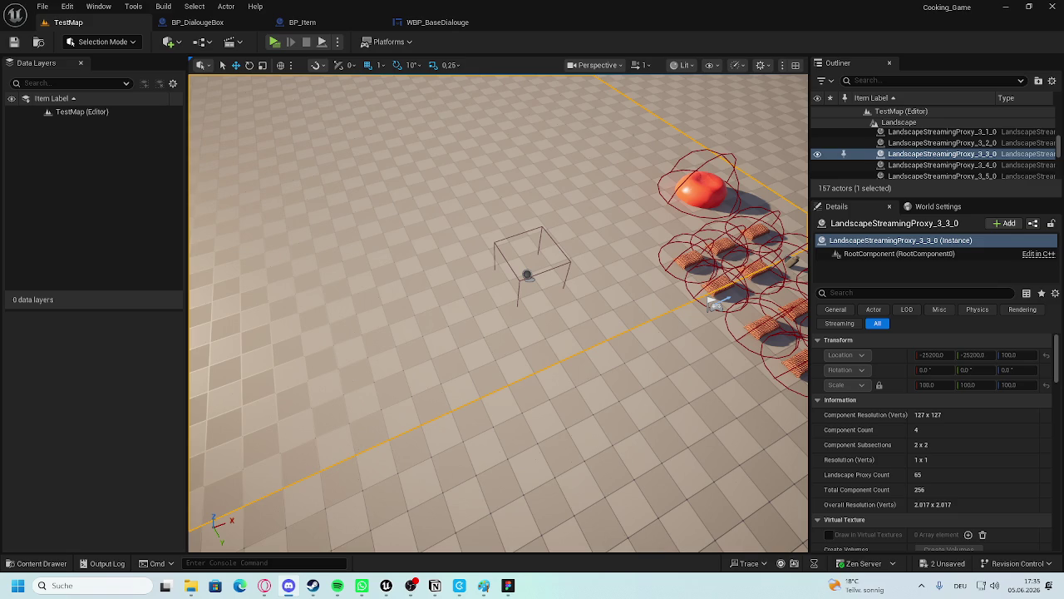
{"action": "left_click", "coordinate": [459, 586]}
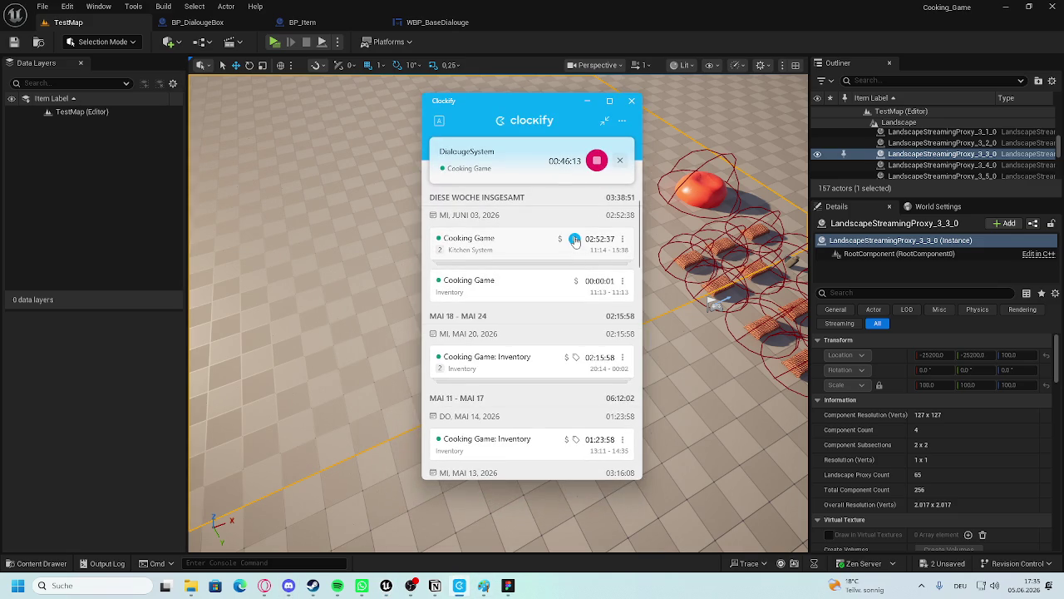
Switch the Clockify timer to Kitchen System for Cooking Game and minimise Clockify.
{"action": "left_click", "coordinate": [575, 239]}
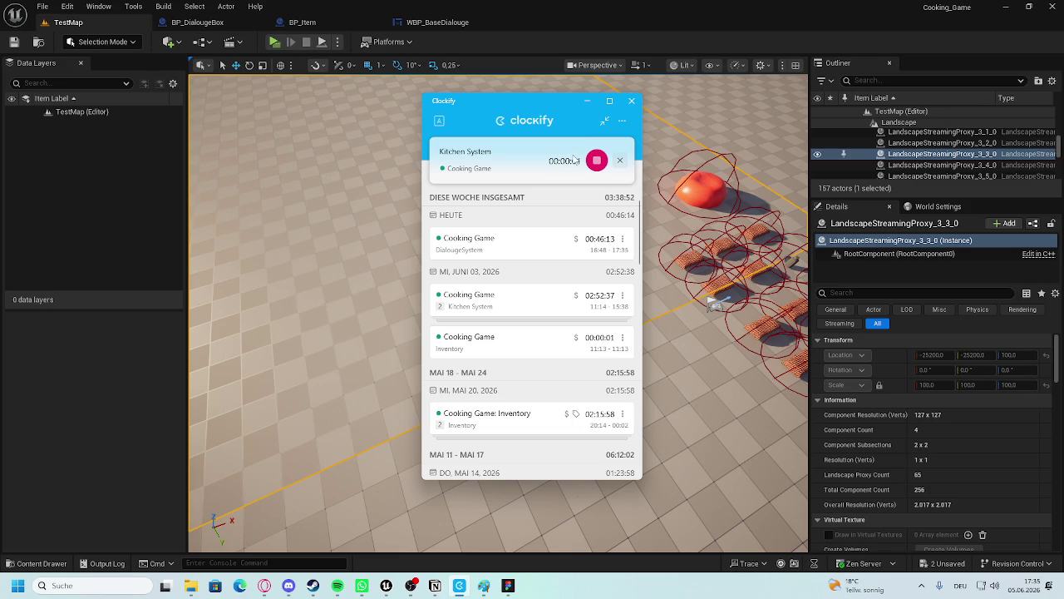
{"action": "left_click", "coordinate": [587, 101]}
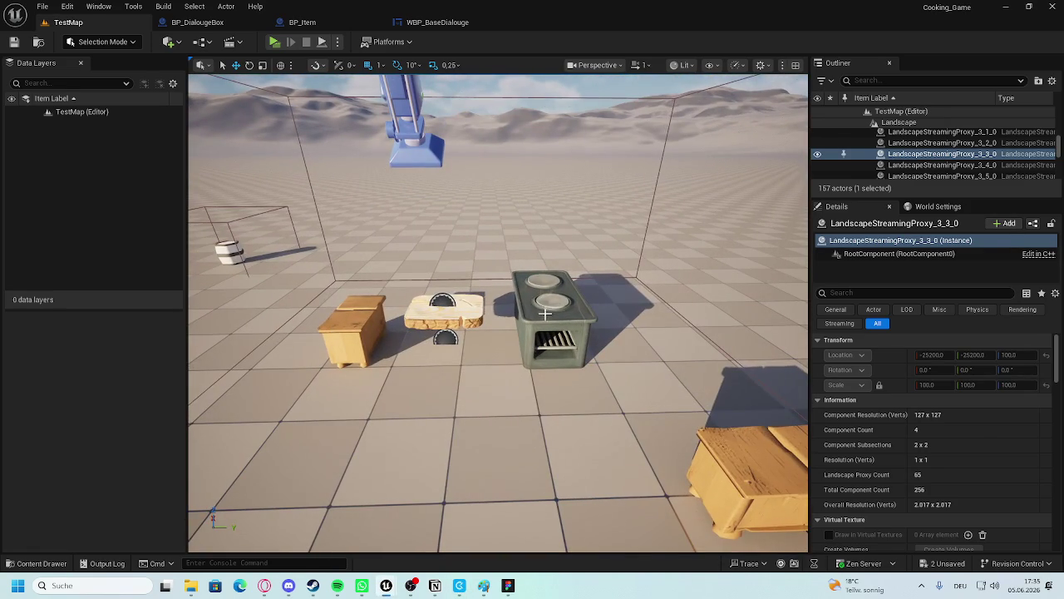
Close the BP_DialougeBox, BP_Item and WBP_BaseDialouge tabs.
{"action": "left_click", "coordinate": [545, 316]}
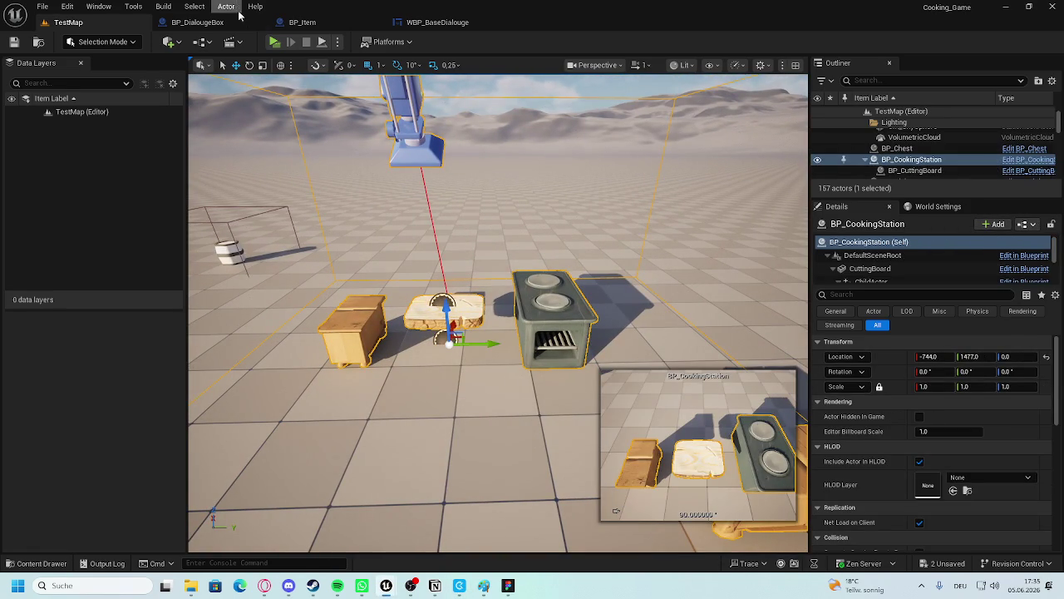
{"action": "left_click", "coordinate": [258, 22]}
{"action": "left_click", "coordinate": [257, 22]}
{"action": "left_click", "coordinate": [257, 23]}
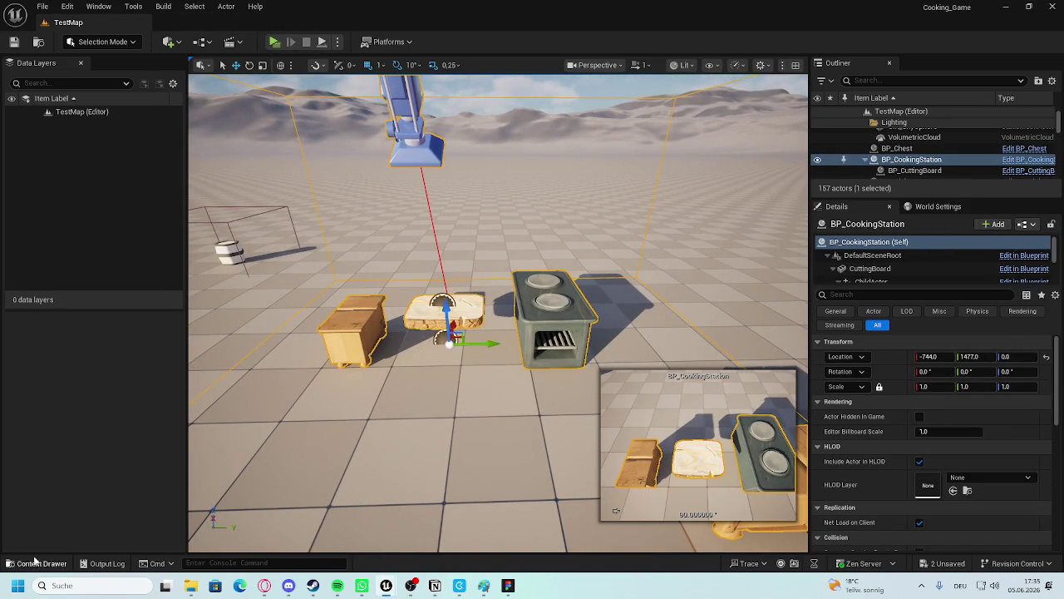
Browse the content drawer to Cookingsystem/CookingStation and open WBP_KitchenUI.
{"action": "left_click", "coordinate": [45, 563]}
{"action": "left_click", "coordinate": [77, 482]}
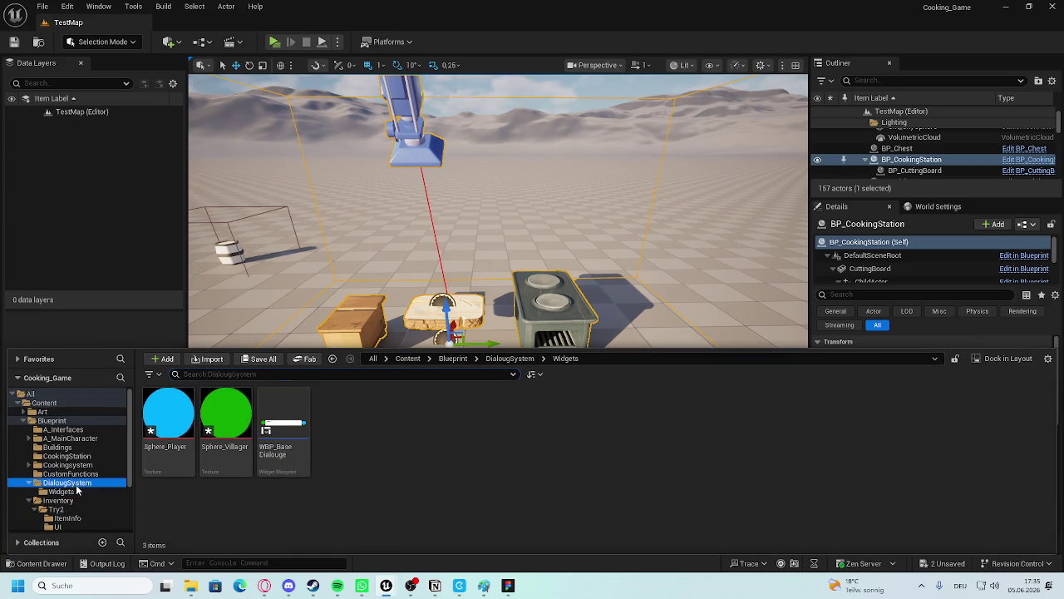
{"action": "left_click", "coordinate": [68, 465]}
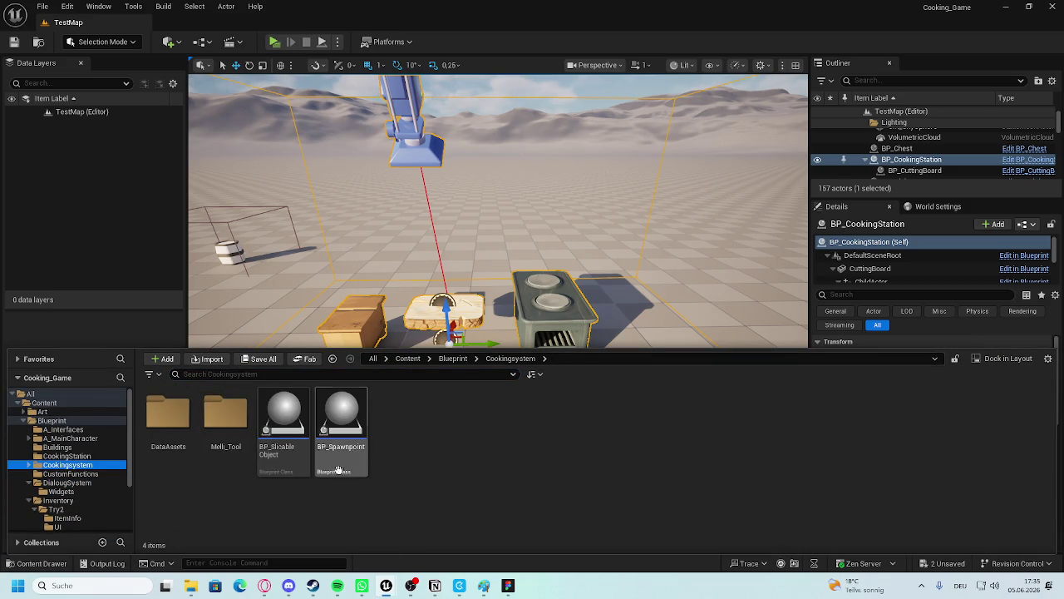
{"action": "double_click", "coordinate": [170, 420]}
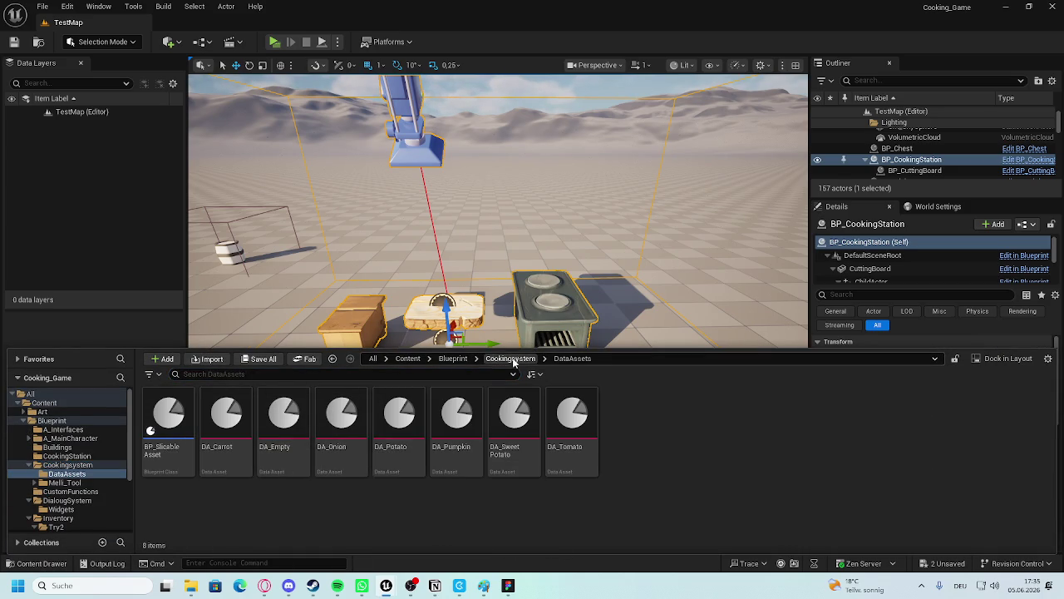
{"action": "left_click", "coordinate": [511, 359]}
{"action": "left_click", "coordinate": [67, 456]}
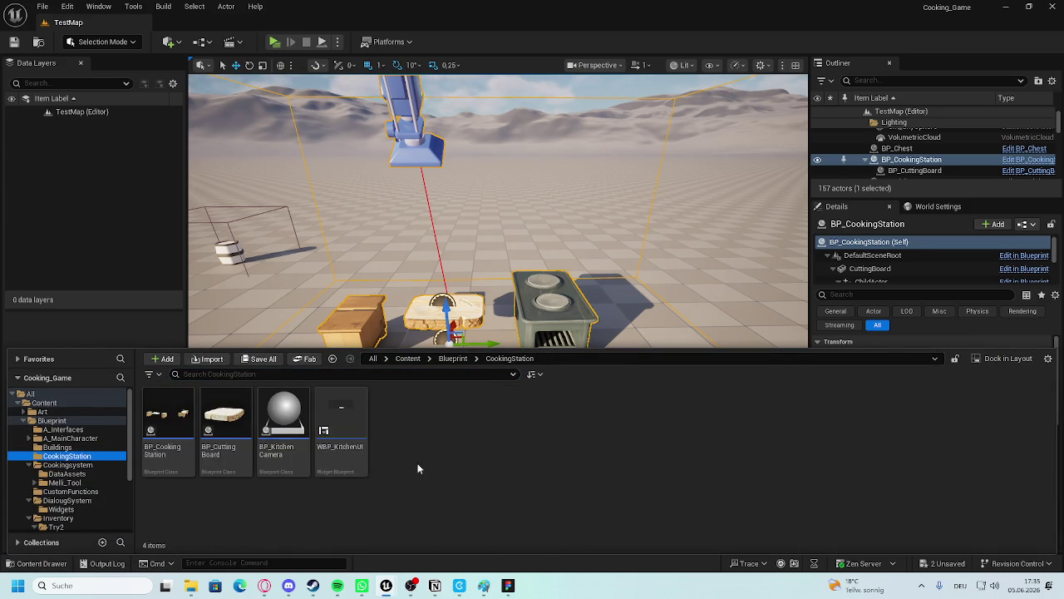
{"action": "double_click", "coordinate": [341, 420]}
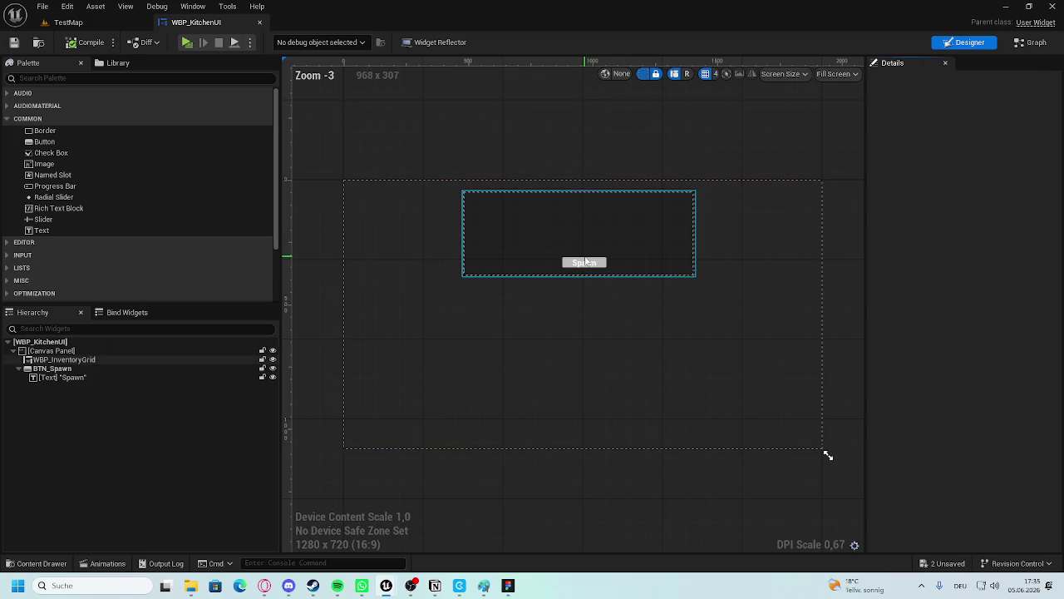
Add an On Clicked event for the BTN_Spawn button and position it in the graph.
{"action": "left_click", "coordinate": [582, 246]}
{"action": "left_click", "coordinate": [125, 378]}
{"action": "scroll", "coordinate": [964, 475], "scroll_direction": "down", "scroll_amount": 15}
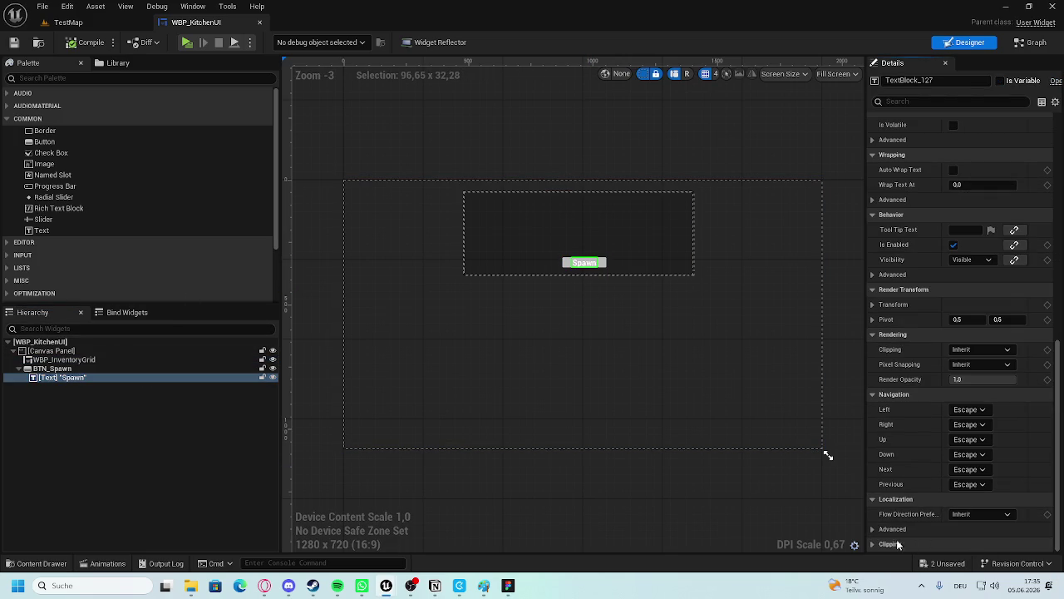
{"action": "left_click", "coordinate": [69, 371]}
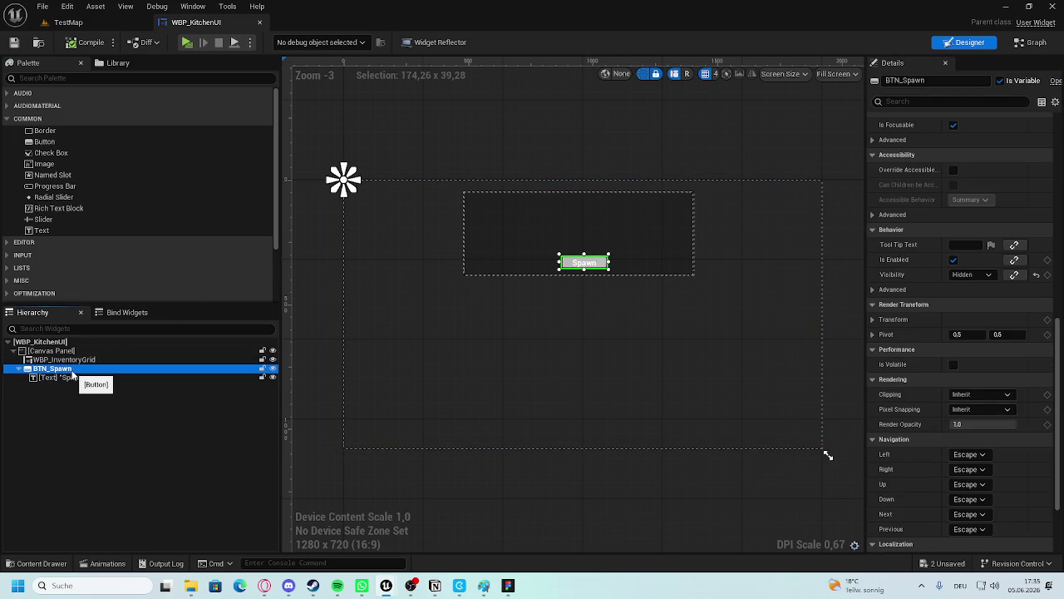
{"action": "scroll", "coordinate": [989, 490], "scroll_direction": "down", "scroll_amount": 5}
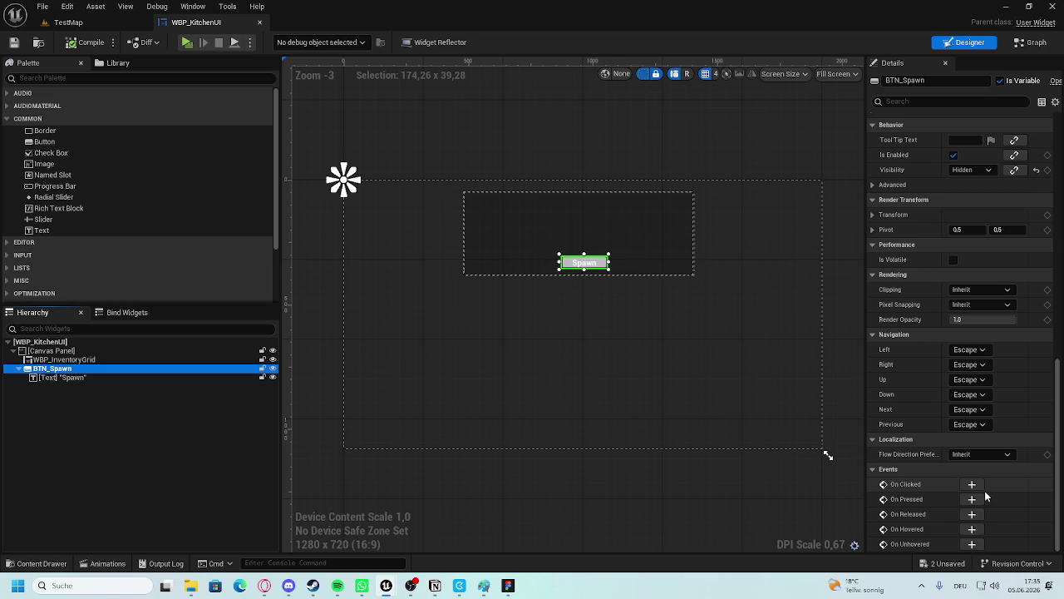
{"action": "left_click", "coordinate": [971, 484]}
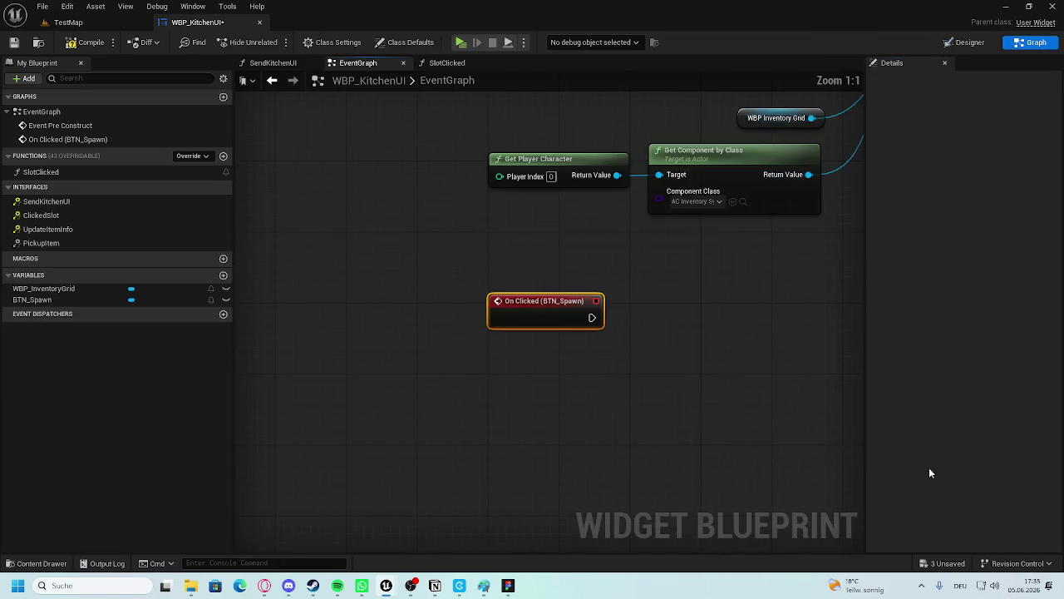
{"action": "scroll", "coordinate": [451, 408], "scroll_direction": "down", "scroll_amount": 3}
{"action": "mouse_move", "coordinate": [375, 405]}
{"action": "left_mouse_down"}
{"action": "mouse_move", "coordinate": [499, 411]}
{"action": "mouse_move", "coordinate": [487, 413]}
{"action": "left_mouse_up"}
{"action": "left_click", "coordinate": [644, 384]}
Compile WBP_KitchenUI with Event Pre Construct and On Clicked nodes in view.
{"action": "scroll", "coordinate": [643, 384], "scroll_direction": "down", "scroll_amount": 2}
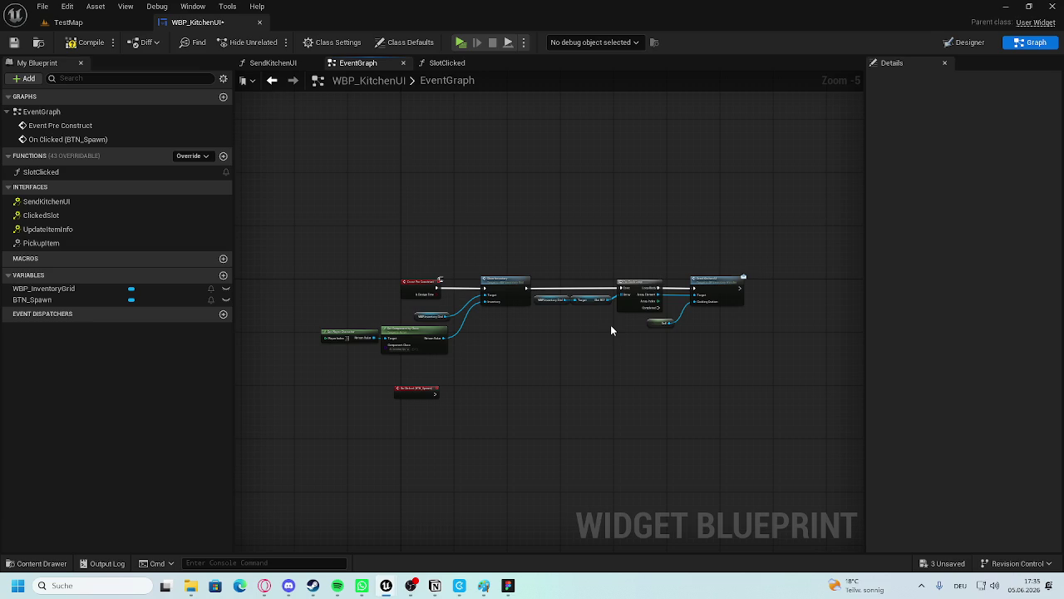
{"action": "scroll", "coordinate": [610, 324], "scroll_direction": "up", "scroll_amount": 2}
{"action": "mouse_move", "coordinate": [589, 323]}
{"action": "left_mouse_down"}
{"action": "mouse_move", "coordinate": [684, 330]}
{"action": "mouse_move", "coordinate": [408, 285]}
{"action": "mouse_move", "coordinate": [726, 273]}
{"action": "mouse_move", "coordinate": [413, 327]}
{"action": "left_mouse_up"}
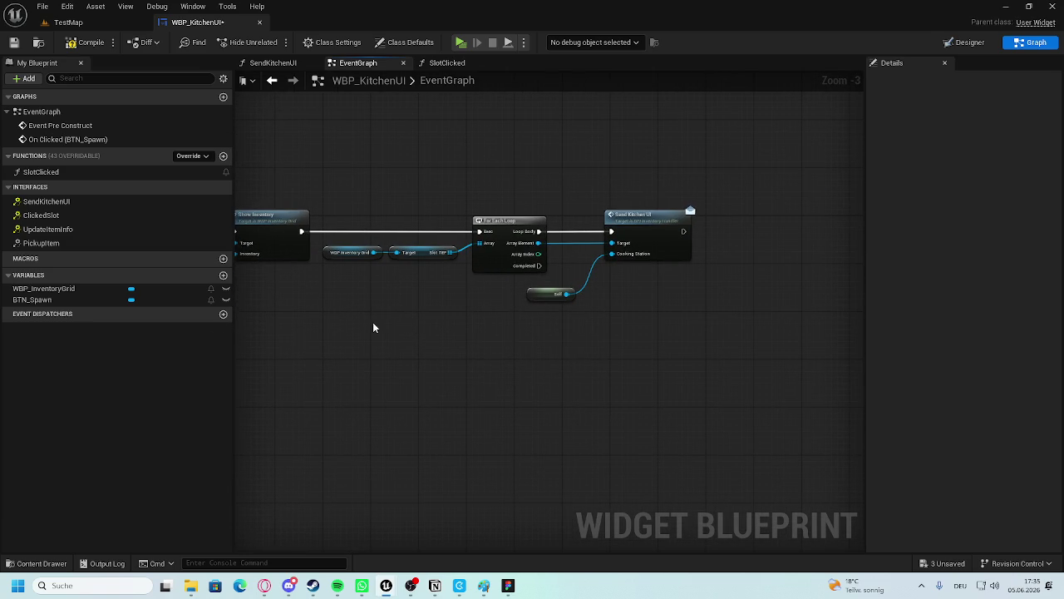
{"action": "left_click_drag", "start_coordinate": [337, 321], "coordinate": [556, 321]}
{"action": "left_click", "coordinate": [88, 41]}
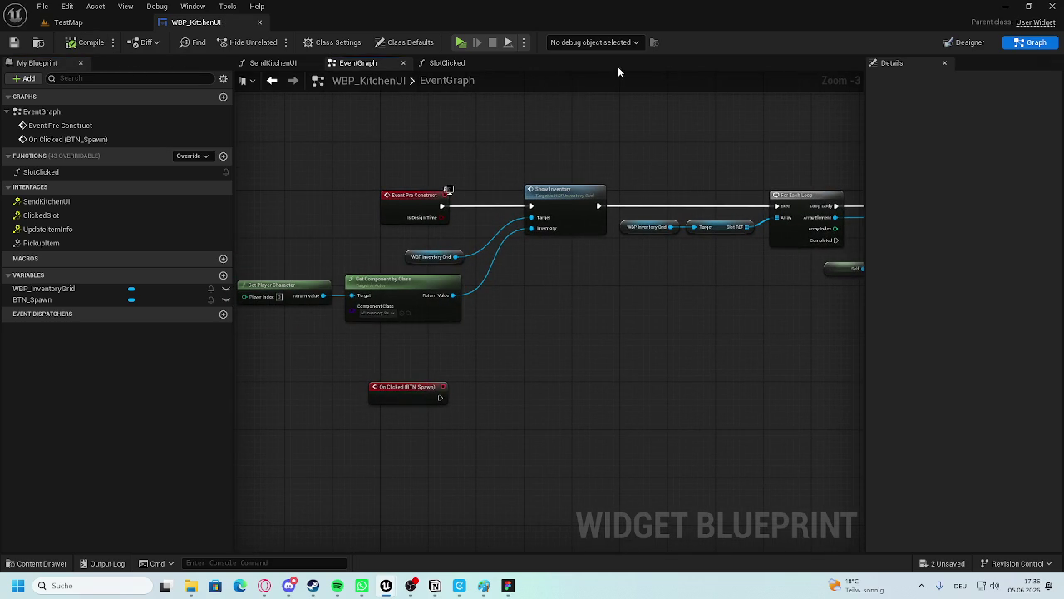
{"action": "left_click", "coordinate": [41, 563]}
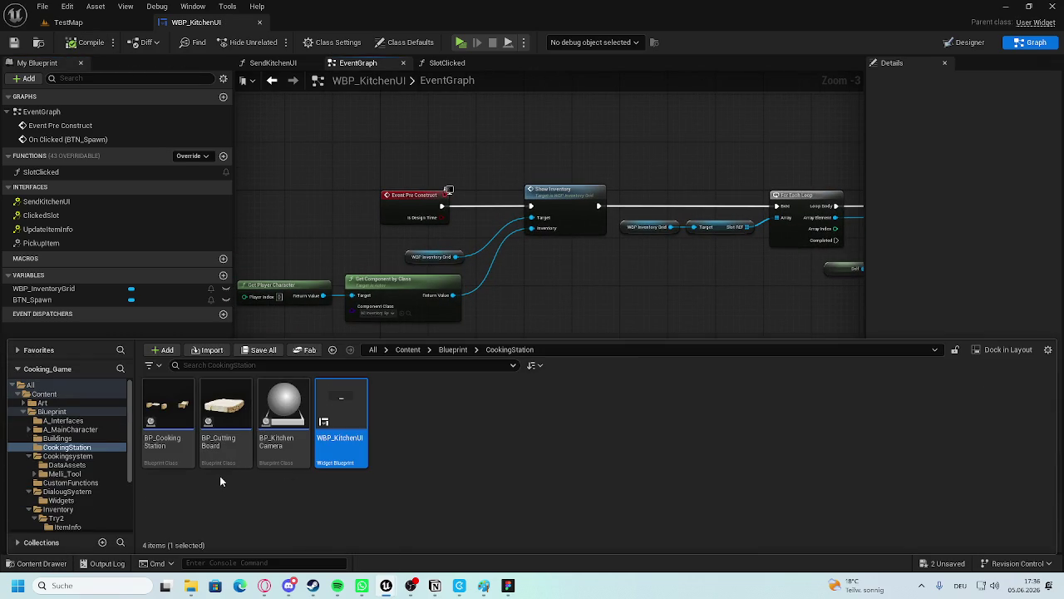
Browse to Inventory > Try2 > UI and open WBP_InventorySlot in Graph view.
{"action": "left_click", "coordinate": [166, 445]}
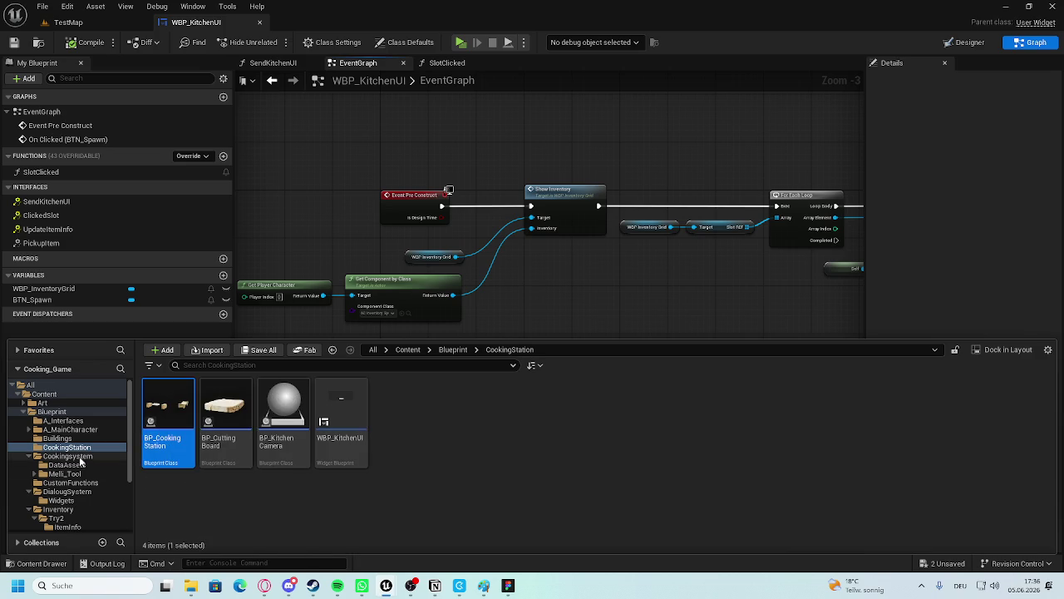
{"action": "scroll", "coordinate": [87, 506], "scroll_direction": "down", "scroll_amount": 2}
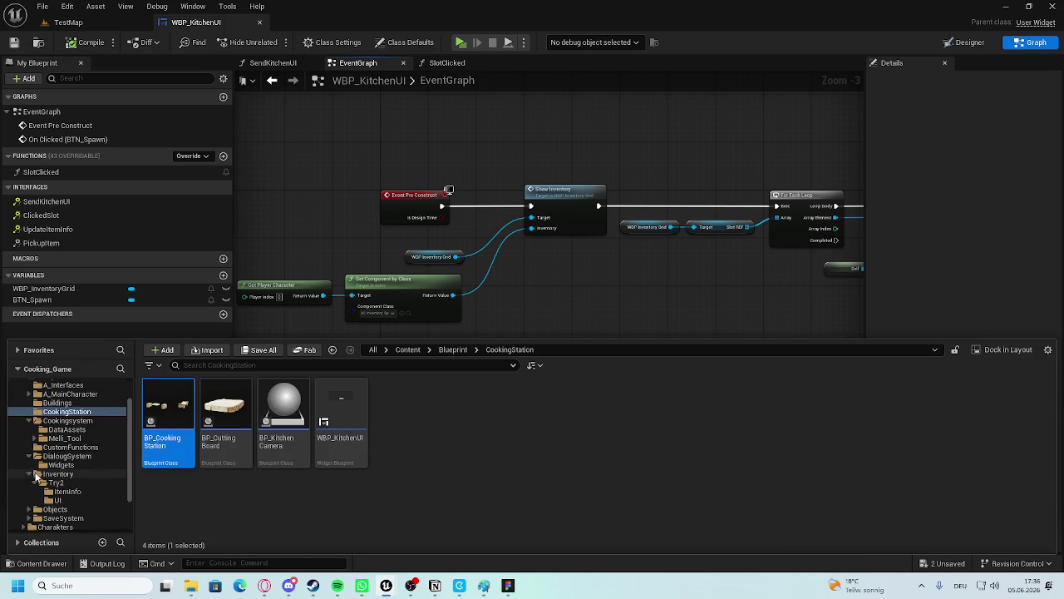
{"action": "left_click", "coordinate": [29, 421]}
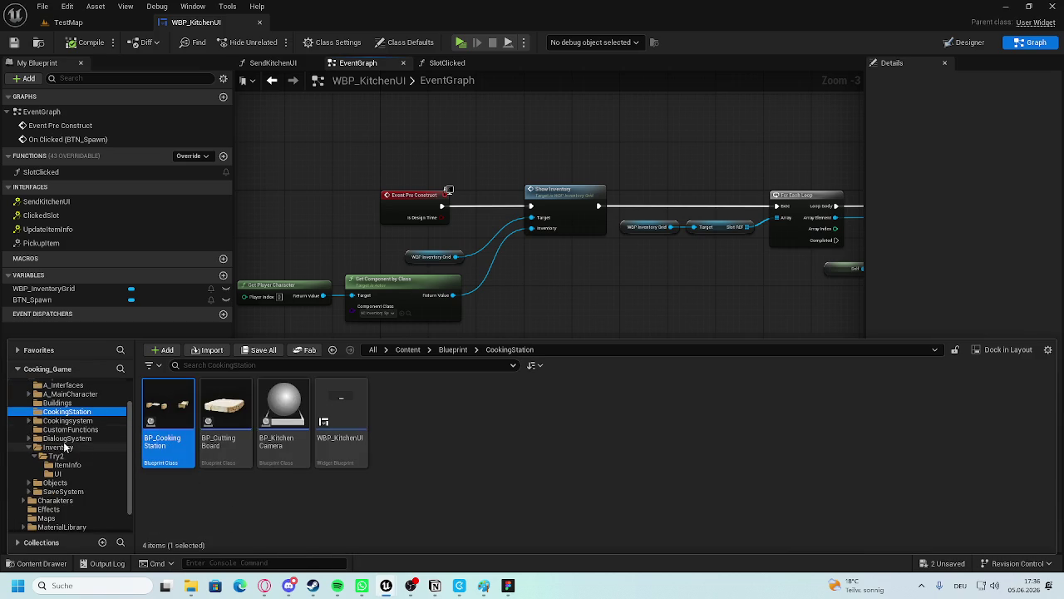
{"action": "left_click", "coordinate": [59, 447]}
{"action": "left_click", "coordinate": [187, 421]}
{"action": "double_click", "coordinate": [187, 422]}
{"action": "double_click", "coordinate": [226, 411]}
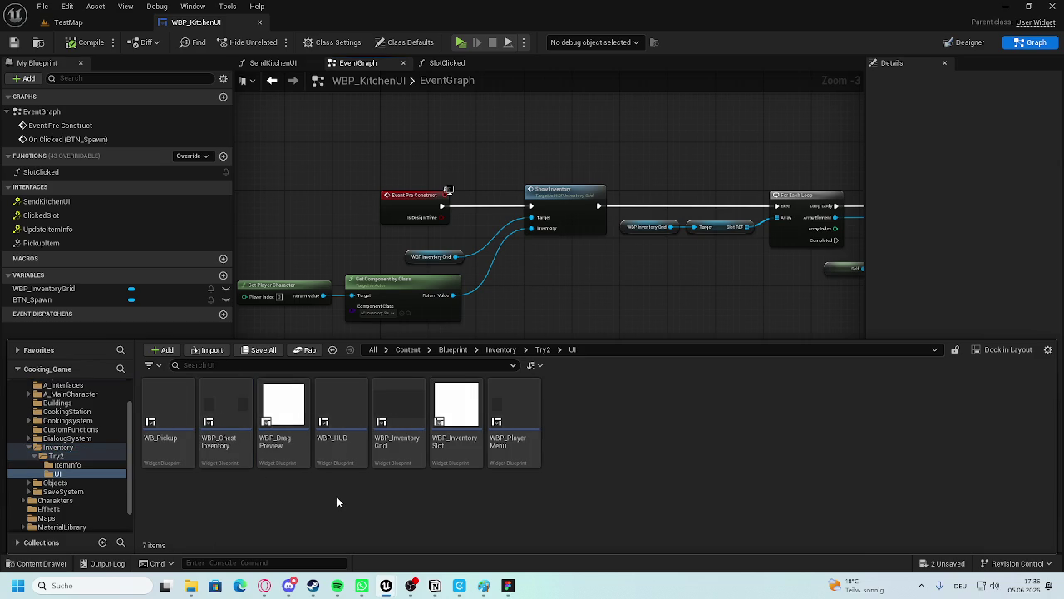
{"action": "double_click", "coordinate": [456, 412]}
{"action": "scroll", "coordinate": [483, 256], "scroll_direction": "up", "scroll_amount": 5}
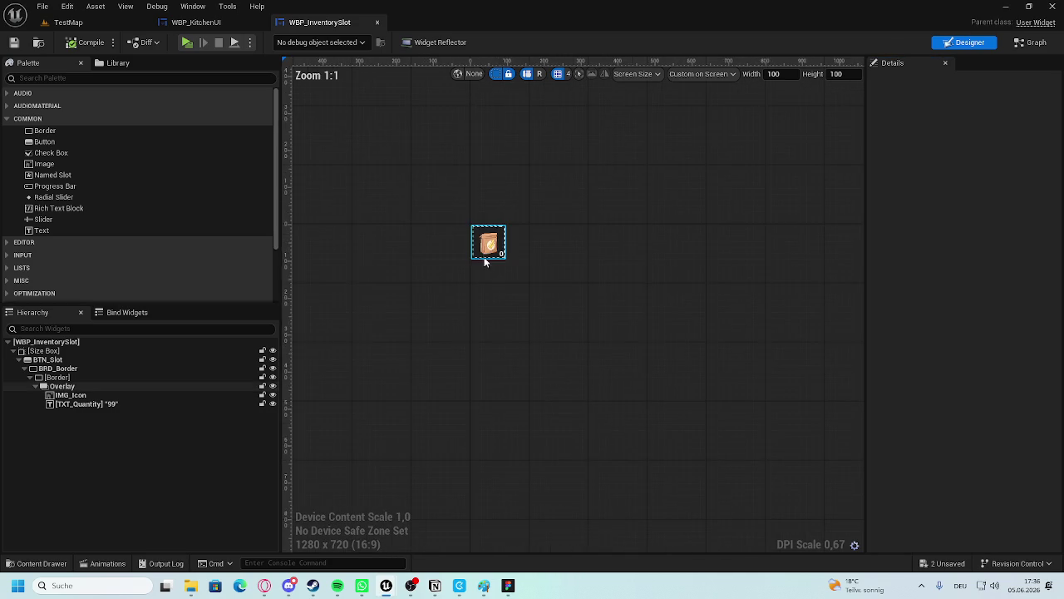
{"action": "left_click", "coordinate": [1050, 44]}
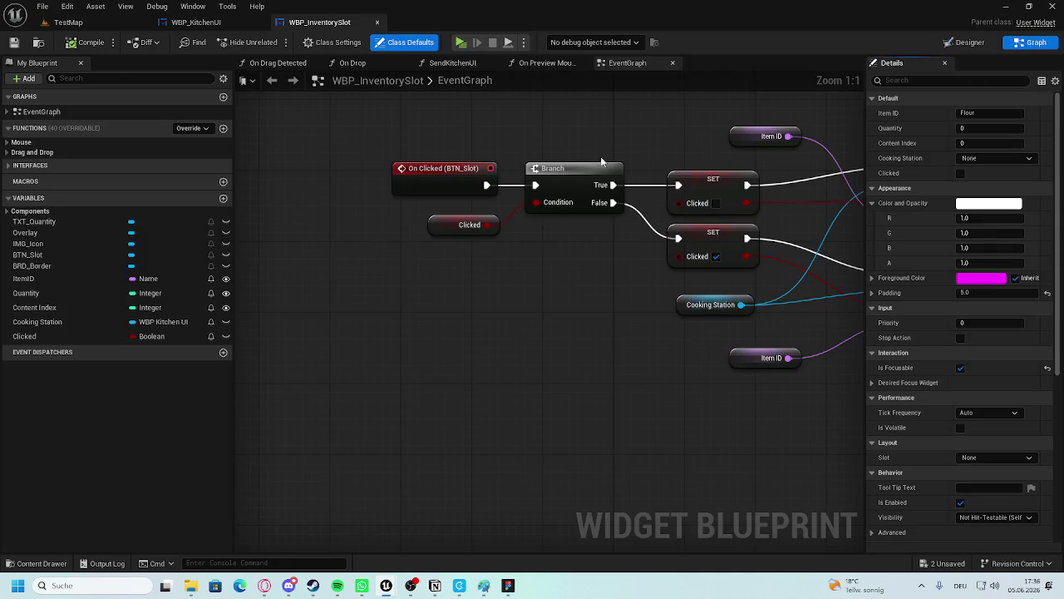
{"action": "scroll", "coordinate": [564, 328], "scroll_direction": "down", "scroll_amount": 2}
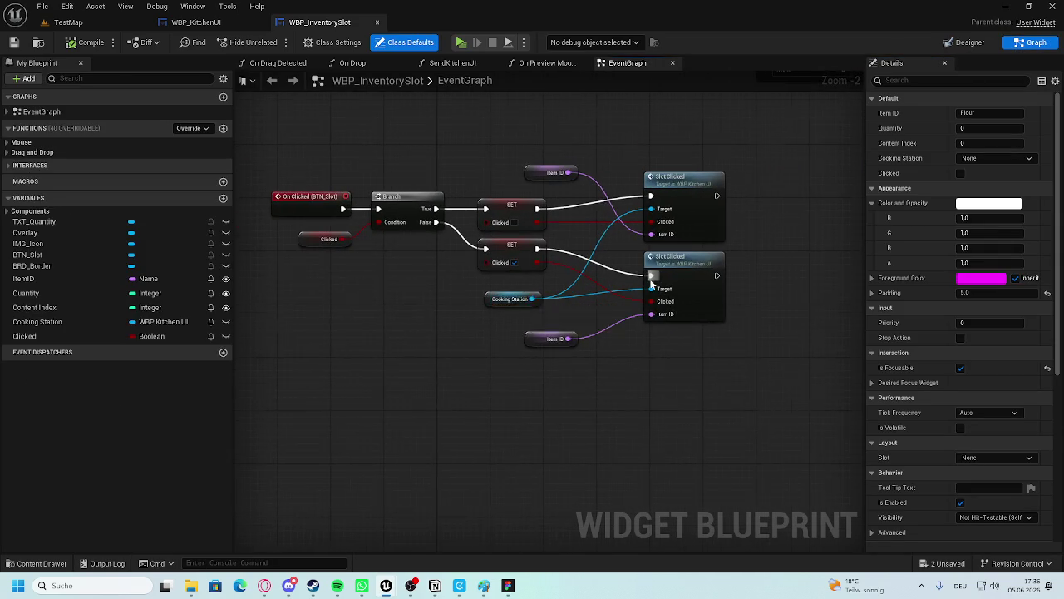
{"action": "scroll", "coordinate": [669, 296], "scroll_direction": "up", "scroll_amount": 2}
In the SlotClicked function, add a Name variable called ClickedItem.
{"action": "double_click", "coordinate": [708, 158]}
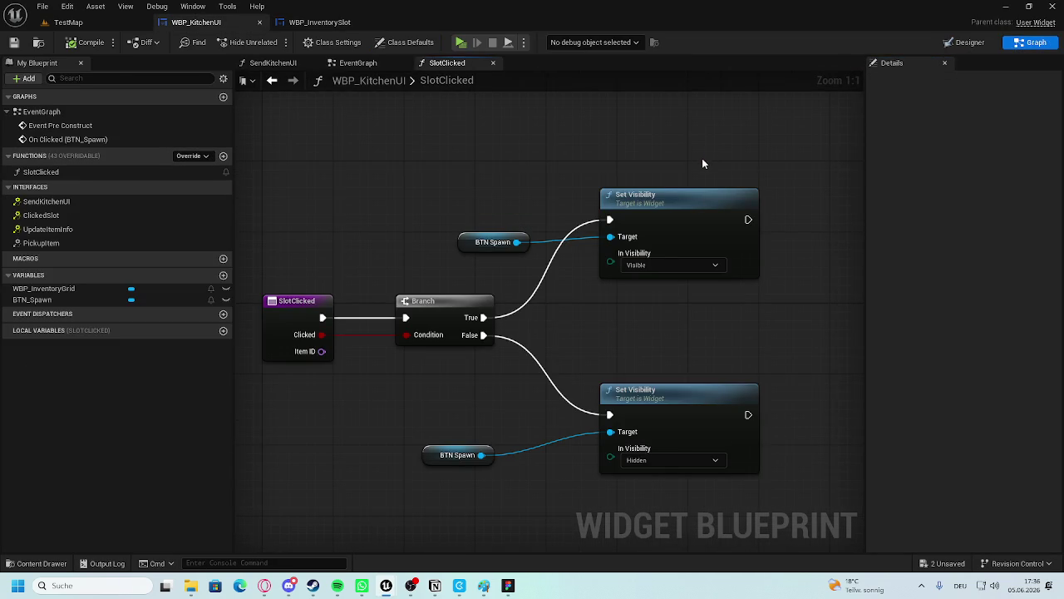
{"action": "scroll", "coordinate": [672, 195], "scroll_direction": "down", "scroll_amount": 4}
{"action": "scroll", "coordinate": [665, 291], "scroll_direction": "up", "scroll_amount": 3}
{"action": "left_click_drag", "start_coordinate": [739, 284], "coordinate": [549, 305]}
{"action": "mouse_move", "coordinate": [283, 392]}
{"action": "left_mouse_down"}
{"action": "mouse_move", "coordinate": [452, 338]}
{"action": "mouse_move", "coordinate": [545, 334]}
{"action": "left_mouse_up"}
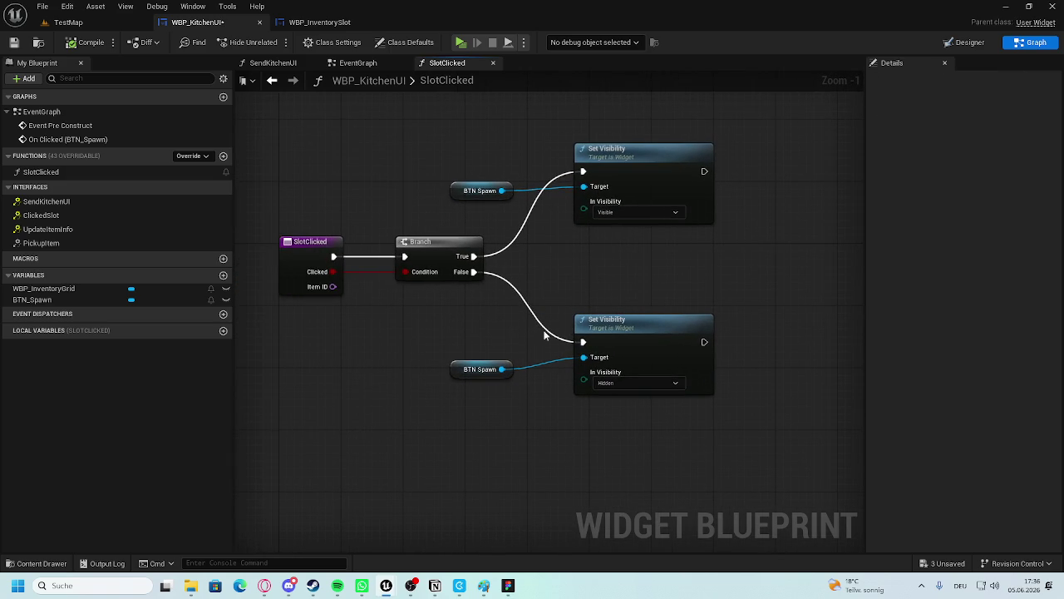
{"action": "left_click", "coordinate": [222, 274]}
{"action": "type", "text": "ClickedItem"}
{"action": "key", "text": "Return"}
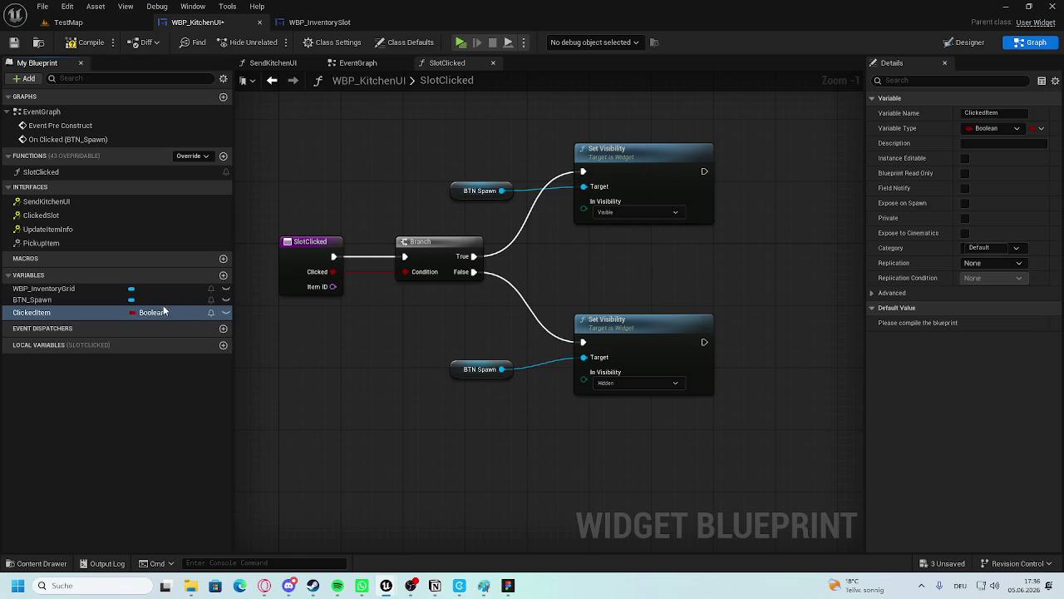
{"action": "left_click", "coordinate": [164, 311]}
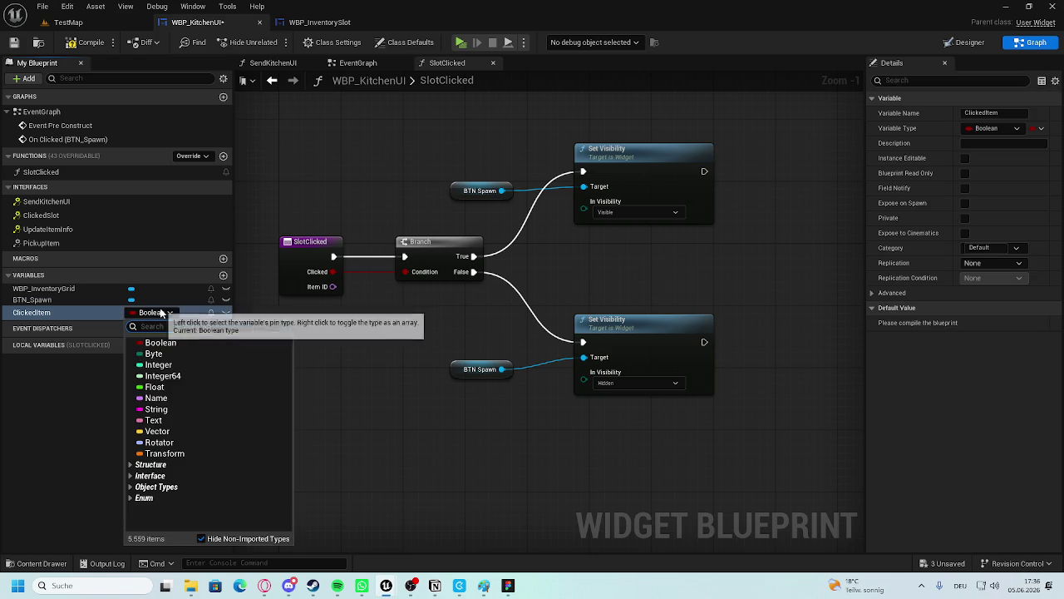
{"action": "left_click", "coordinate": [172, 397]}
{"action": "scroll", "coordinate": [560, 296], "scroll_direction": "down", "scroll_amount": 2}
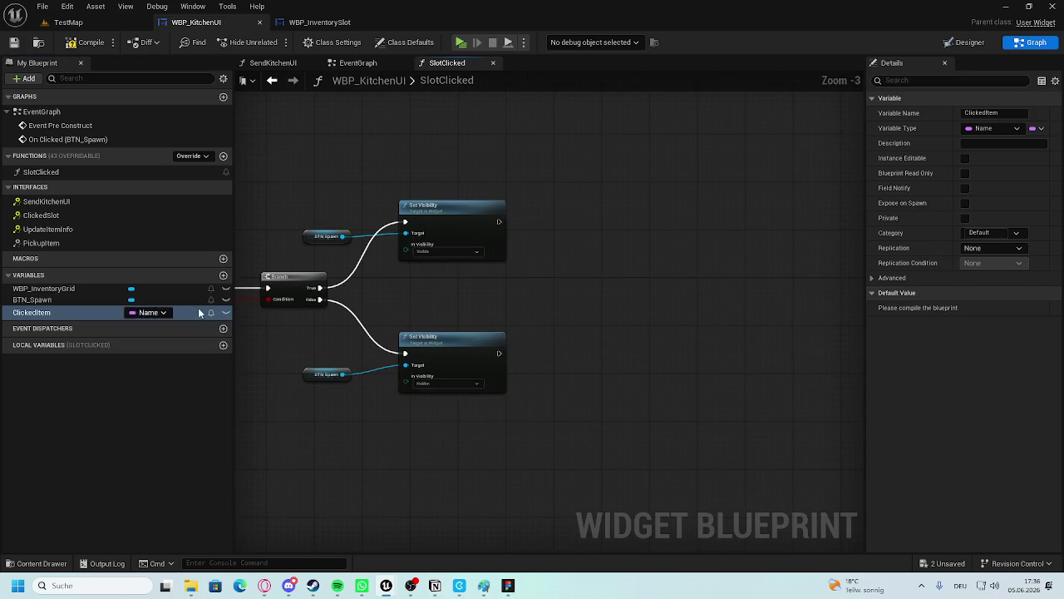
Insert a SET ClickedItem node between SlotClicked and the Branch.
{"action": "left_click_drag", "start_coordinate": [311, 304], "coordinate": [408, 294]}
{"action": "left_click_drag", "start_coordinate": [693, 133], "coordinate": [601, 183]}
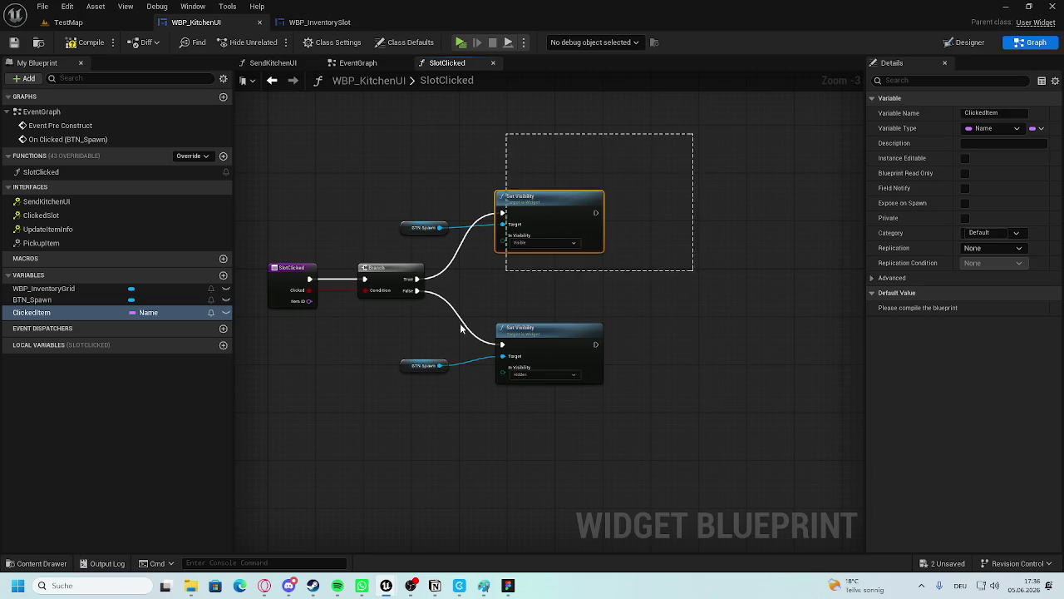
{"action": "left_click_drag", "start_coordinate": [553, 229], "coordinate": [358, 375]}
{"action": "left_click_drag", "start_coordinate": [424, 366], "coordinate": [484, 366]}
{"action": "left_click", "coordinate": [333, 233]}
{"action": "scroll", "coordinate": [306, 307], "scroll_direction": "up", "scroll_amount": 3}
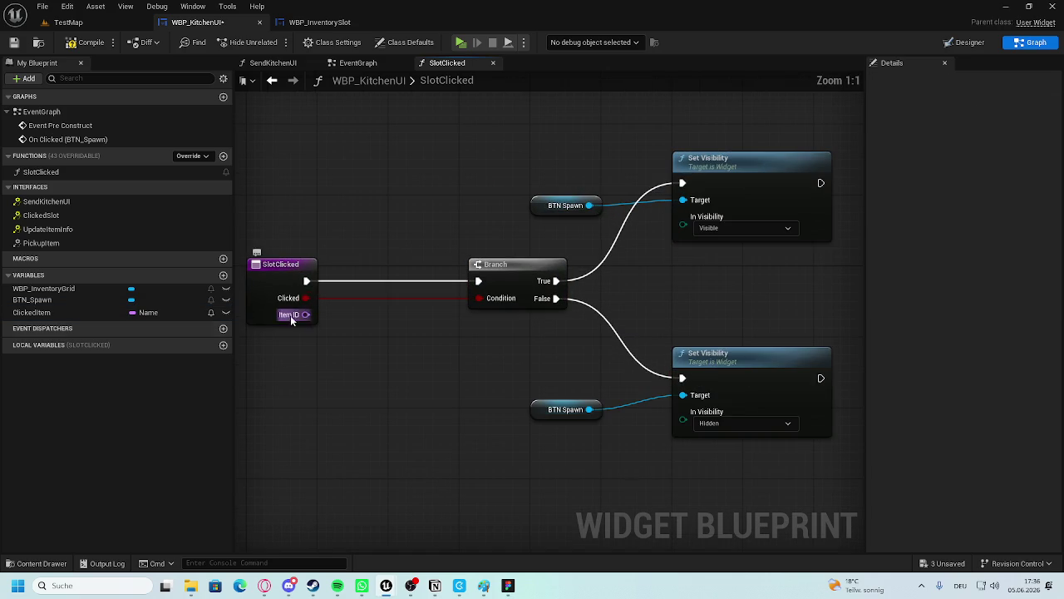
{"action": "mouse_move", "coordinate": [91, 308]}
{"action": "left_mouse_down"}
{"action": "mouse_move", "coordinate": [310, 312]}
{"action": "mouse_move", "coordinate": [399, 303]}
{"action": "mouse_move", "coordinate": [394, 284]}
{"action": "left_mouse_up"}
{"action": "left_click_drag", "start_coordinate": [307, 281], "coordinate": [346, 281]}
{"action": "left_click_drag", "start_coordinate": [419, 281], "coordinate": [479, 282]}
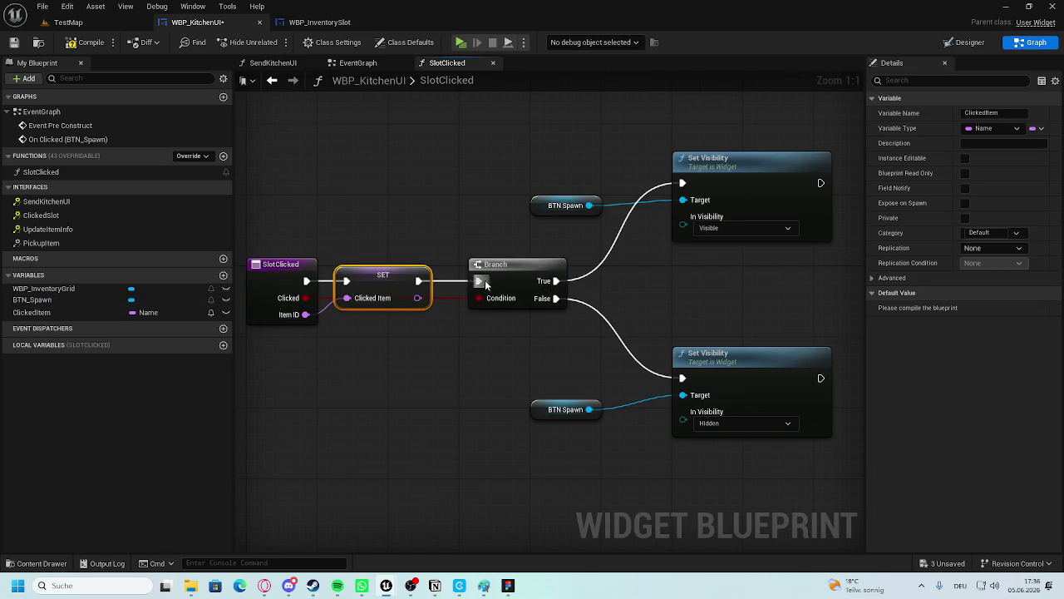
Wire Item ID into SET ClickedItem and tidy the Clicked wire's reroute points.
{"action": "mouse_move", "coordinate": [306, 298]}
{"action": "left_mouse_down"}
{"action": "mouse_move", "coordinate": [326, 300]}
{"action": "mouse_move", "coordinate": [332, 325]}
{"action": "mouse_move", "coordinate": [399, 322]}
{"action": "mouse_move", "coordinate": [314, 317]}
{"action": "left_mouse_up"}
{"action": "left_click", "coordinate": [350, 330]}
{"action": "left_click_drag", "start_coordinate": [444, 332], "coordinate": [446, 325]}
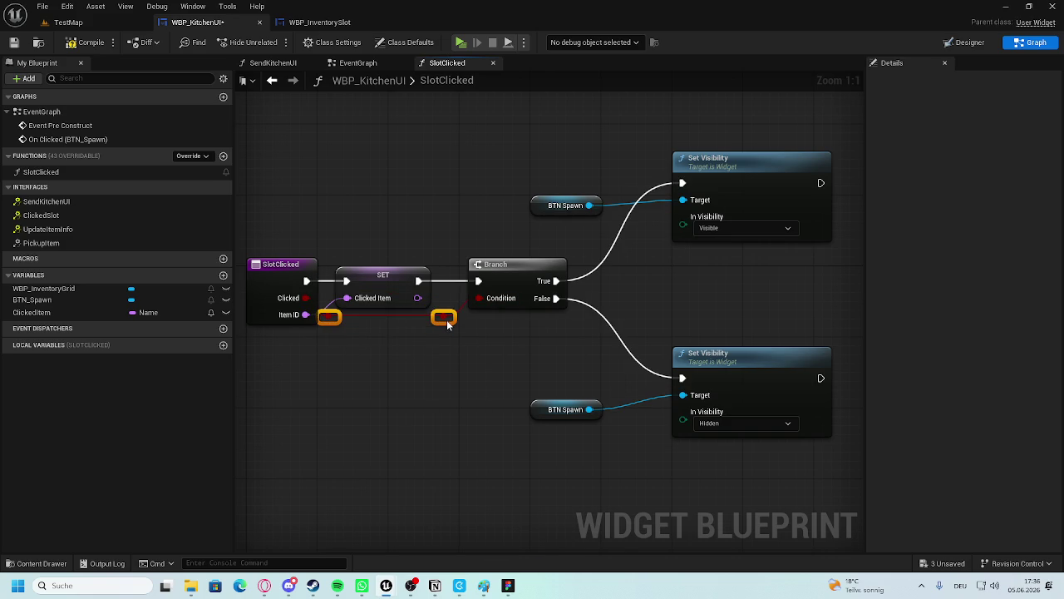
{"action": "left_click", "coordinate": [444, 339]}
{"action": "left_click_drag", "start_coordinate": [290, 268], "coordinate": [281, 268]}
{"action": "left_click", "coordinate": [387, 349]}
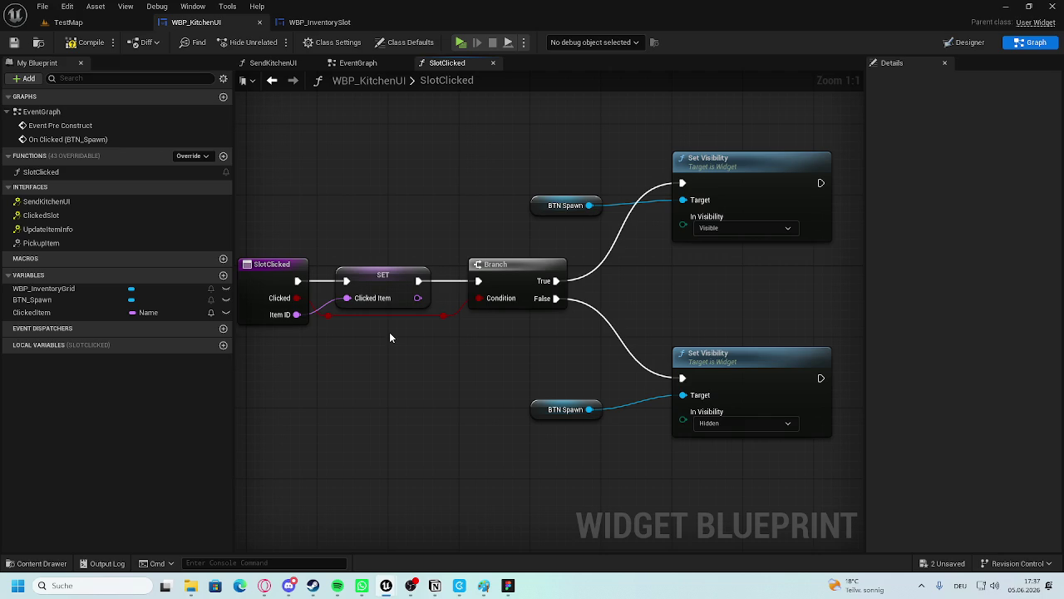
{"action": "mouse_move", "coordinate": [478, 340]}
{"action": "left_mouse_down"}
{"action": "mouse_move", "coordinate": [517, 348]}
{"action": "mouse_move", "coordinate": [357, 310]}
{"action": "left_mouse_up"}
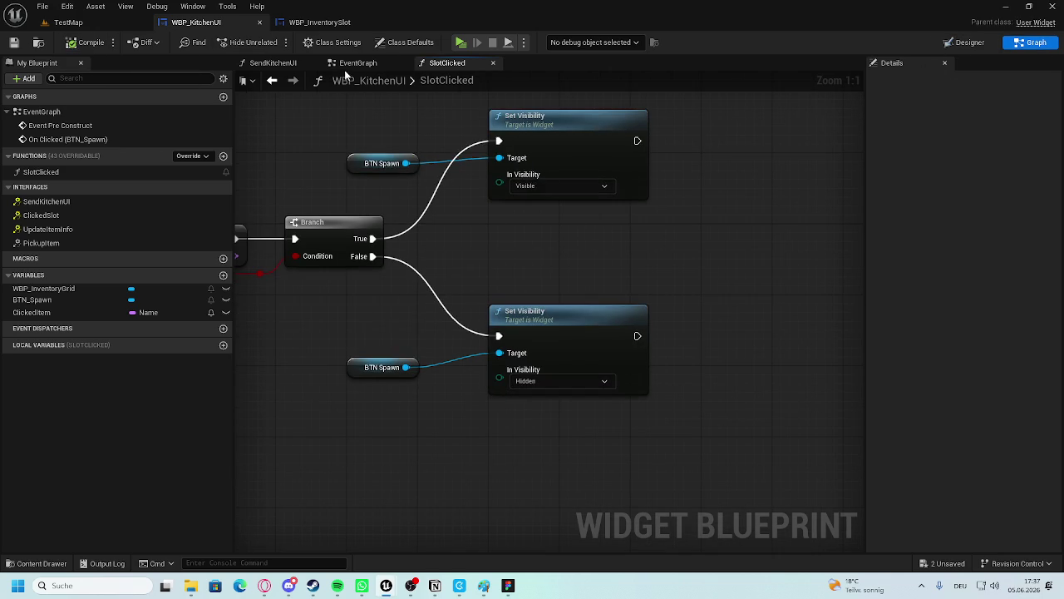
Show the unconnected On Clicked (BTN_Spawn) node in WBP_KitchenUI's EventGraph.
{"action": "left_click", "coordinate": [349, 64]}
{"action": "scroll", "coordinate": [502, 411], "scroll_direction": "up", "scroll_amount": 3}
{"action": "left_click_drag", "start_coordinate": [500, 411], "coordinate": [455, 328]}
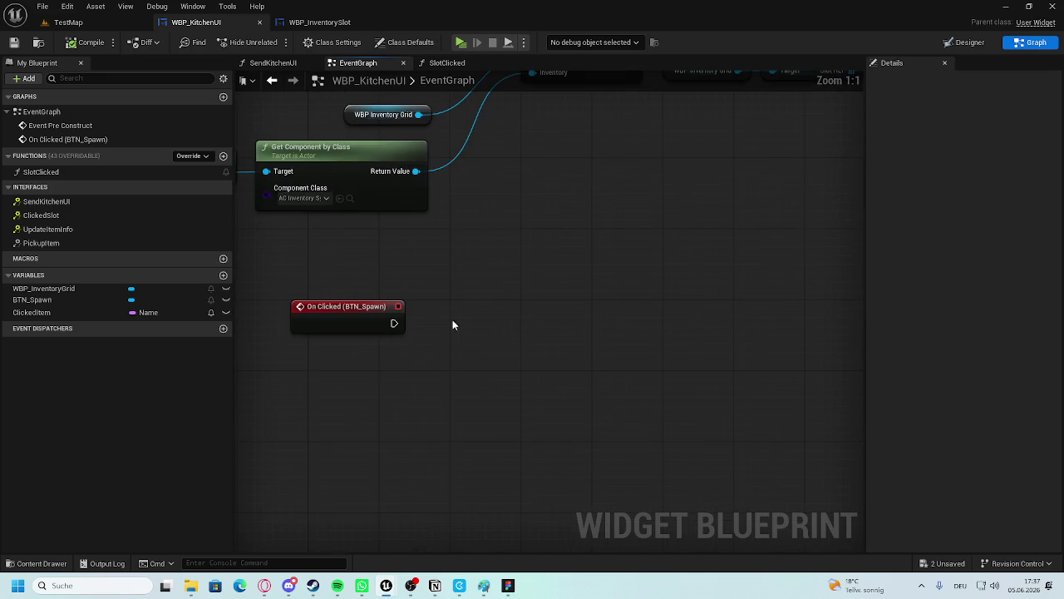
{"action": "scroll", "coordinate": [391, 306], "scroll_direction": "down", "scroll_amount": 1}
{"action": "scroll", "coordinate": [387, 306], "scroll_direction": "up", "scroll_amount": 1}
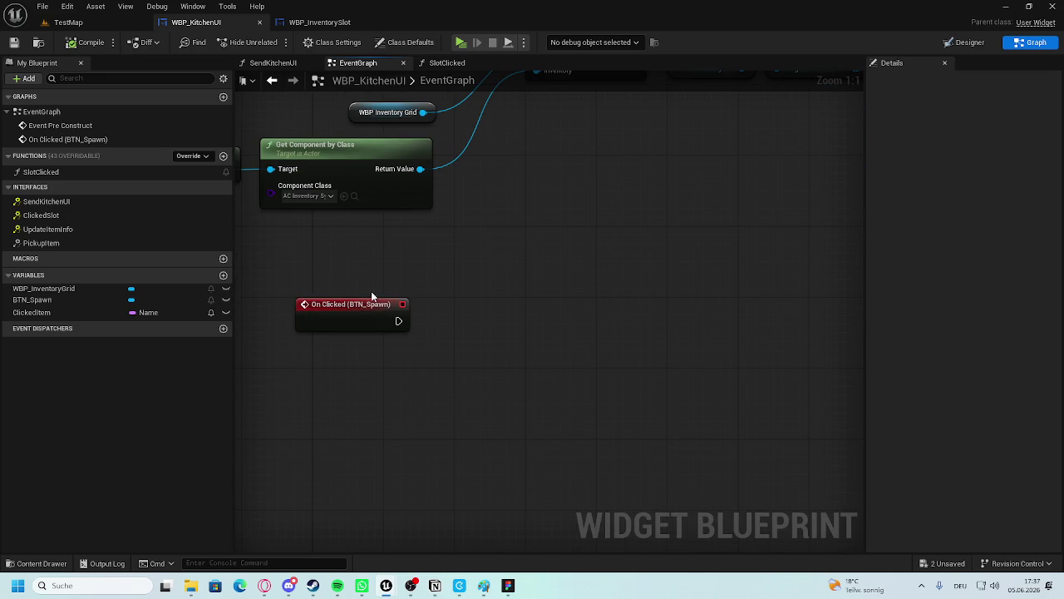
{"action": "mouse_move", "coordinate": [484, 210]}
{"action": "left_mouse_down"}
{"action": "mouse_move", "coordinate": [482, 339]}
{"action": "mouse_move", "coordinate": [496, 266]}
{"action": "left_mouse_up"}
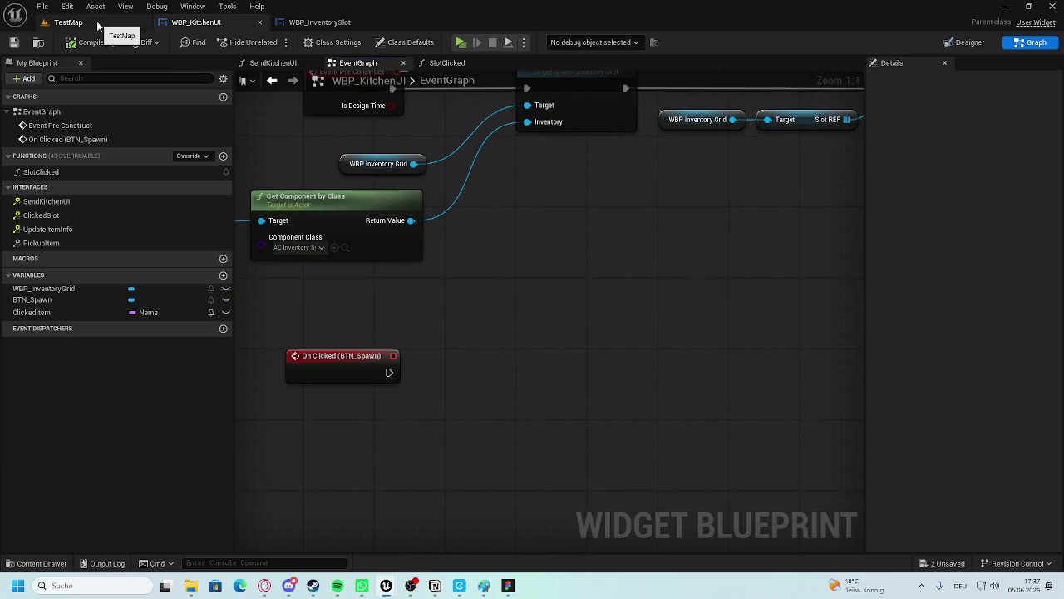
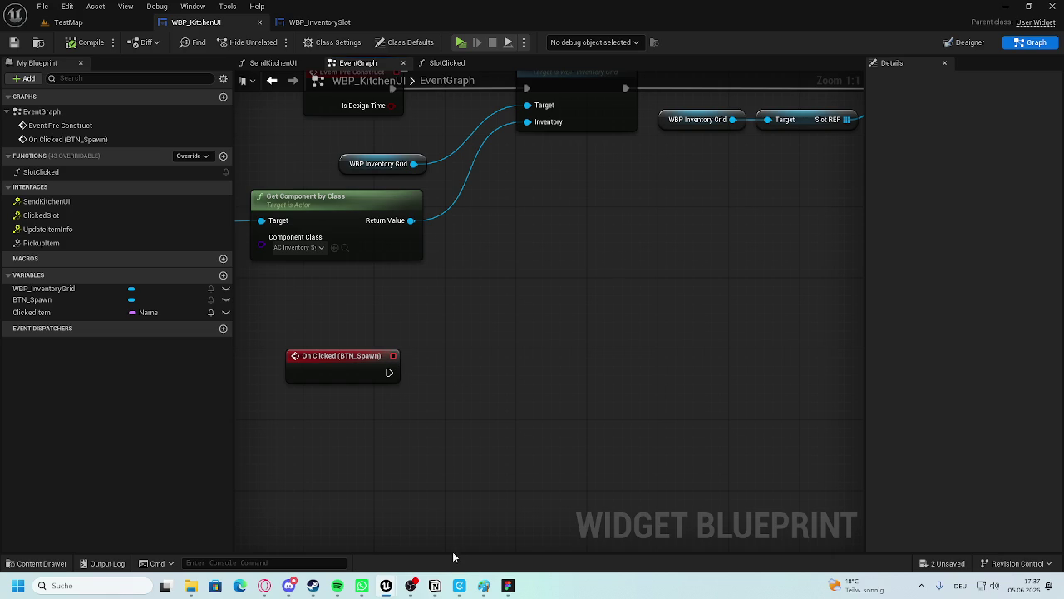
Bring up the WBP_InventorySlot event graph and pan across it.
{"action": "left_click", "coordinate": [316, 22]}
{"action": "left_click", "coordinate": [212, 23]}
{"action": "left_click", "coordinate": [320, 22]}
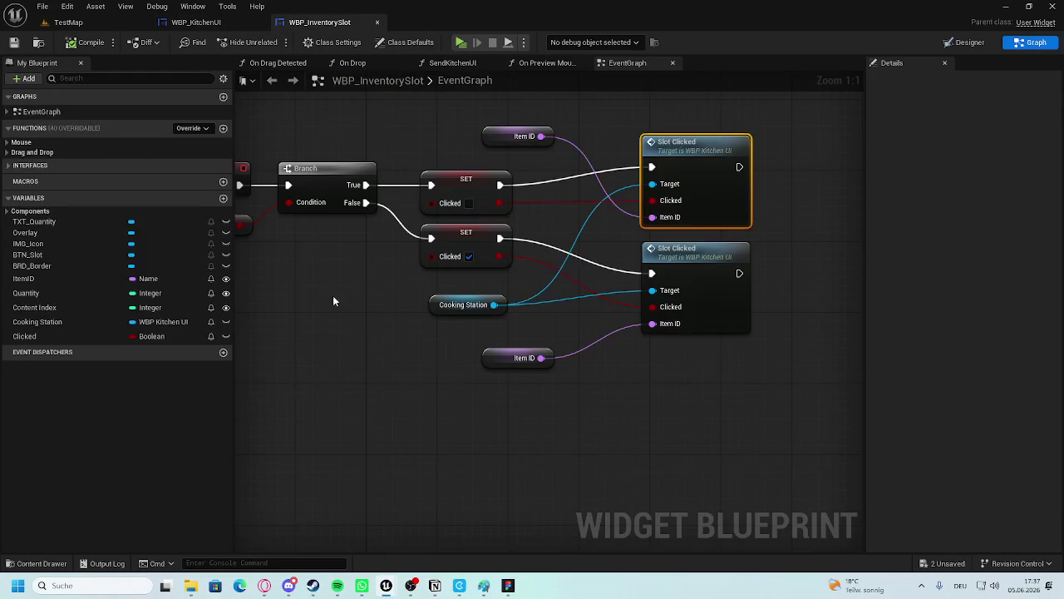
{"action": "scroll", "coordinate": [472, 322], "scroll_direction": "down", "scroll_amount": 2}
{"action": "mouse_move", "coordinate": [472, 322]}
{"action": "left_mouse_down"}
{"action": "mouse_move", "coordinate": [516, 302]}
{"action": "mouse_move", "coordinate": [383, 257]}
{"action": "left_mouse_up"}
Open BP_CuttingBoard from the Content Drawer's CookingStation folder.
{"action": "left_click", "coordinate": [33, 563]}
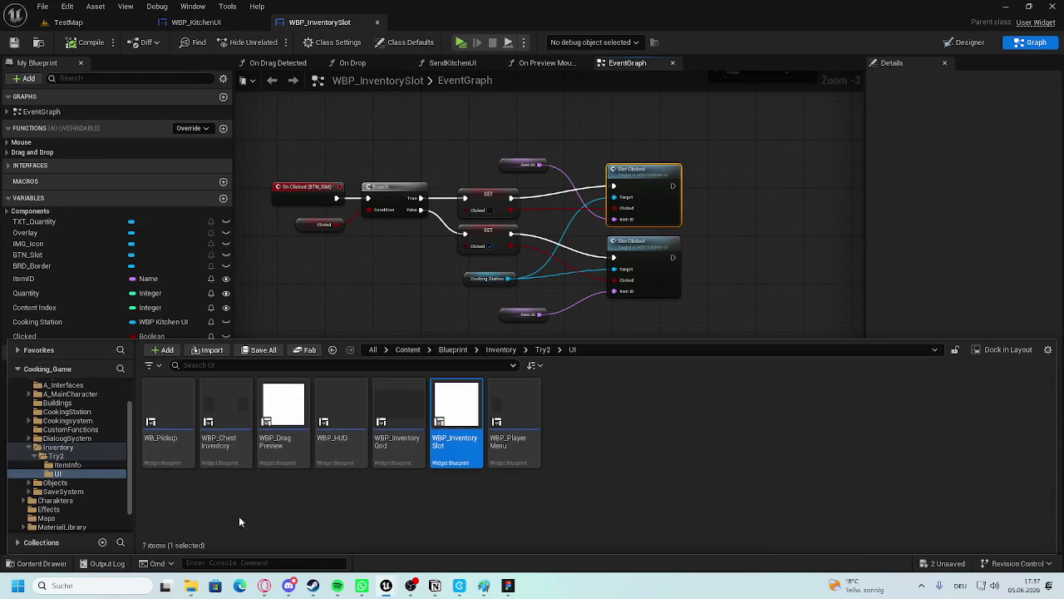
{"action": "left_click", "coordinate": [500, 349]}
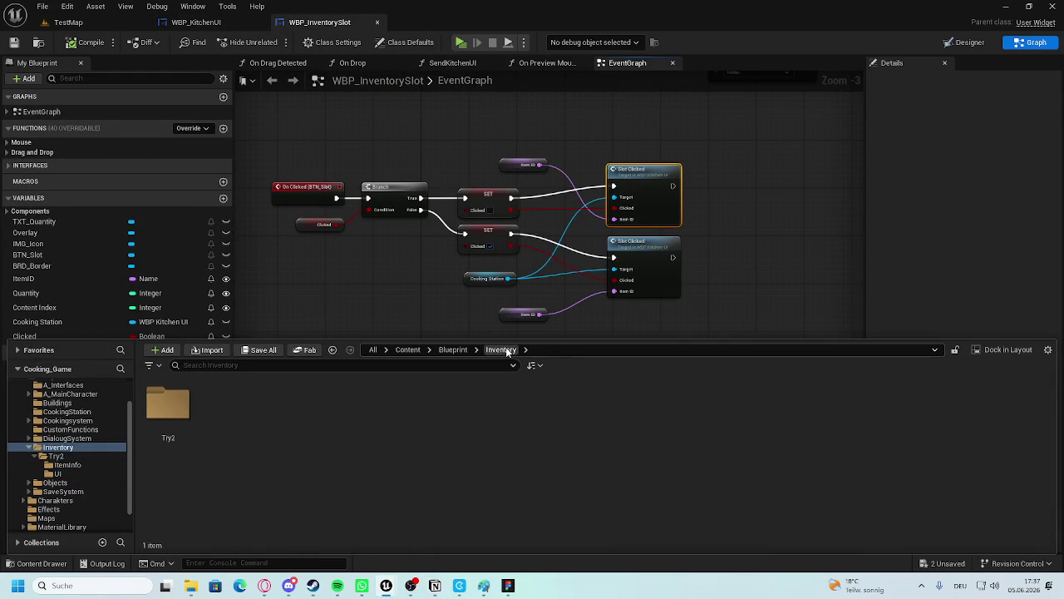
{"action": "left_click", "coordinate": [67, 412]}
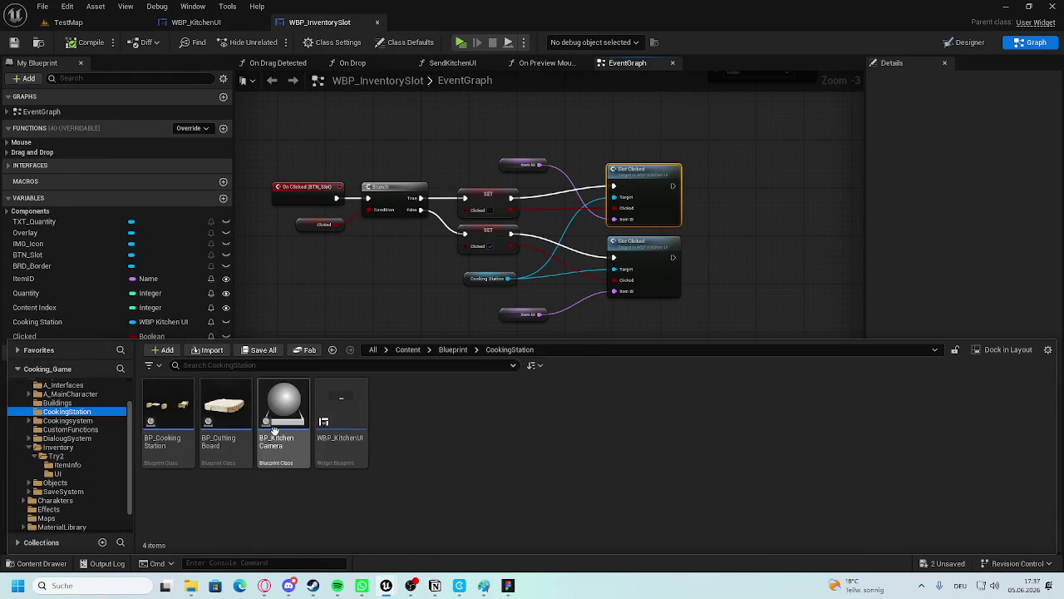
{"action": "double_click", "coordinate": [225, 416]}
{"action": "scroll", "coordinate": [500, 284], "scroll_direction": "down", "scroll_amount": 1}
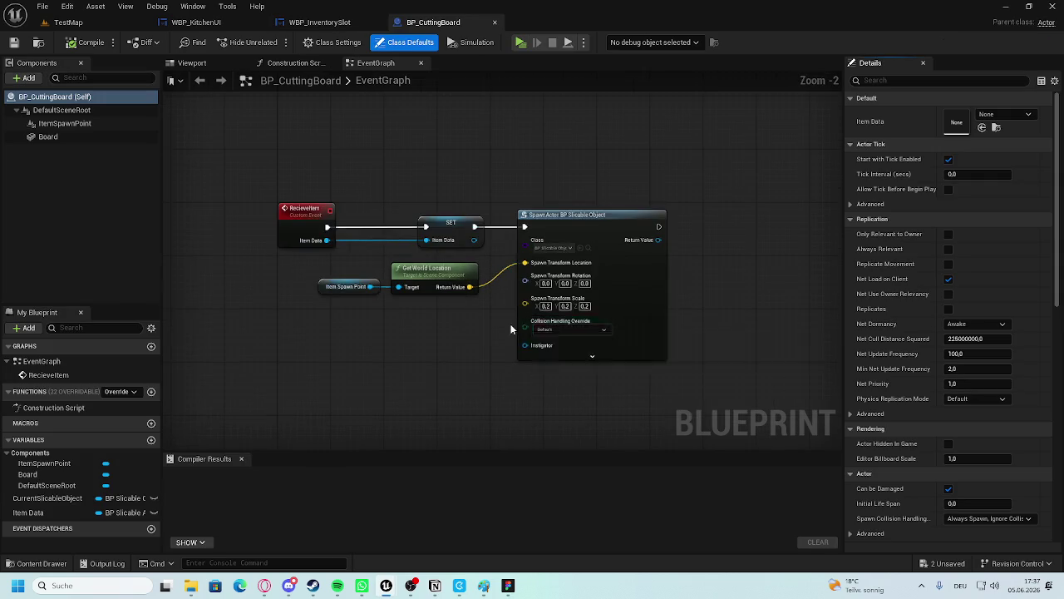
{"action": "scroll", "coordinate": [382, 336], "scroll_direction": "up", "scroll_amount": 2}
{"action": "scroll", "coordinate": [382, 336], "scroll_direction": "down", "scroll_amount": 5}
{"action": "scroll", "coordinate": [249, 415], "scroll_direction": "up", "scroll_amount": 3}
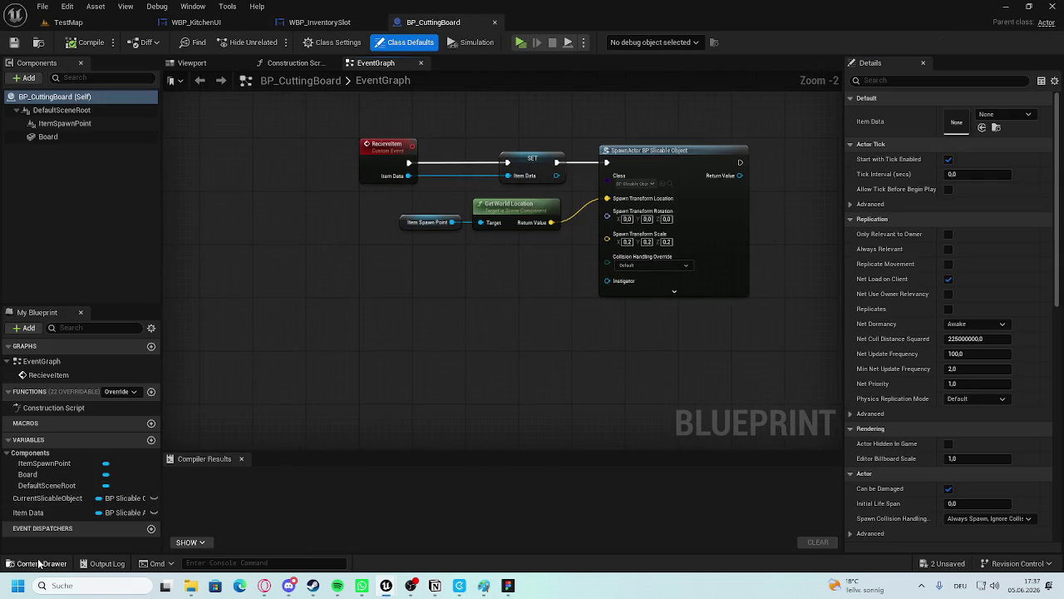
Open BP_CookingStation and pan its EventGraph to the Event Interact branch.
{"action": "left_click", "coordinate": [37, 563]}
{"action": "left_click", "coordinate": [181, 407]}
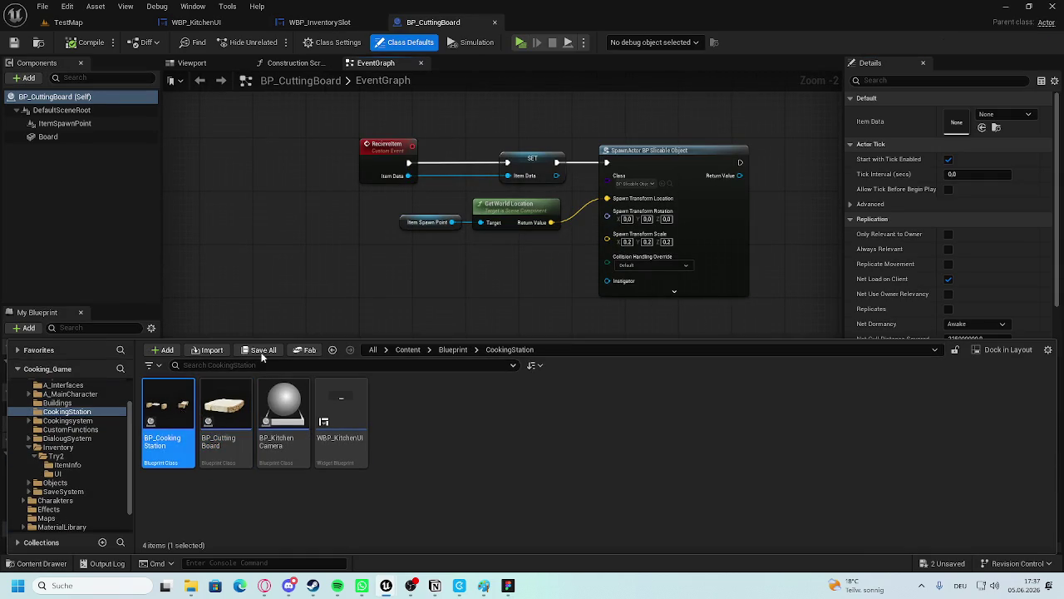
{"action": "scroll", "coordinate": [318, 356], "scroll_direction": "up", "scroll_amount": 3}
{"action": "scroll", "coordinate": [438, 347], "scroll_direction": "down", "scroll_amount": 1}
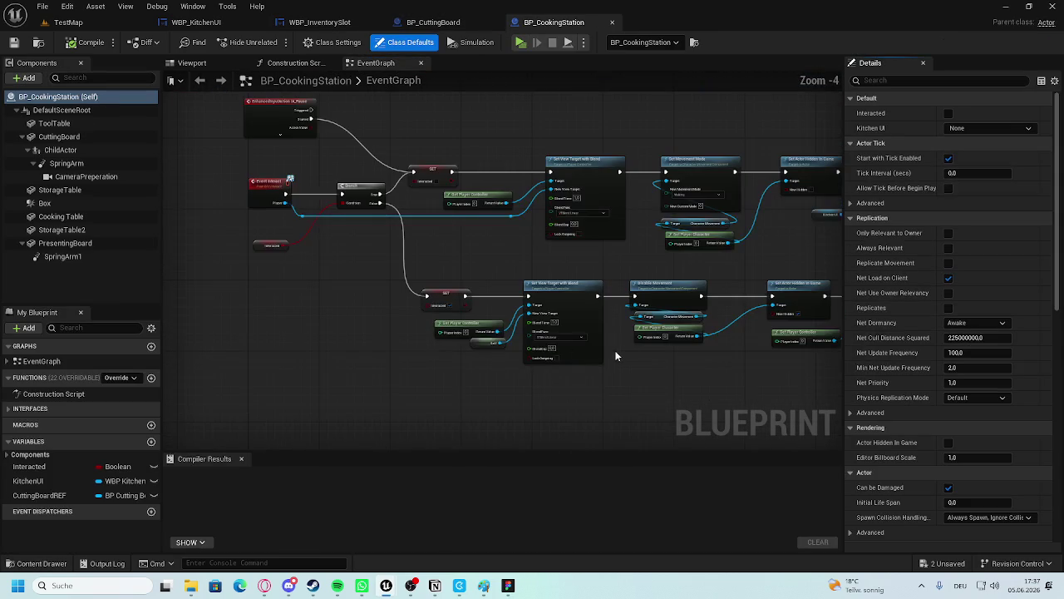
{"action": "left_click_drag", "start_coordinate": [366, 269], "coordinate": [371, 310]}
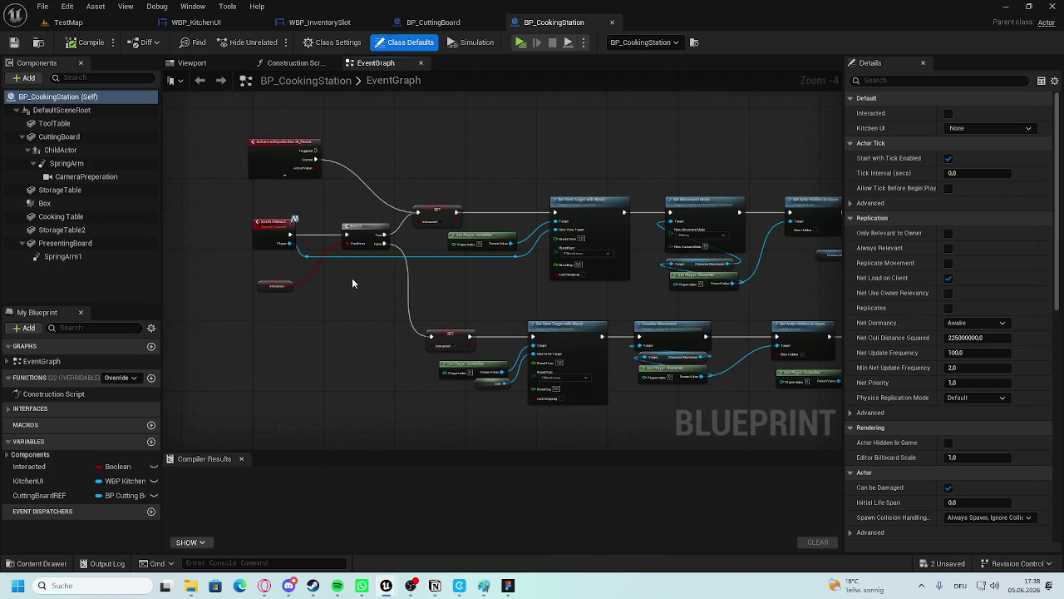
{"action": "scroll", "coordinate": [393, 263], "scroll_direction": "up", "scroll_amount": 1}
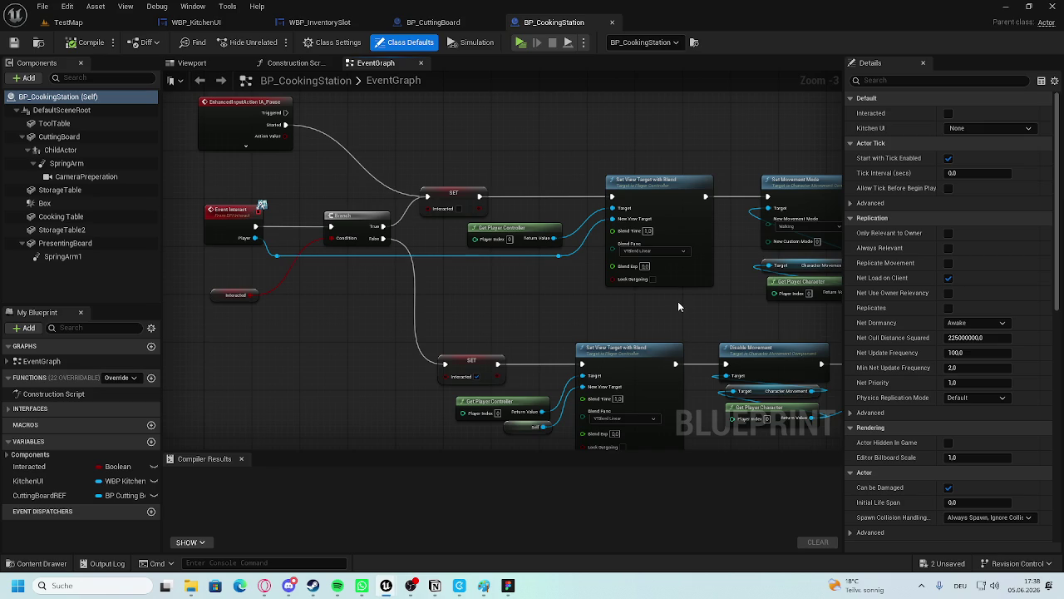
{"action": "mouse_move", "coordinate": [685, 304]}
{"action": "left_mouse_down"}
{"action": "mouse_move", "coordinate": [362, 288]}
{"action": "mouse_move", "coordinate": [751, 318]}
{"action": "left_mouse_up"}
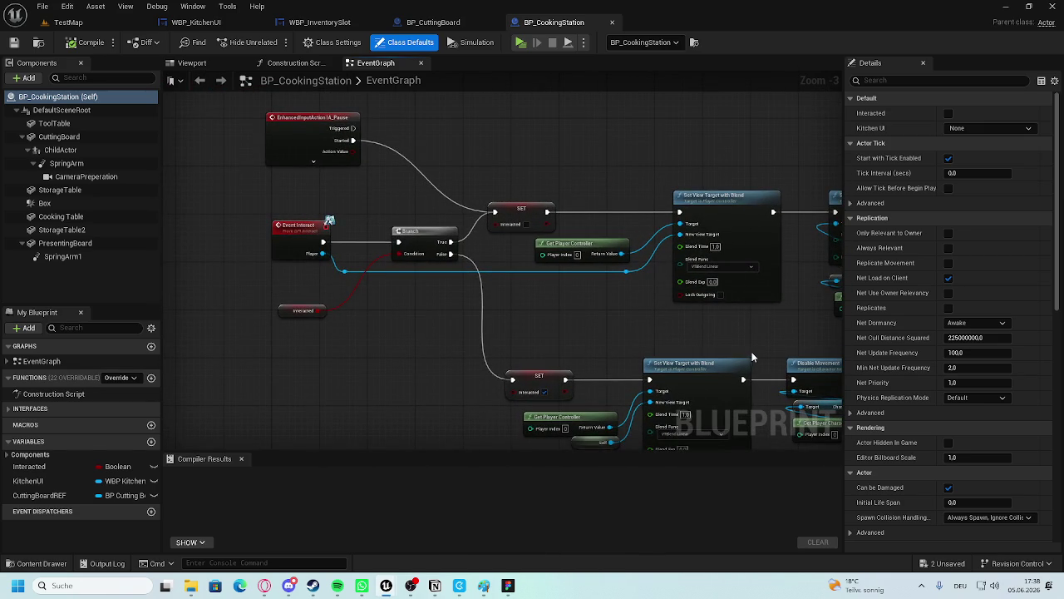
Run a play test of the TestMap kitchen scene, then stop it with Esc.
{"action": "left_click", "coordinate": [68, 22]}
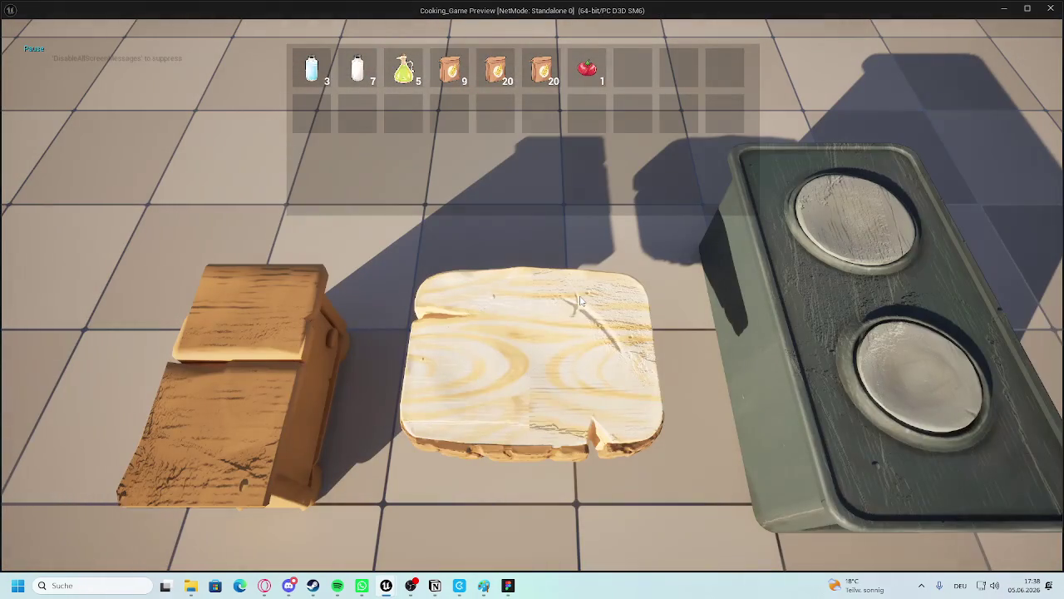
{"action": "key", "text": "Escape"}
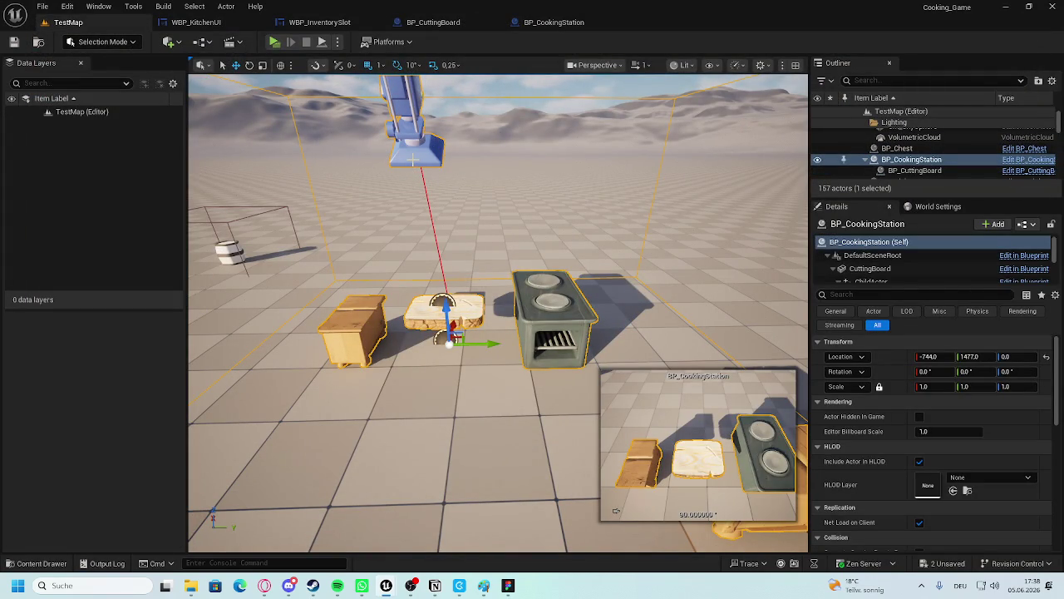
Pan BP_CookingStation's EventGraph to find the Cast To BP_CuttingBoard nodes.
{"action": "left_click", "coordinate": [537, 23]}
{"action": "scroll", "coordinate": [499, 266], "scroll_direction": "up", "scroll_amount": 2}
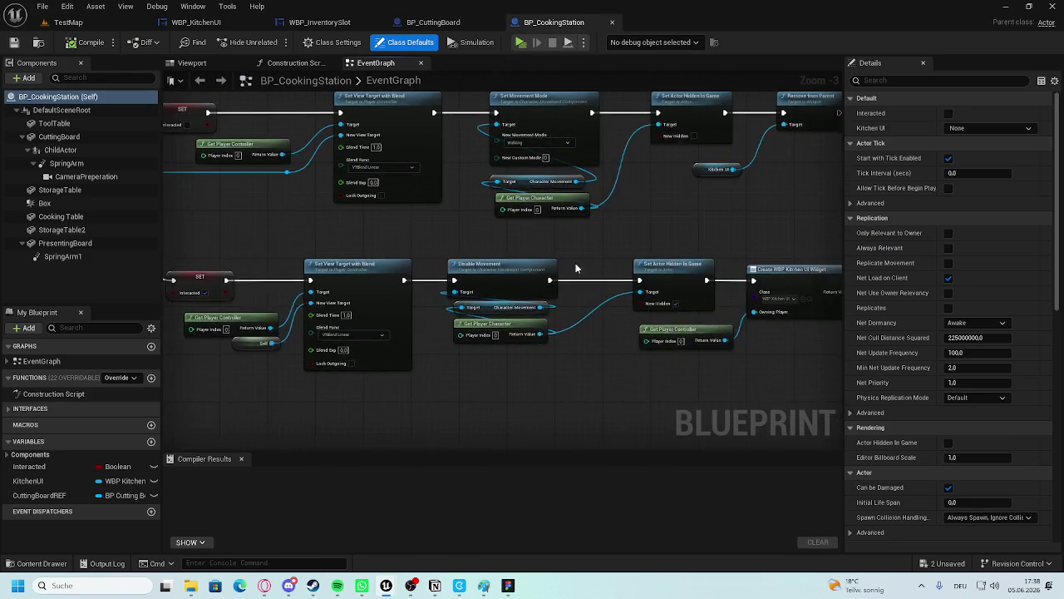
{"action": "scroll", "coordinate": [467, 274], "scroll_direction": "up", "scroll_amount": 1}
{"action": "scroll", "coordinate": [544, 305], "scroll_direction": "down", "scroll_amount": 4}
{"action": "scroll", "coordinate": [537, 311], "scroll_direction": "up", "scroll_amount": 4}
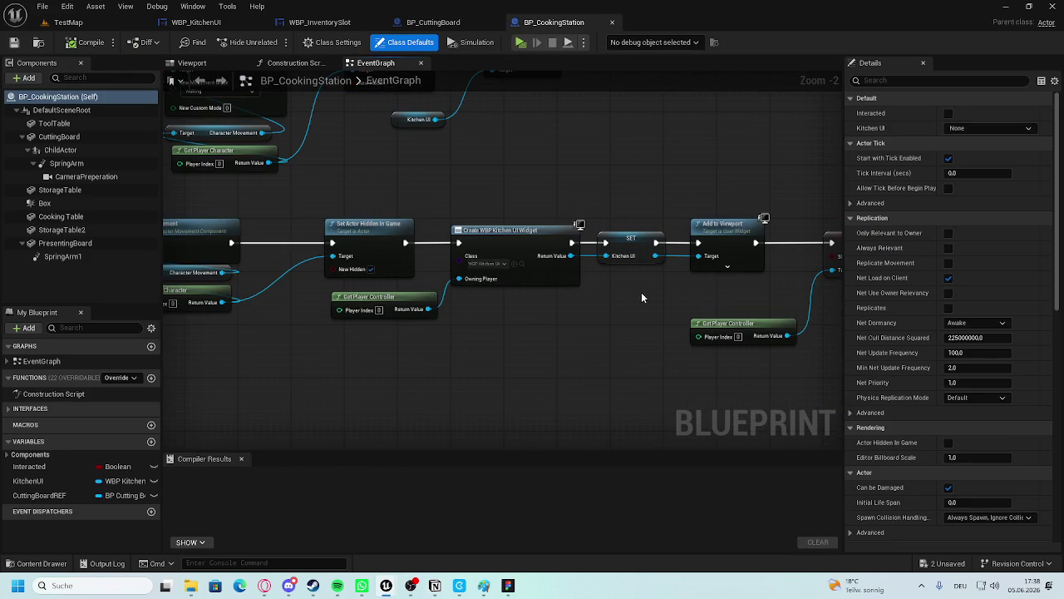
{"action": "scroll", "coordinate": [631, 299], "scroll_direction": "down", "scroll_amount": 3}
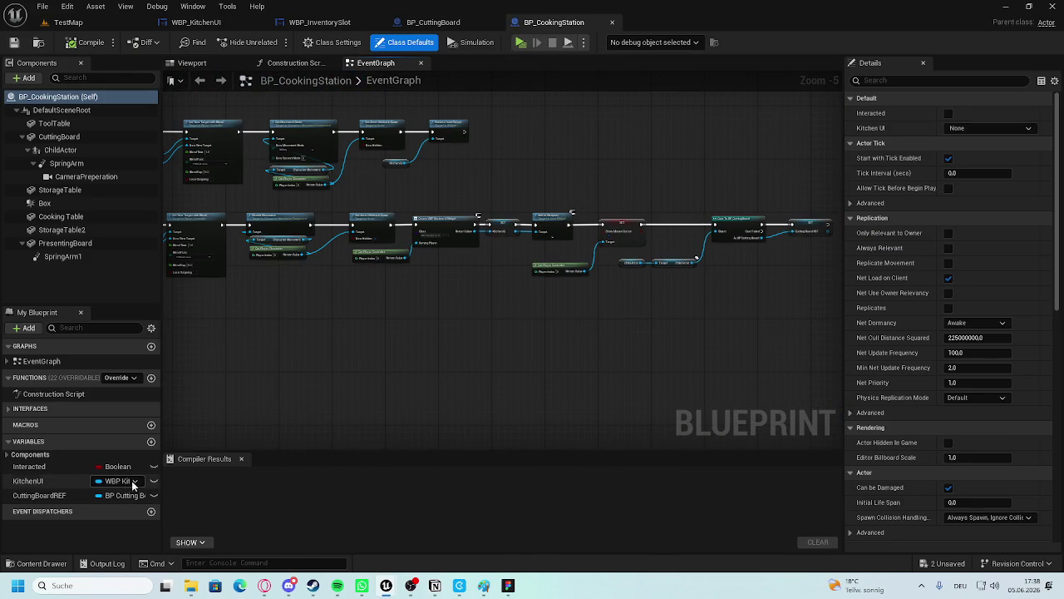
{"action": "scroll", "coordinate": [757, 258], "scroll_direction": "up", "scroll_amount": 3}
{"action": "mouse_move", "coordinate": [761, 262]}
{"action": "left_mouse_down"}
{"action": "mouse_move", "coordinate": [569, 285]}
{"action": "mouse_move", "coordinate": [474, 246]}
{"action": "mouse_move", "coordinate": [299, 206]}
{"action": "left_mouse_up"}
{"action": "scroll", "coordinate": [562, 265], "scroll_direction": "down", "scroll_amount": 1}
{"action": "scroll", "coordinate": [324, 249], "scroll_direction": "down", "scroll_amount": 1}
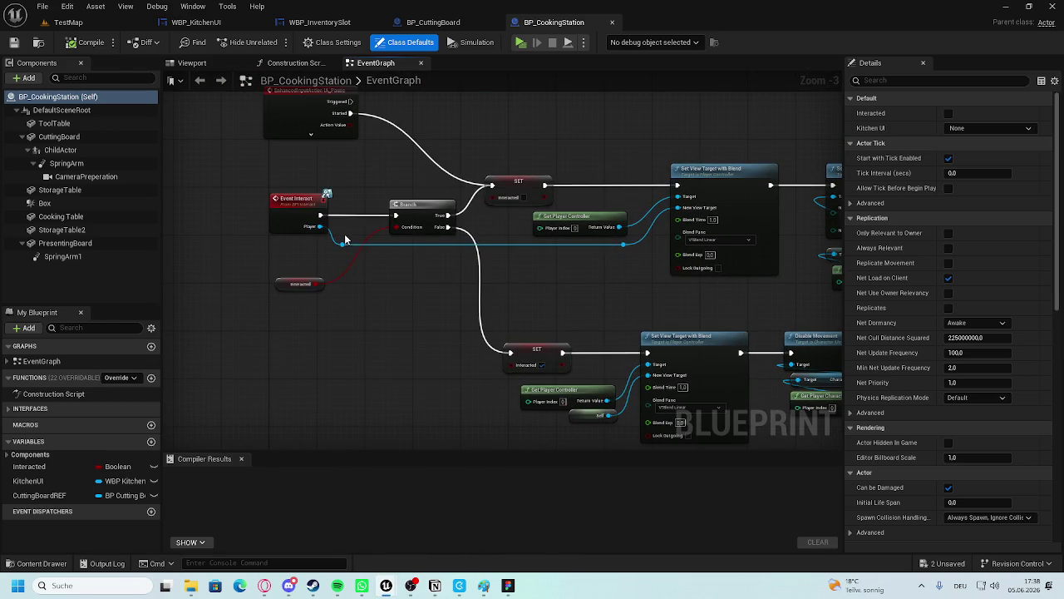
{"action": "scroll", "coordinate": [344, 233], "scroll_direction": "down", "scroll_amount": 1}
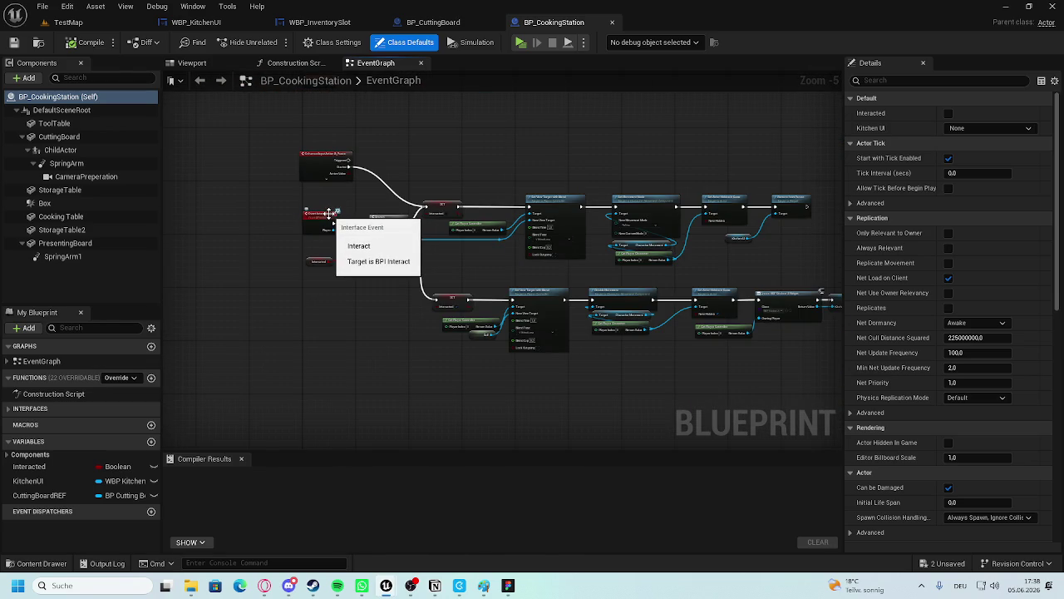
Compare both graphs, then center Cast To BP_CuttingBoard and SET Cutting Board REF.
{"action": "left_click", "coordinate": [479, 22]}
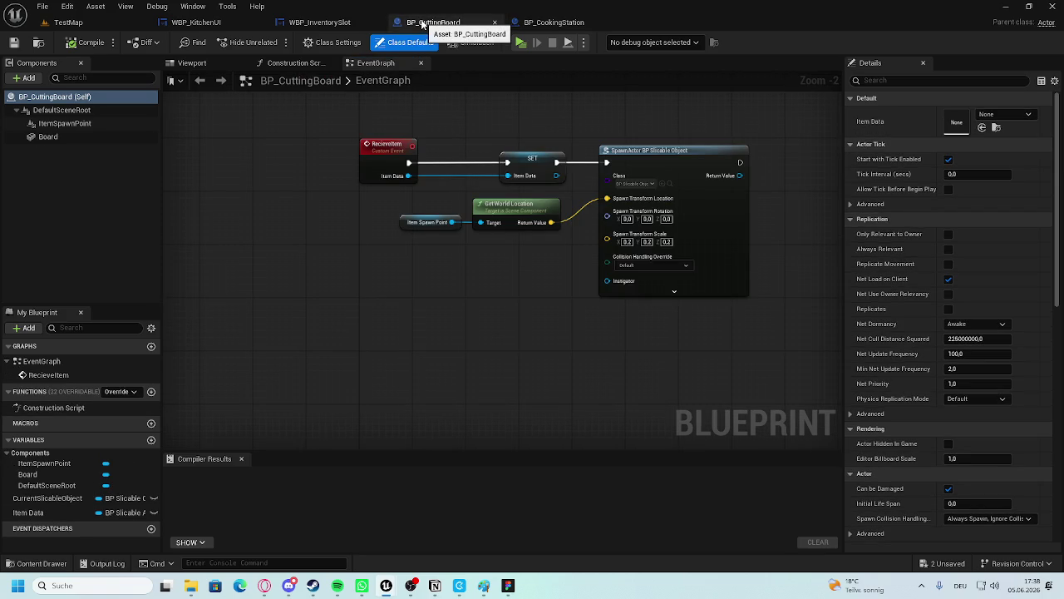
{"action": "left_click", "coordinate": [536, 22]}
{"action": "left_click", "coordinate": [428, 22]}
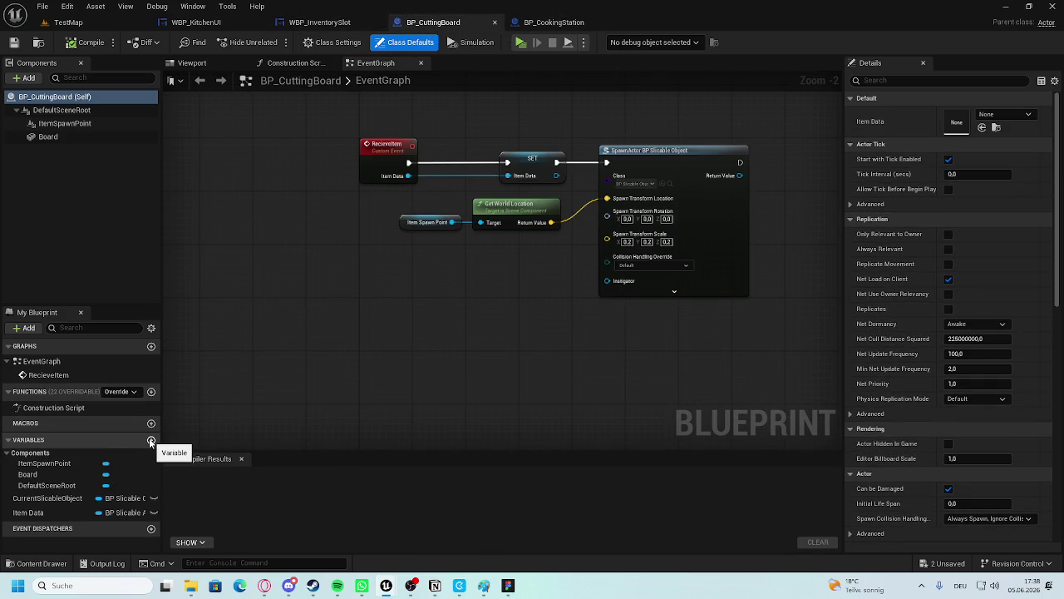
{"action": "left_click", "coordinate": [549, 23]}
{"action": "scroll", "coordinate": [763, 288], "scroll_direction": "up", "scroll_amount": 2}
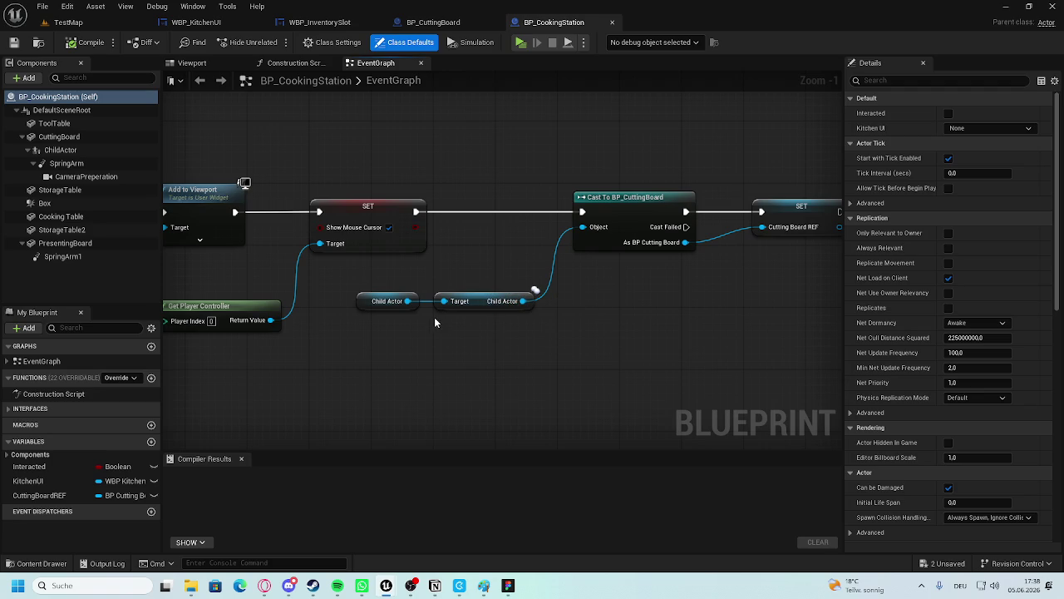
{"action": "left_click_drag", "start_coordinate": [699, 289], "coordinate": [441, 269]}
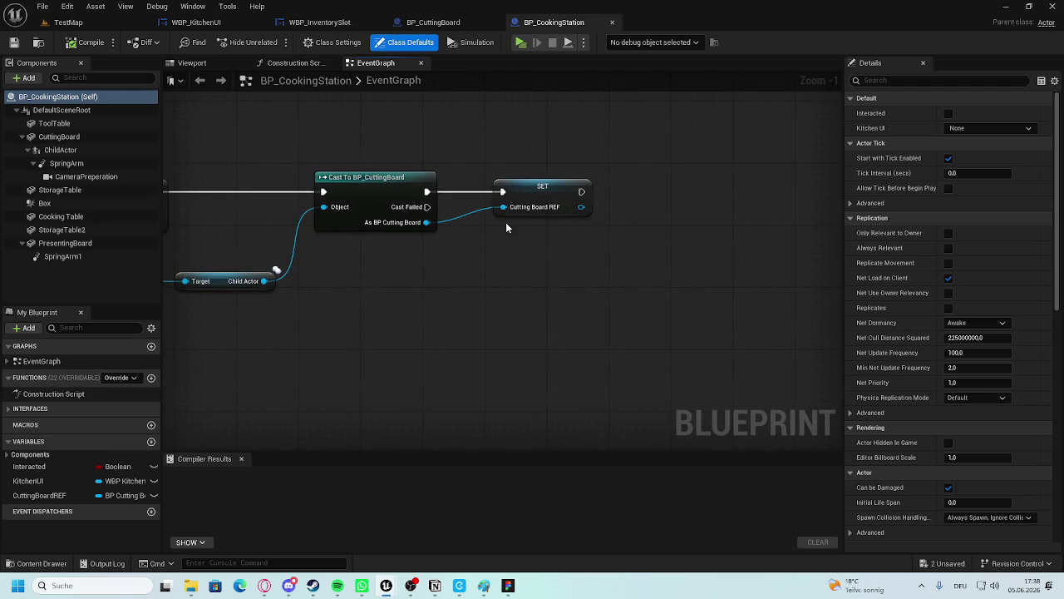
Add a new function to BP_CuttingBoard.
{"action": "left_click", "coordinate": [445, 25]}
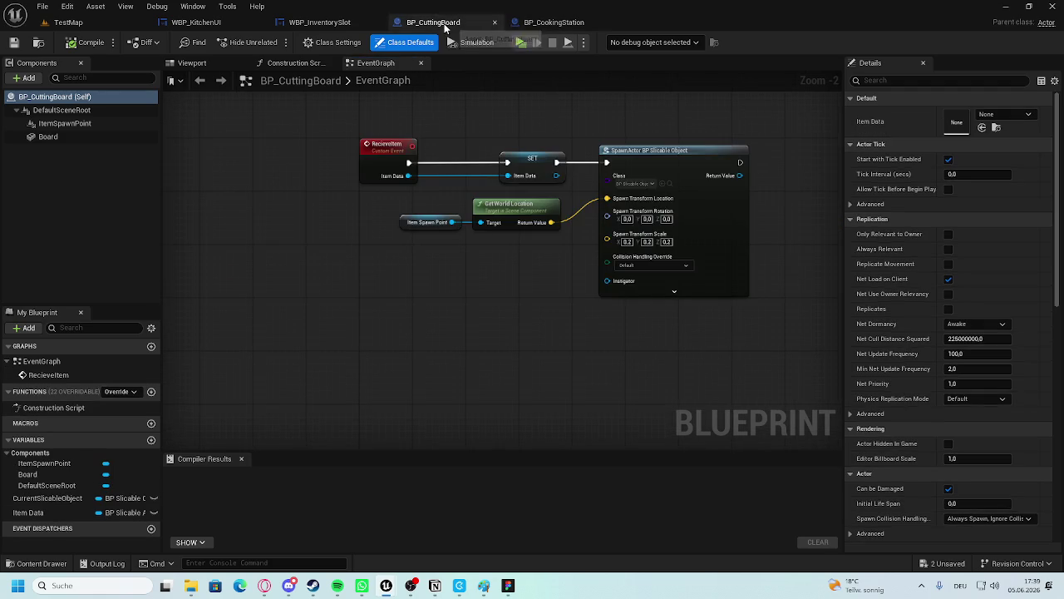
{"action": "scroll", "coordinate": [373, 194], "scroll_direction": "up", "scroll_amount": 2}
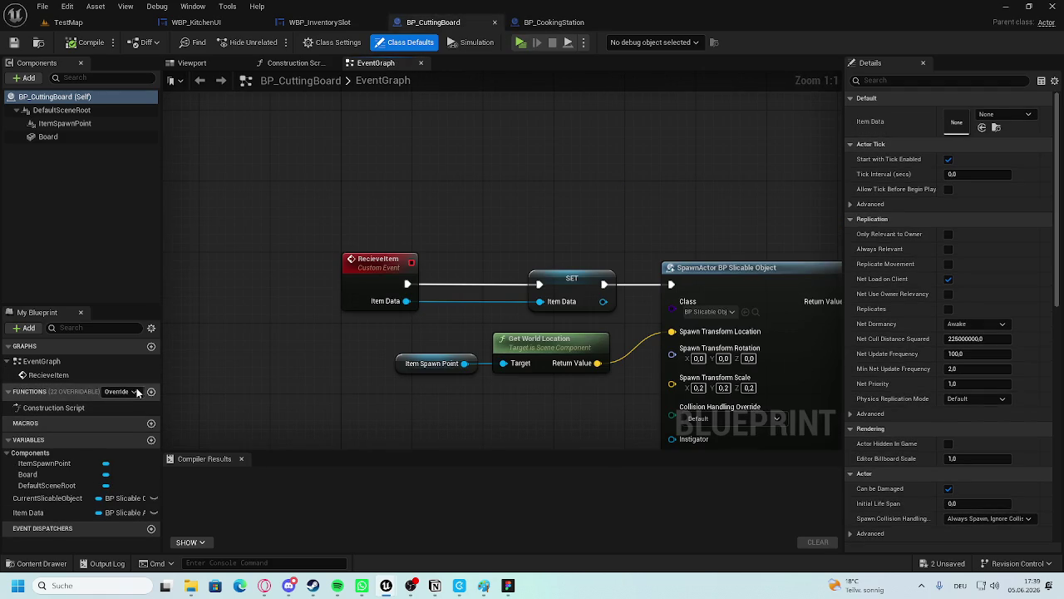
{"action": "left_click", "coordinate": [150, 392]}
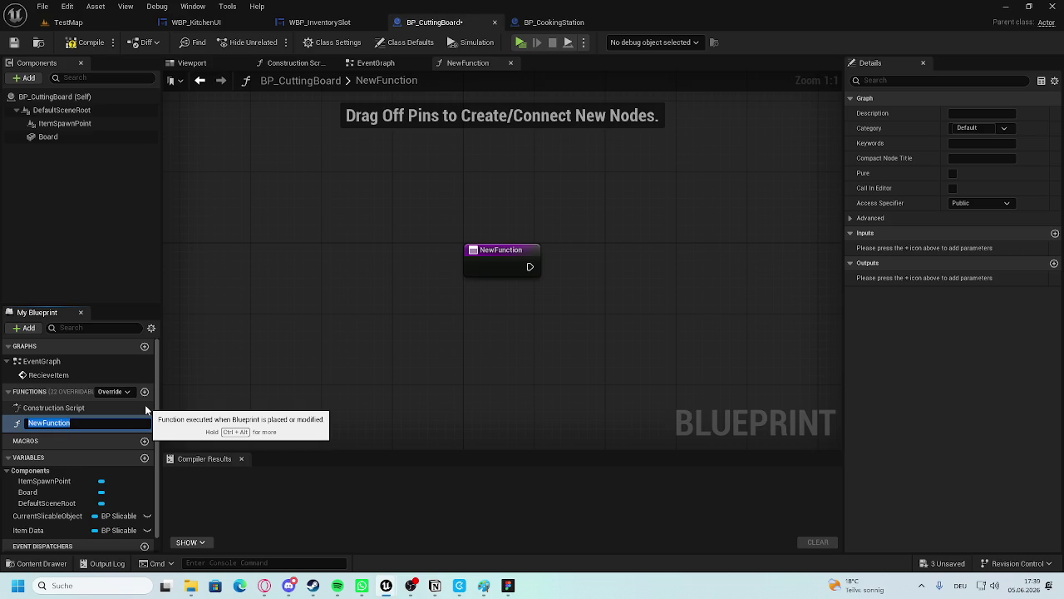
Name the new cutting board function GetUI, then save and compile.
{"action": "type", "text": "GetUI"}
{"action": "key", "text": "Return"}
{"action": "key", "text": "ctrl+s"}
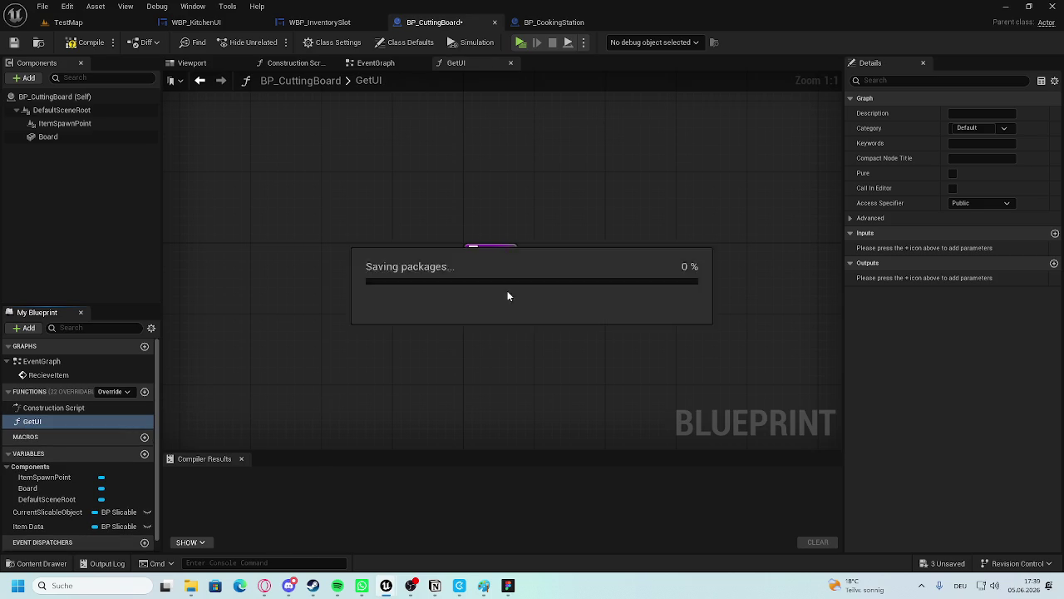
{"action": "left_click", "coordinate": [82, 43]}
Look through the WBP_KitchenUI, BP_CookingStation, BP_CuttingBoard and WBP_InventorySlot graphs.
{"action": "left_click", "coordinate": [200, 24]}
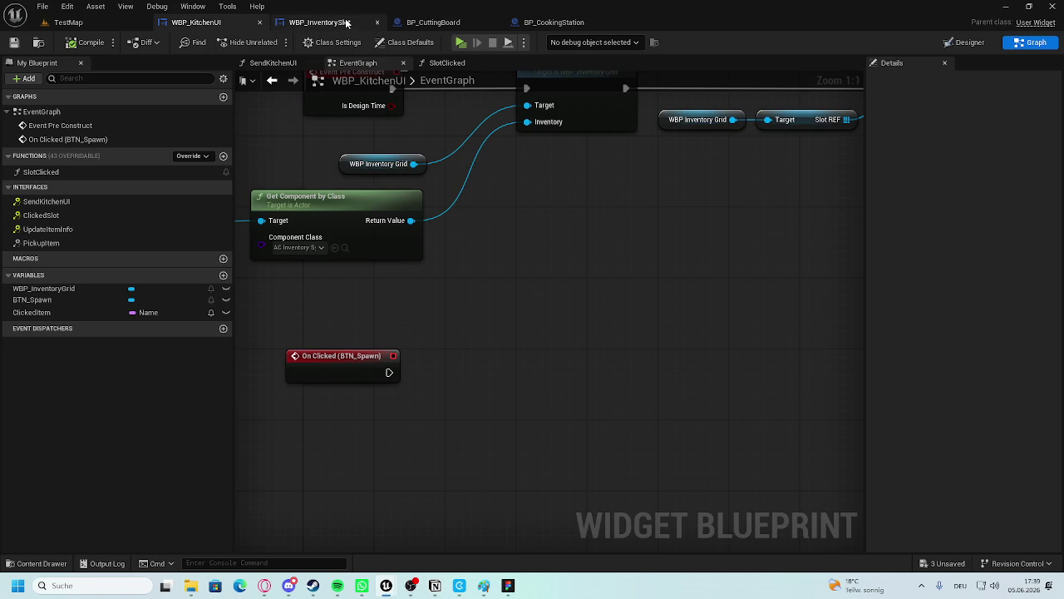
{"action": "scroll", "coordinate": [499, 212], "scroll_direction": "down", "scroll_amount": 2}
{"action": "left_click", "coordinate": [556, 22]}
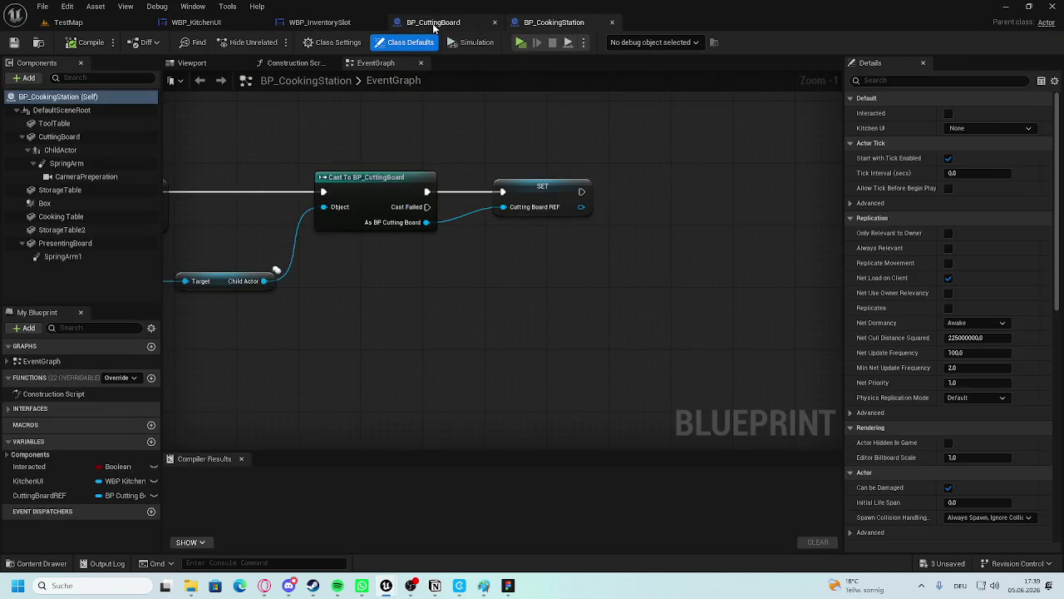
{"action": "left_click", "coordinate": [445, 23]}
{"action": "left_click", "coordinate": [321, 23]}
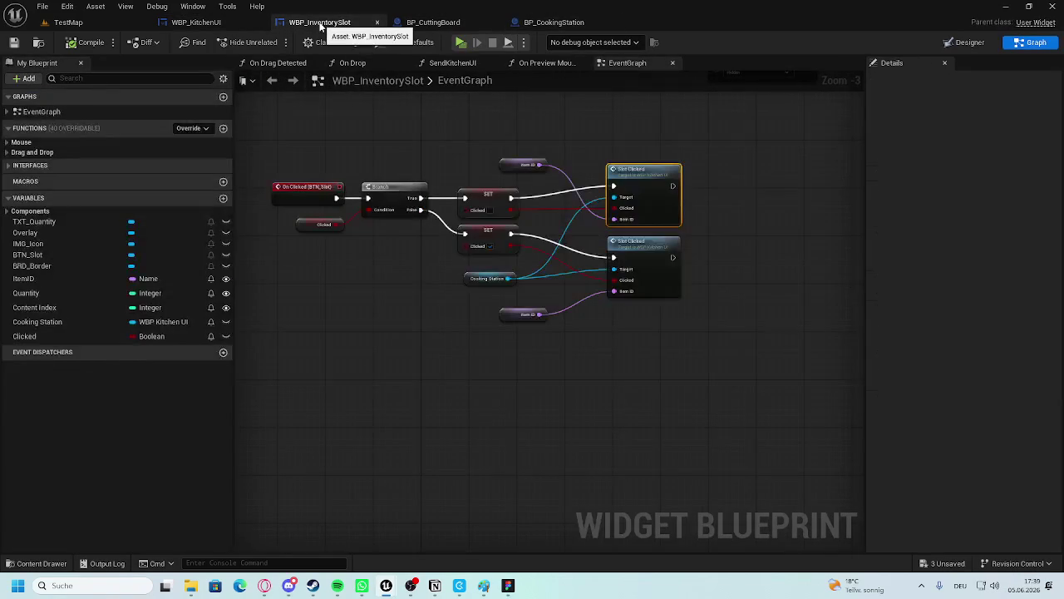
{"action": "left_click", "coordinate": [416, 23]}
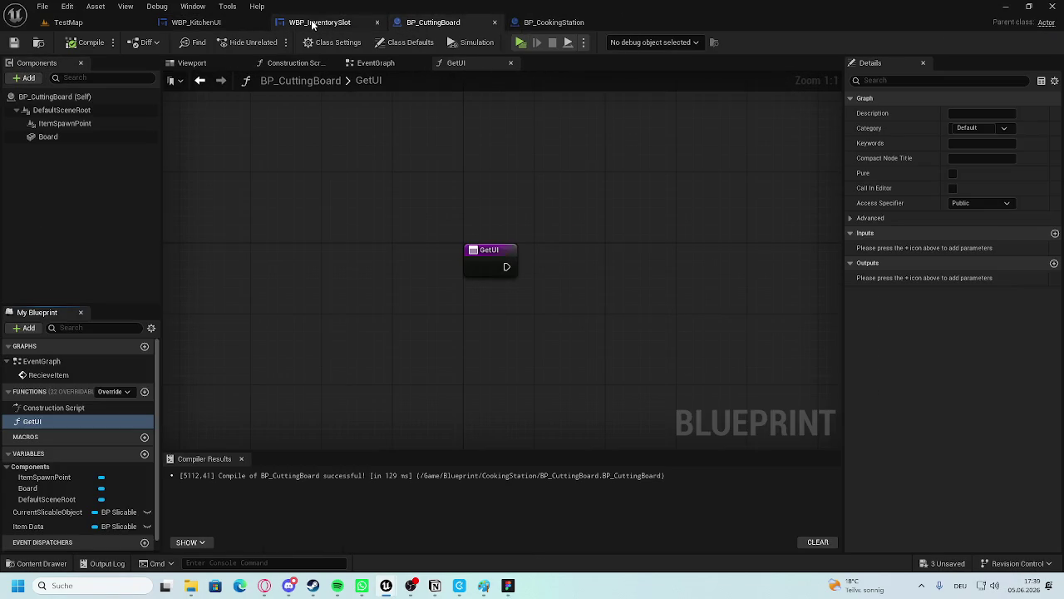
{"action": "left_click", "coordinate": [313, 24]}
Close WBP_InventorySlot and reorder the tabs so BP_CookingStation comes first.
{"action": "left_click", "coordinate": [227, 5]}
{"action": "left_click", "coordinate": [379, 25]}
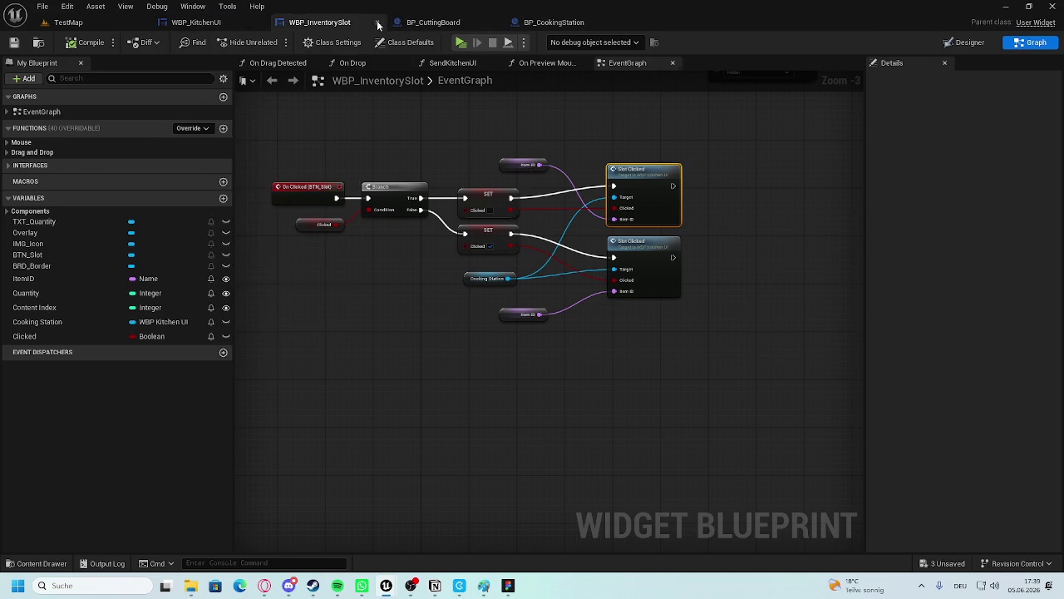
{"action": "left_click", "coordinate": [379, 25]}
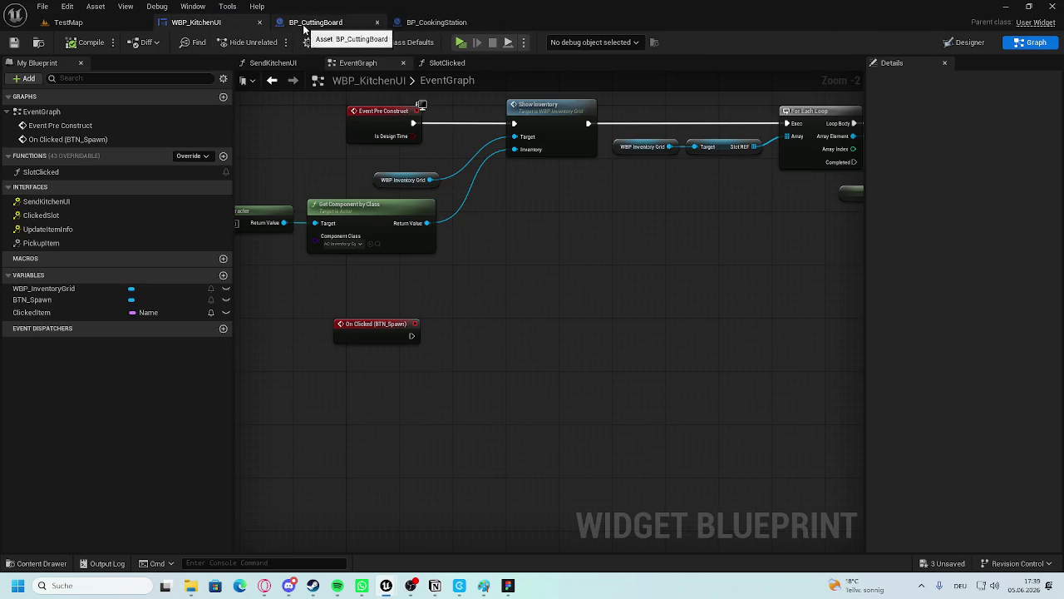
{"action": "left_click", "coordinate": [304, 30]}
{"action": "left_click", "coordinate": [405, 33]}
{"action": "left_click_drag", "start_coordinate": [397, 22], "coordinate": [316, 25]}
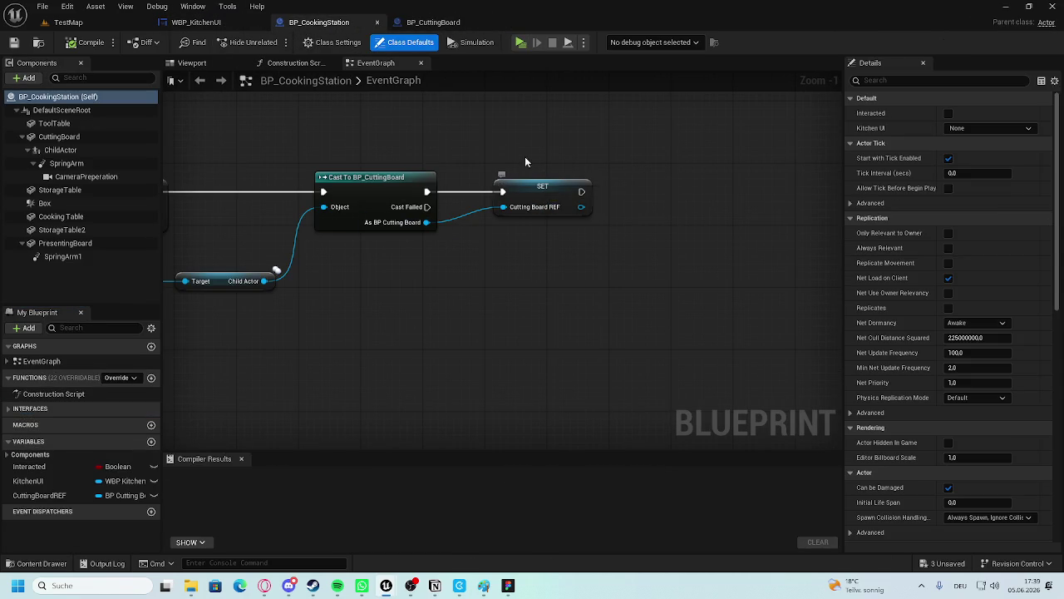
Pan to the SET Cutting Board REF node and try a 'get' search from it, then cancel.
{"action": "mouse_move", "coordinate": [631, 207]}
{"action": "left_mouse_down"}
{"action": "mouse_move", "coordinate": [501, 206]}
{"action": "mouse_move", "coordinate": [465, 245]}
{"action": "mouse_move", "coordinate": [676, 344]}
{"action": "left_mouse_up"}
{"action": "scroll", "coordinate": [676, 344], "scroll_direction": "down", "scroll_amount": 5}
{"action": "scroll", "coordinate": [588, 241], "scroll_direction": "up", "scroll_amount": 3}
{"action": "left_click_drag", "start_coordinate": [587, 246], "coordinate": [582, 293]}
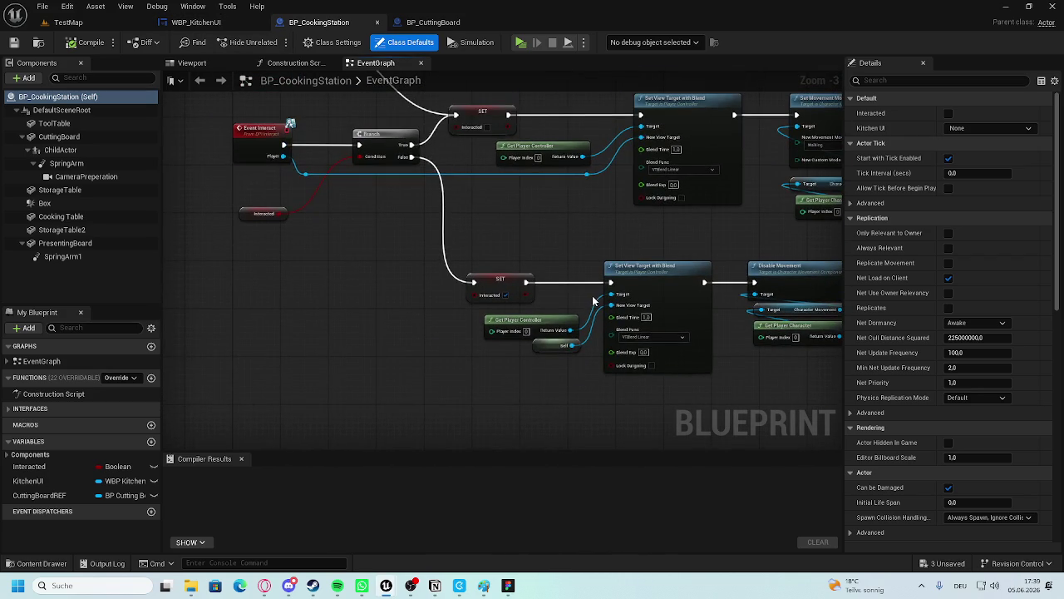
{"action": "scroll", "coordinate": [582, 293], "scroll_direction": "down", "scroll_amount": 2}
{"action": "scroll", "coordinate": [729, 290], "scroll_direction": "up", "scroll_amount": 3}
{"action": "mouse_move", "coordinate": [440, 286]}
{"action": "left_mouse_down"}
{"action": "mouse_move", "coordinate": [422, 266]}
{"action": "mouse_move", "coordinate": [493, 244]}
{"action": "left_mouse_up"}
{"action": "scroll", "coordinate": [441, 235], "scroll_direction": "up", "scroll_amount": 3}
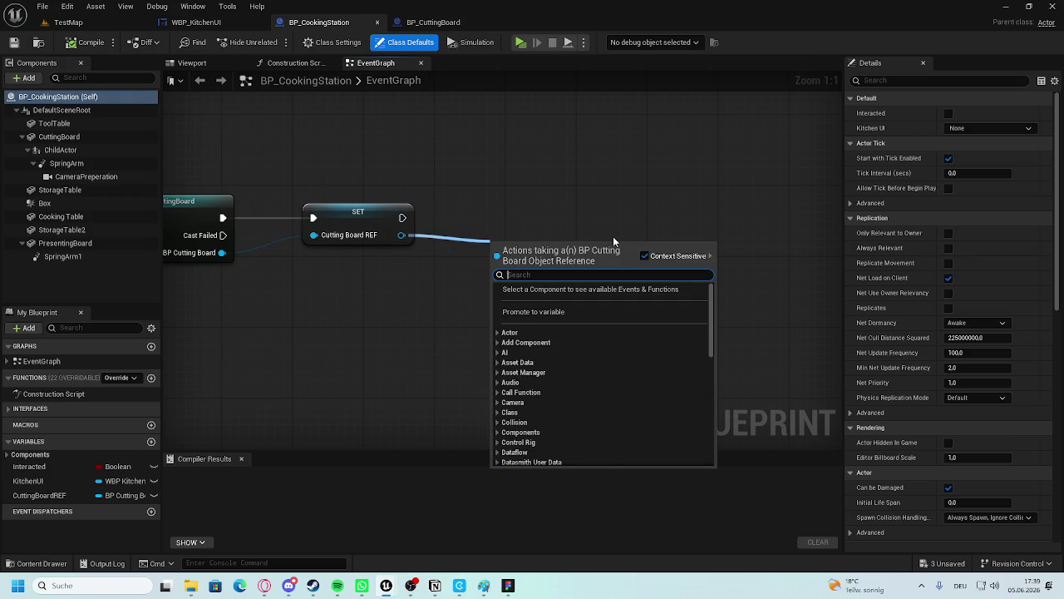
{"action": "type", "text": "get"}
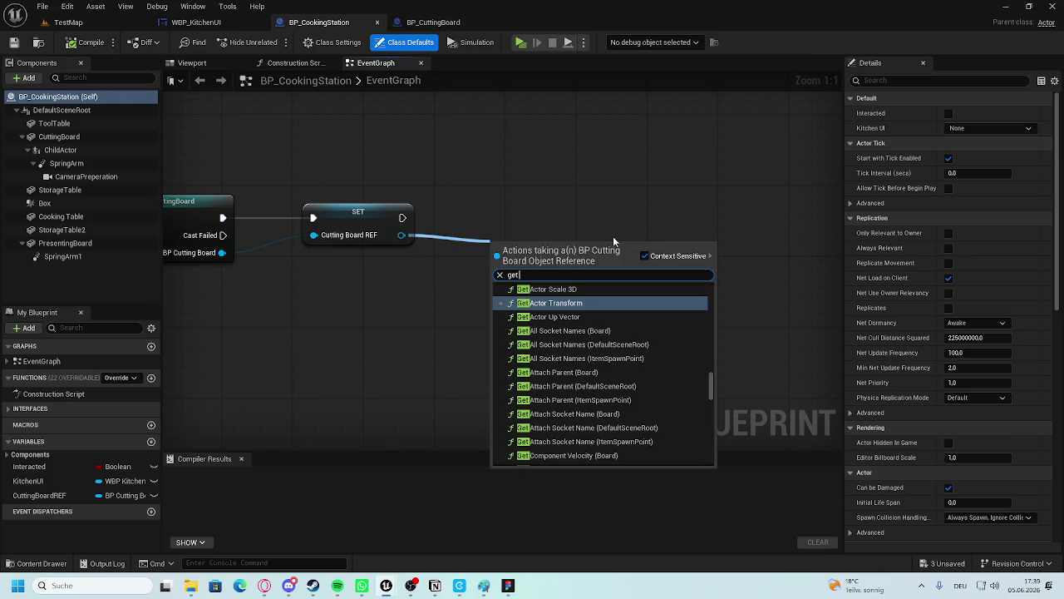
{"action": "left_click", "coordinate": [556, 210]}
{"action": "left_click", "coordinate": [432, 22]}
{"action": "left_click", "coordinate": [316, 21]}
Call Get UI on Cutting Board REF after the SET node, compile, then select GetUI's entry node.
{"action": "left_click_drag", "start_coordinate": [402, 234], "coordinate": [445, 242]}
{"action": "type", "text": "getui"}
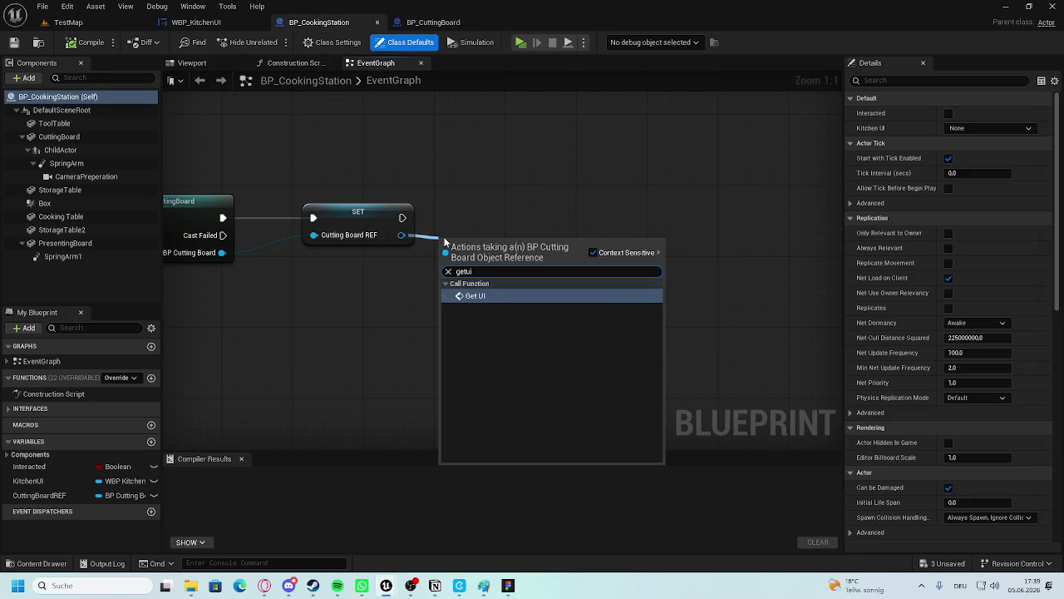
{"action": "left_click", "coordinate": [476, 296]}
{"action": "mouse_move", "coordinate": [501, 263]}
{"action": "left_mouse_down"}
{"action": "mouse_move", "coordinate": [536, 227]}
{"action": "mouse_move", "coordinate": [529, 211]}
{"action": "left_mouse_up"}
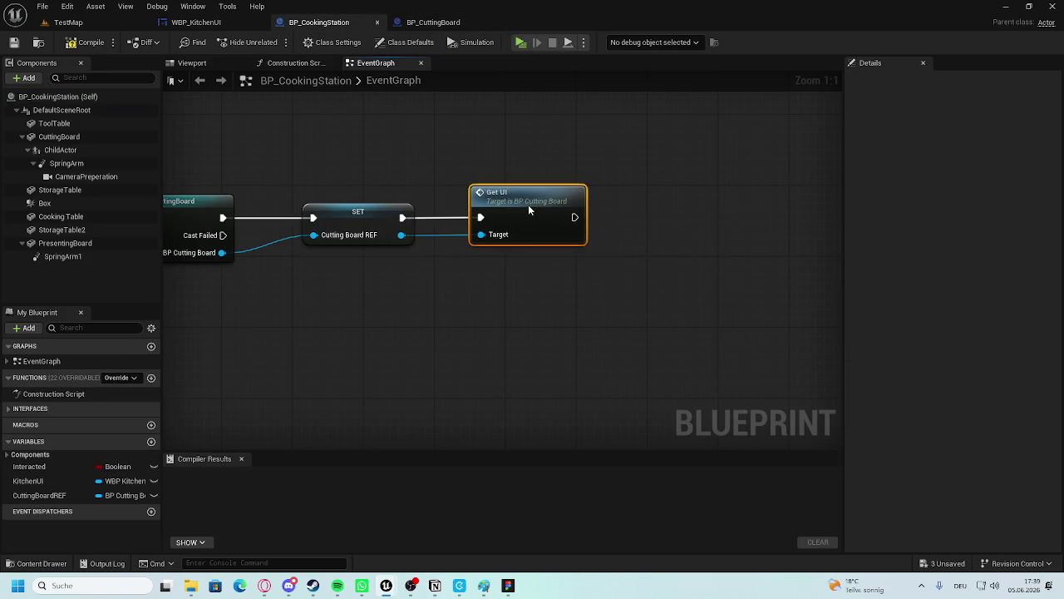
{"action": "left_click", "coordinate": [82, 41]}
{"action": "left_click", "coordinate": [433, 22]}
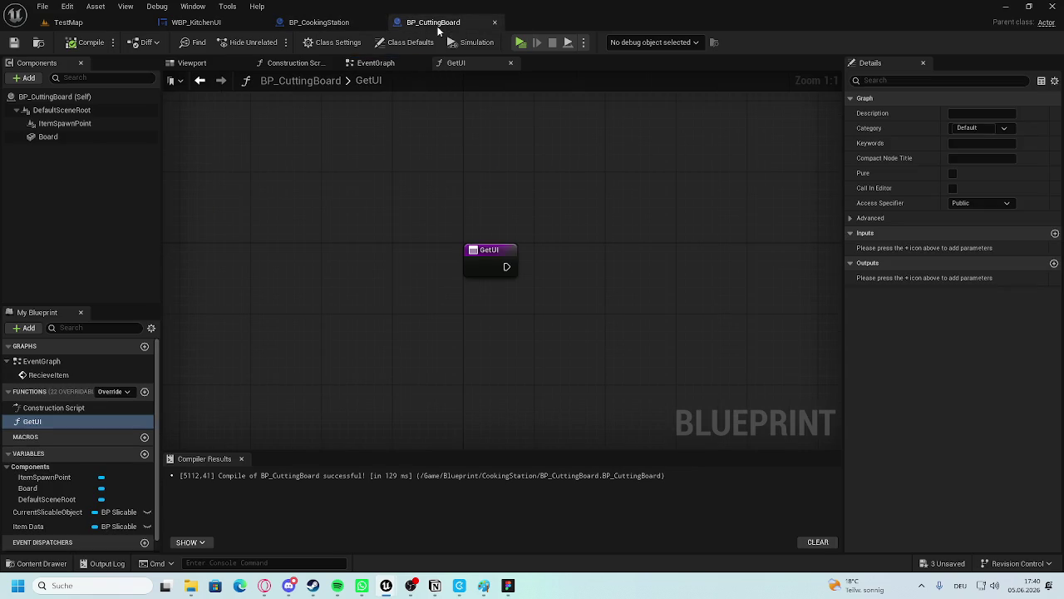
{"action": "left_click", "coordinate": [502, 246]}
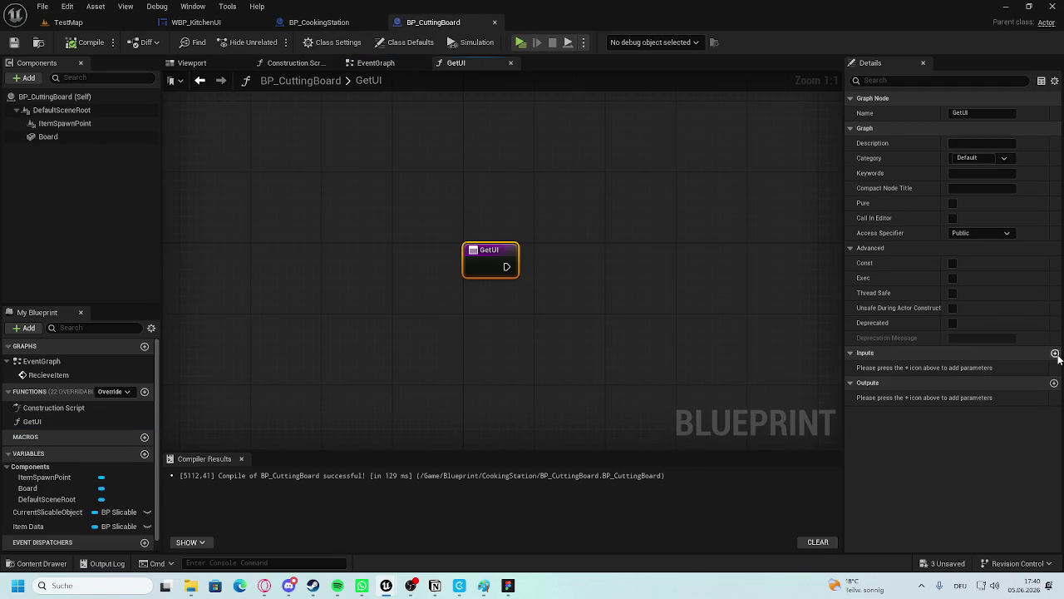
Add a GetUI input named UI REF of type WBP Kitchen UI Object Reference.
{"action": "left_click", "coordinate": [1055, 354]}
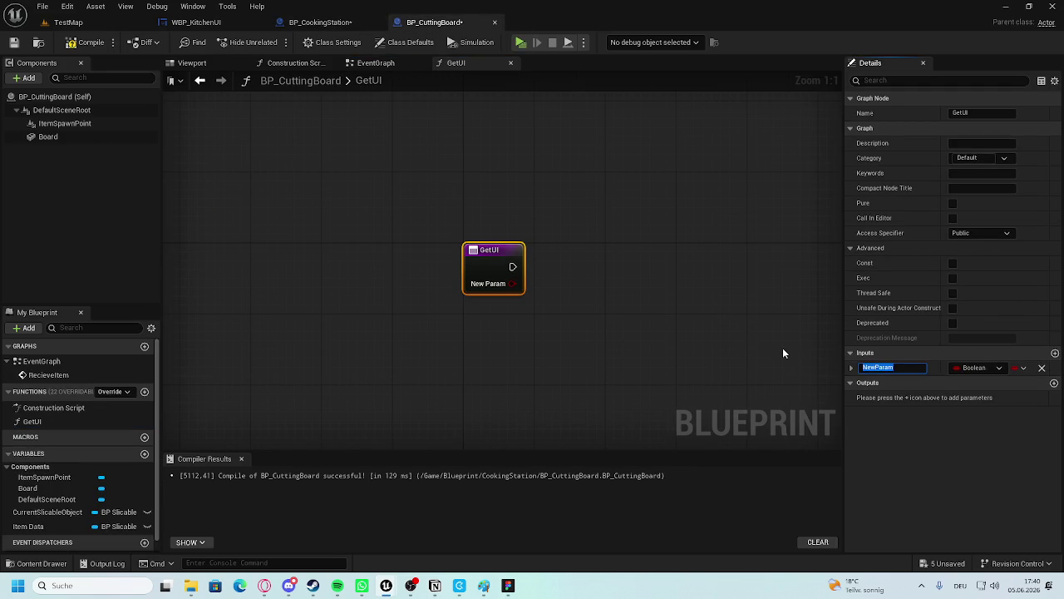
{"action": "type", "text": "UI REFG"}
{"action": "key", "text": "BackSpace"}
{"action": "key", "text": "Return"}
{"action": "left_click", "coordinate": [978, 368]}
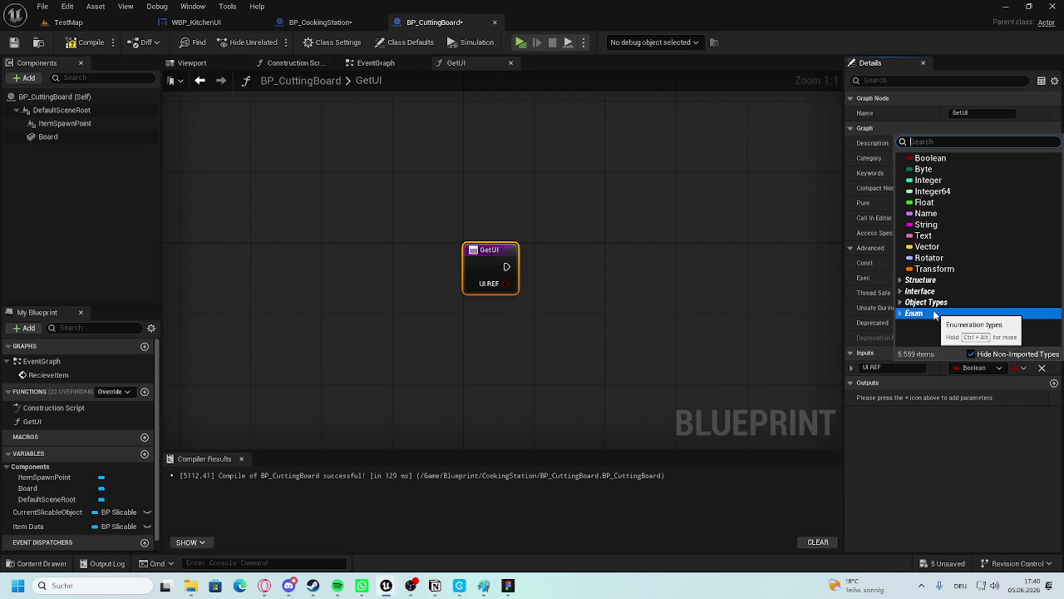
{"action": "left_click", "coordinate": [671, 304]}
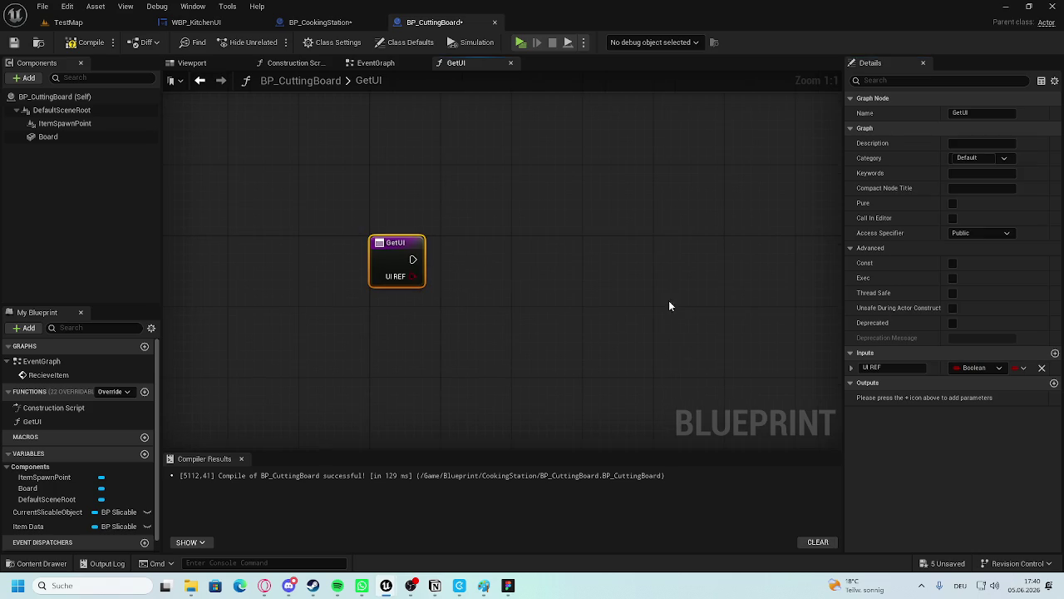
{"action": "left_click", "coordinate": [974, 368]}
{"action": "type", "text": "wbp"}
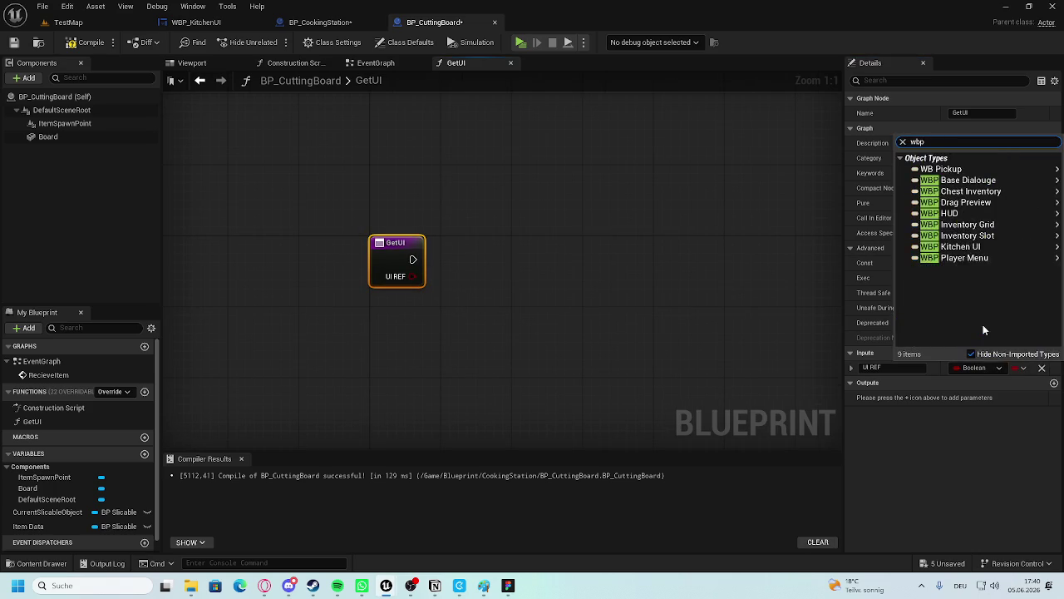
{"action": "mouse_move", "coordinate": [960, 246]}
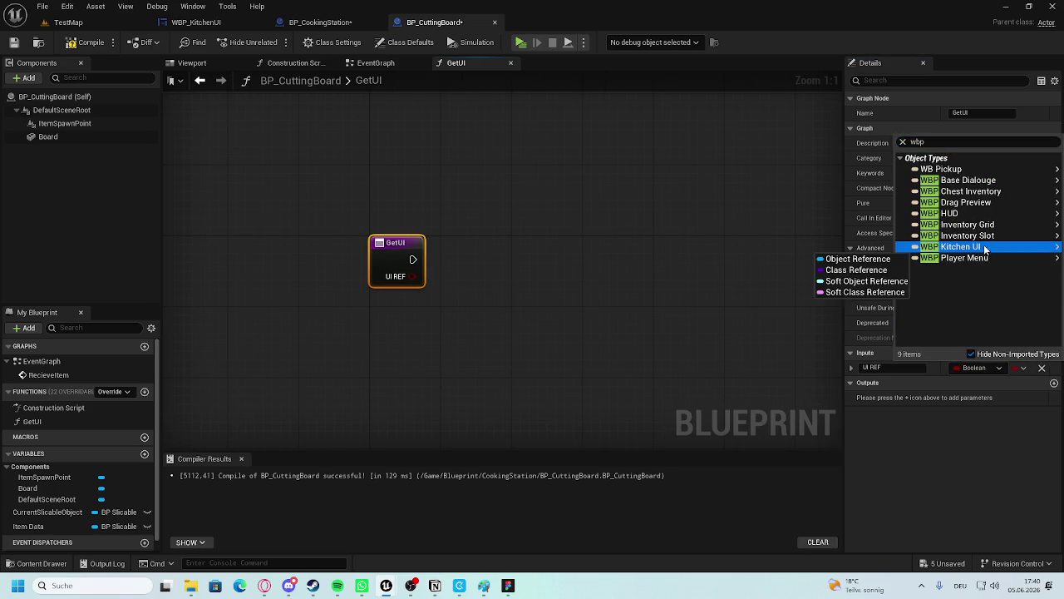
{"action": "left_click", "coordinate": [832, 254]}
{"action": "left_click", "coordinate": [716, 261]}
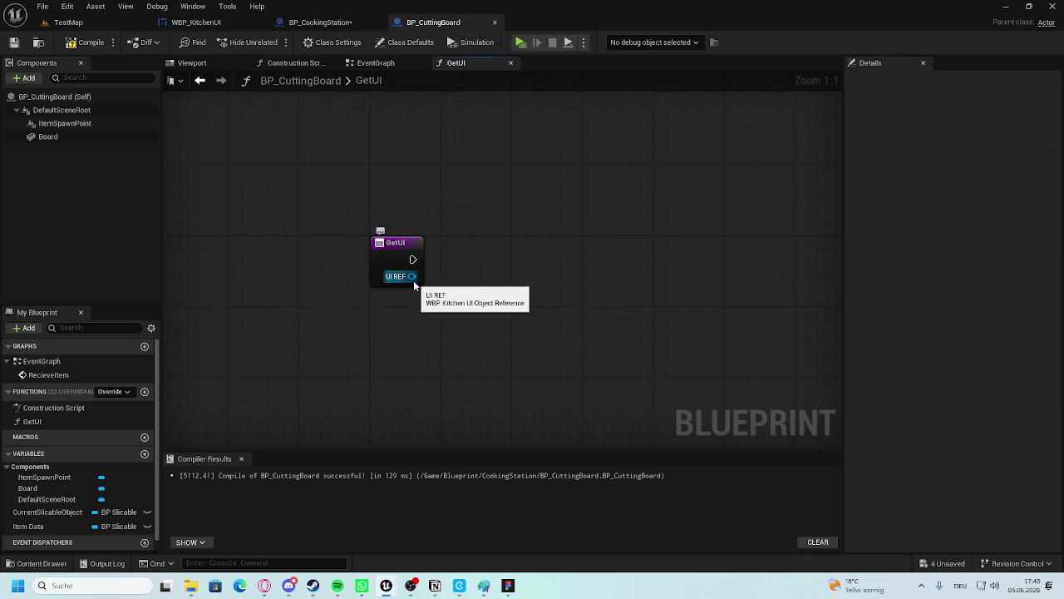
{"action": "right_click", "coordinate": [413, 277]}
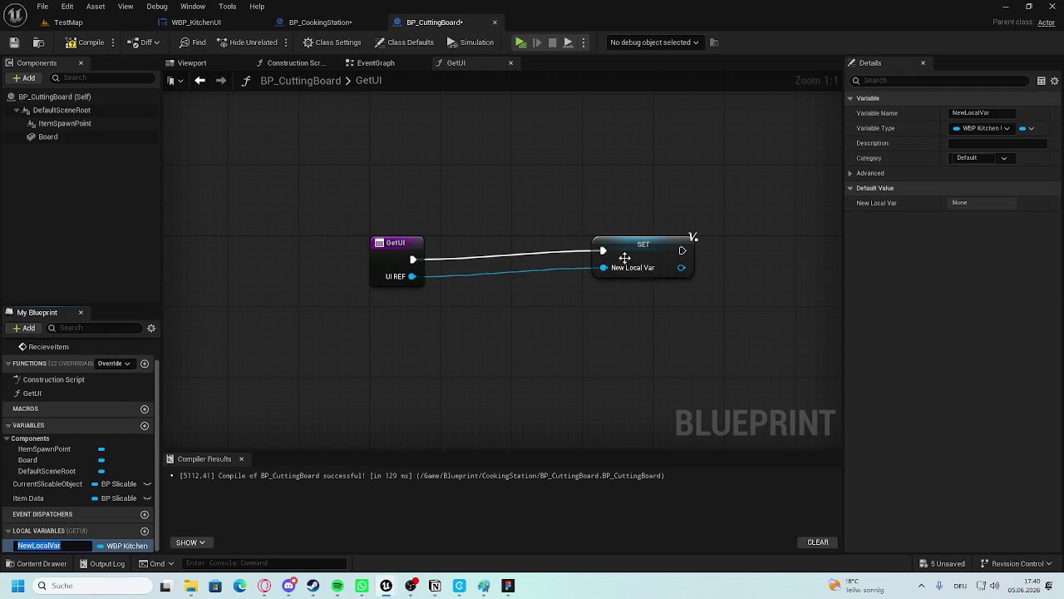
Delete the unwanted local variable SET node and the NewLocalVar variable.
{"action": "left_click", "coordinate": [630, 259]}
{"action": "key", "text": "Delete"}
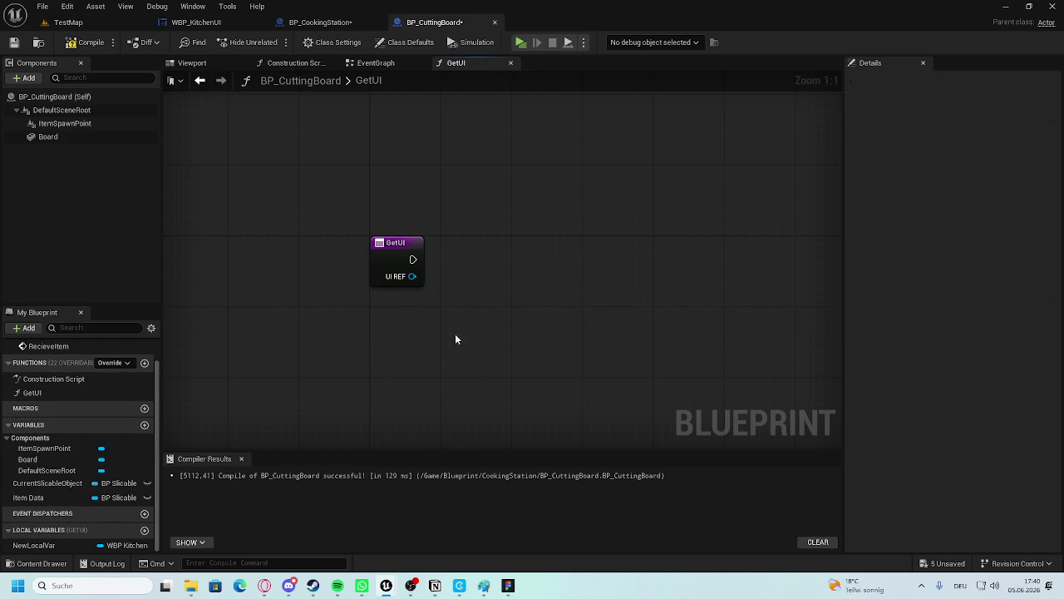
{"action": "left_click", "coordinate": [47, 546]}
{"action": "key", "text": "Delete"}
Promote UI REF to a variable named KitchenUI REF and save the cutting board.
{"action": "right_click", "coordinate": [418, 277]}
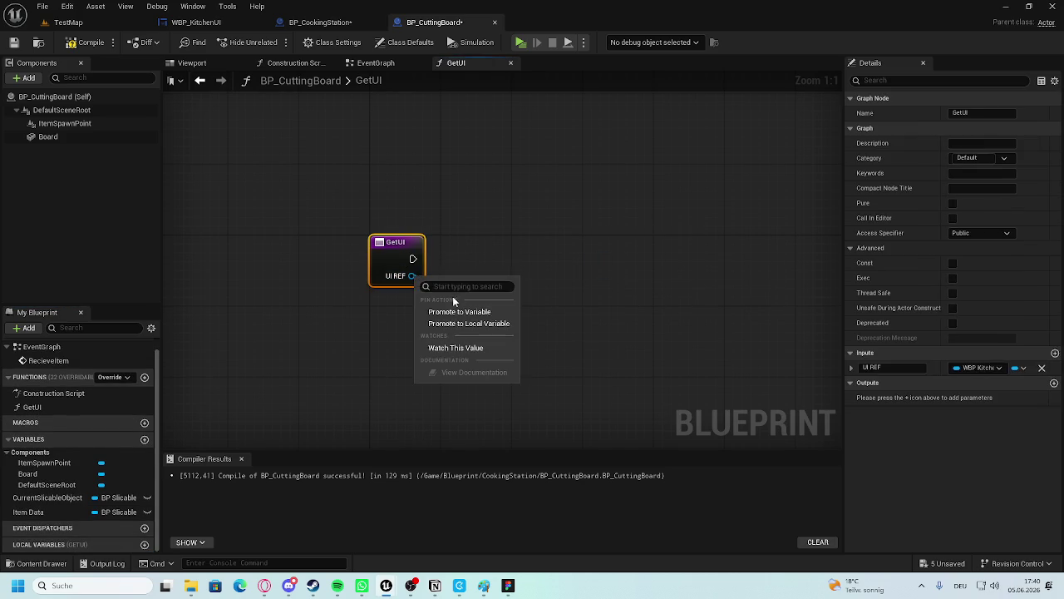
{"action": "left_click", "coordinate": [466, 313]}
{"action": "key", "text": "Home"}
{"action": "type", "text": "Kitchen"}
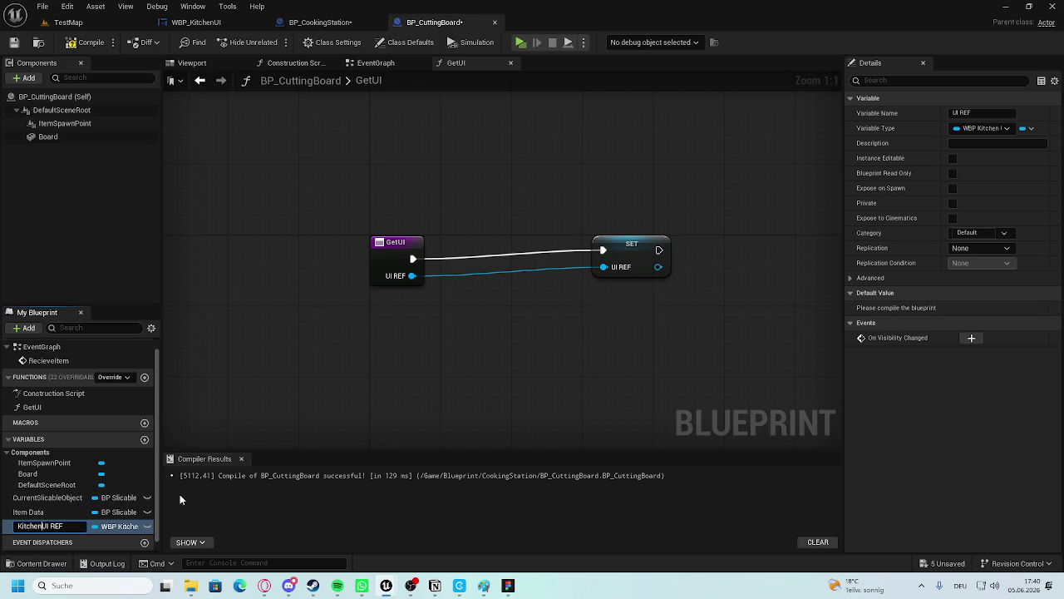
{"action": "key", "text": "Return"}
{"action": "left_click_drag", "start_coordinate": [642, 243], "coordinate": [502, 252]}
{"action": "key", "text": "ctrl+s"}
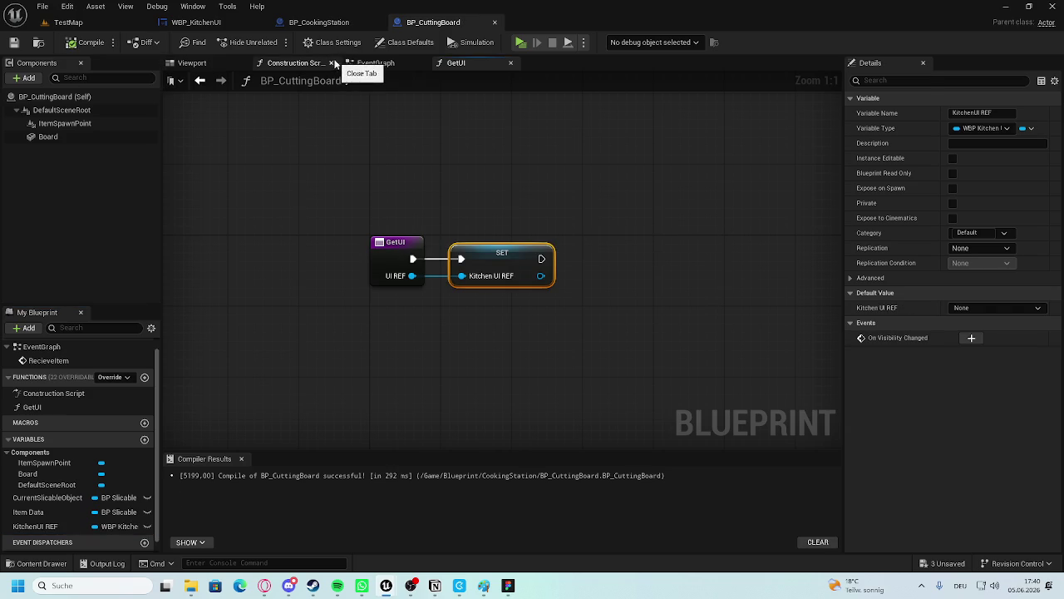
{"action": "left_click", "coordinate": [309, 25]}
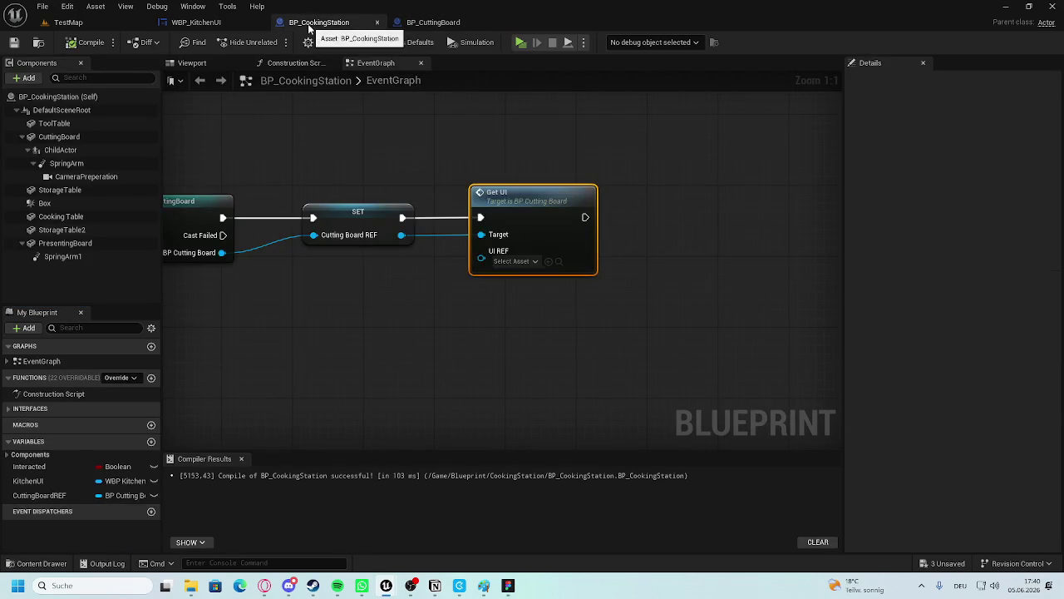
Wire the KitchenUI variable into Get UI's UI REF pin and save BP_CookingStation.
{"action": "mouse_move", "coordinate": [467, 287]}
{"action": "left_mouse_down"}
{"action": "mouse_move", "coordinate": [737, 297]}
{"action": "mouse_move", "coordinate": [555, 243]}
{"action": "left_mouse_up"}
{"action": "scroll", "coordinate": [555, 242], "scroll_direction": "down", "scroll_amount": 1}
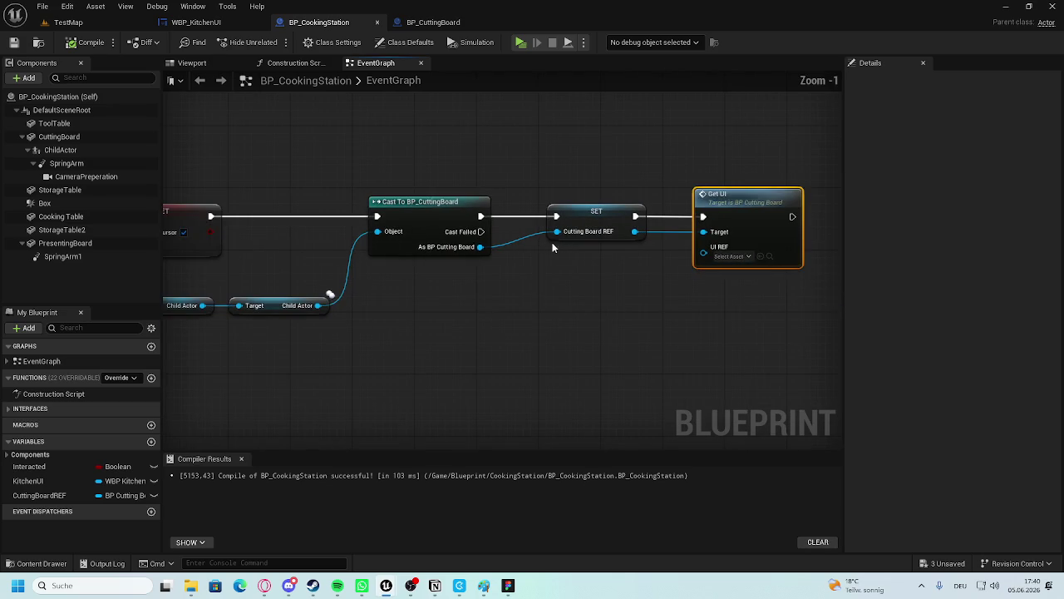
{"action": "mouse_move", "coordinate": [483, 259]}
{"action": "left_mouse_down"}
{"action": "mouse_move", "coordinate": [724, 249]}
{"action": "mouse_move", "coordinate": [718, 238]}
{"action": "left_mouse_up"}
{"action": "scroll", "coordinate": [628, 238], "scroll_direction": "down", "scroll_amount": 2}
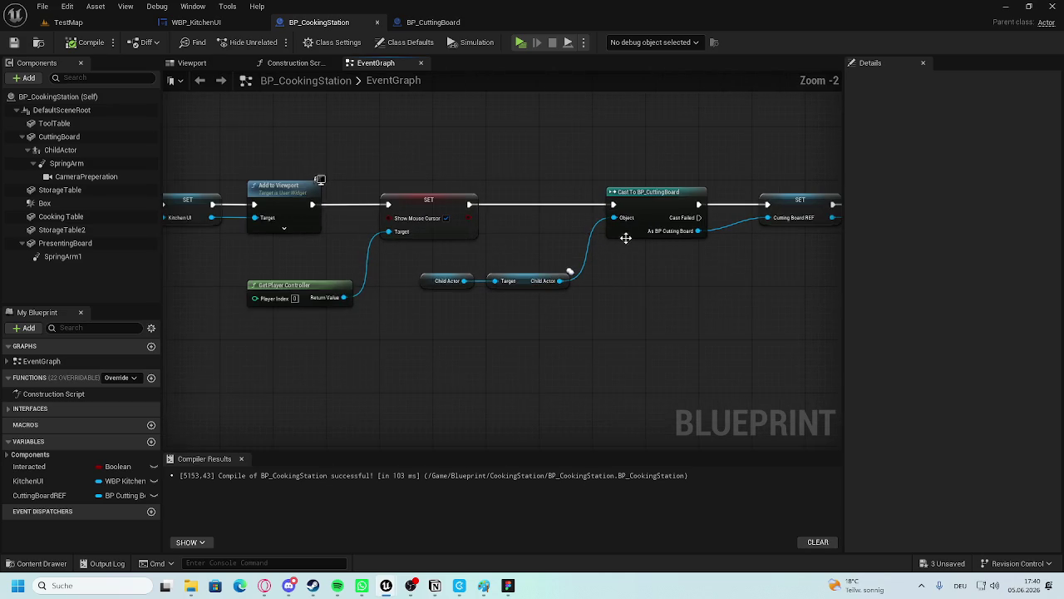
{"action": "left_click_drag", "start_coordinate": [610, 260], "coordinate": [344, 278]}
{"action": "scroll", "coordinate": [344, 278], "scroll_direction": "up", "scroll_amount": 3}
{"action": "mouse_move", "coordinate": [28, 481]}
{"action": "left_mouse_down"}
{"action": "mouse_move", "coordinate": [482, 409]}
{"action": "mouse_move", "coordinate": [619, 228]}
{"action": "left_mouse_up"}
{"action": "left_click_drag", "start_coordinate": [516, 234], "coordinate": [507, 242]}
{"action": "key", "text": "ctrl+s"}
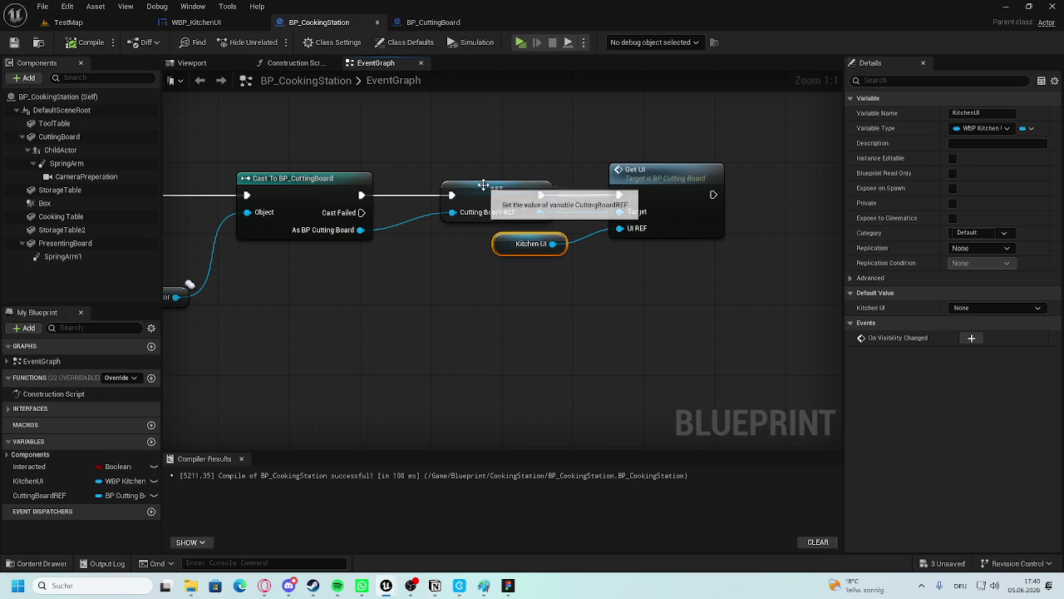
{"action": "left_click", "coordinate": [450, 25]}
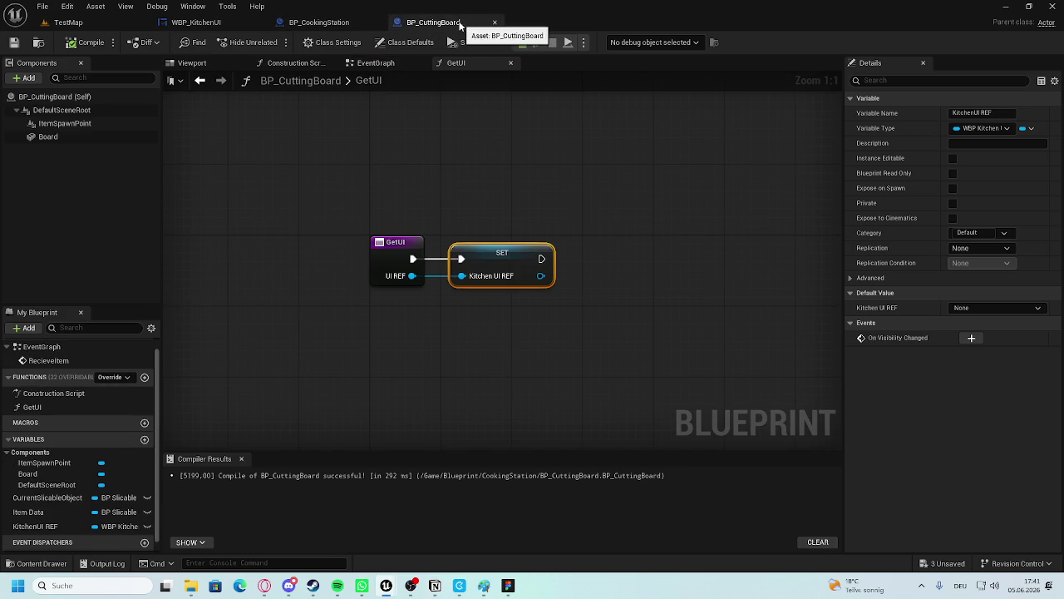
Open BP_CuttingBoard's EventGraph and center the RecieveItem, SET and SpawnActor nodes.
{"action": "left_click", "coordinate": [331, 140]}
{"action": "left_click", "coordinate": [370, 63]}
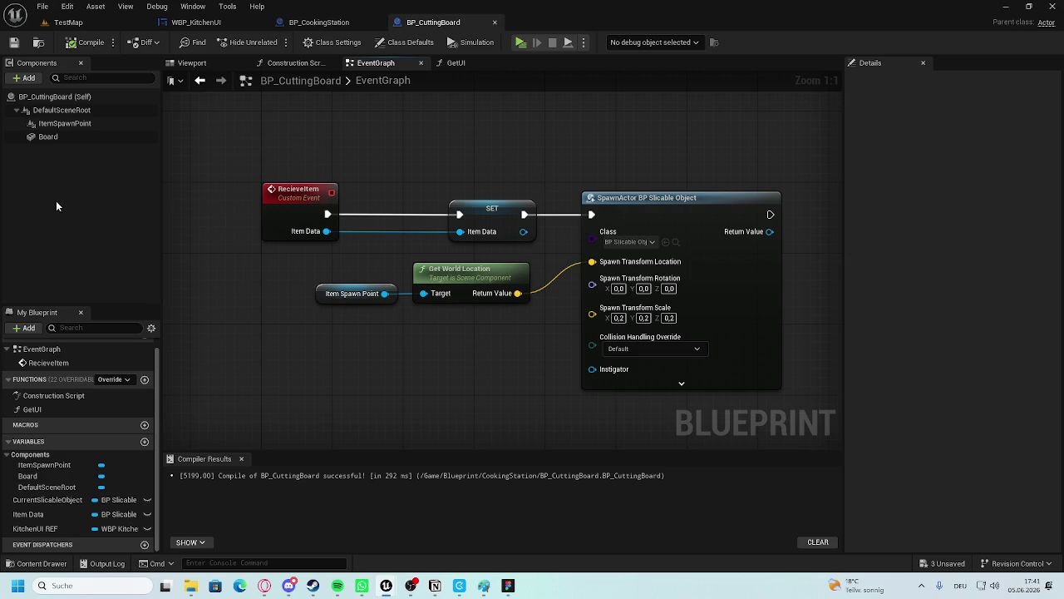
{"action": "scroll", "coordinate": [744, 282], "scroll_direction": "down", "scroll_amount": 3}
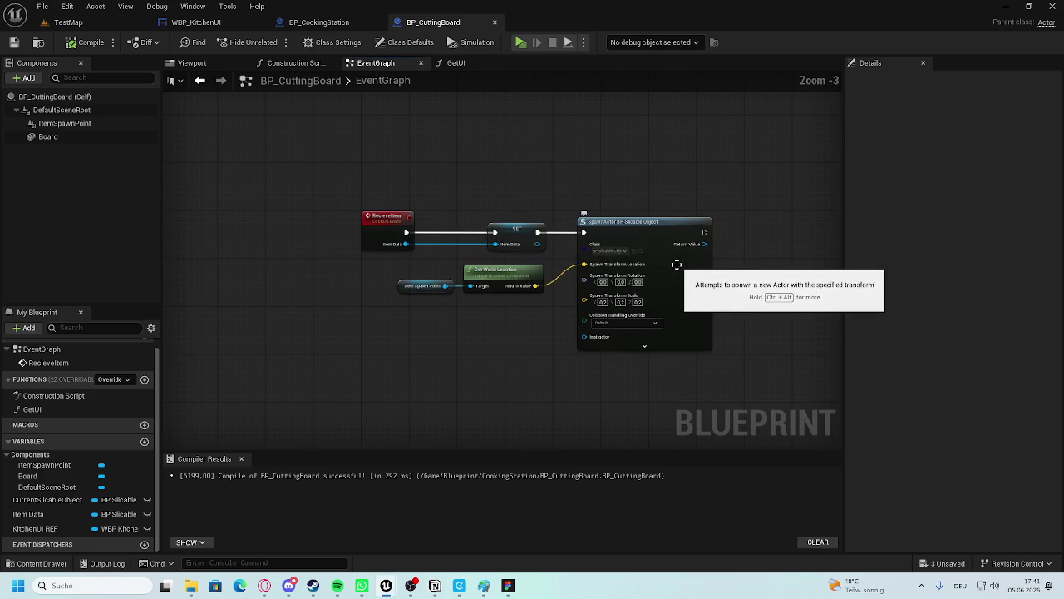
{"action": "scroll", "coordinate": [500, 249], "scroll_direction": "up", "scroll_amount": 3}
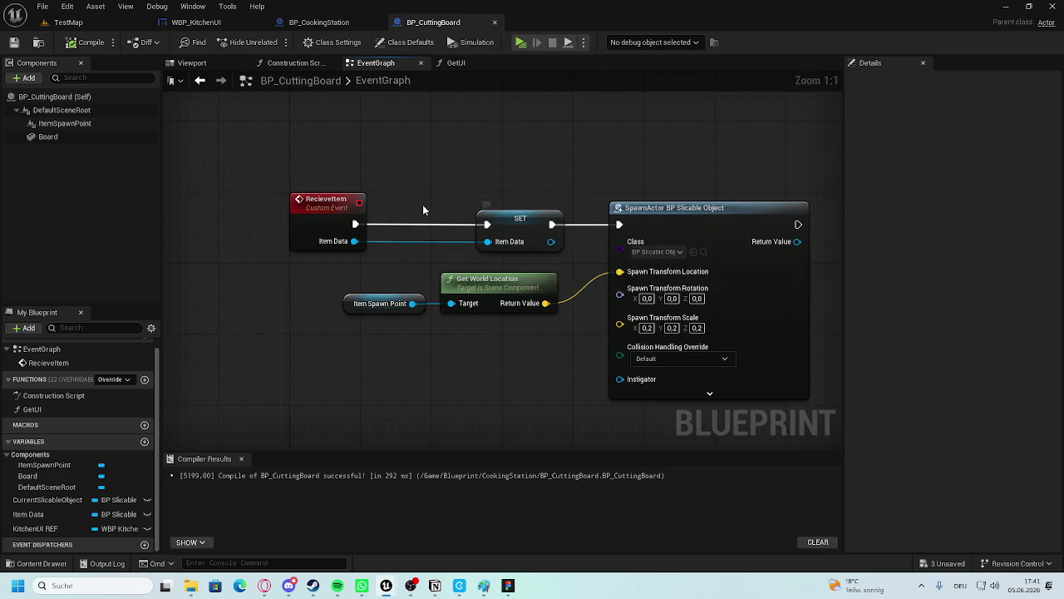
{"action": "scroll", "coordinate": [414, 205], "scroll_direction": "down", "scroll_amount": 4}
{"action": "scroll", "coordinate": [407, 208], "scroll_direction": "up", "scroll_amount": 4}
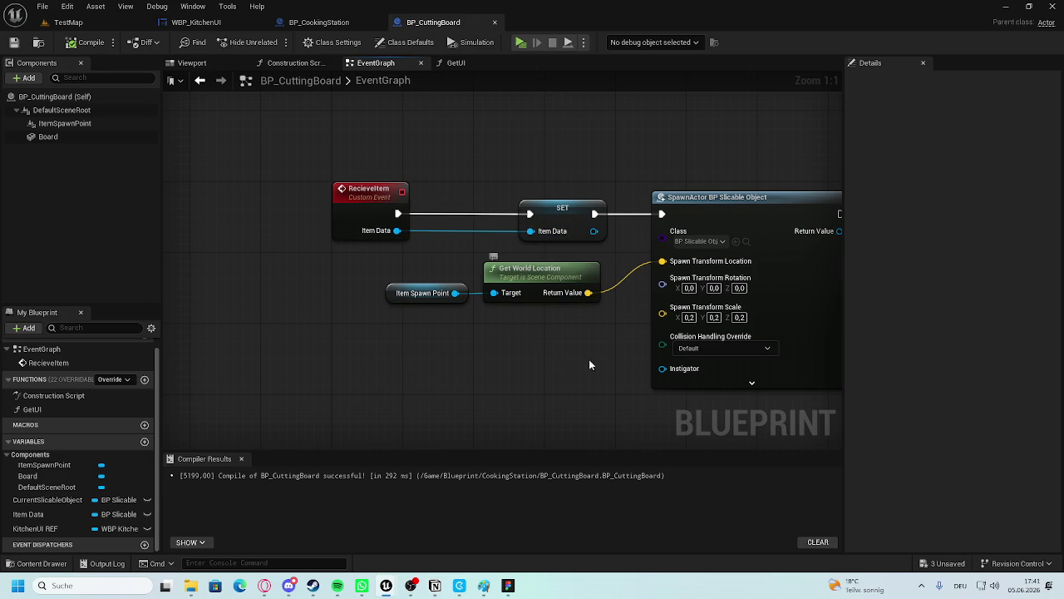
{"action": "scroll", "coordinate": [510, 248], "scroll_direction": "down", "scroll_amount": 8}
{"action": "scroll", "coordinate": [506, 264], "scroll_direction": "up", "scroll_amount": 5}
{"action": "left_click_drag", "start_coordinate": [499, 204], "coordinate": [492, 69]}
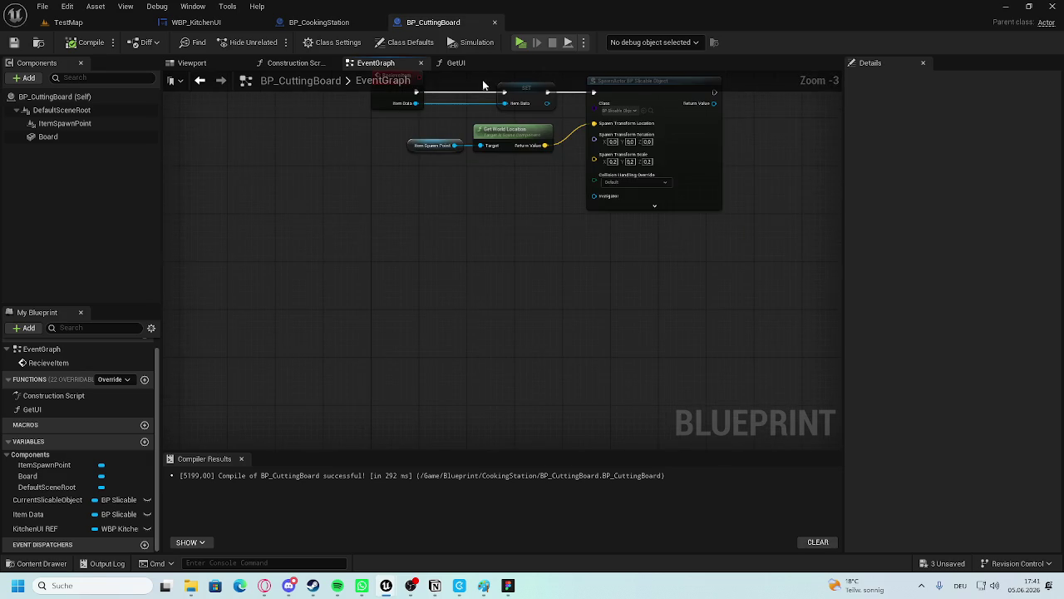
{"action": "left_click_drag", "start_coordinate": [288, 304], "coordinate": [368, 390]}
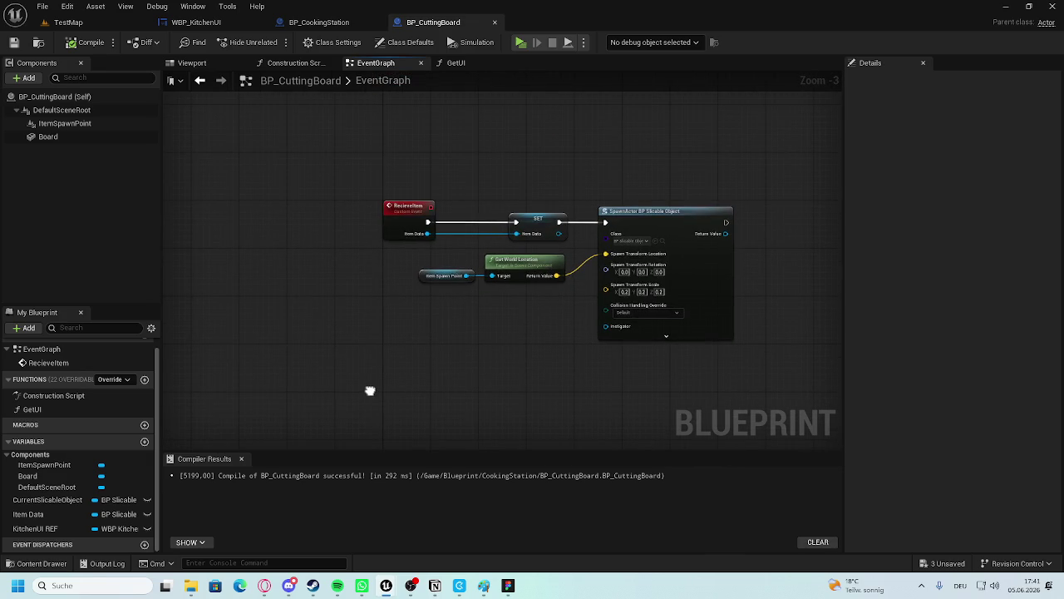
{"action": "left_click", "coordinate": [196, 23]}
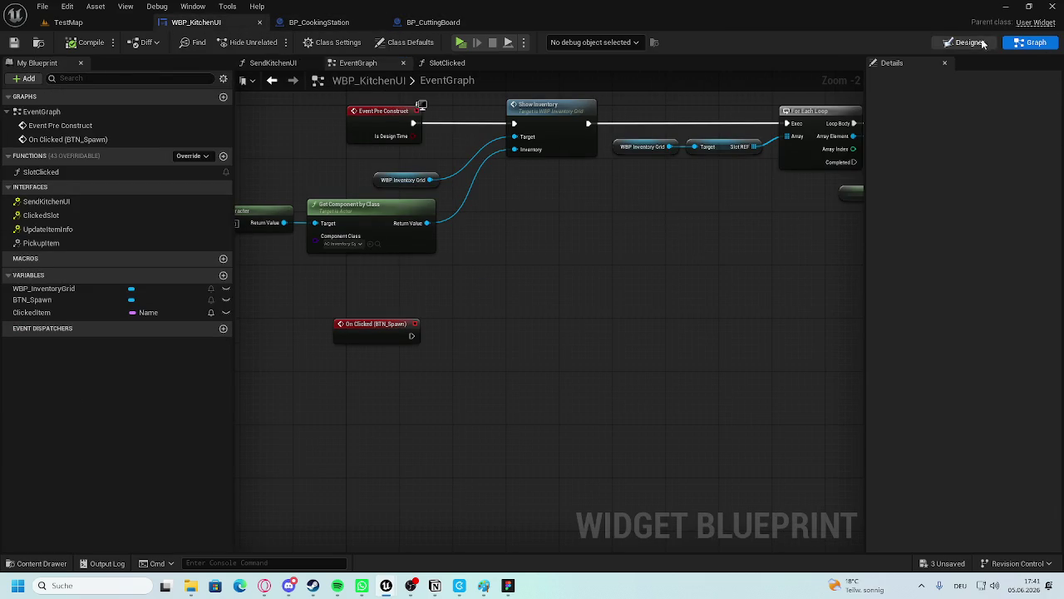
Shift On Clicked (BTN_Spawn) right, pan to Event Pre Construct, then bring Paint forward.
{"action": "scroll", "coordinate": [408, 313], "scroll_direction": "up", "scroll_amount": 2}
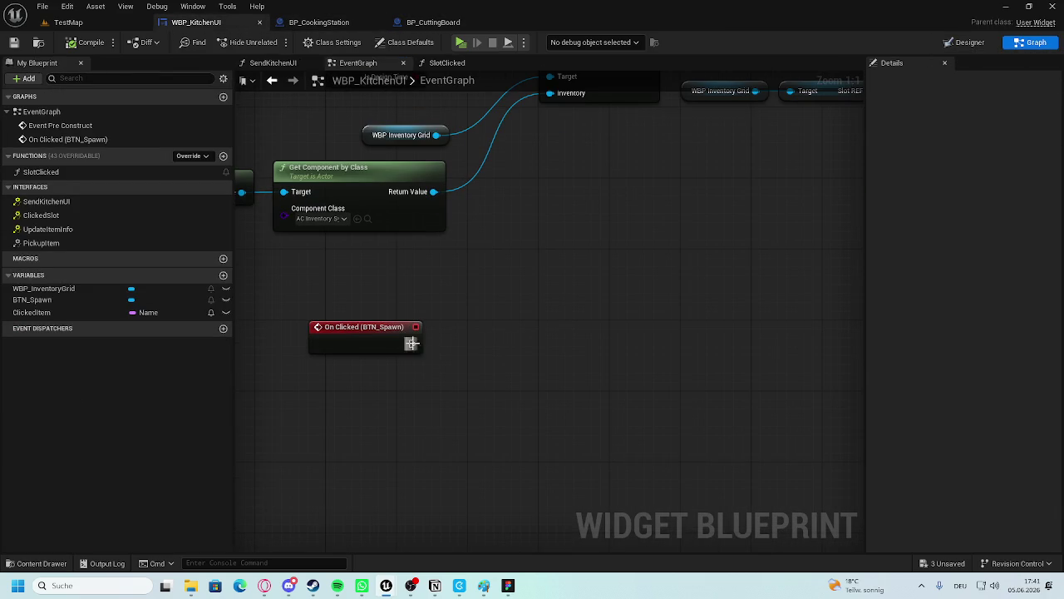
{"action": "left_click_drag", "start_coordinate": [401, 344], "coordinate": [418, 345]}
{"action": "left_click", "coordinate": [450, 305]}
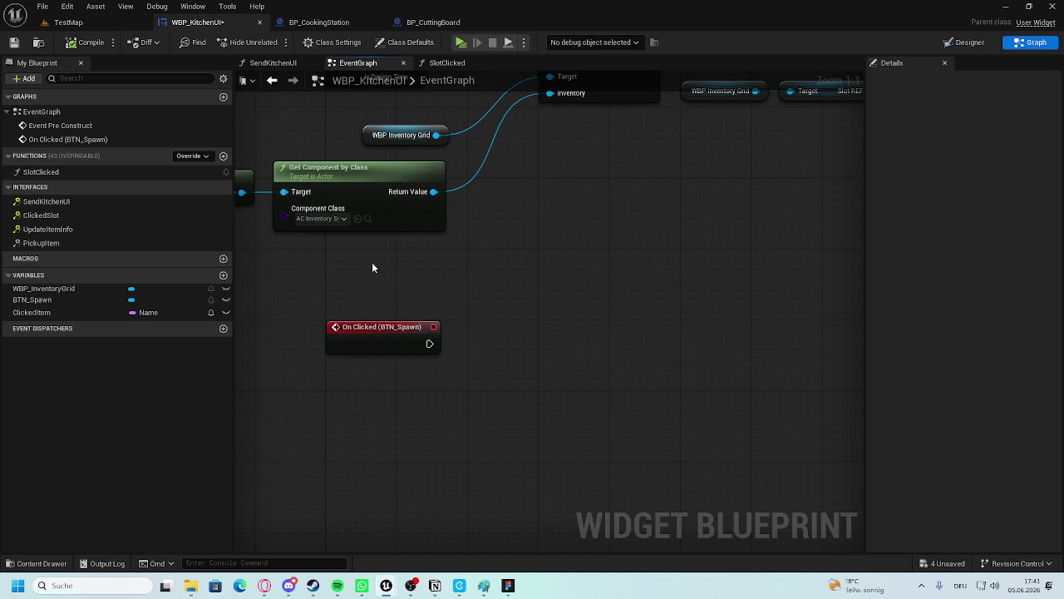
{"action": "left_click_drag", "start_coordinate": [396, 286], "coordinate": [416, 339]}
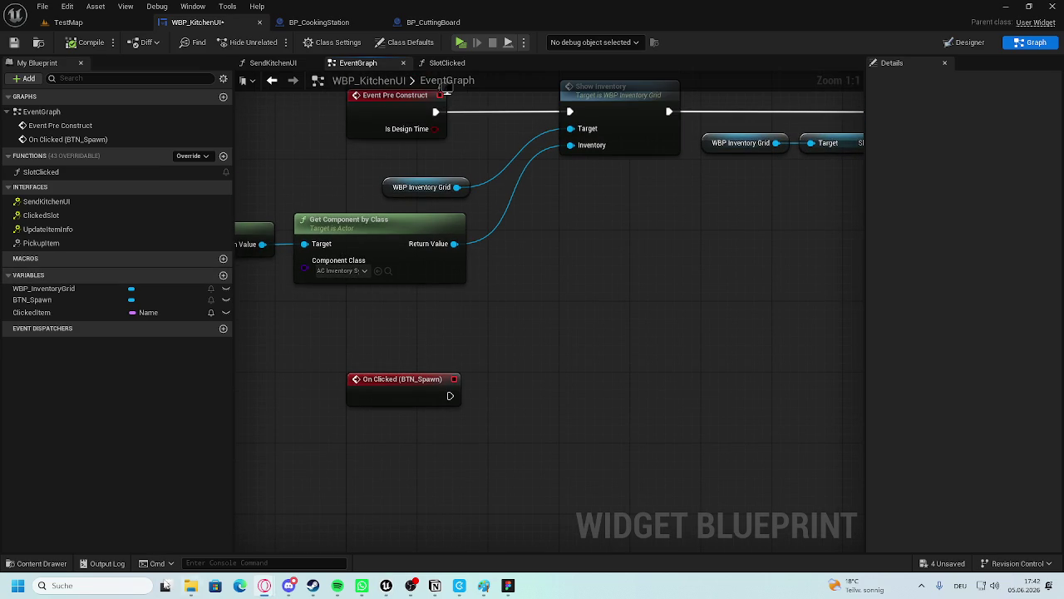
{"action": "left_click", "coordinate": [484, 585]}
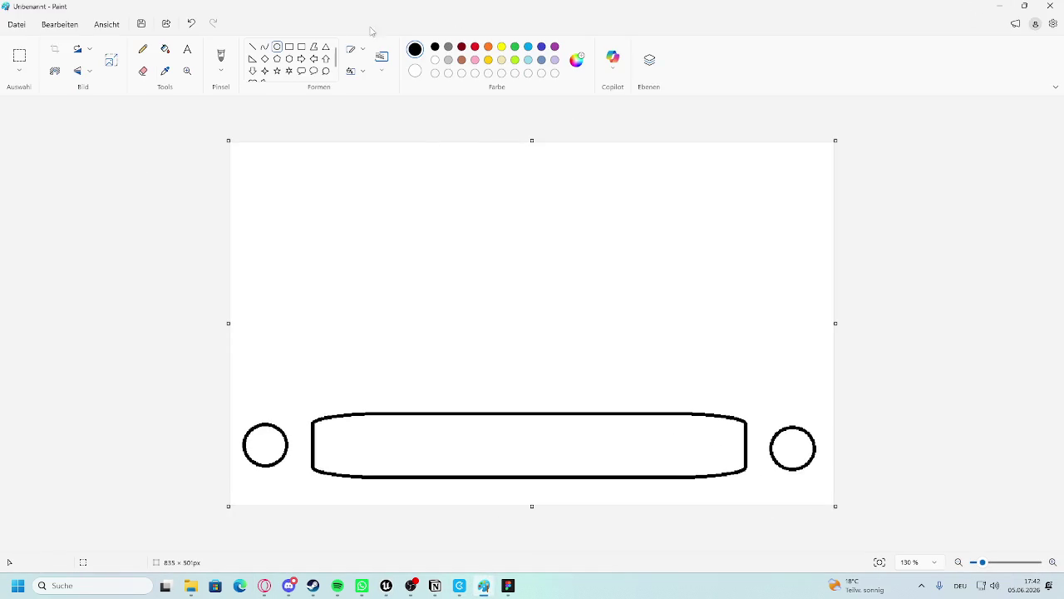
Start a new blank Paint image without saving the old drawing, and shrink the window.
{"action": "left_click", "coordinate": [18, 25]}
{"action": "left_click", "coordinate": [23, 51]}
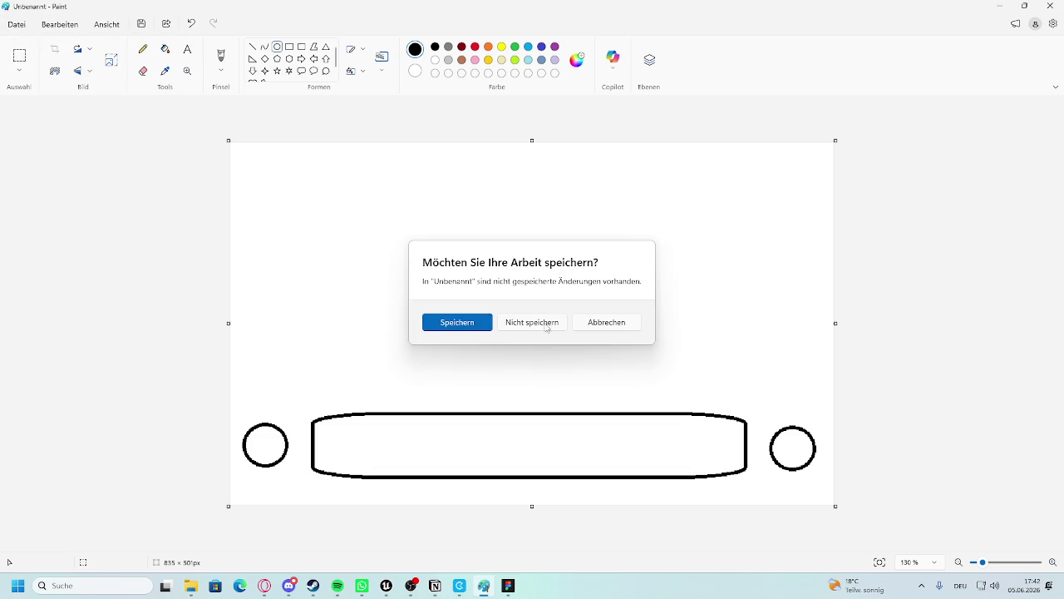
{"action": "left_click", "coordinate": [545, 320]}
{"action": "mouse_move", "coordinate": [33, 5]}
{"action": "left_mouse_down"}
{"action": "mouse_move", "coordinate": [39, 12]}
{"action": "mouse_move", "coordinate": [4, 4]}
{"action": "mouse_move", "coordinate": [412, 151]}
{"action": "mouse_move", "coordinate": [381, 150]}
{"action": "mouse_move", "coordinate": [953, 318]}
{"action": "mouse_move", "coordinate": [830, 205]}
{"action": "mouse_move", "coordinate": [815, 219]}
{"action": "mouse_move", "coordinate": [870, 262]}
{"action": "mouse_move", "coordinate": [743, 225]}
{"action": "mouse_move", "coordinate": [774, 229]}
{"action": "left_mouse_up"}
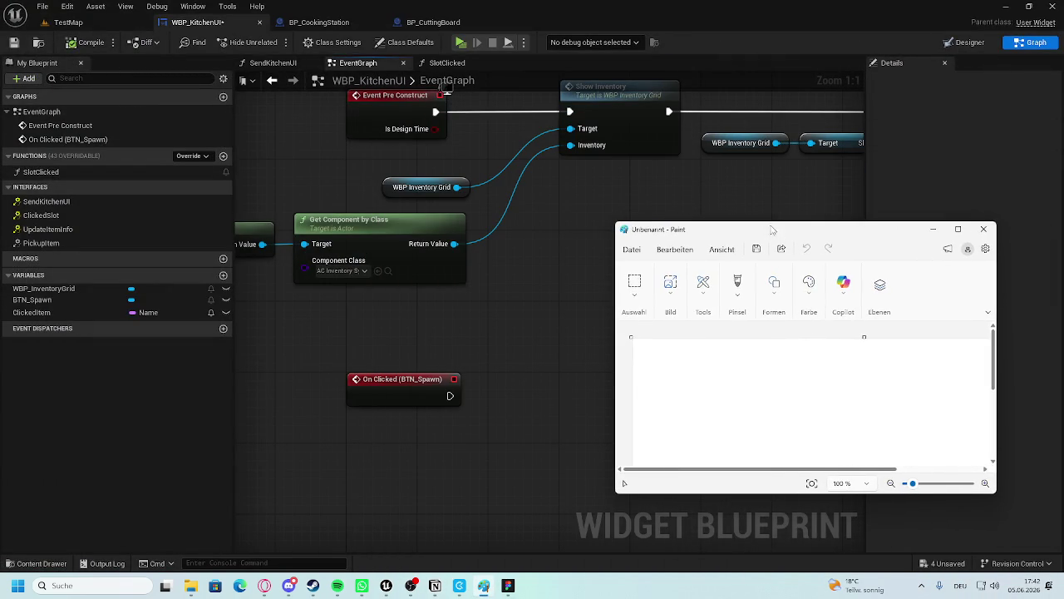
Handwrite the CB → KUI, BPI and KUI → CB flow notes with the plain brush.
{"action": "left_click", "coordinate": [737, 297]}
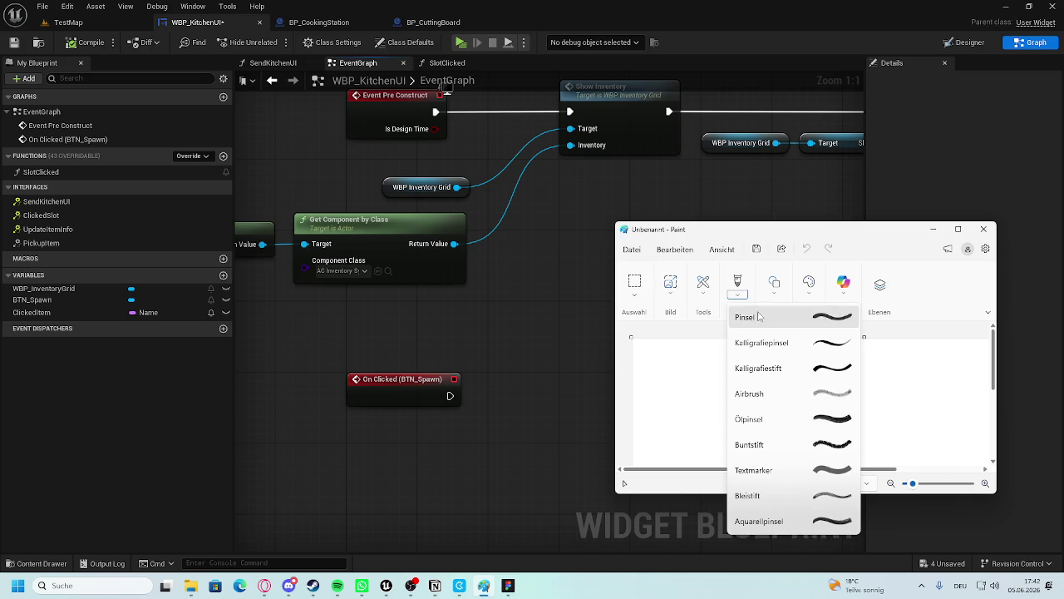
{"action": "left_click", "coordinate": [746, 316]}
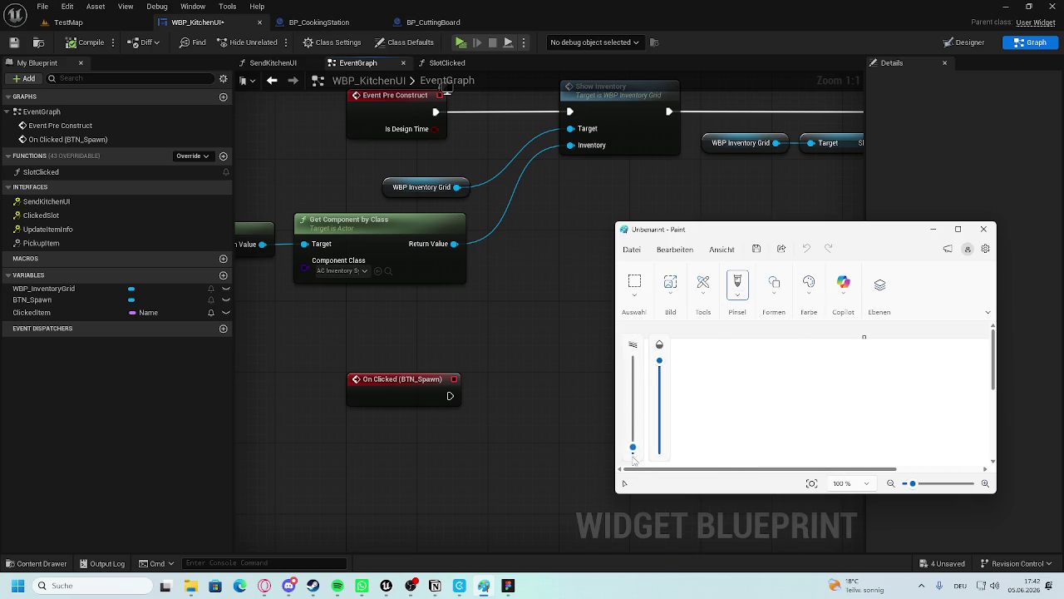
{"action": "mouse_move", "coordinate": [687, 348]}
{"action": "left_mouse_down"}
{"action": "mouse_move", "coordinate": [673, 358]}
{"action": "mouse_move", "coordinate": [697, 360]}
{"action": "left_mouse_up"}
{"action": "left_click_drag", "start_coordinate": [726, 363], "coordinate": [817, 369]}
{"action": "left_click_drag", "start_coordinate": [813, 361], "coordinate": [853, 353]}
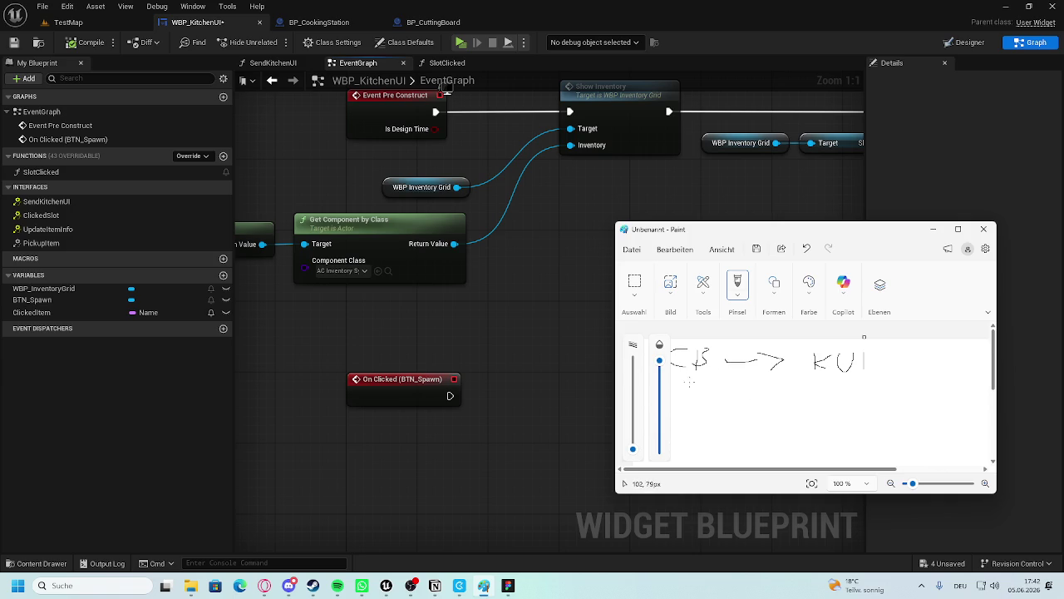
{"action": "mouse_move", "coordinate": [700, 388]}
{"action": "left_mouse_down"}
{"action": "mouse_move", "coordinate": [719, 400]}
{"action": "mouse_move", "coordinate": [785, 394]}
{"action": "left_mouse_up"}
{"action": "left_click_drag", "start_coordinate": [780, 388], "coordinate": [819, 388]}
{"action": "mouse_move", "coordinate": [683, 430]}
{"action": "left_mouse_down"}
{"action": "mouse_move", "coordinate": [692, 443]}
{"action": "mouse_move", "coordinate": [707, 431]}
{"action": "mouse_move", "coordinate": [777, 434]}
{"action": "left_mouse_up"}
{"action": "mouse_move", "coordinate": [806, 423]}
{"action": "left_mouse_down"}
{"action": "mouse_move", "coordinate": [807, 433]}
{"action": "mouse_move", "coordinate": [838, 434]}
{"action": "left_mouse_up"}
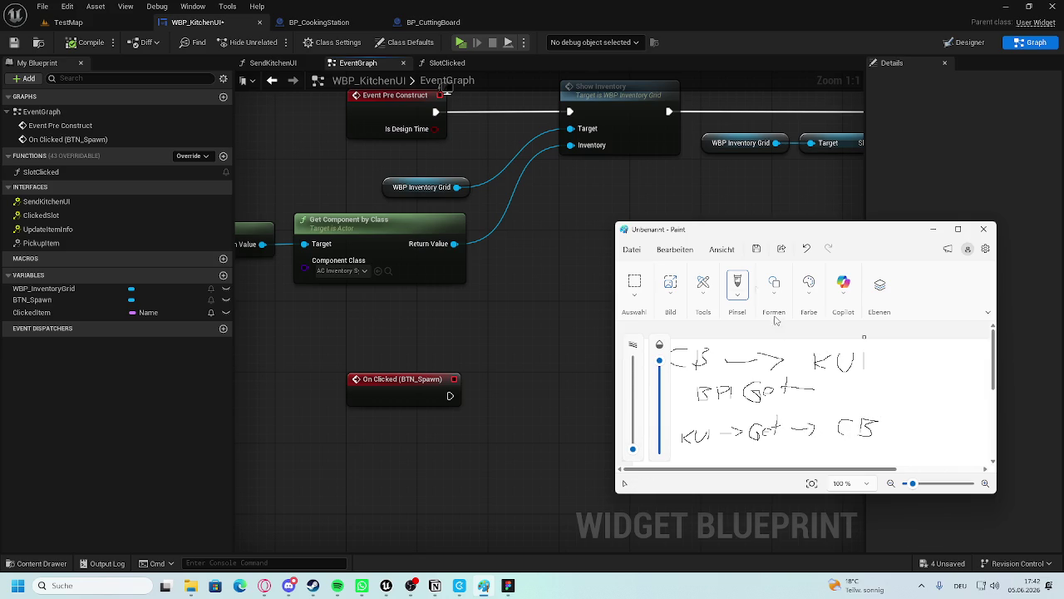
{"action": "left_click", "coordinate": [689, 216]}
{"action": "left_click_drag", "start_coordinate": [400, 414], "coordinate": [377, 309]}
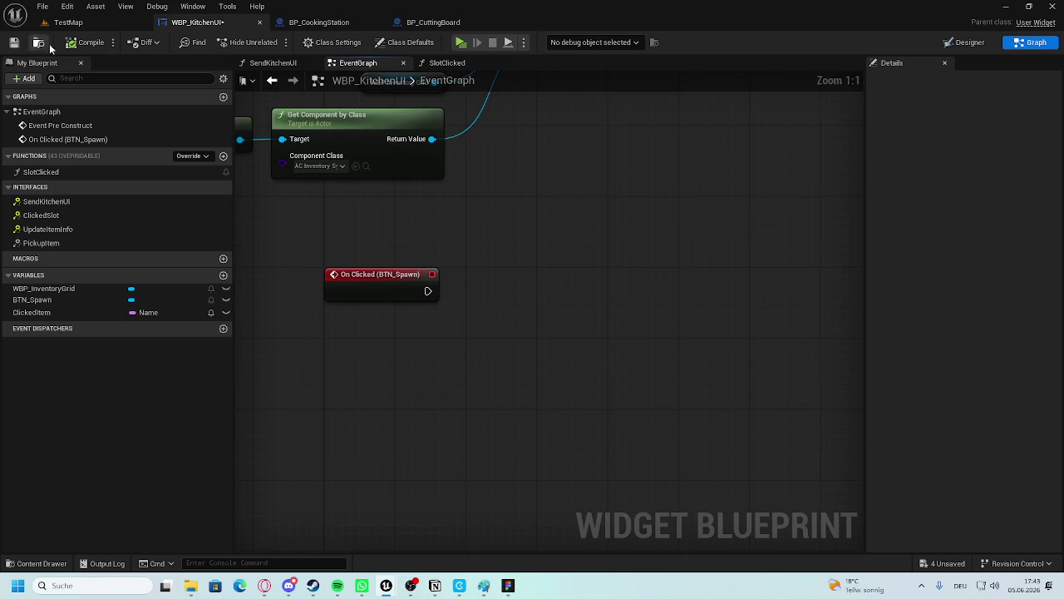
Save the widget blueprint and open BPI_InventoryHandler from the A_Interfaces folder.
{"action": "key", "text": "ctrl+s"}
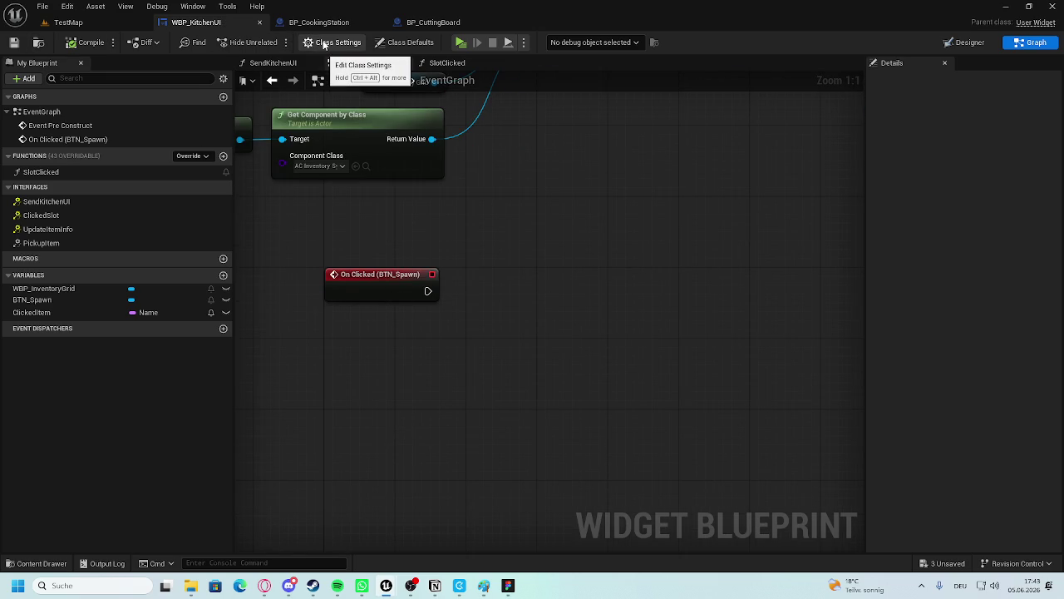
{"action": "left_click", "coordinate": [37, 563]}
{"action": "scroll", "coordinate": [65, 409], "scroll_direction": "up", "scroll_amount": 1}
{"action": "left_click", "coordinate": [63, 402]}
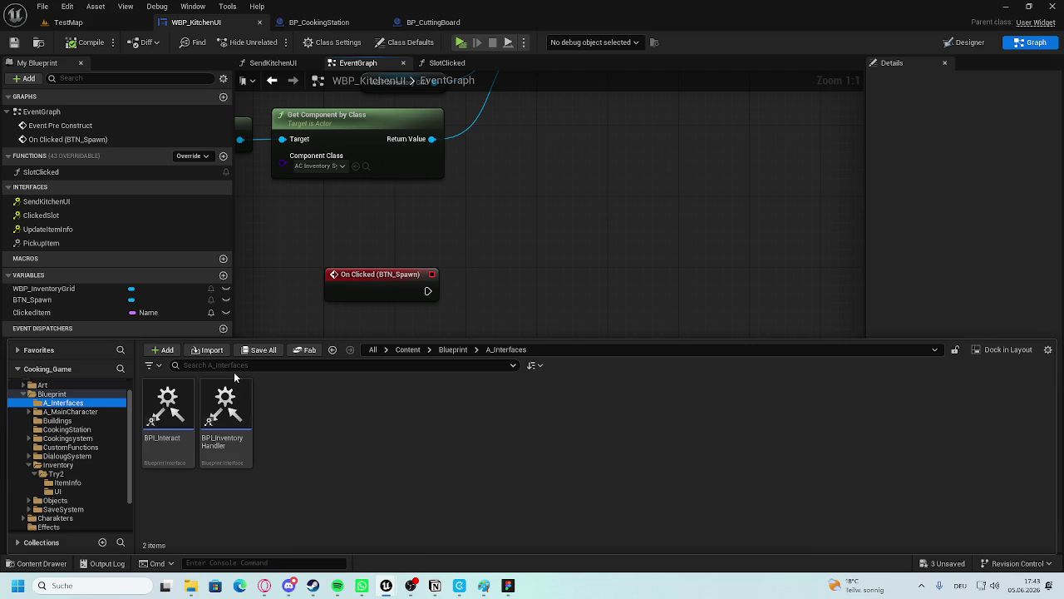
{"action": "double_click", "coordinate": [237, 412]}
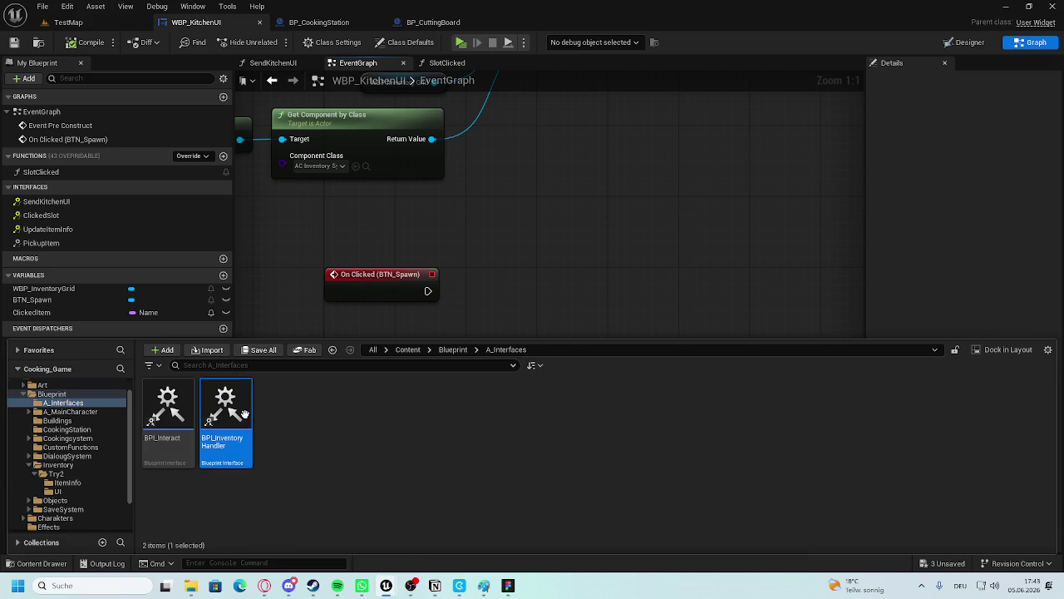
Add a GetCuttingBoard function to the interface and compile it.
{"action": "left_click", "coordinate": [682, 77]}
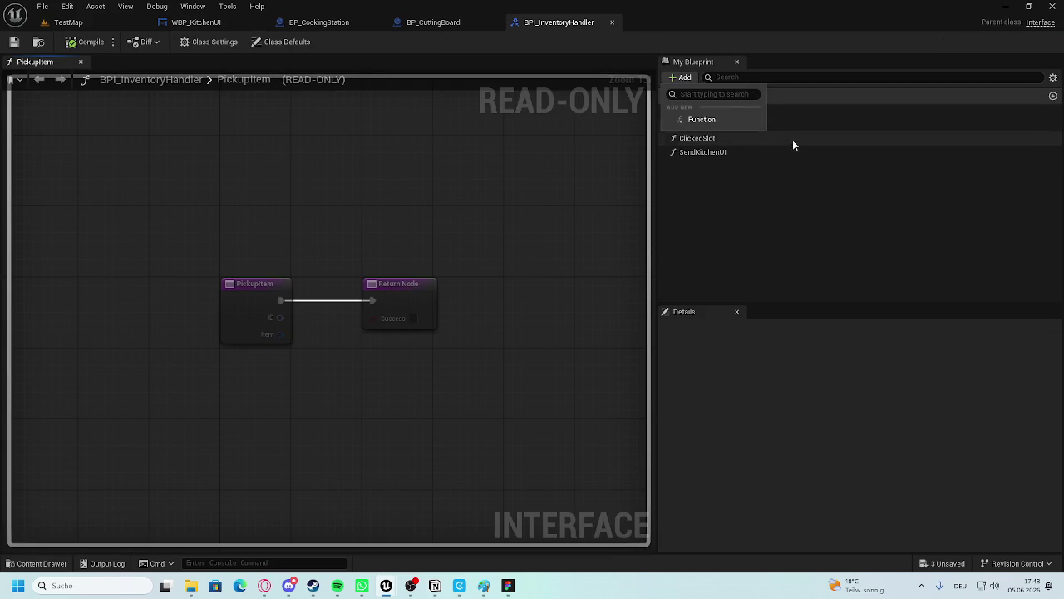
{"action": "left_click", "coordinate": [706, 122]}
{"action": "type", "text": "Get"}
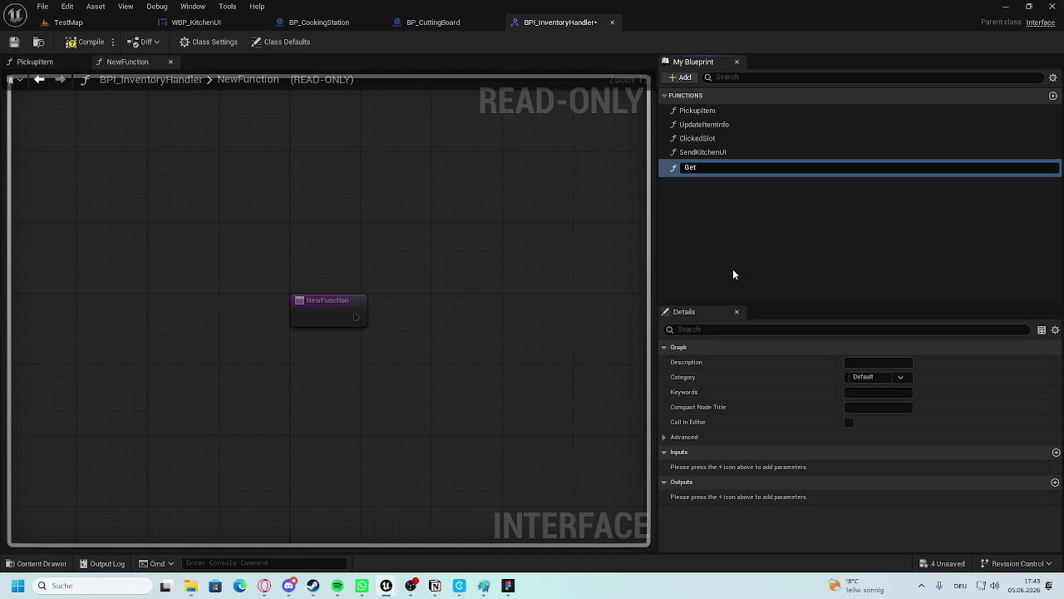
{"action": "type", "text": "Cutting"}
{"action": "type", "text": "Board"}
{"action": "key", "text": "Return"}
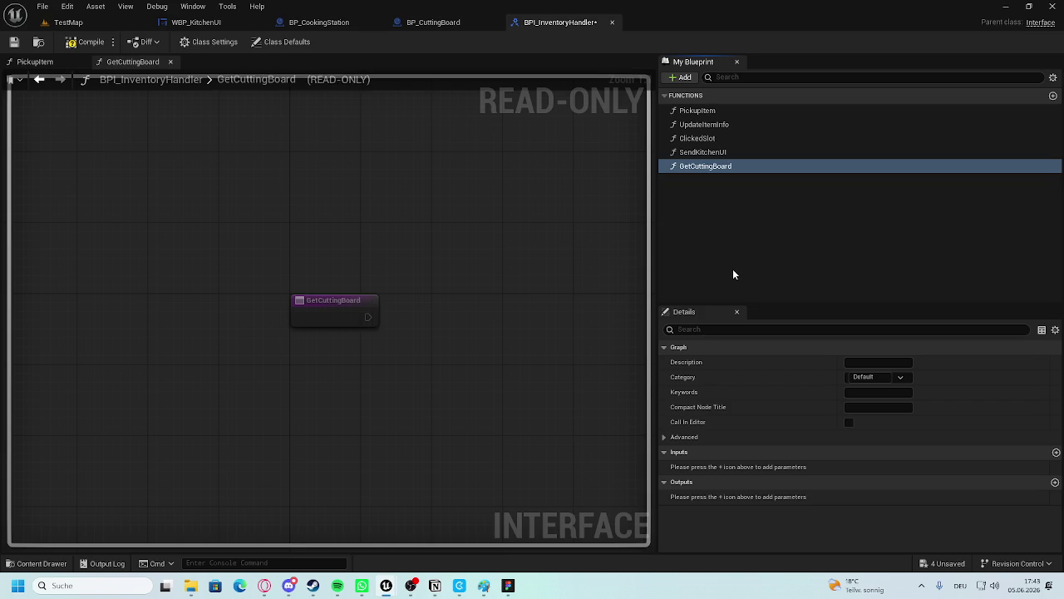
{"action": "left_click", "coordinate": [83, 42]}
Open BP_CuttingBoard's GetUI function graph and show its Class Settings.
{"action": "left_click", "coordinate": [318, 22]}
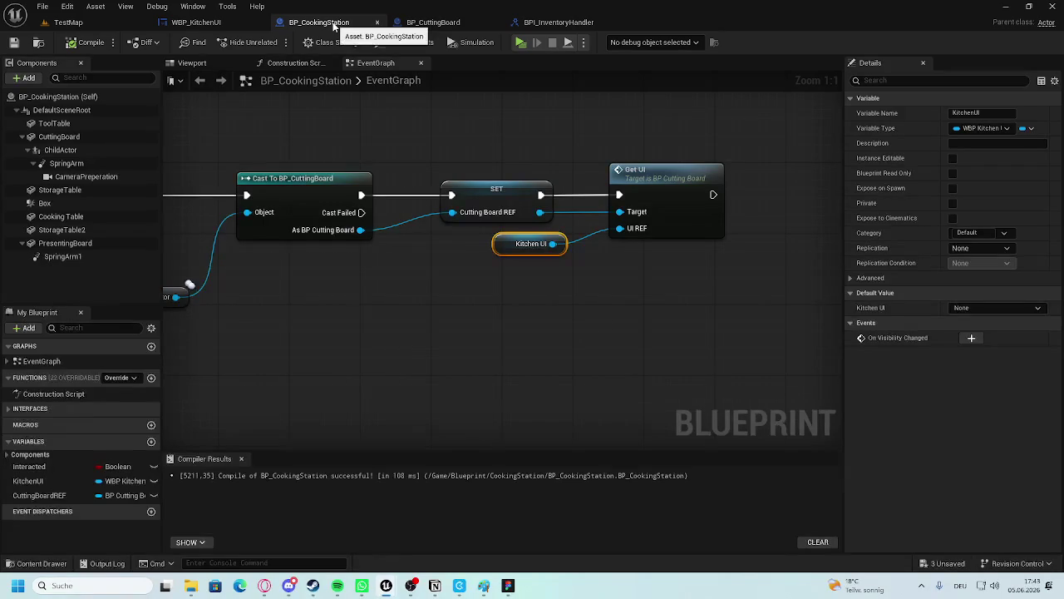
{"action": "left_click", "coordinate": [465, 24]}
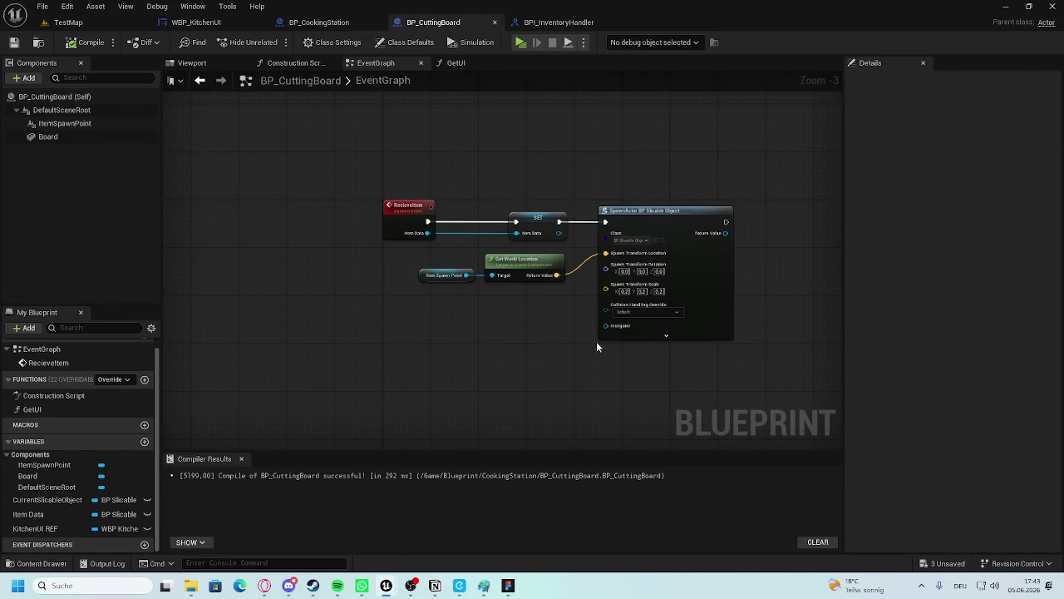
{"action": "scroll", "coordinate": [554, 249], "scroll_direction": "down", "scroll_amount": 7}
{"action": "scroll", "coordinate": [482, 267], "scroll_direction": "up", "scroll_amount": 5}
{"action": "scroll", "coordinate": [482, 267], "scroll_direction": "up", "scroll_amount": 5}
{"action": "left_click_drag", "start_coordinate": [540, 347], "coordinate": [533, 240]}
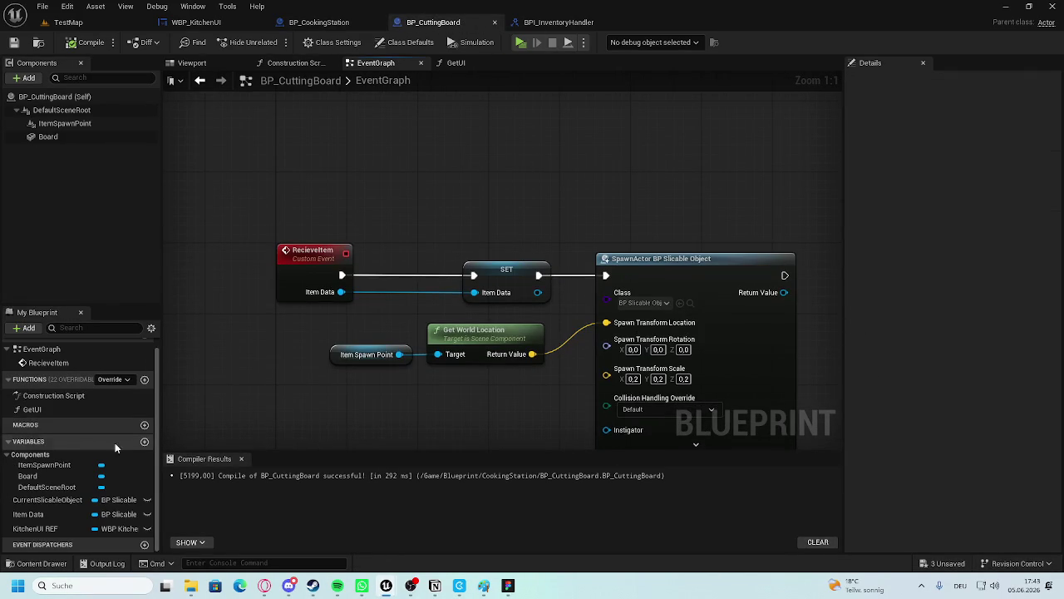
{"action": "double_click", "coordinate": [47, 409]}
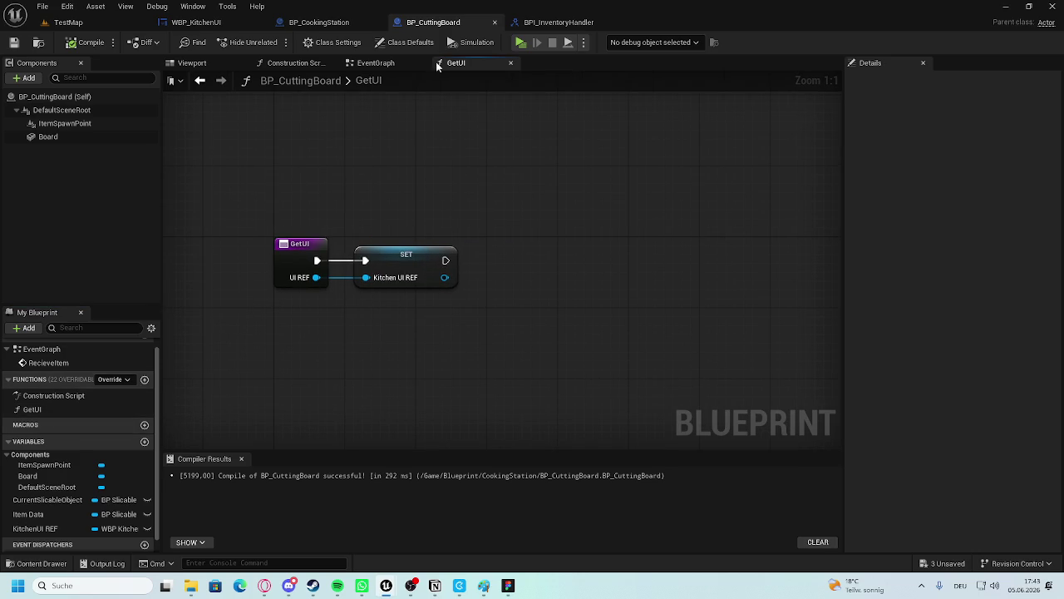
{"action": "left_click", "coordinate": [333, 42]}
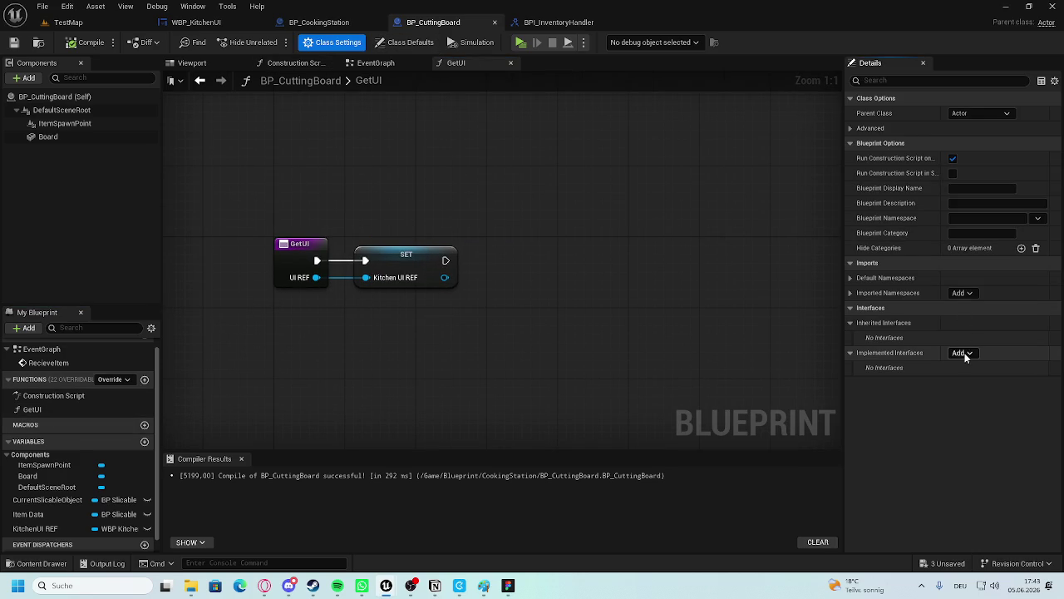
Add BPI_InventoryHandler to BP_CuttingBoard's implemented interfaces, then go back to the interface.
{"action": "left_click", "coordinate": [960, 353]}
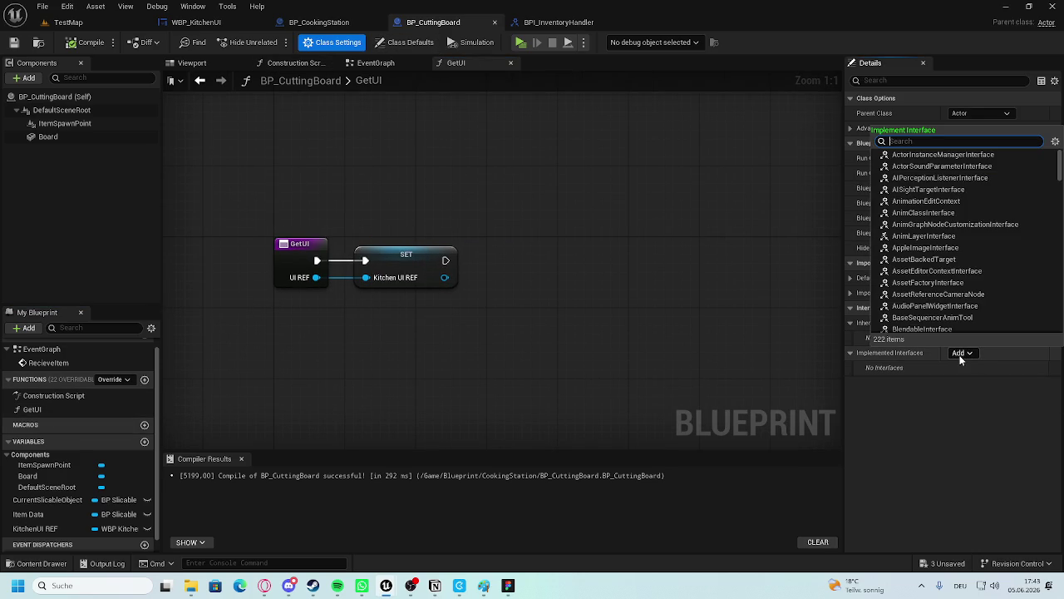
{"action": "left_click", "coordinate": [923, 400]}
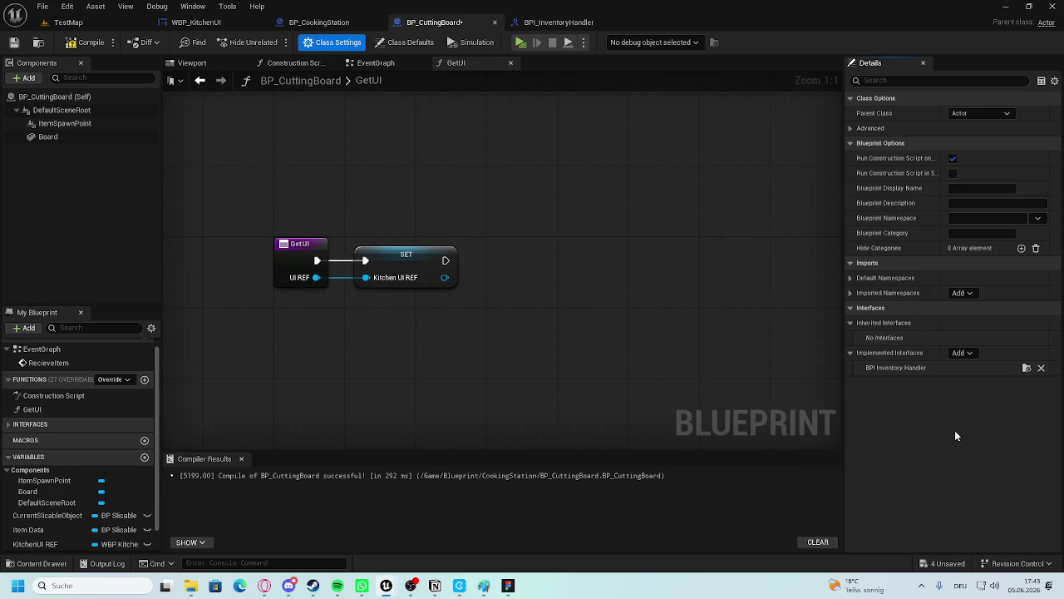
{"action": "left_click", "coordinate": [14, 425]}
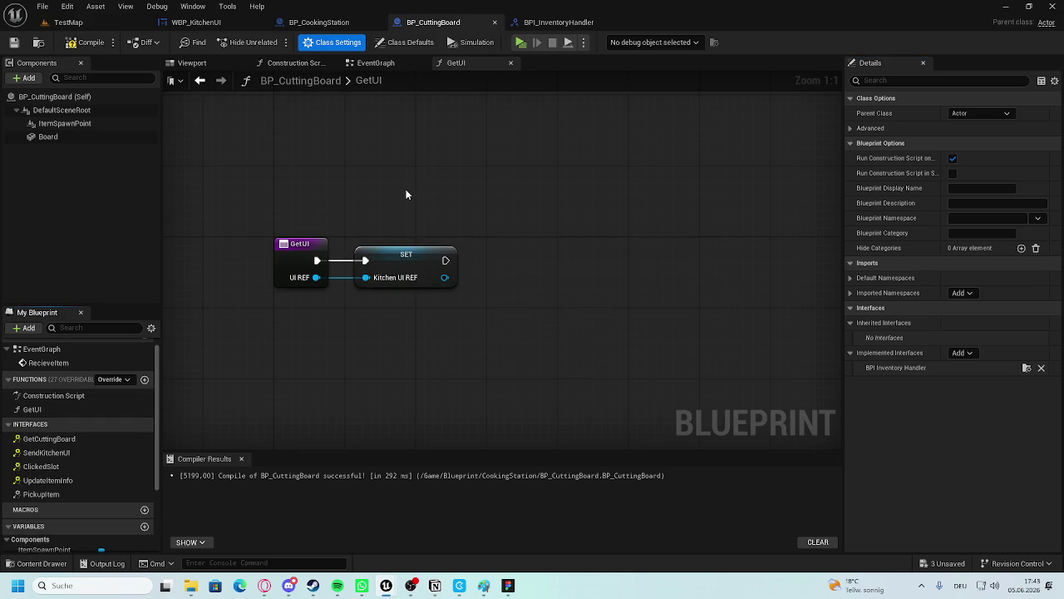
{"action": "left_click", "coordinate": [551, 23]}
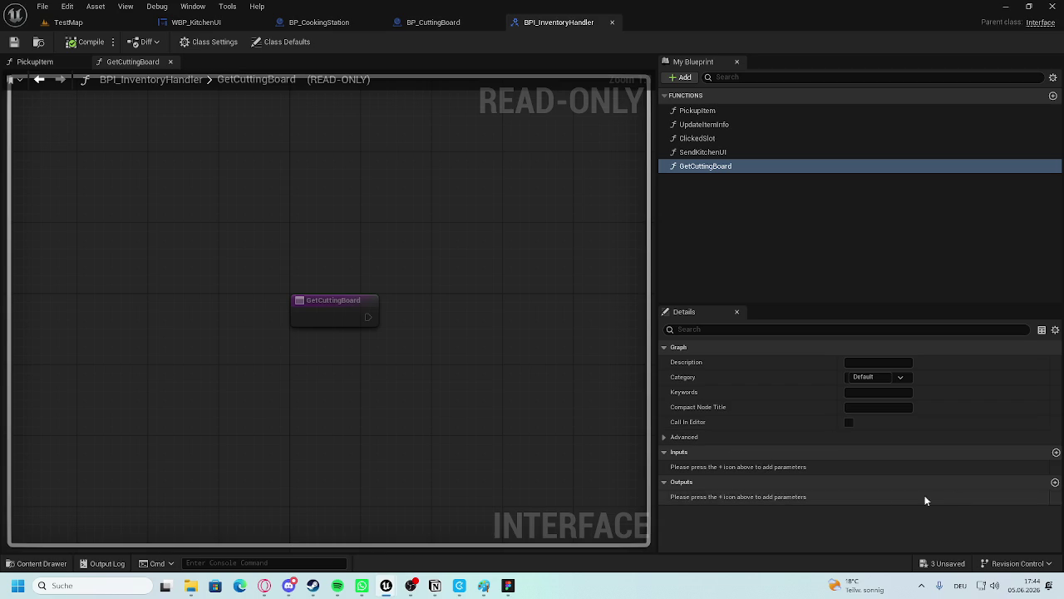
Add a CuttingBoard output of type BP Cutting Board reference to GetCuttingBoard and compile.
{"action": "left_click", "coordinate": [1055, 481]}
{"action": "left_click", "coordinate": [722, 499]}
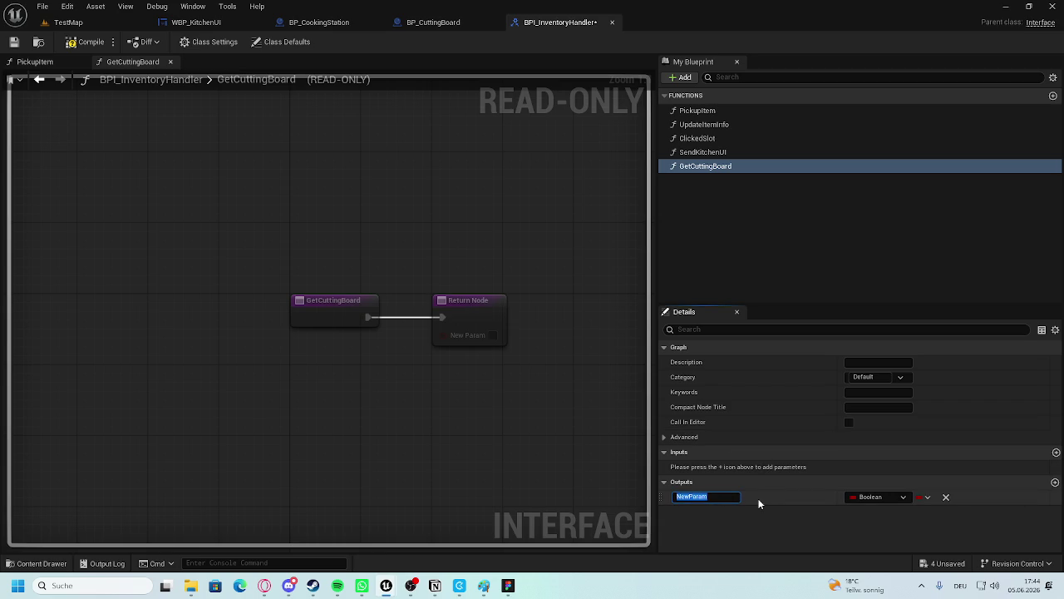
{"action": "type", "text": "CuttingBoard"}
{"action": "key", "text": "Return"}
{"action": "left_click", "coordinate": [865, 497]}
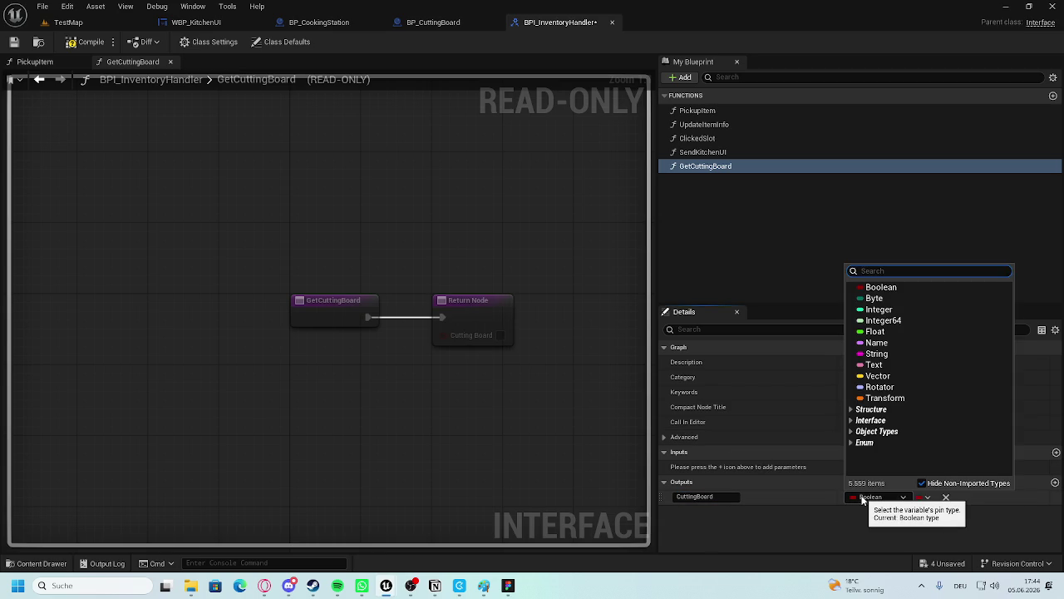
{"action": "type", "text": "BP"}
{"action": "scroll", "coordinate": [915, 433], "scroll_direction": "down", "scroll_amount": 2}
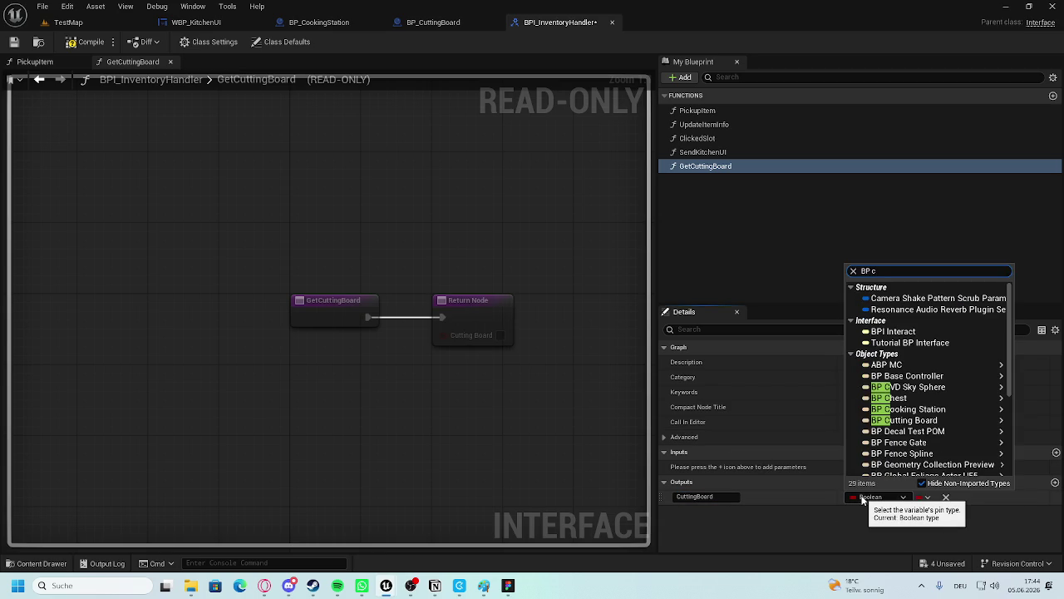
{"action": "mouse_move", "coordinate": [911, 416]}
{"action": "left_click", "coordinate": [798, 408]}
{"action": "left_click", "coordinate": [87, 41]}
{"action": "left_click", "coordinate": [417, 22]}
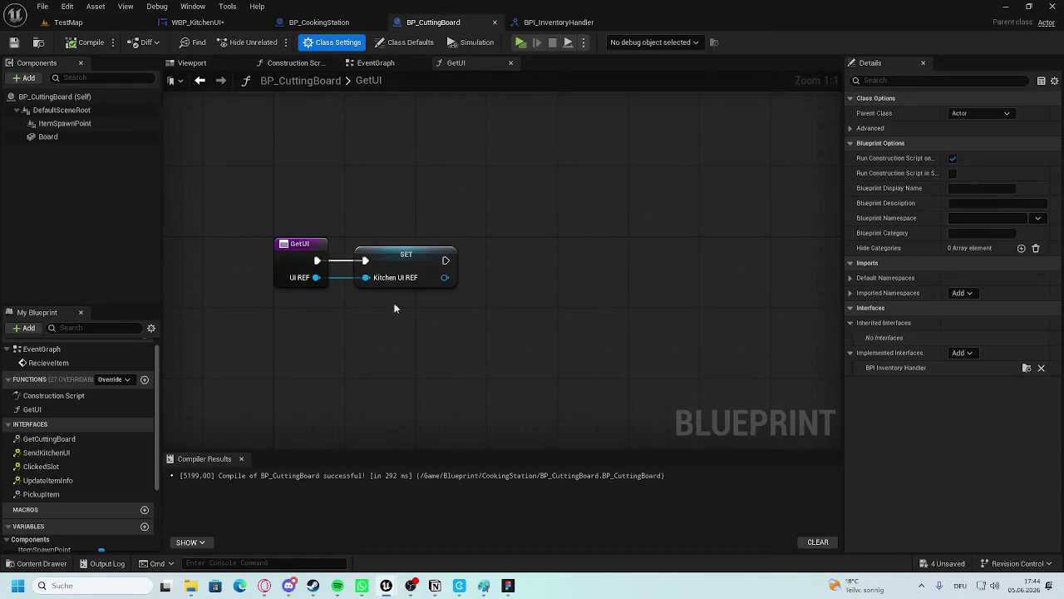
Drop a Get Cutting Board call after the SET node in GetUI and compile.
{"action": "left_click_drag", "start_coordinate": [46, 438], "coordinate": [513, 289]}
{"action": "left_click_drag", "start_coordinate": [446, 261], "coordinate": [493, 296]}
{"action": "mouse_move", "coordinate": [549, 287]}
{"action": "left_mouse_down"}
{"action": "mouse_move", "coordinate": [620, 257]}
{"action": "mouse_move", "coordinate": [551, 245]}
{"action": "left_mouse_up"}
{"action": "left_click", "coordinate": [87, 41]}
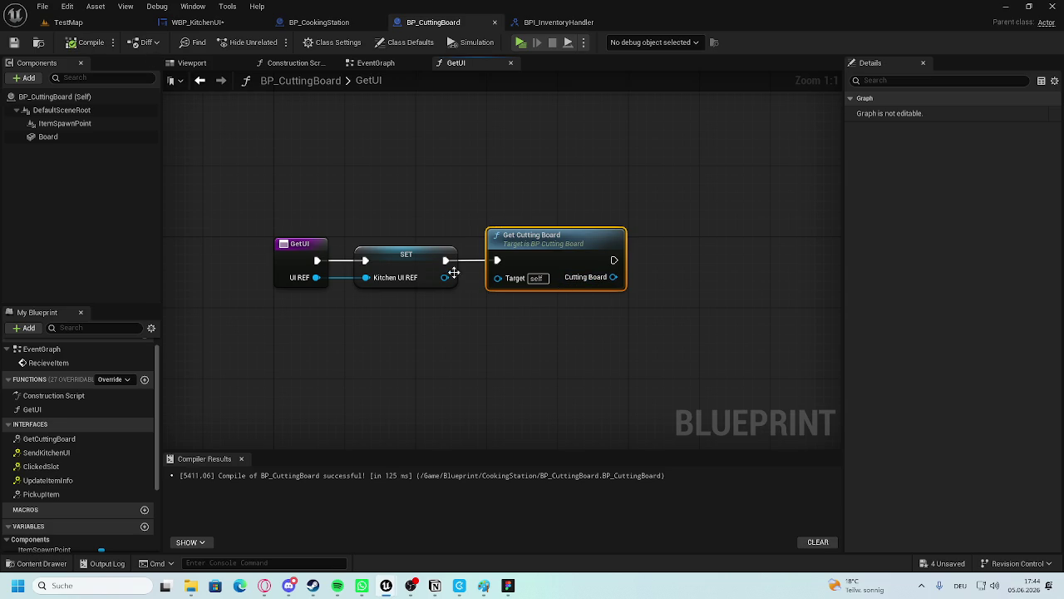
Try replacement Get Cutting Board calls pulled from Kitchen UI REF via the action search.
{"action": "key", "text": "Delete"}
{"action": "right_click", "coordinate": [541, 237]}
{"action": "type", "text": "get cuttin"}
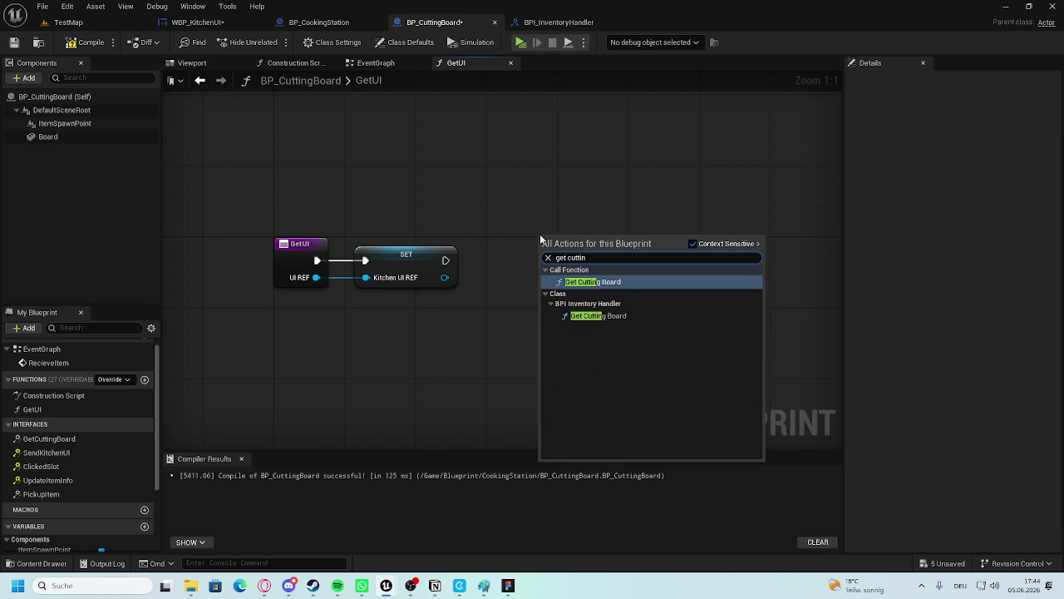
{"action": "left_click", "coordinate": [694, 244]}
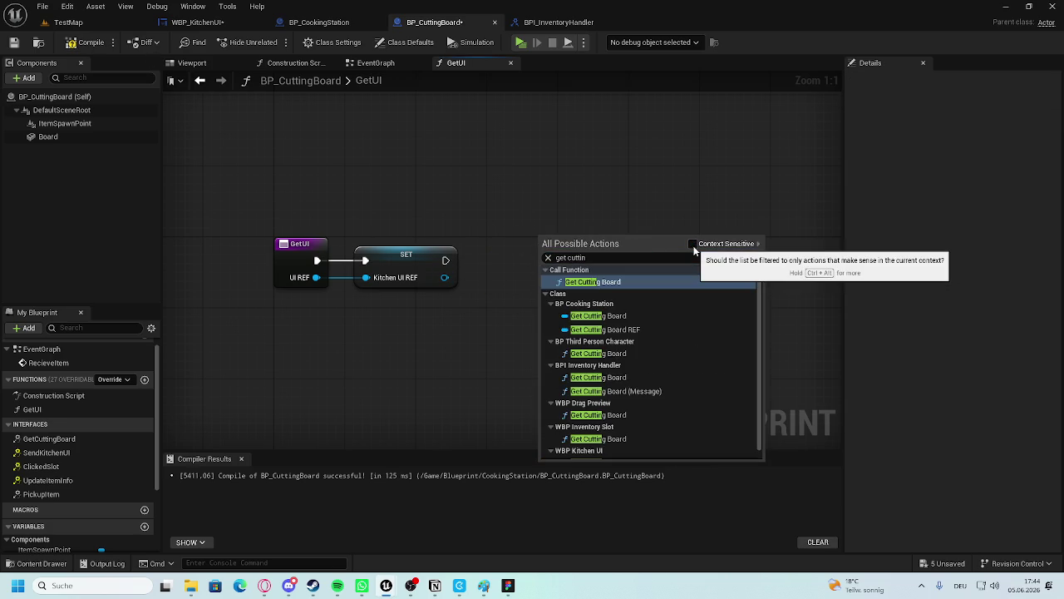
{"action": "left_click_drag", "start_coordinate": [445, 277], "coordinate": [490, 277]}
{"action": "type", "text": "get"}
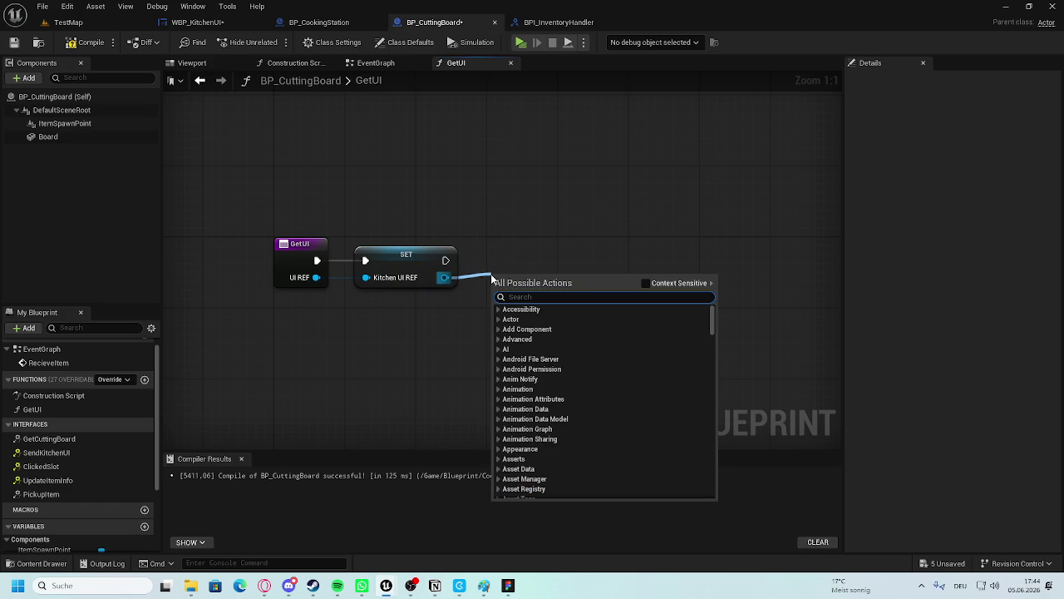
{"action": "type", "text": " cu"}
{"action": "left_click", "coordinate": [646, 283]}
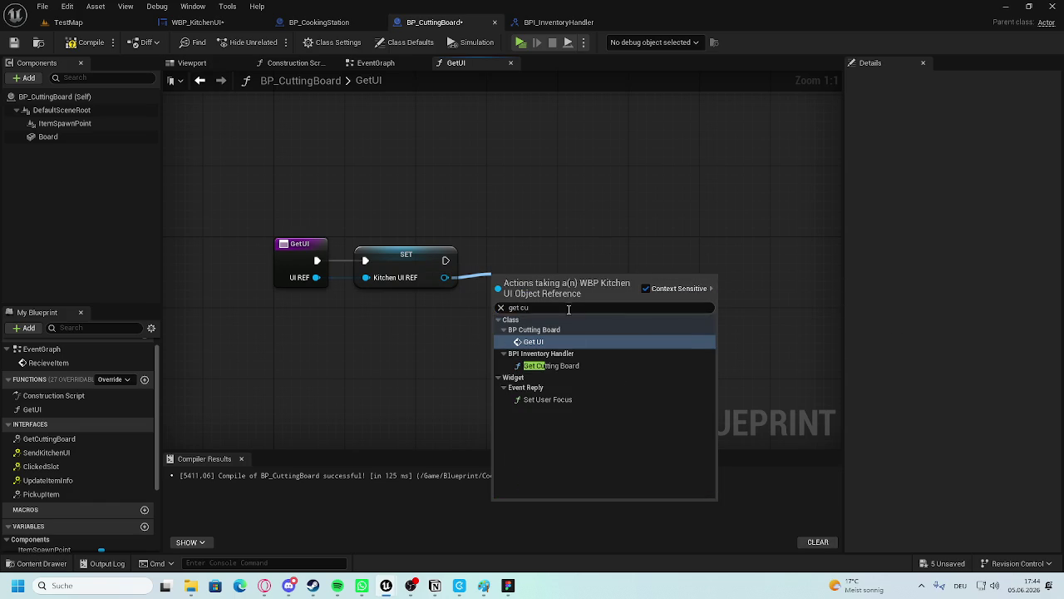
{"action": "left_click", "coordinate": [575, 366]}
{"action": "left_click_drag", "start_coordinate": [512, 333], "coordinate": [501, 292]}
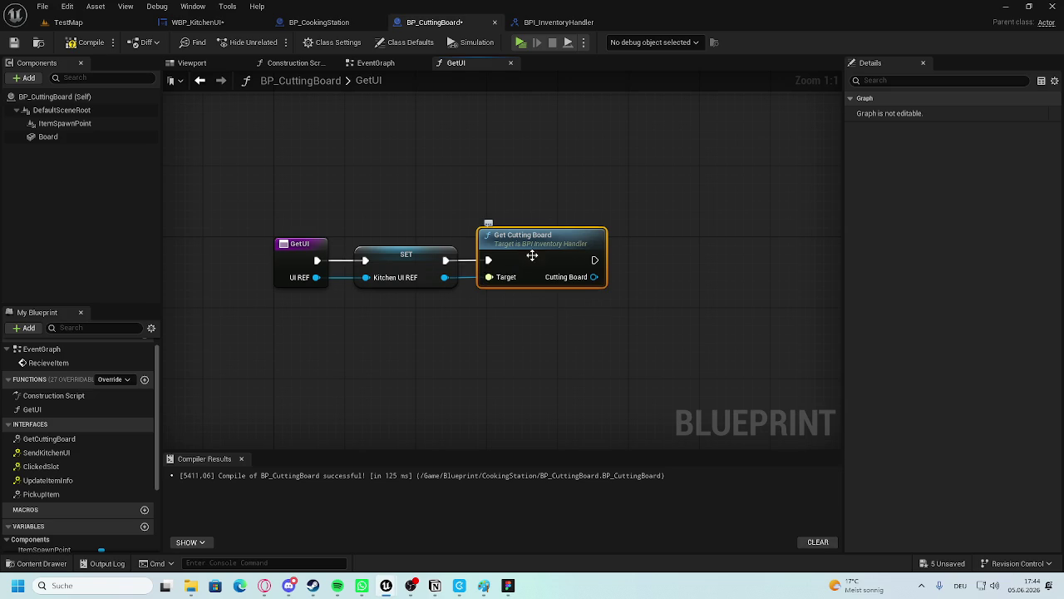
{"action": "key", "text": "Delete"}
{"action": "left_click_drag", "start_coordinate": [444, 277], "coordinate": [497, 279]}
{"action": "type", "text": "get cutting"}
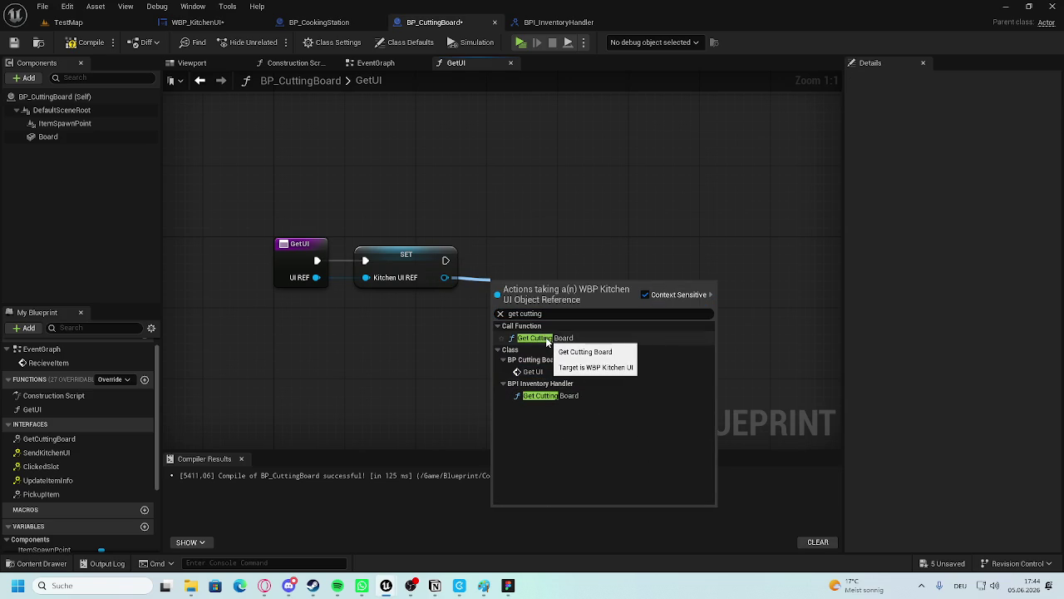
{"action": "left_click", "coordinate": [560, 399]}
{"action": "left_click_drag", "start_coordinate": [531, 273], "coordinate": [530, 240]}
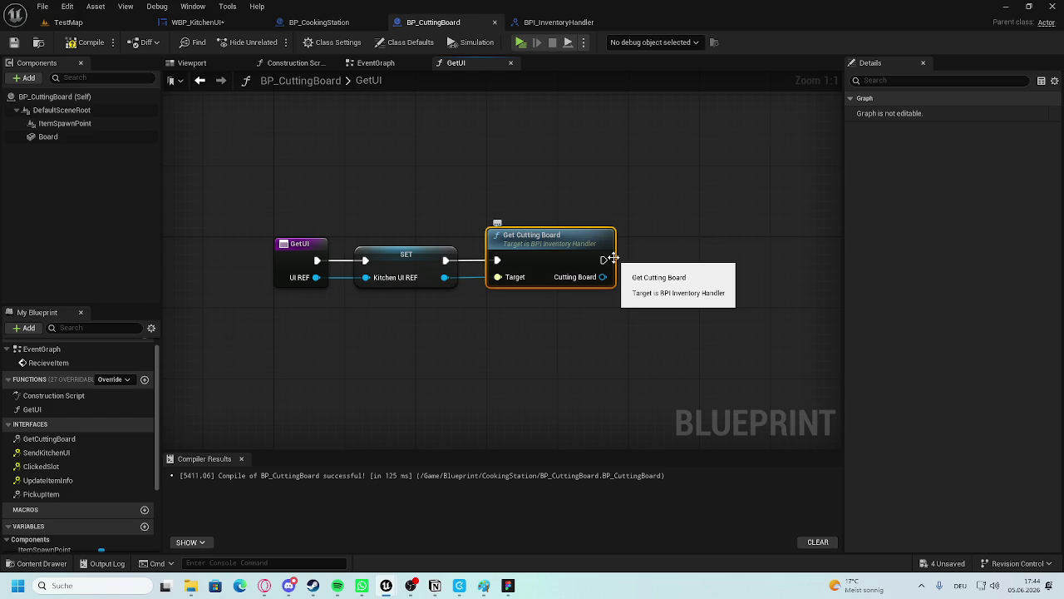
Replace it with Get Cutting Board (WBP Kitchen UI) from Kitchen UI REF beside SET, and compile.
{"action": "key", "text": "Delete"}
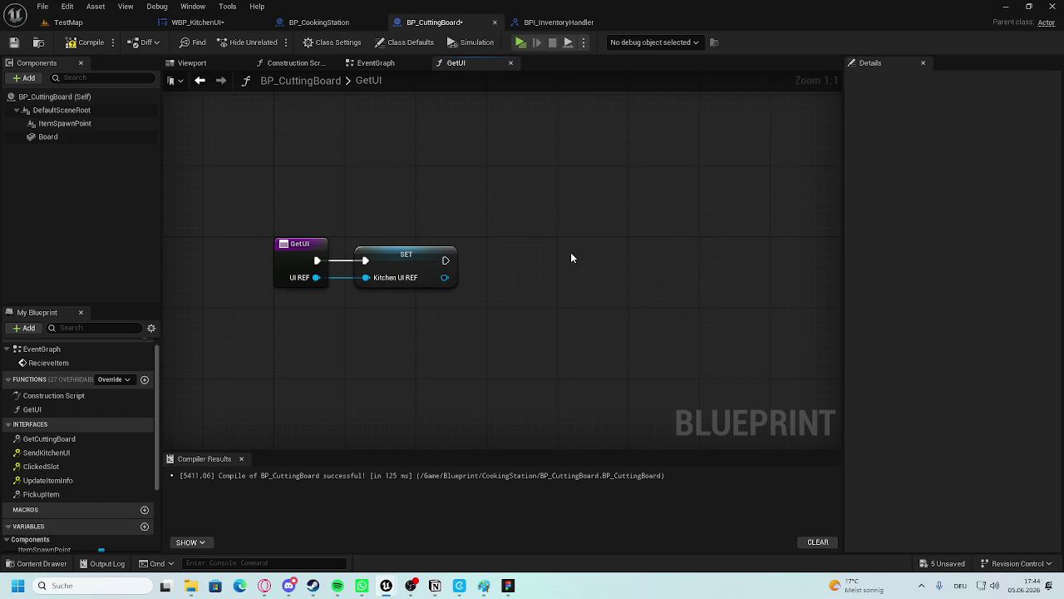
{"action": "left_click_drag", "start_coordinate": [445, 277], "coordinate": [480, 276]}
{"action": "type", "text": "ge"}
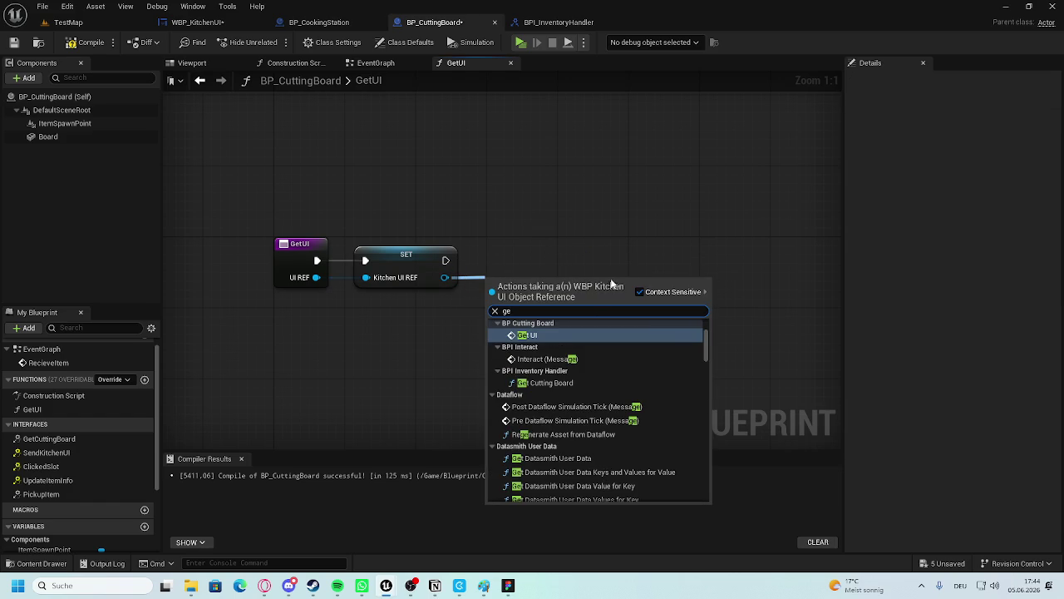
{"action": "type", "text": "t cut"}
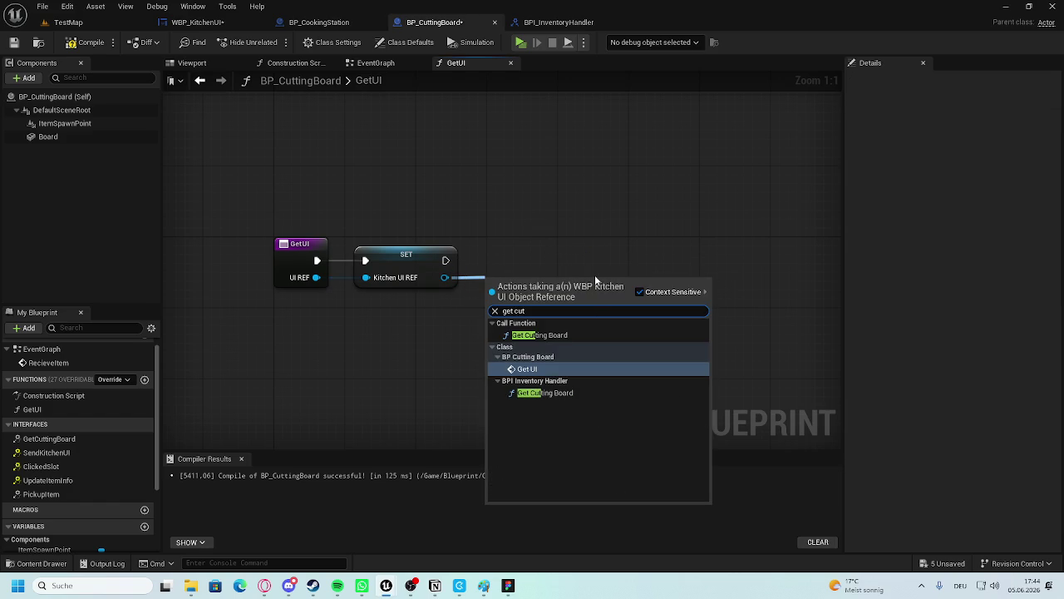
{"action": "left_click", "coordinate": [562, 336]}
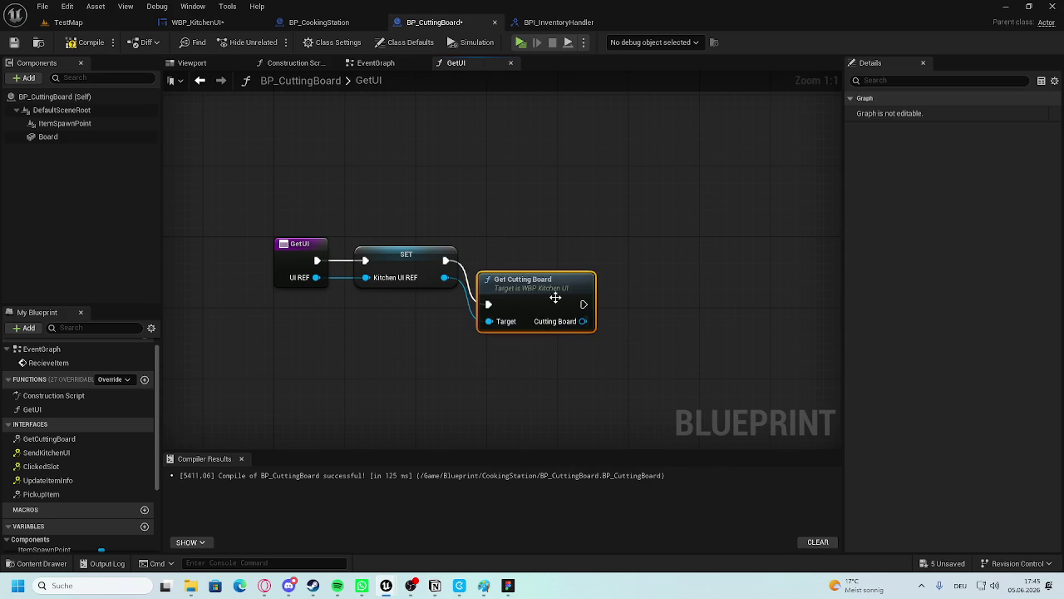
{"action": "left_click_drag", "start_coordinate": [537, 283], "coordinate": [546, 243]}
{"action": "left_click", "coordinate": [690, 249]}
{"action": "left_click", "coordinate": [91, 42]}
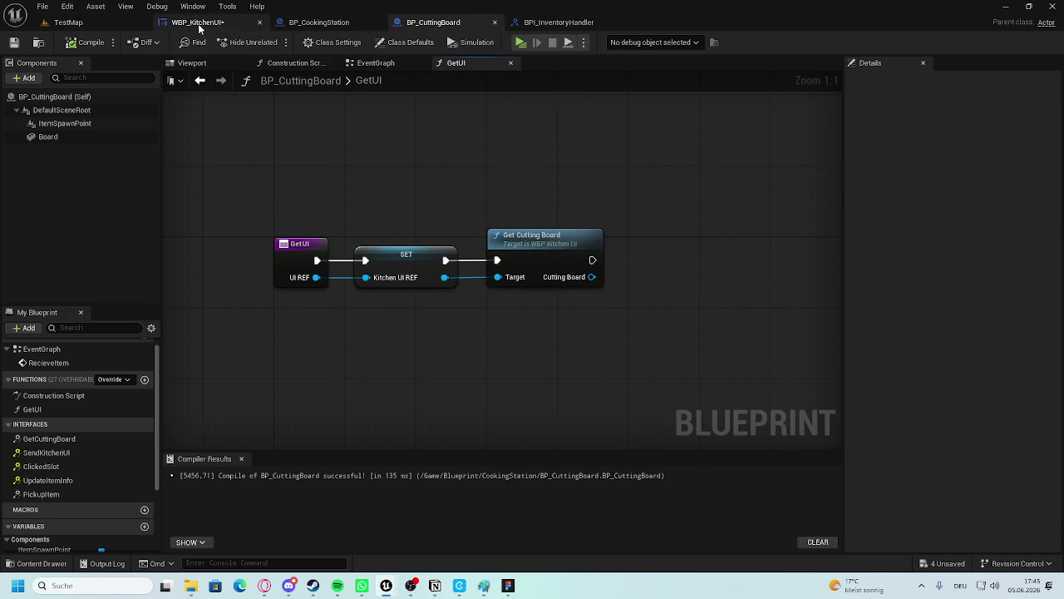
Open the kitchen UI's GetCuttingBoard graph and move its Return Node further right.
{"action": "left_click", "coordinate": [249, 25]}
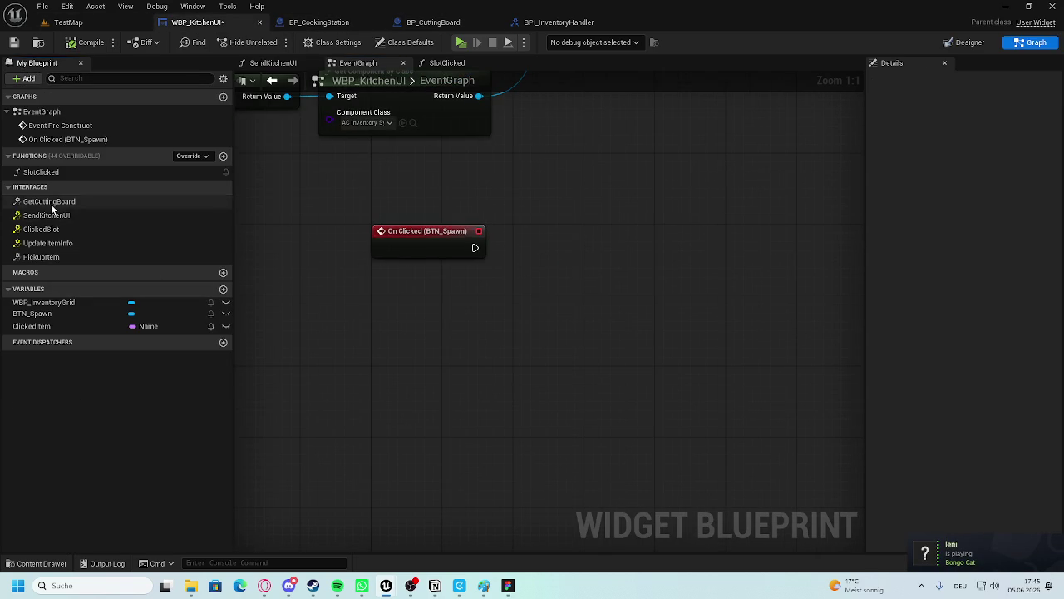
{"action": "double_click", "coordinate": [50, 202]}
{"action": "left_click_drag", "start_coordinate": [635, 299], "coordinate": [711, 299]}
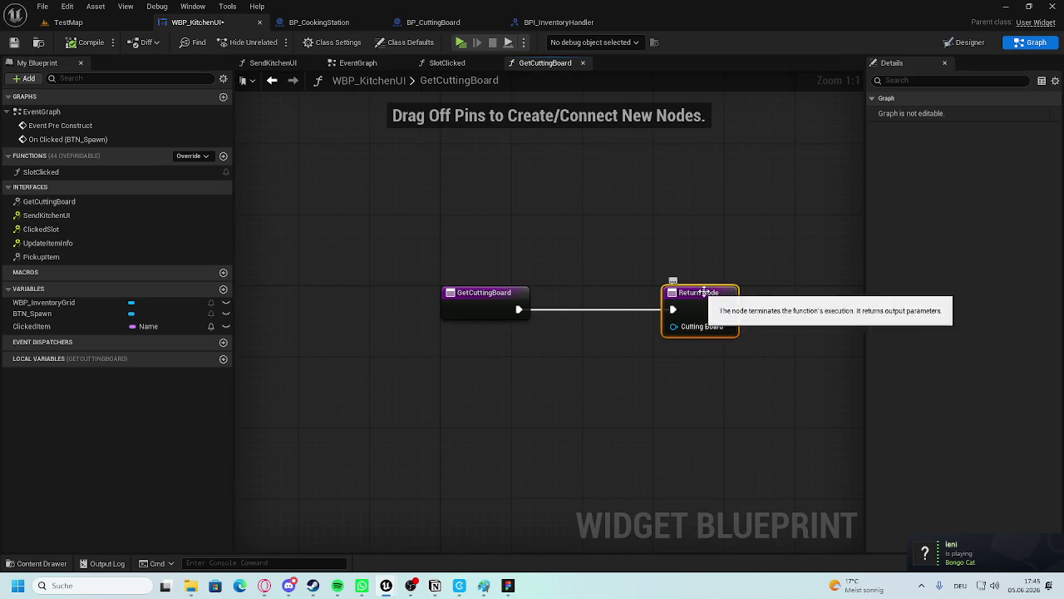
{"action": "left_click", "coordinate": [689, 262]}
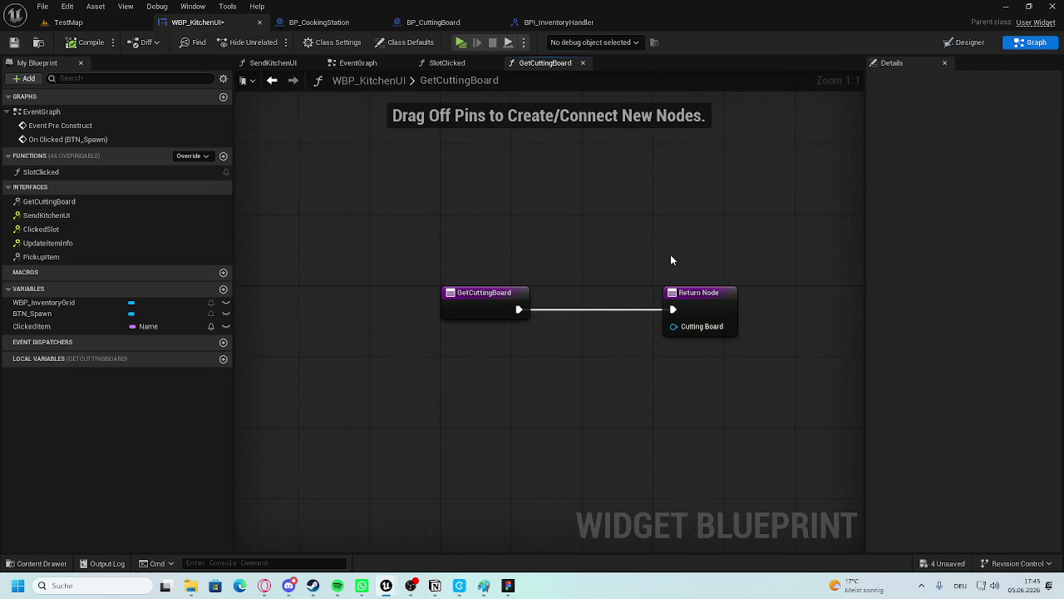
{"action": "left_click", "coordinate": [423, 24]}
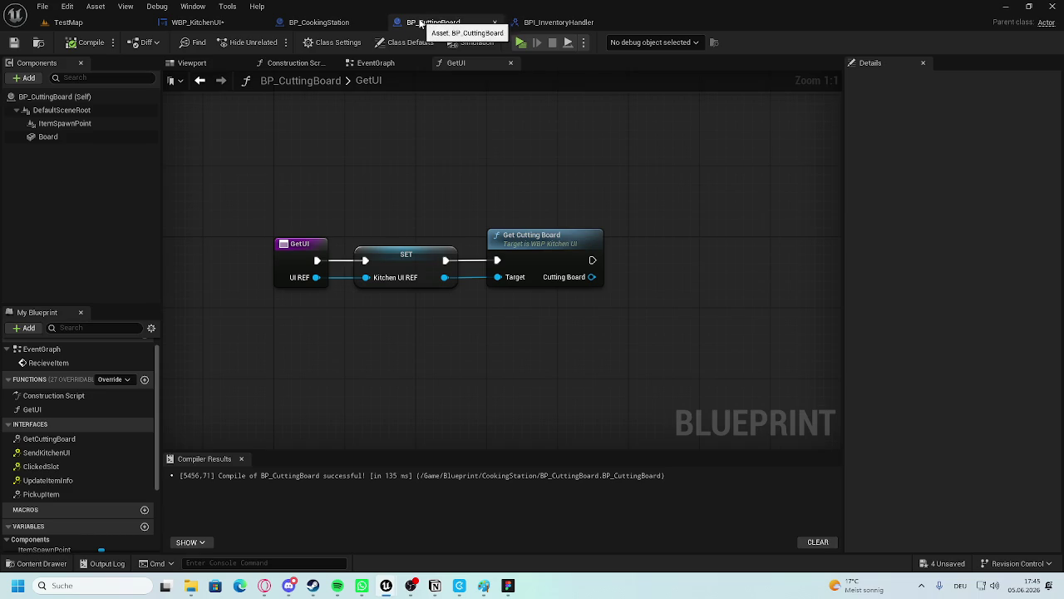
Add a Board input to the interface's GetCuttingBoard function and compile.
{"action": "left_click", "coordinate": [555, 22]}
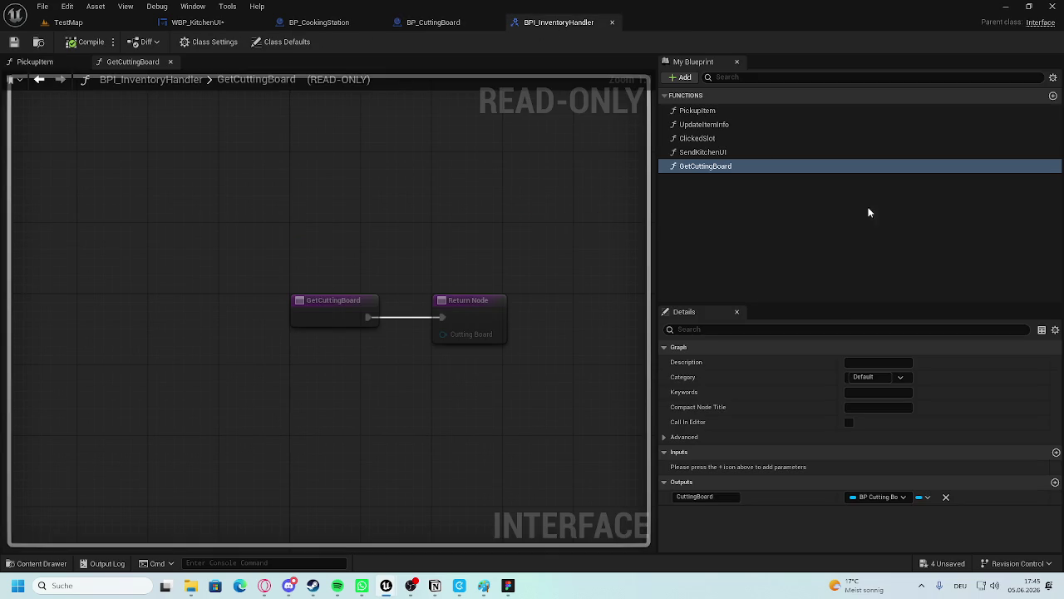
{"action": "left_click", "coordinate": [349, 301]}
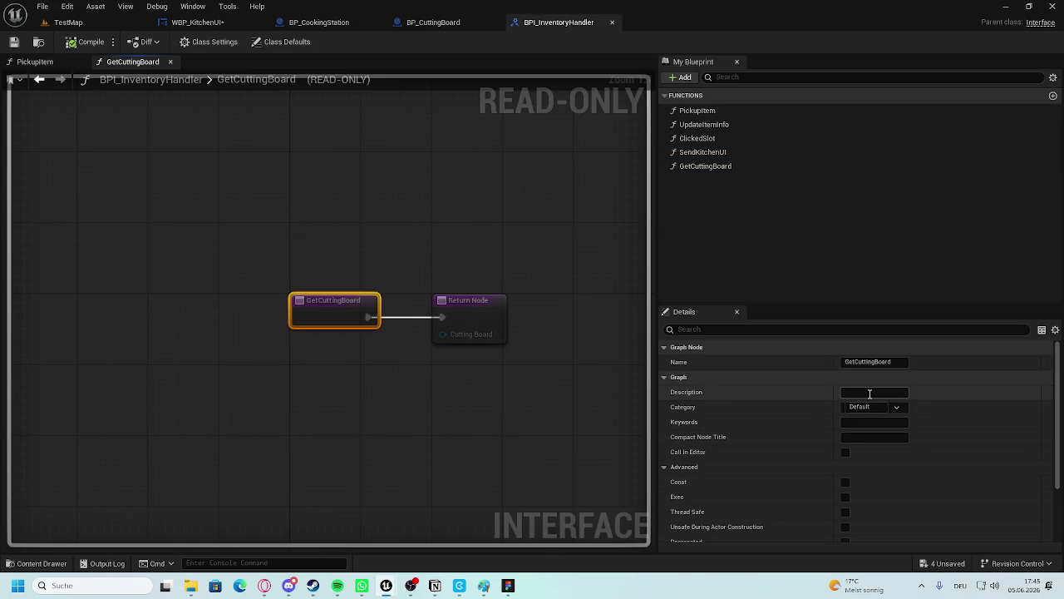
{"action": "left_click", "coordinate": [665, 347]}
{"action": "left_click", "coordinate": [662, 362]}
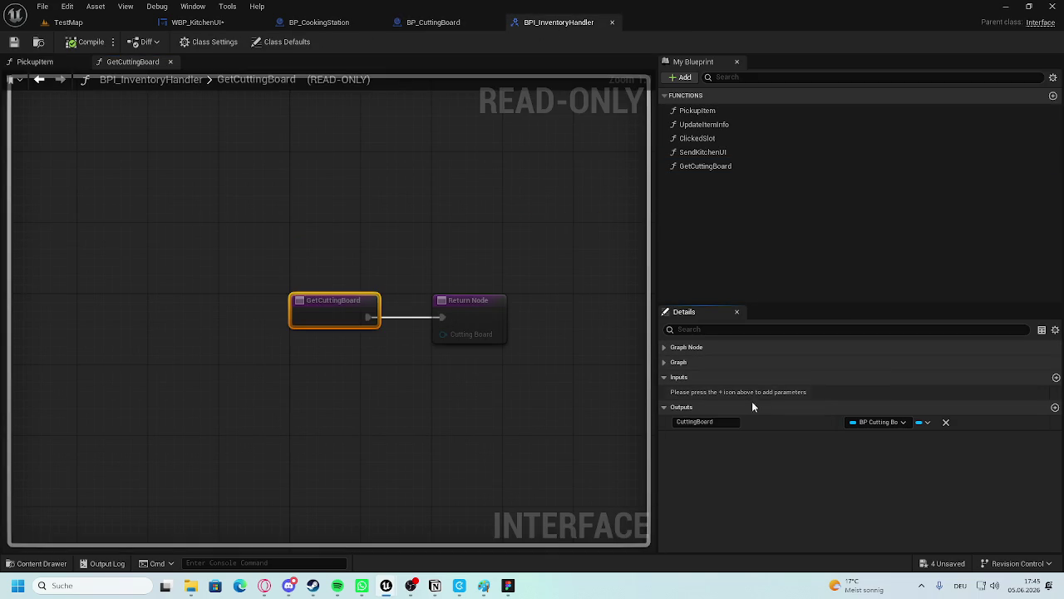
{"action": "left_click", "coordinate": [1056, 377]}
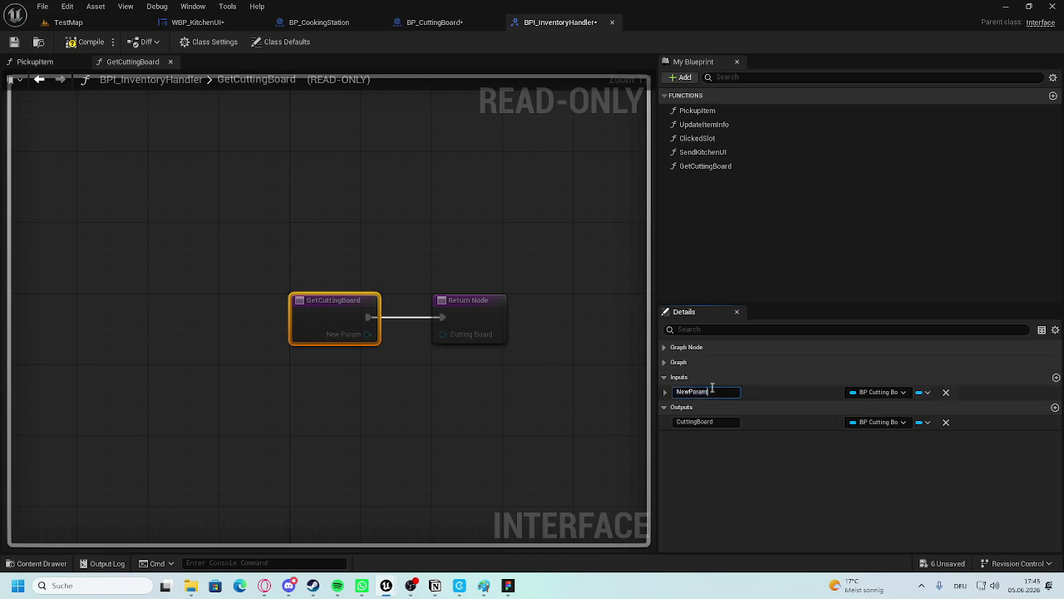
{"action": "type", "text": "Board"}
{"action": "key", "text": "Return"}
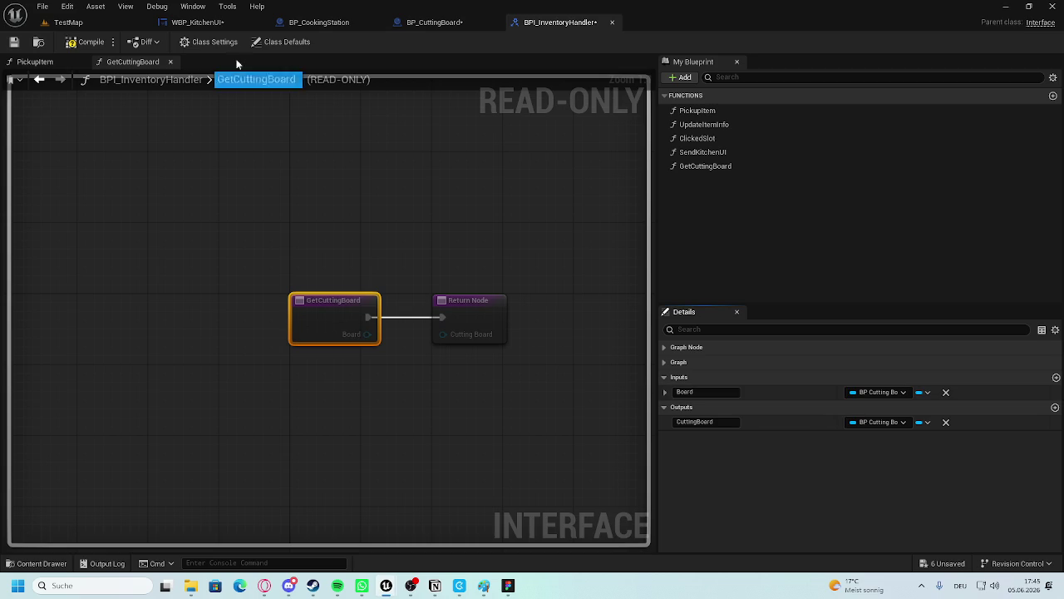
{"action": "left_click", "coordinate": [89, 41]}
{"action": "left_click", "coordinate": [432, 22]}
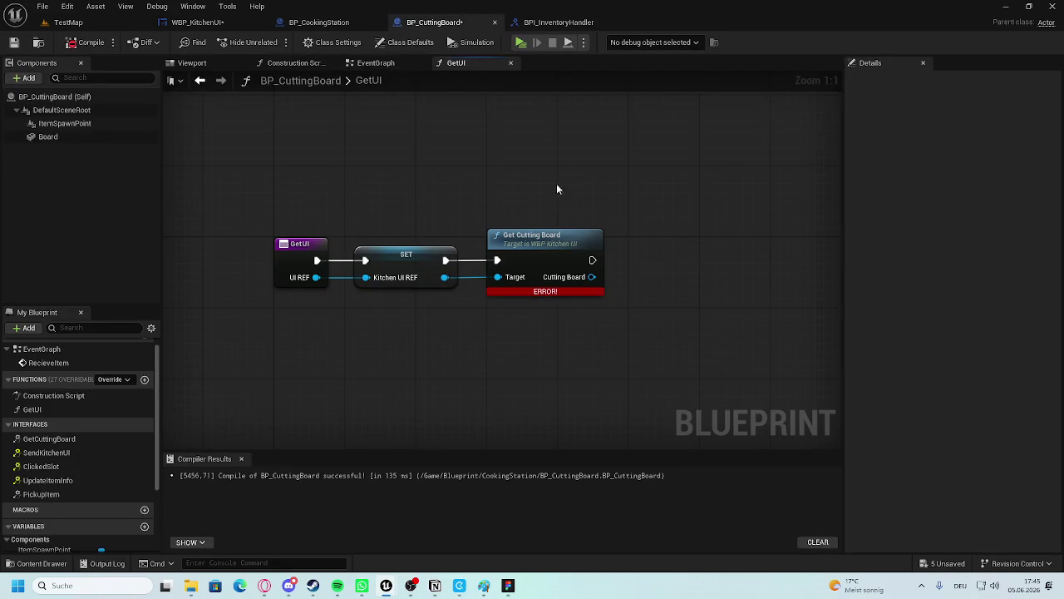
Refresh the Get Cutting Board node in GetUI to expose its Board input, and compile.
{"action": "right_click", "coordinate": [530, 230]}
{"action": "left_click", "coordinate": [574, 312]}
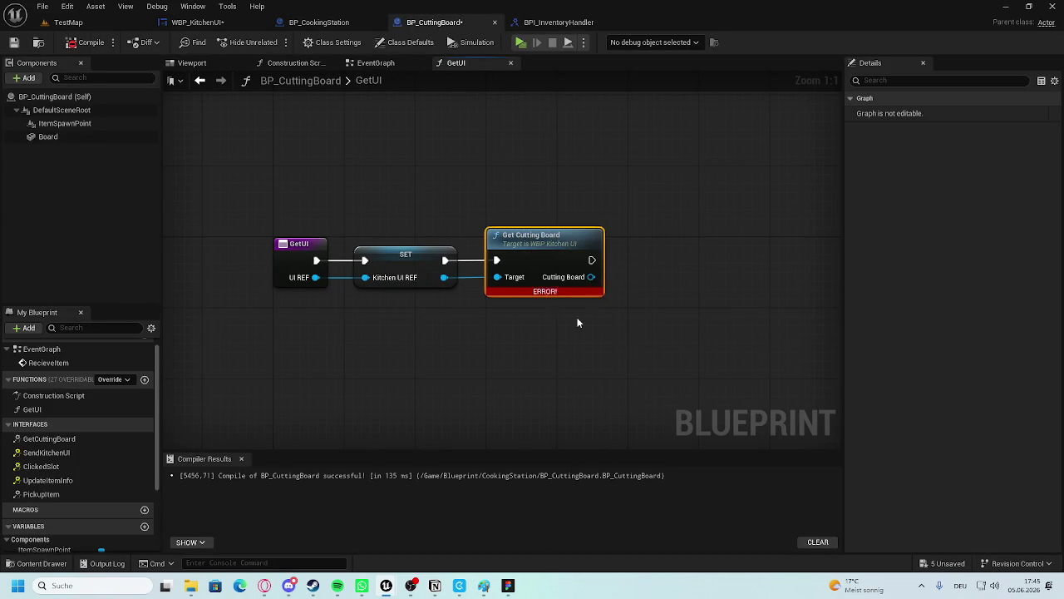
{"action": "left_click", "coordinate": [90, 41]}
Wire a Self reference into the Board input, tidy the node and recompile.
{"action": "left_click_drag", "start_coordinate": [497, 294], "coordinate": [415, 332]}
{"action": "type", "text": "self"}
{"action": "key", "text": "Return"}
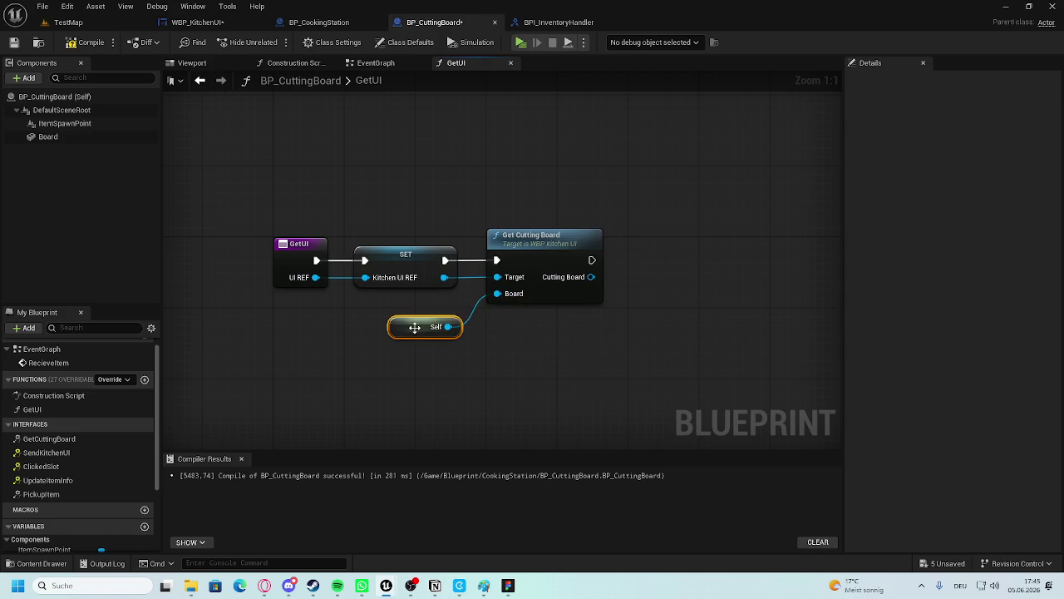
{"action": "left_click", "coordinate": [555, 245]}
{"action": "left_click_drag", "start_coordinate": [556, 245], "coordinate": [565, 245]}
{"action": "left_click", "coordinate": [507, 197]}
{"action": "left_click", "coordinate": [90, 42]}
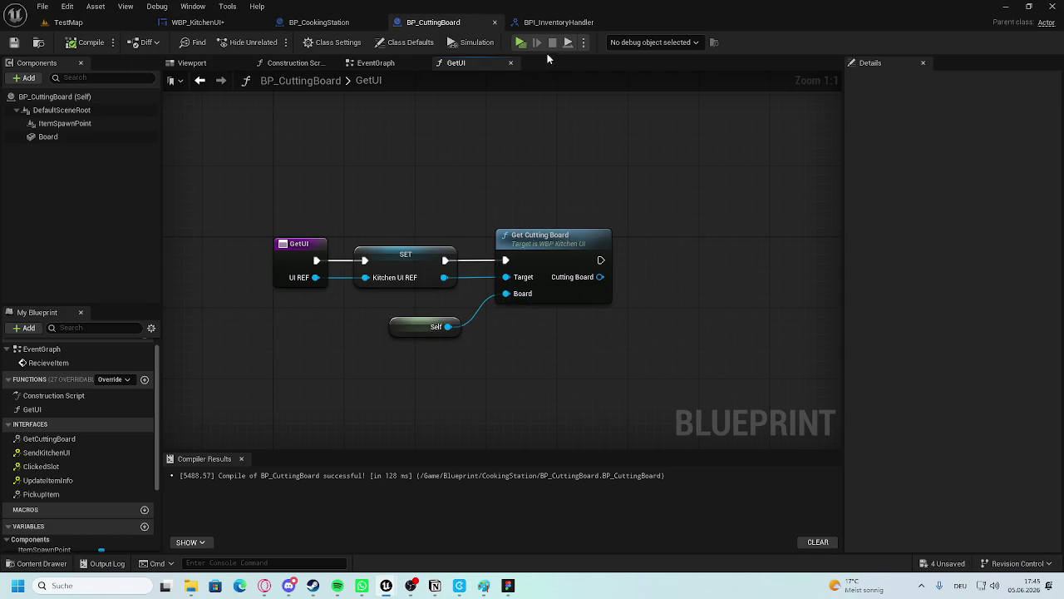
{"action": "left_click", "coordinate": [201, 23]}
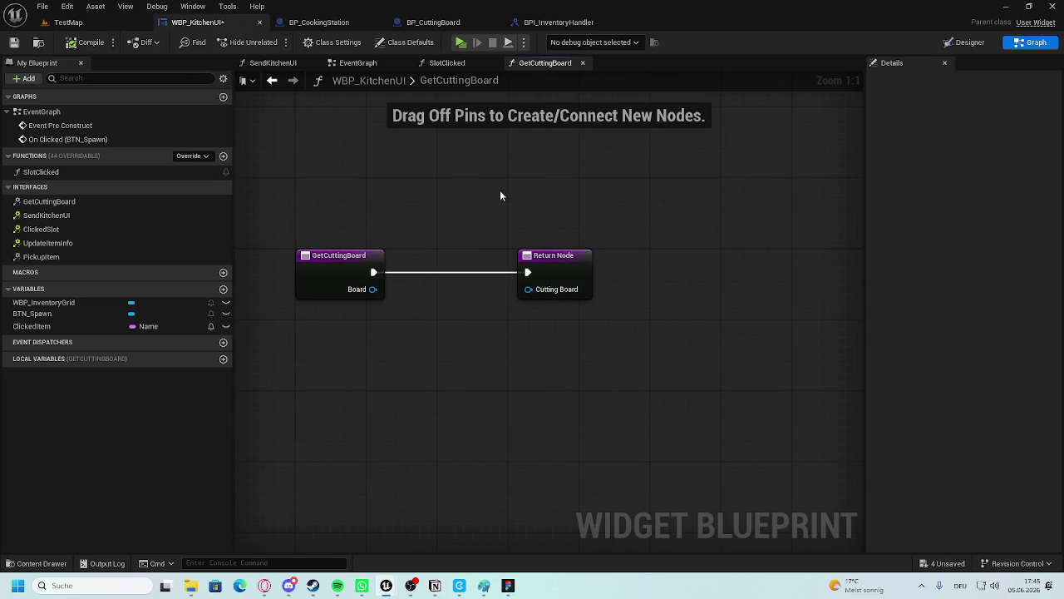
Remove the CuttingBoard output from GetCuttingBoard in BPI_InventoryHandler and close the interface.
{"action": "left_click", "coordinate": [319, 22]}
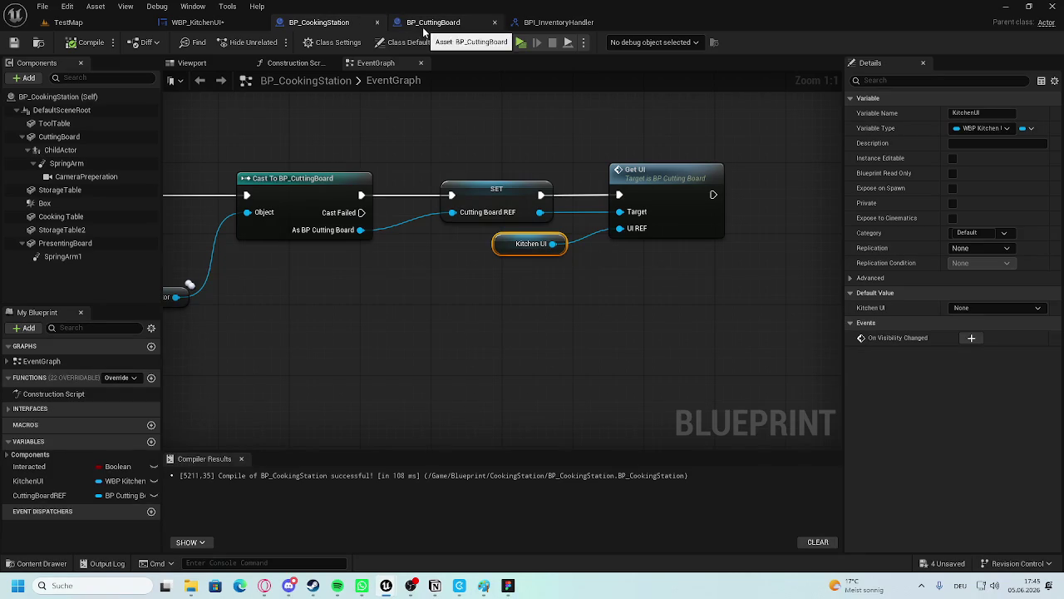
{"action": "left_click", "coordinate": [433, 22]}
{"action": "left_click", "coordinate": [557, 22]}
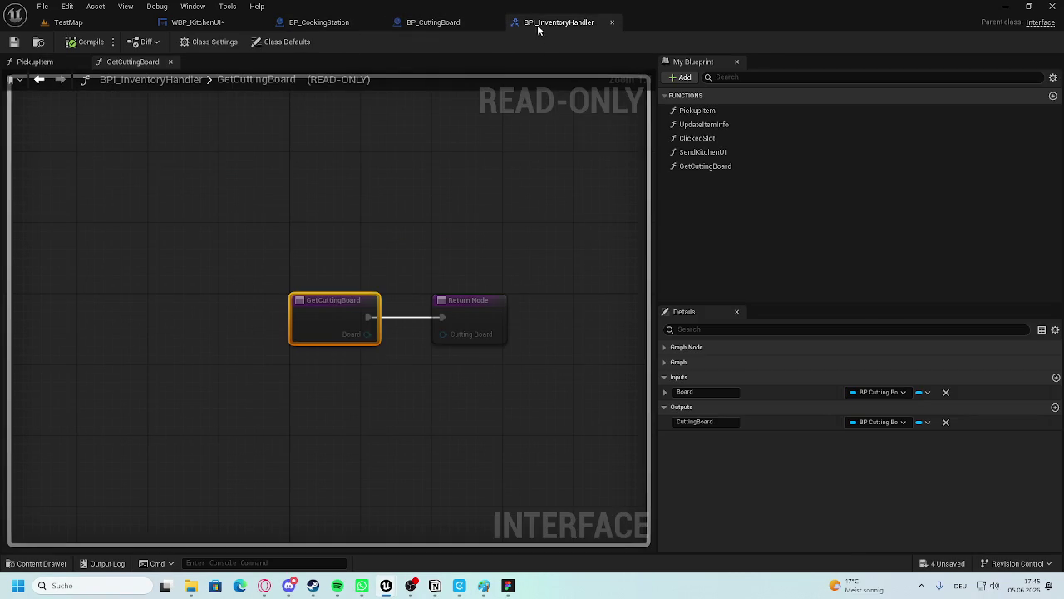
{"action": "left_click", "coordinate": [1055, 408]}
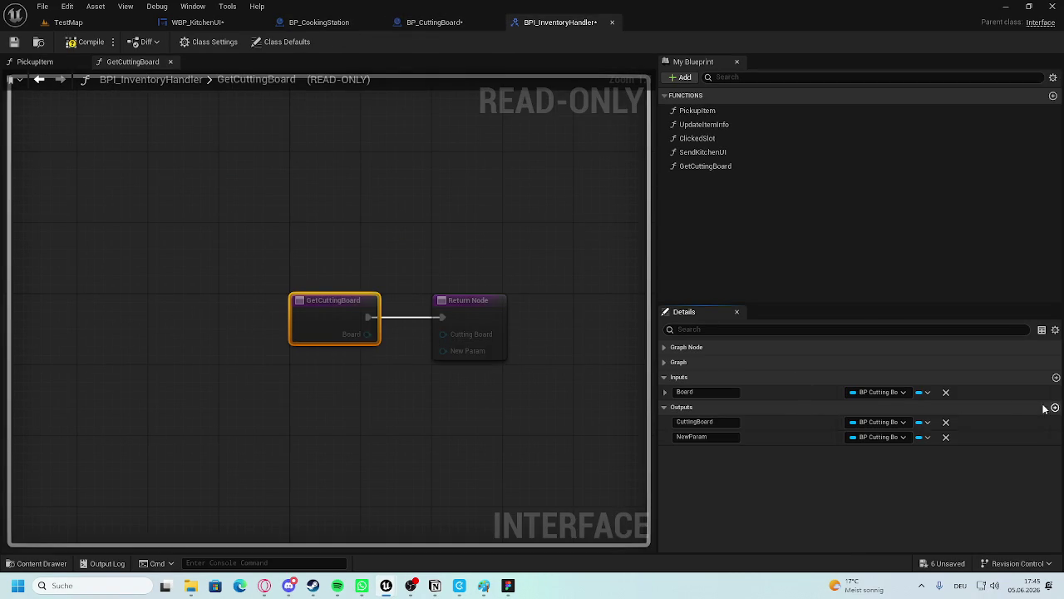
{"action": "left_click", "coordinate": [945, 422]}
{"action": "left_click", "coordinate": [946, 422]}
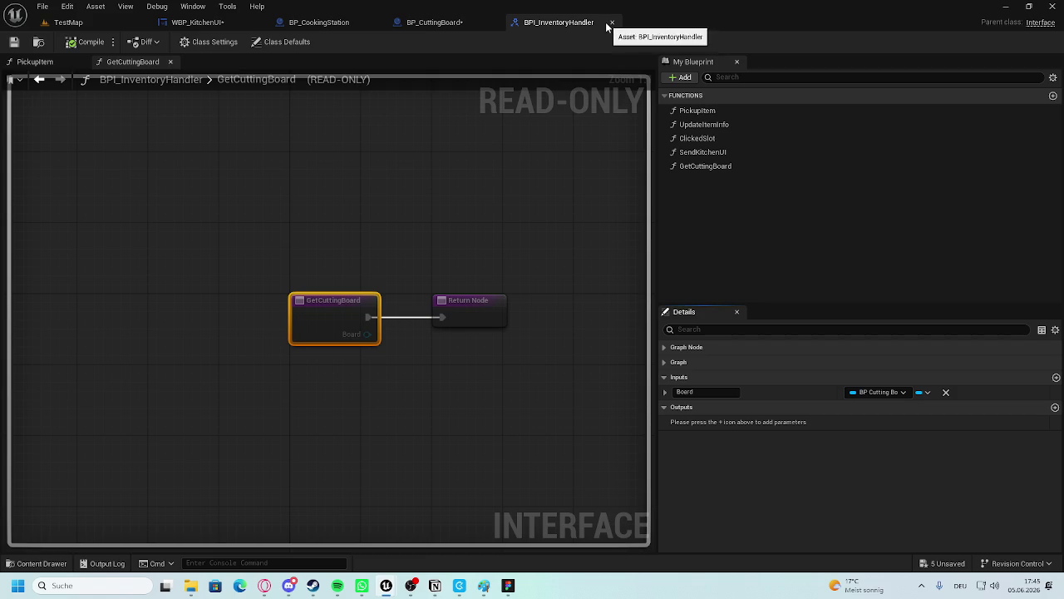
{"action": "left_click", "coordinate": [611, 23]}
Refresh the Get Cutting Board call in BP_CuttingBoard to clear its error, and compile.
{"action": "right_click", "coordinate": [554, 251]}
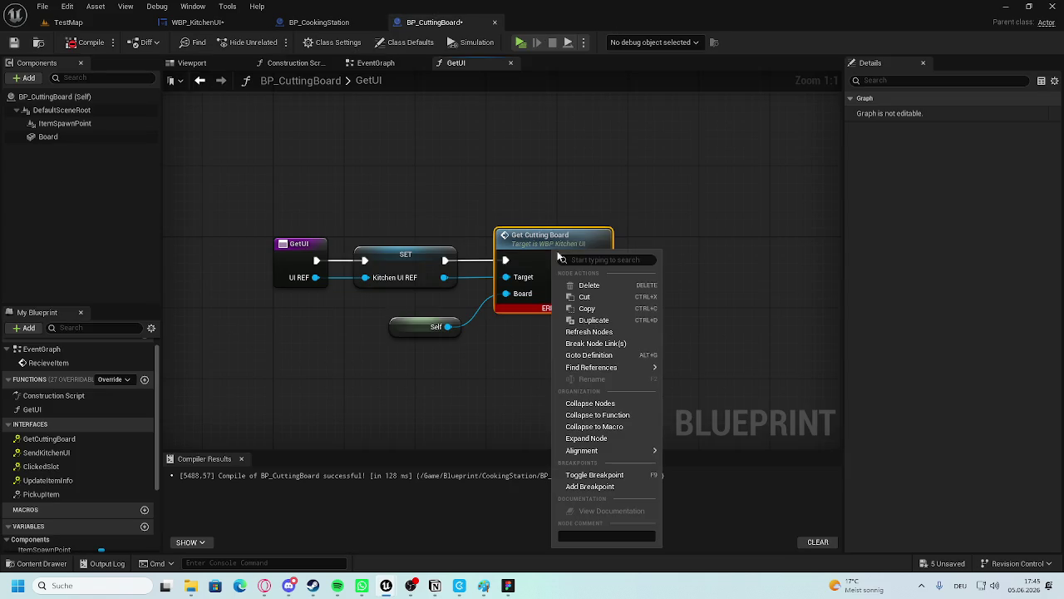
{"action": "left_click", "coordinate": [597, 332]}
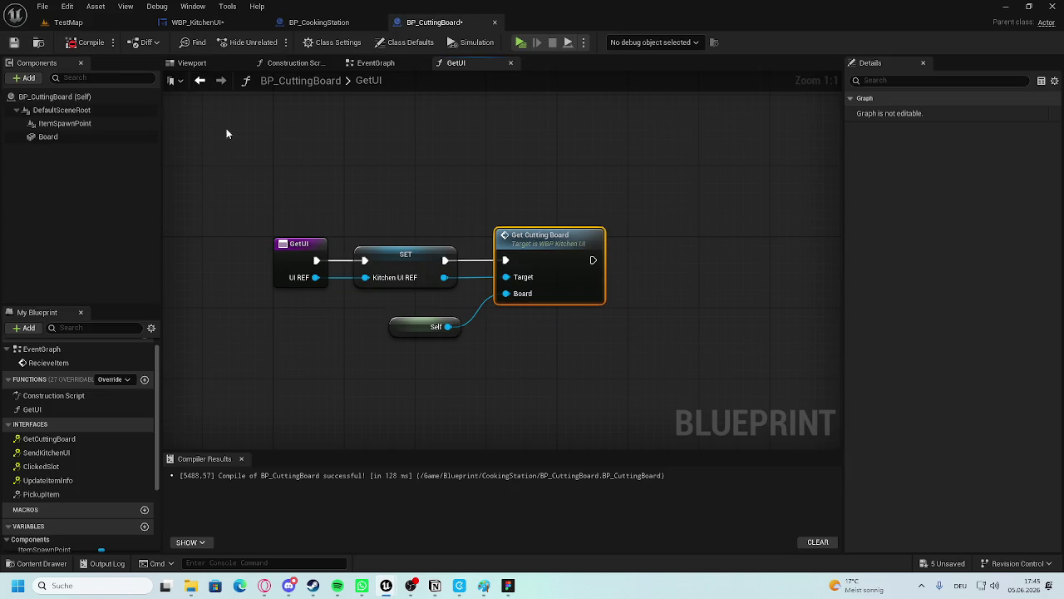
{"action": "left_click", "coordinate": [86, 41]}
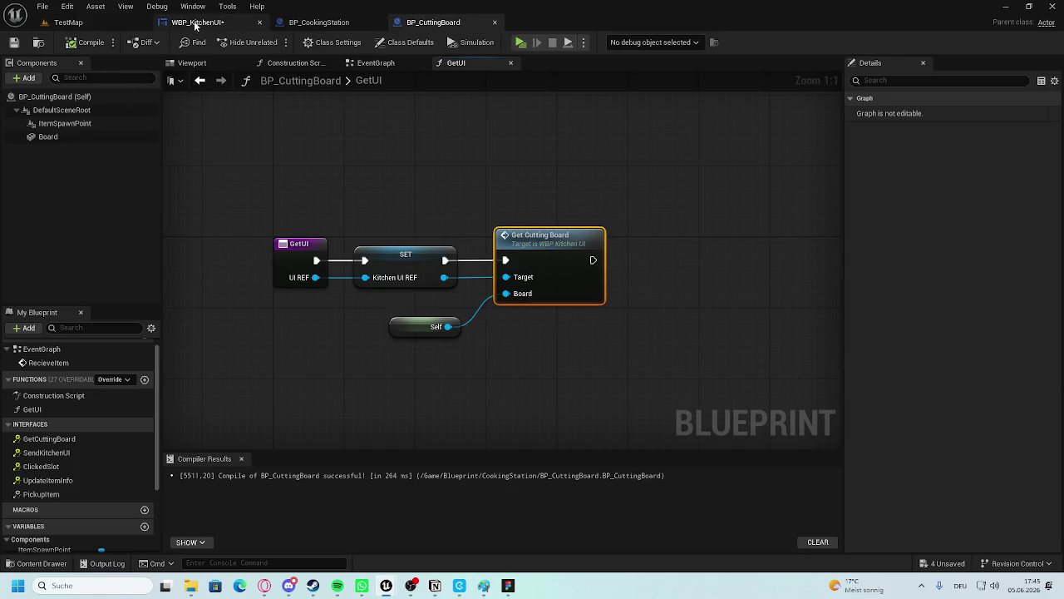
{"action": "left_click", "coordinate": [197, 23]}
Promote GetCuttingBoard's Board pin to a Board variable set before Return Node, and compile.
{"action": "left_click", "coordinate": [86, 41]}
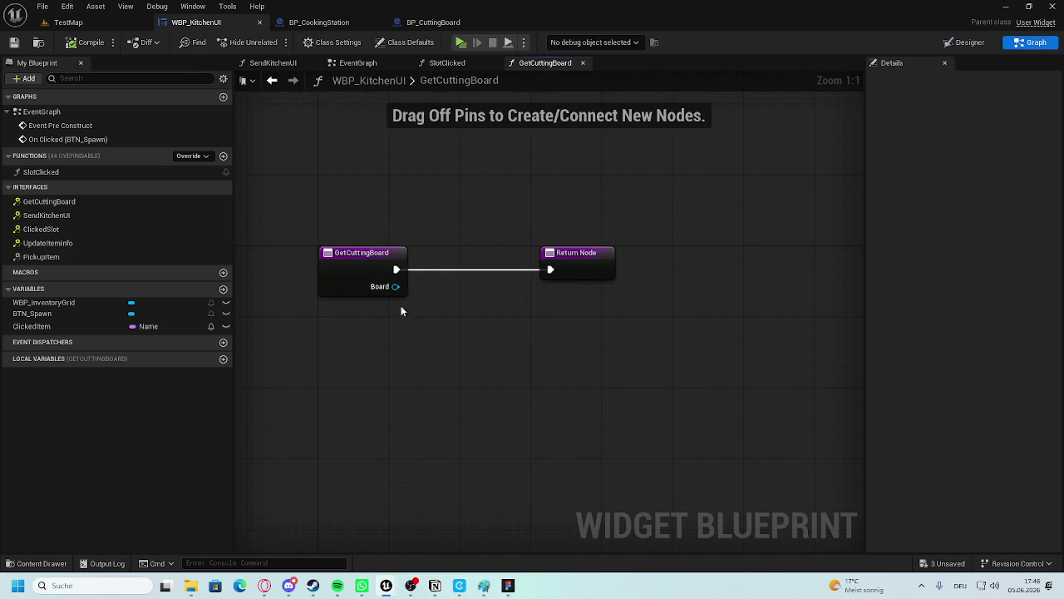
{"action": "right_click", "coordinate": [395, 287]}
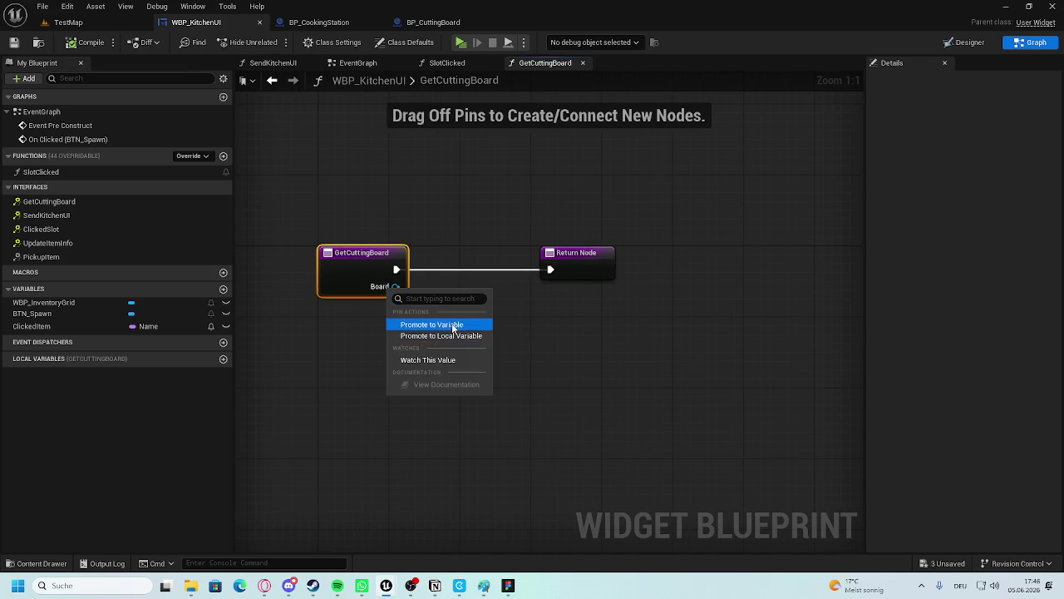
{"action": "left_click", "coordinate": [419, 324]}
{"action": "left_click", "coordinate": [83, 340]}
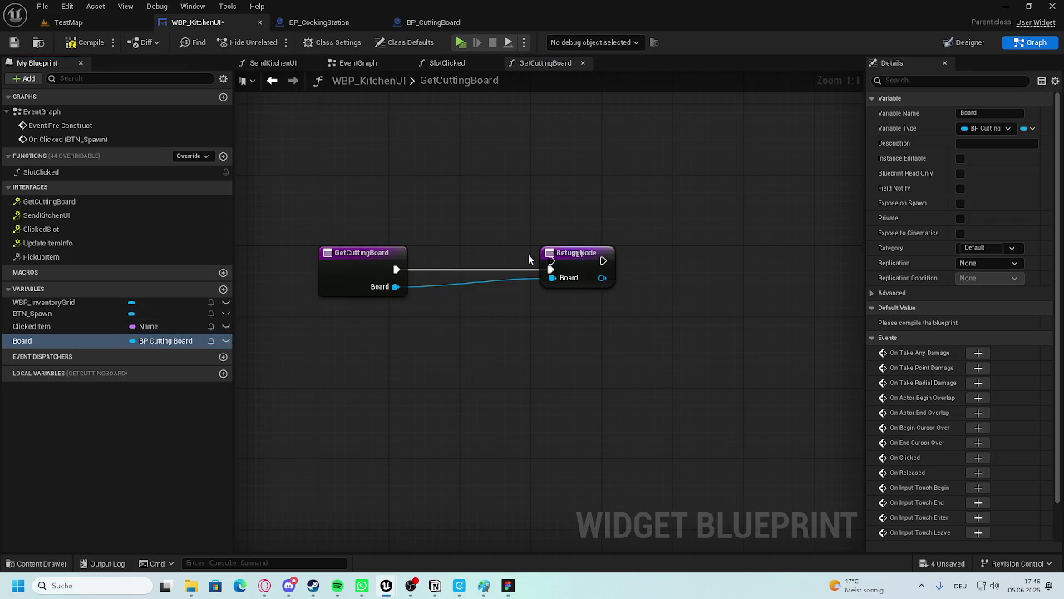
{"action": "mouse_move", "coordinate": [572, 270]}
{"action": "left_mouse_down"}
{"action": "mouse_move", "coordinate": [477, 264]}
{"action": "mouse_move", "coordinate": [613, 257]}
{"action": "left_mouse_up"}
{"action": "mouse_move", "coordinate": [486, 256]}
{"action": "left_mouse_down"}
{"action": "mouse_move", "coordinate": [480, 274]}
{"action": "mouse_move", "coordinate": [462, 265]}
{"action": "left_mouse_up"}
{"action": "left_click_drag", "start_coordinate": [396, 269], "coordinate": [586, 271]}
{"action": "left_click", "coordinate": [89, 45]}
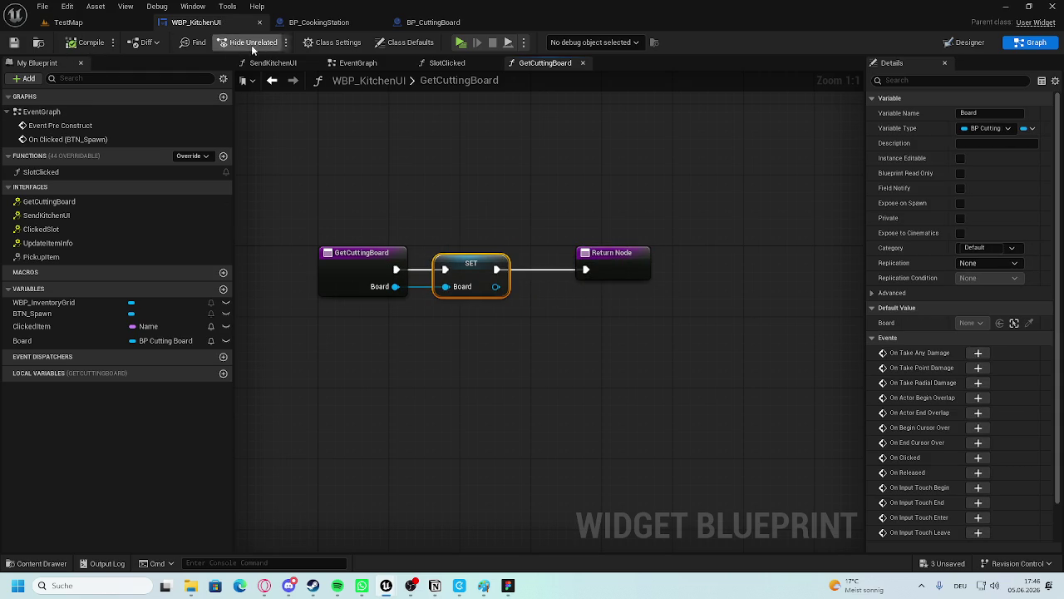
In the EventGraph, call Recieve Item on Board from On Clicked (BTN_Spawn).
{"action": "left_click", "coordinate": [359, 61]}
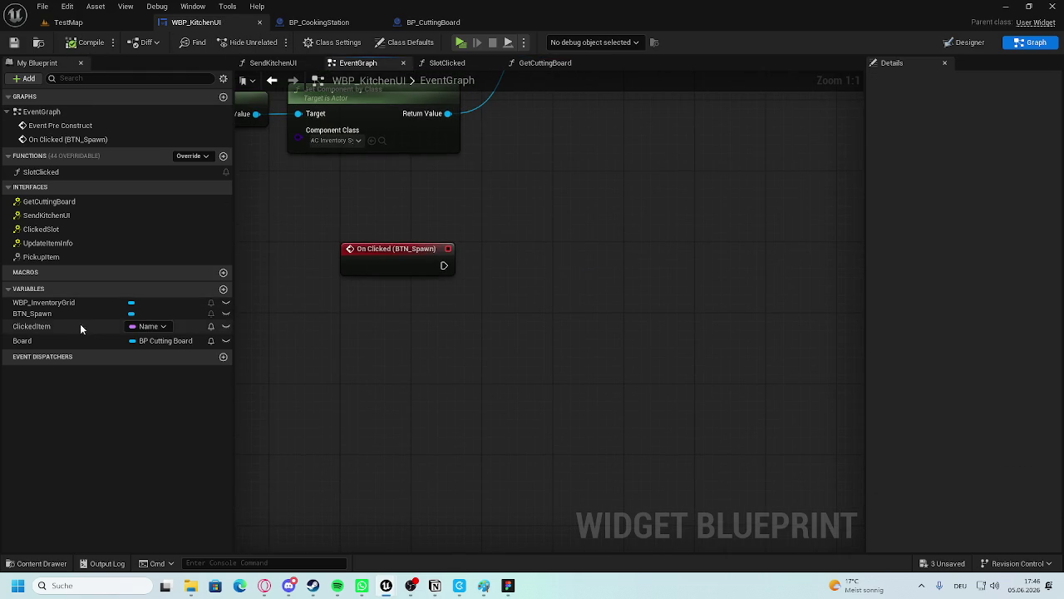
{"action": "left_click_drag", "start_coordinate": [33, 341], "coordinate": [430, 325]}
{"action": "left_click_drag", "start_coordinate": [521, 298], "coordinate": [517, 297]}
{"action": "type", "text": "recie"}
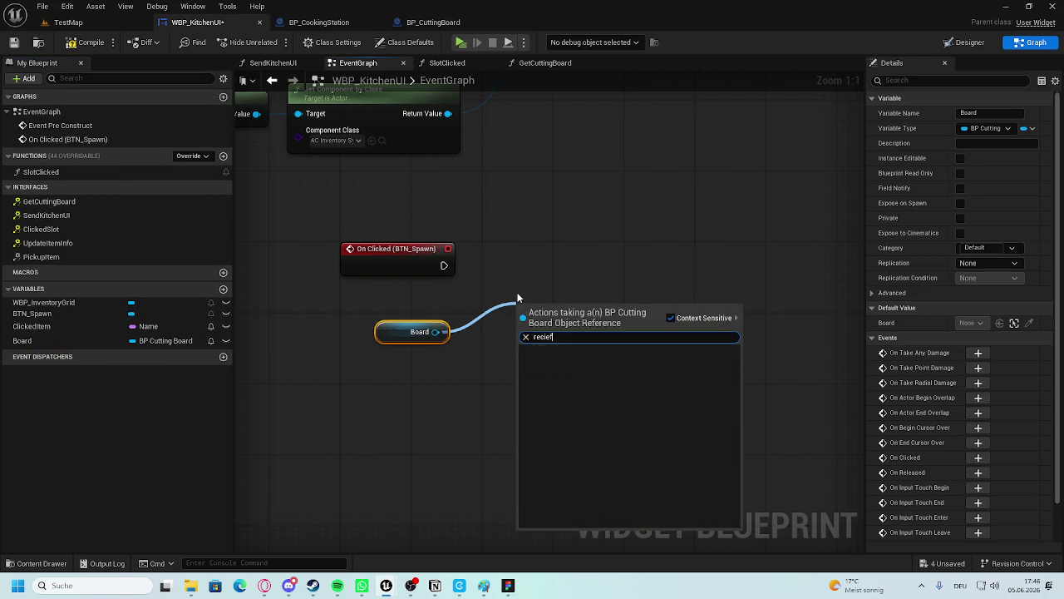
{"action": "left_click", "coordinate": [607, 363]}
{"action": "mouse_move", "coordinate": [444, 265]}
{"action": "left_mouse_down"}
{"action": "mouse_move", "coordinate": [569, 284]}
{"action": "mouse_move", "coordinate": [550, 258]}
{"action": "left_mouse_up"}
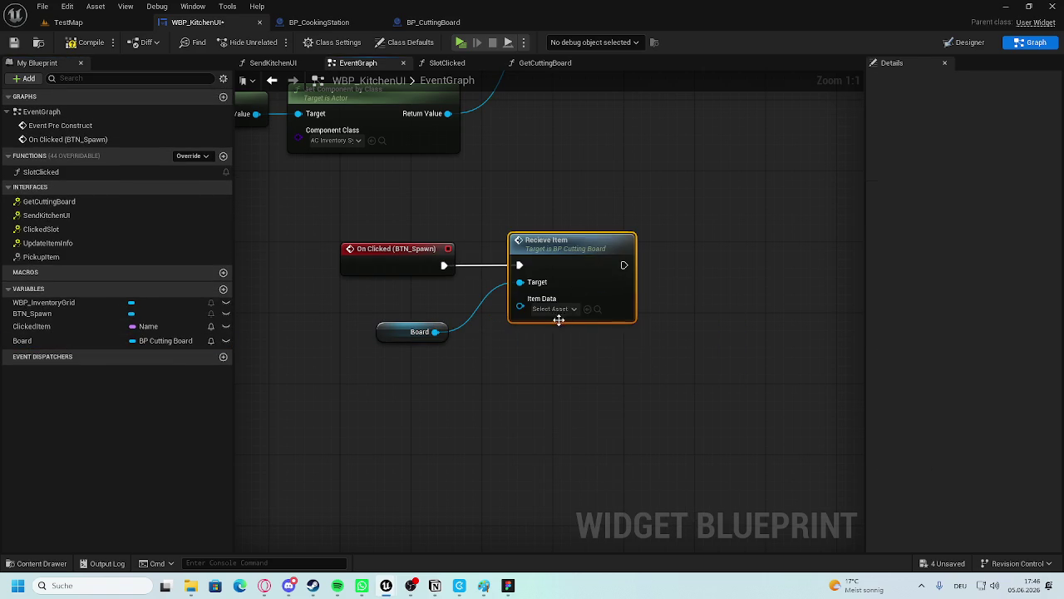
{"action": "left_click", "coordinate": [558, 309]}
{"action": "left_click", "coordinate": [559, 311]}
{"action": "left_click", "coordinate": [559, 309]}
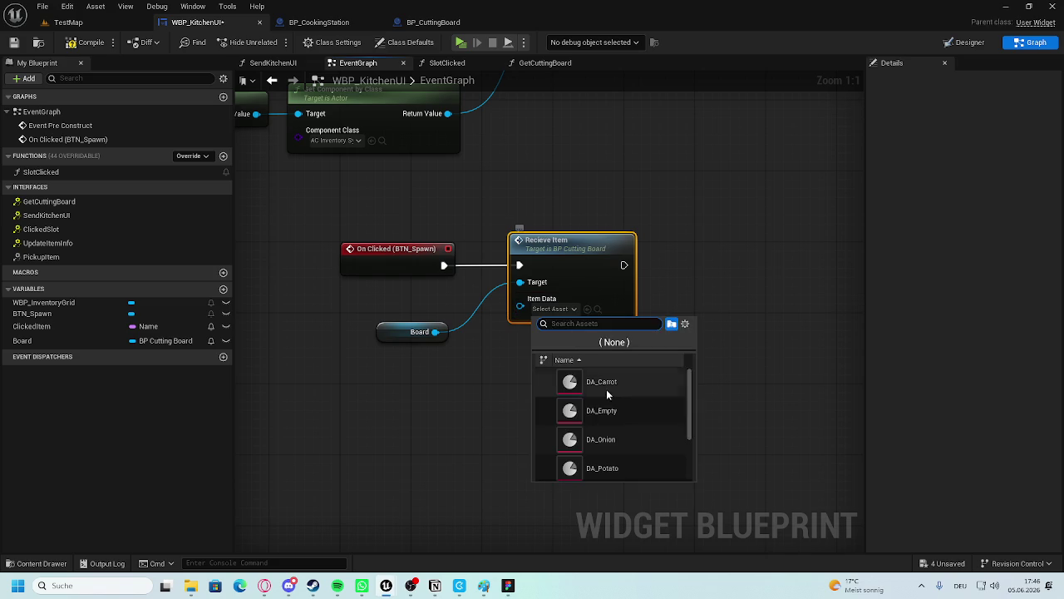
{"action": "left_click", "coordinate": [678, 266]}
{"action": "left_click", "coordinate": [393, 330]}
{"action": "left_click", "coordinate": [493, 310]}
Move between the TestMap level and the kitchen UI, ending in the BP_CuttingBoard blueprint.
{"action": "left_click", "coordinate": [68, 22]}
{"action": "left_click", "coordinate": [102, 41]}
{"action": "left_click", "coordinate": [196, 23]}
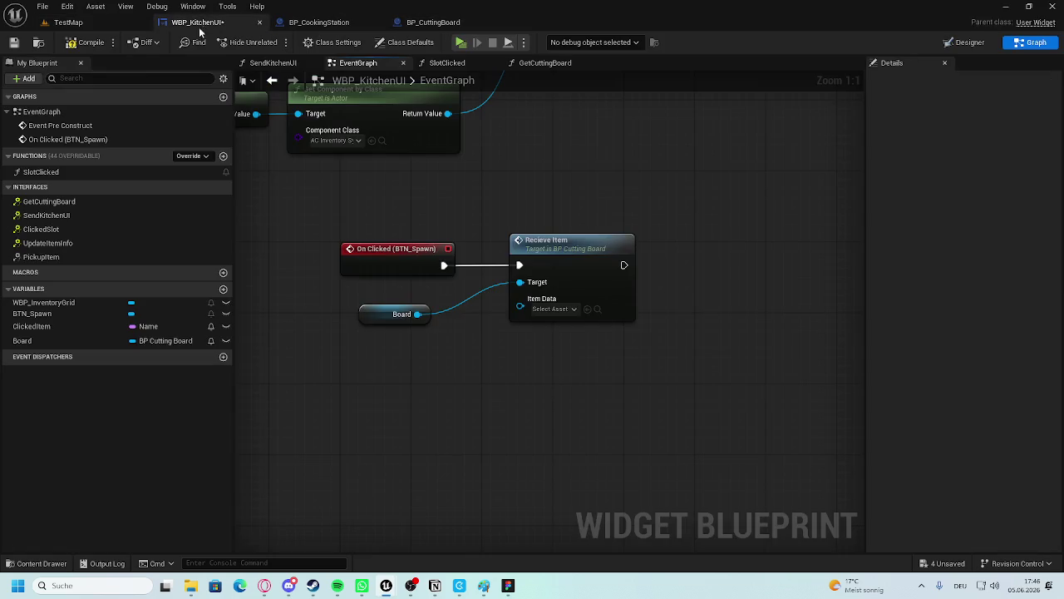
{"action": "left_click", "coordinate": [83, 23]}
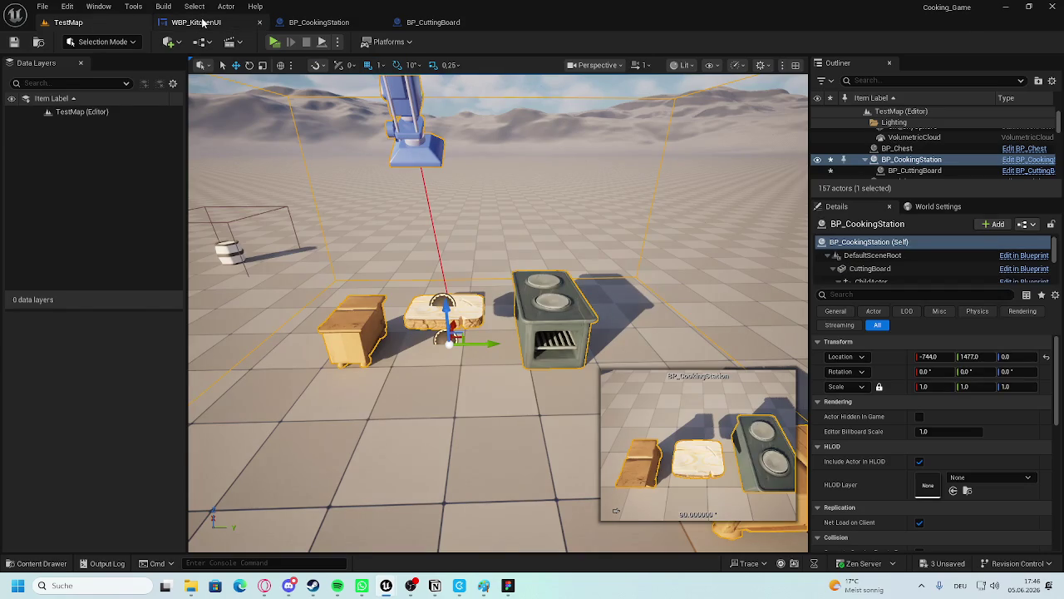
{"action": "left_click", "coordinate": [204, 22]}
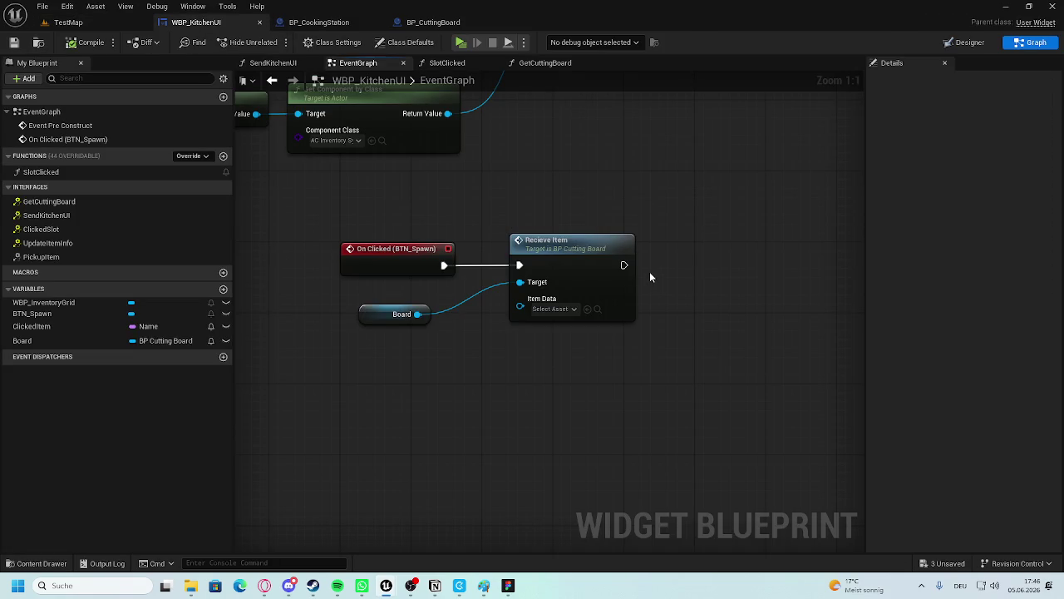
{"action": "left_click", "coordinate": [435, 23]}
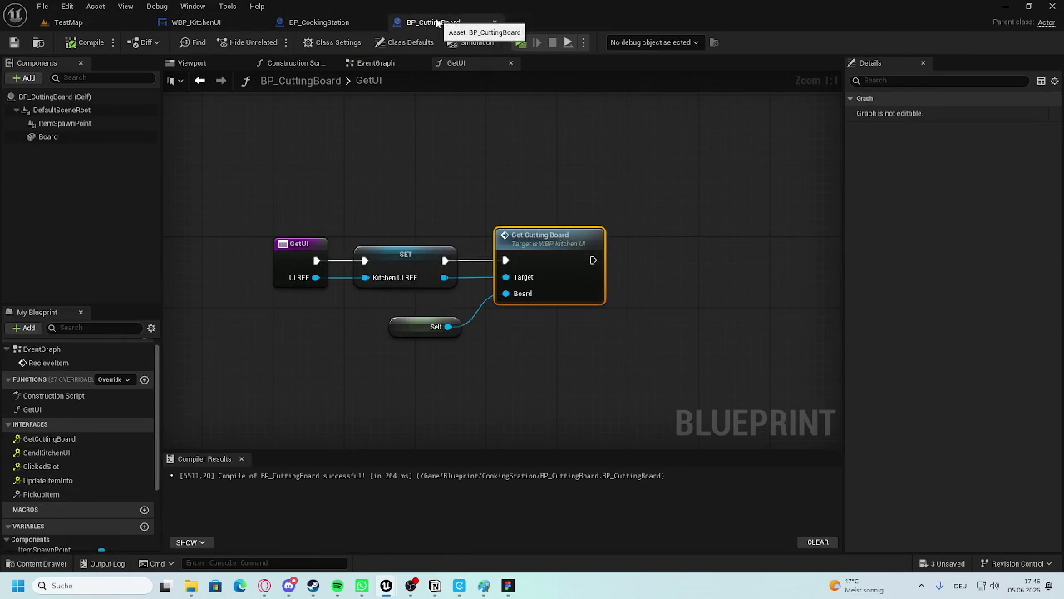
In BP_CuttingBoard, change RecieveItem's input type to Name and delete the SET Item Data node.
{"action": "scroll", "coordinate": [337, 317], "scroll_direction": "down", "scroll_amount": 3}
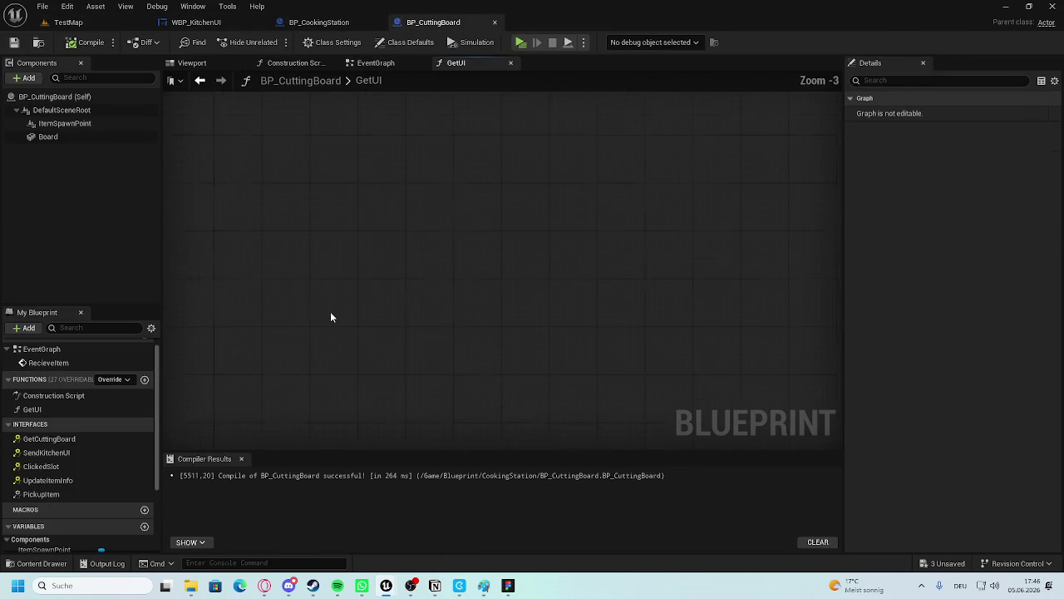
{"action": "left_click", "coordinate": [352, 63]}
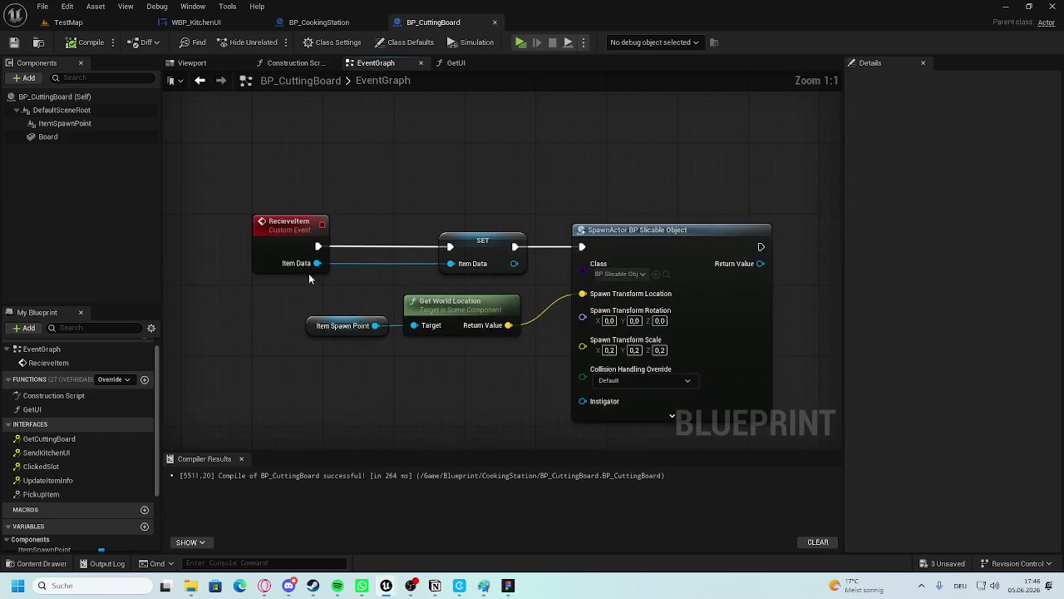
{"action": "left_click", "coordinate": [278, 244]}
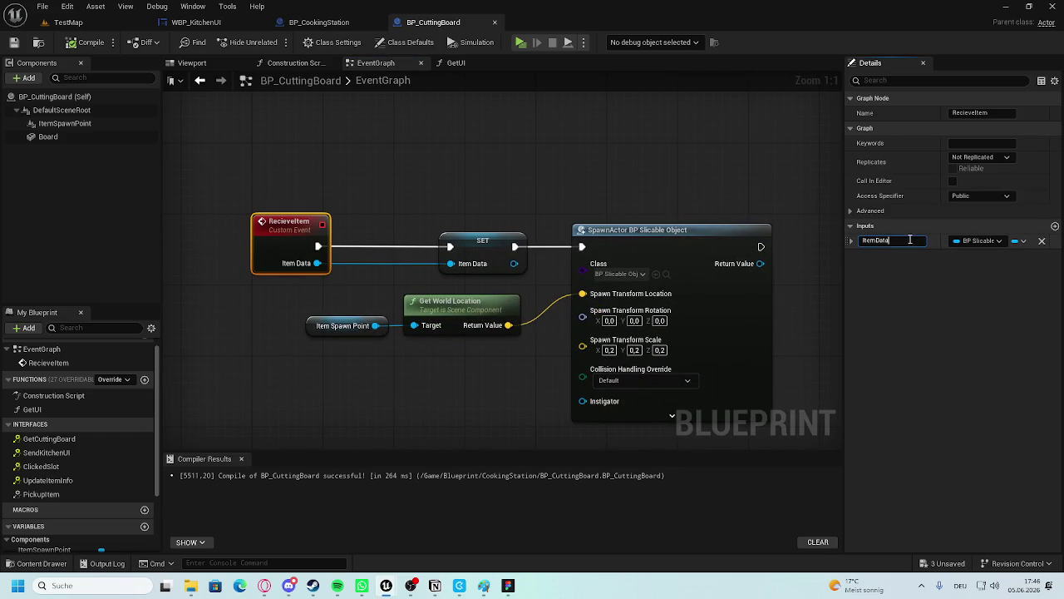
{"action": "left_click", "coordinate": [981, 242]}
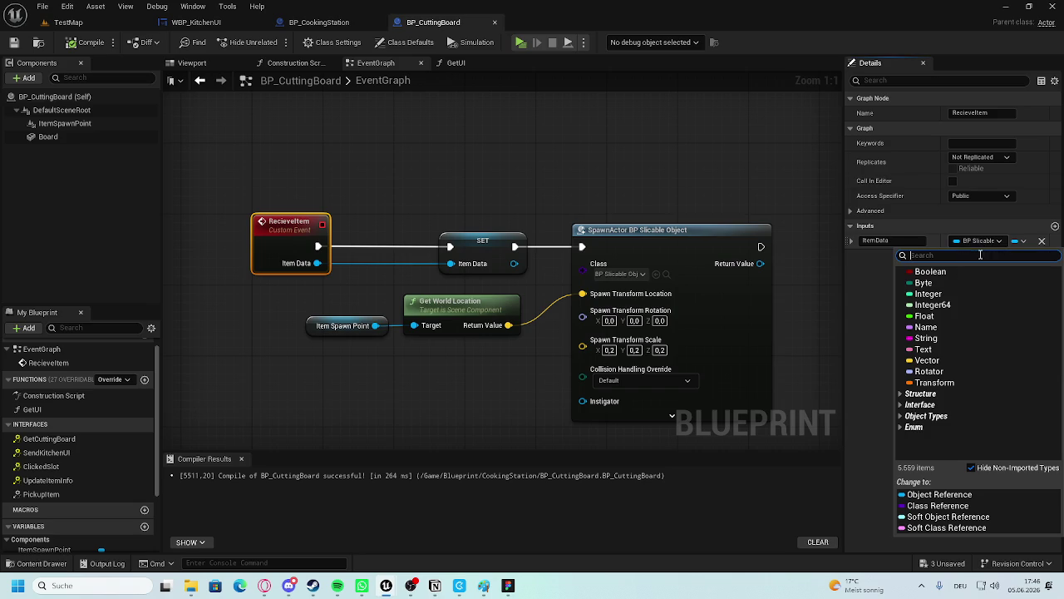
{"action": "key", "text": "Escape"}
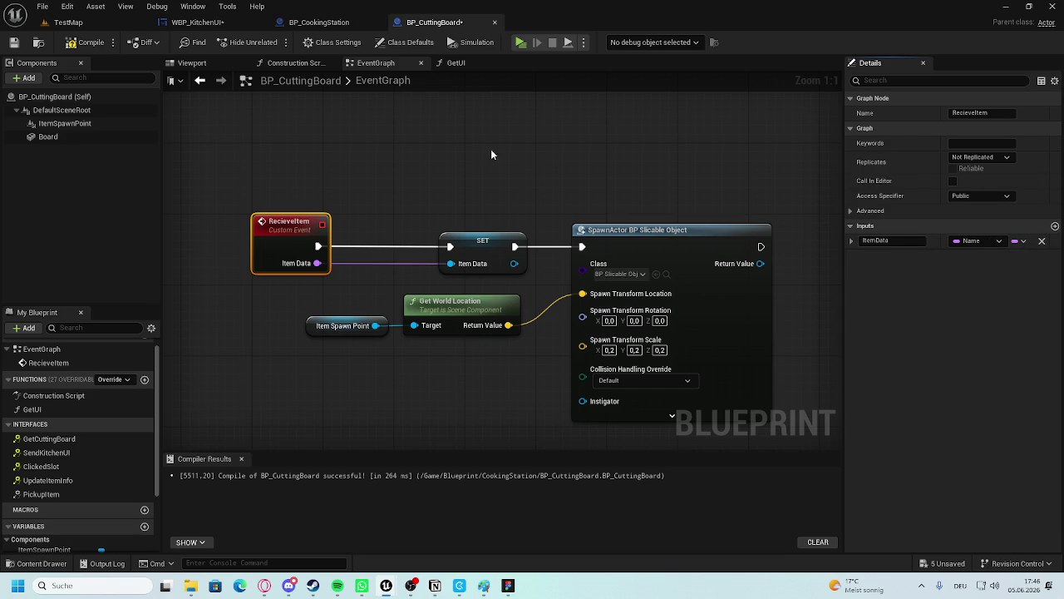
{"action": "left_click", "coordinate": [490, 153]}
{"action": "left_click", "coordinate": [478, 248]}
{"action": "key", "text": "Delete"}
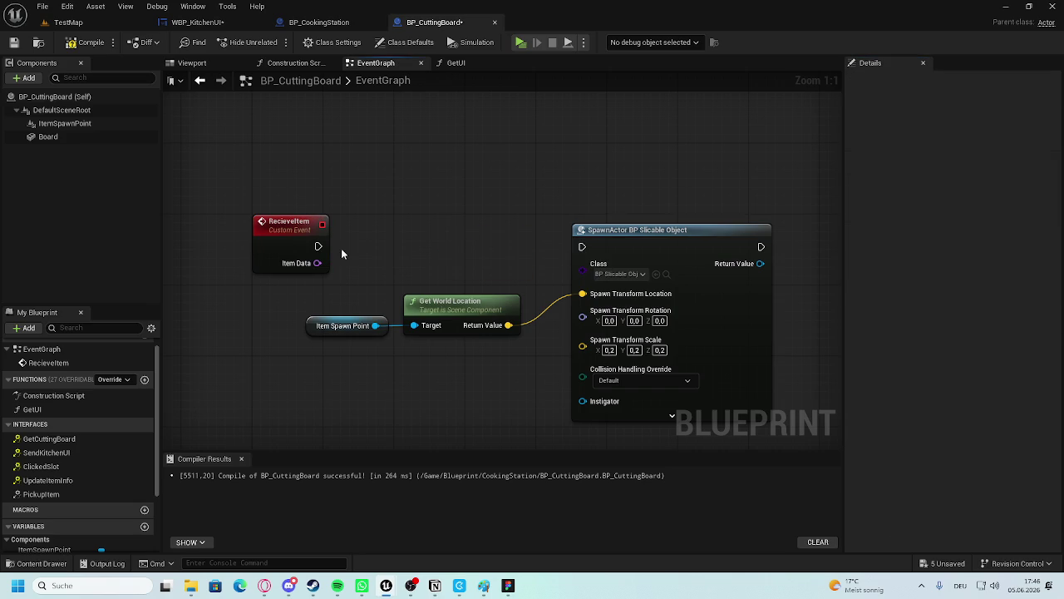
Wire RecieveItem directly to SpawnActor, rename its input to ItemID, and compile.
{"action": "left_click_drag", "start_coordinate": [317, 246], "coordinate": [582, 247]}
{"action": "left_click", "coordinate": [291, 232]}
{"action": "left_click", "coordinate": [898, 241]}
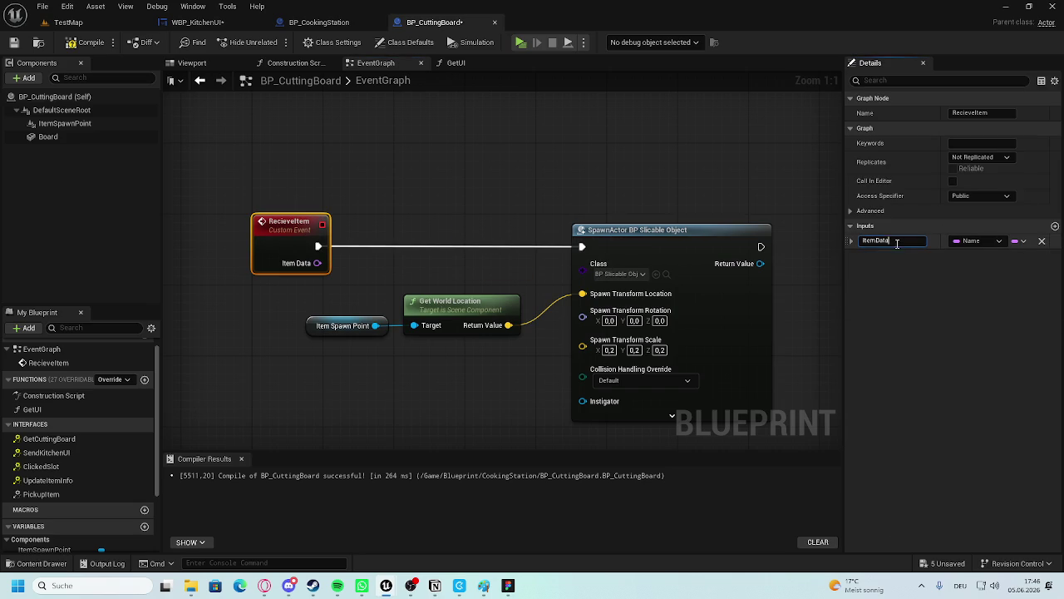
{"action": "type", "text": "ID"}
{"action": "key", "text": "Return"}
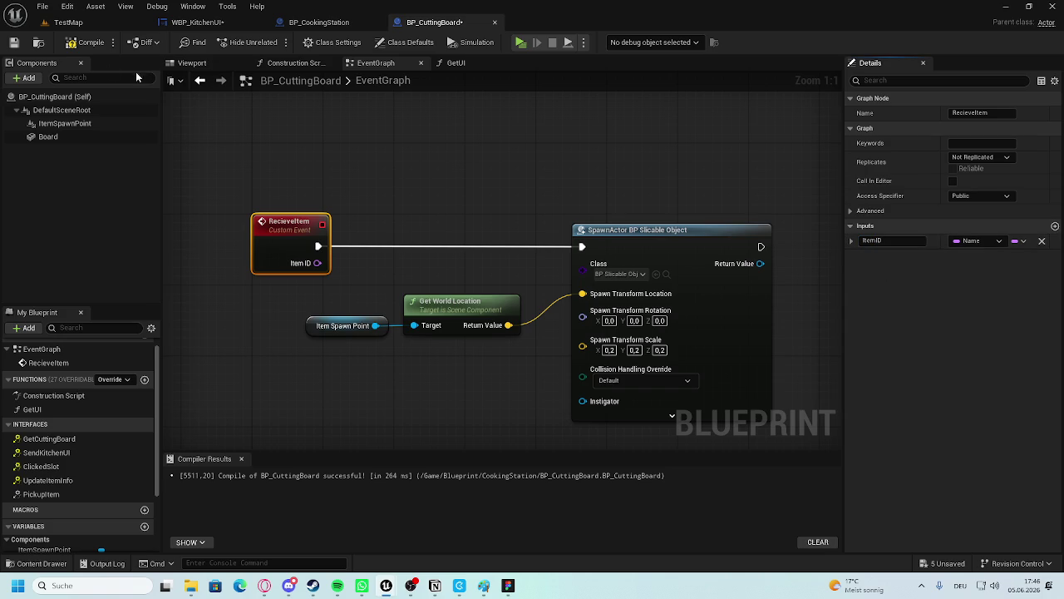
{"action": "left_click", "coordinate": [86, 49]}
In WBP_KitchenUI, feed a ClickedItem getter into Recieve Item's Item ID pin.
{"action": "left_click", "coordinate": [316, 25]}
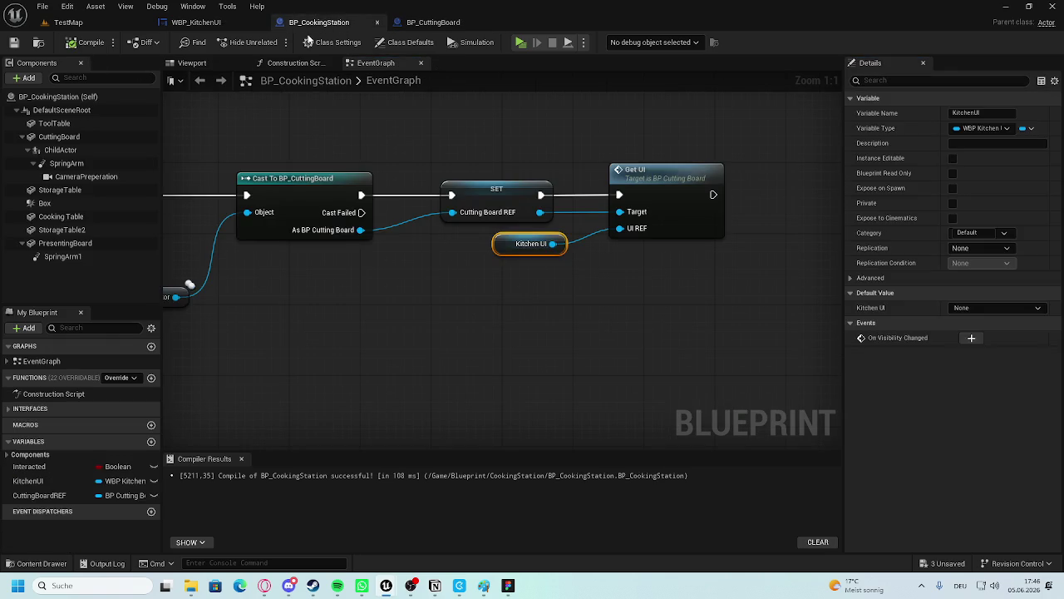
{"action": "left_click", "coordinate": [197, 22]}
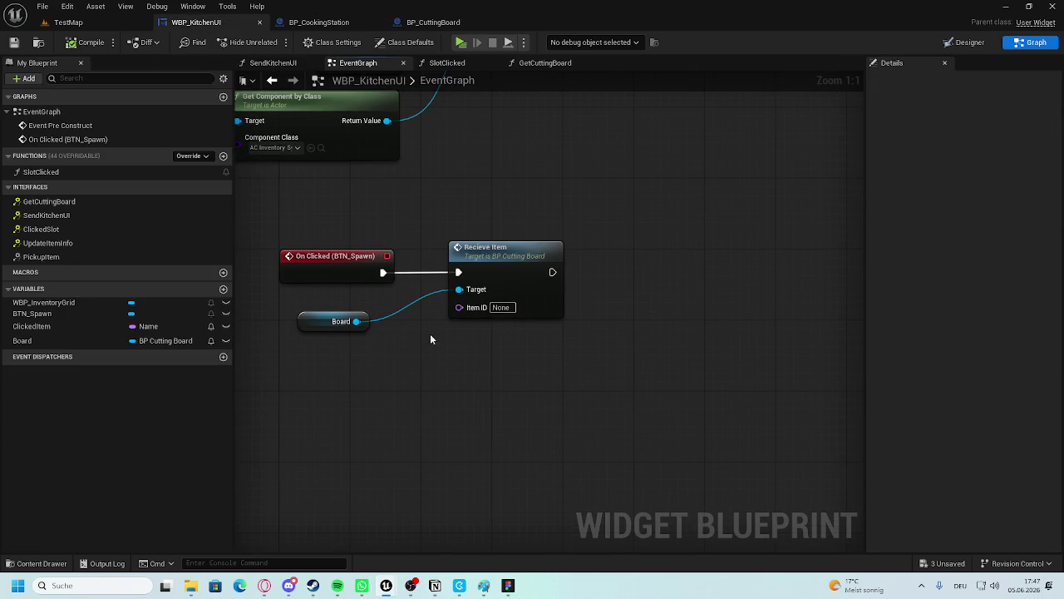
{"action": "mouse_move", "coordinate": [32, 326]}
{"action": "left_mouse_down"}
{"action": "mouse_move", "coordinate": [505, 320]}
{"action": "mouse_move", "coordinate": [461, 306]}
{"action": "left_mouse_up"}
{"action": "left_click_drag", "start_coordinate": [358, 294], "coordinate": [306, 349]}
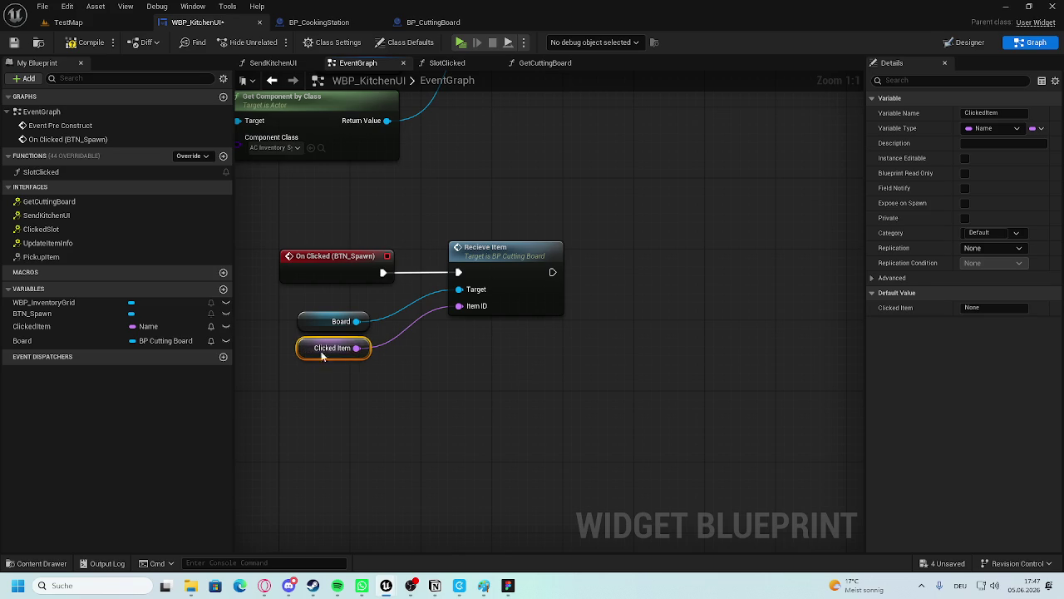
{"action": "left_click", "coordinate": [431, 22]}
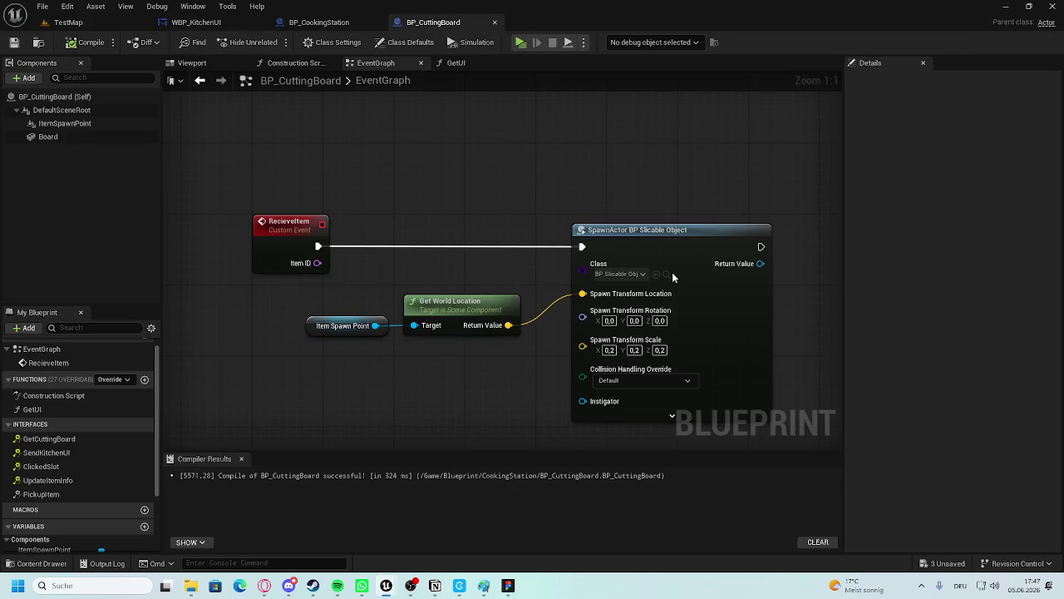
Add a Print String node after RecieveItem and delete the SpawnActor nodes.
{"action": "left_click_drag", "start_coordinate": [325, 248], "coordinate": [390, 248]}
{"action": "type", "text": "prin"}
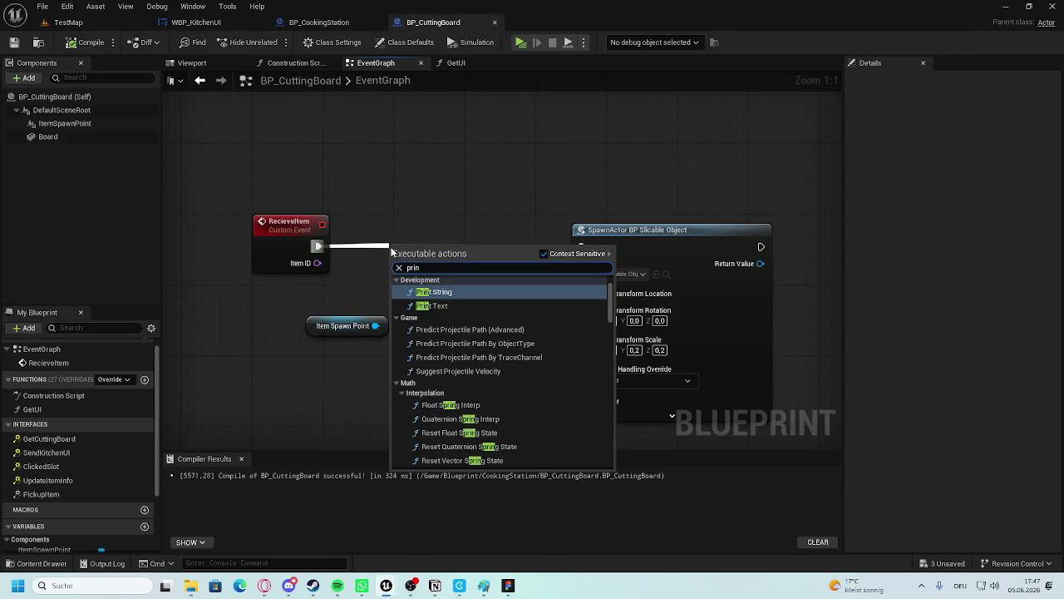
{"action": "left_click", "coordinate": [457, 291]}
{"action": "mouse_move", "coordinate": [457, 253]}
{"action": "left_mouse_down"}
{"action": "mouse_move", "coordinate": [466, 227]}
{"action": "mouse_move", "coordinate": [478, 226]}
{"action": "left_mouse_up"}
{"action": "left_click_drag", "start_coordinate": [654, 241], "coordinate": [677, 241]}
{"action": "left_click_drag", "start_coordinate": [324, 385], "coordinate": [598, 334]}
{"action": "mouse_move", "coordinate": [351, 410]}
{"action": "left_mouse_down"}
{"action": "mouse_move", "coordinate": [618, 355]}
{"action": "mouse_move", "coordinate": [618, 339]}
{"action": "left_mouse_up"}
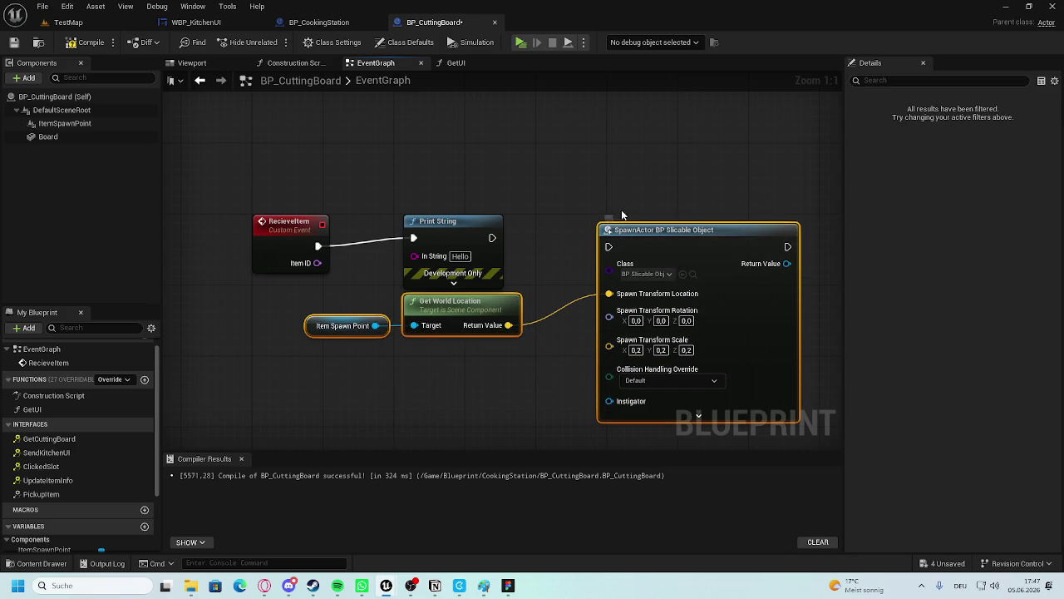
{"action": "key", "text": "Delete"}
Connect Item ID to Print String's text, compile, and tidy the graph.
{"action": "left_click", "coordinate": [494, 264]}
{"action": "left_click_drag", "start_coordinate": [345, 281], "coordinate": [443, 283]}
{"action": "left_click_drag", "start_coordinate": [395, 248], "coordinate": [395, 313]}
{"action": "left_click", "coordinate": [74, 44]}
{"action": "mouse_move", "coordinate": [486, 264]}
{"action": "left_mouse_down"}
{"action": "mouse_move", "coordinate": [499, 292]}
{"action": "mouse_move", "coordinate": [547, 261]}
{"action": "left_mouse_up"}
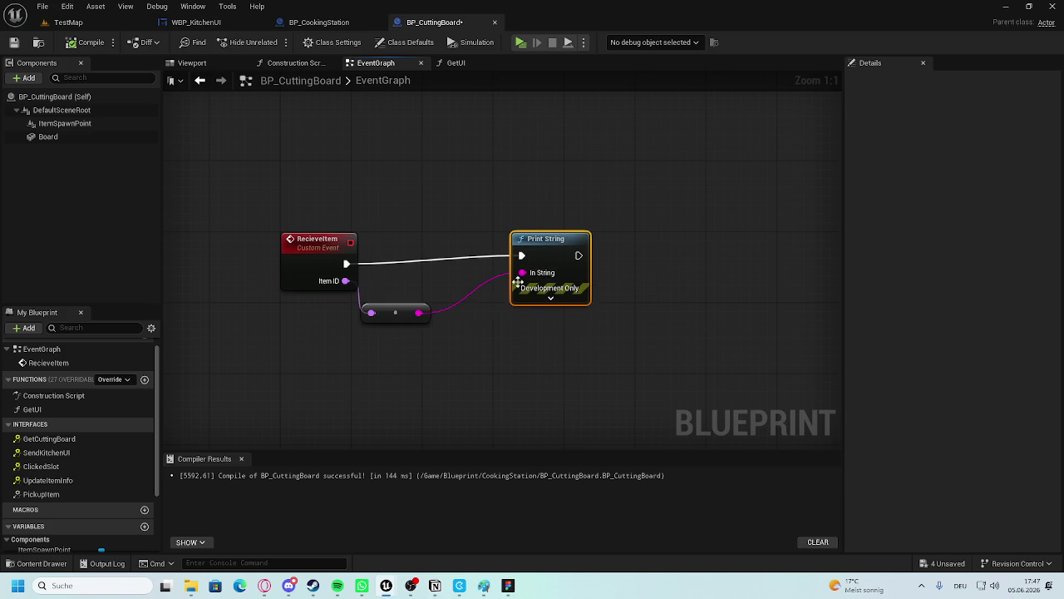
{"action": "left_click_drag", "start_coordinate": [395, 313], "coordinate": [439, 312]}
Play-test: open the station UI, pick an item, and press Spawn to print 'flour'.
{"action": "left_click", "coordinate": [68, 22]}
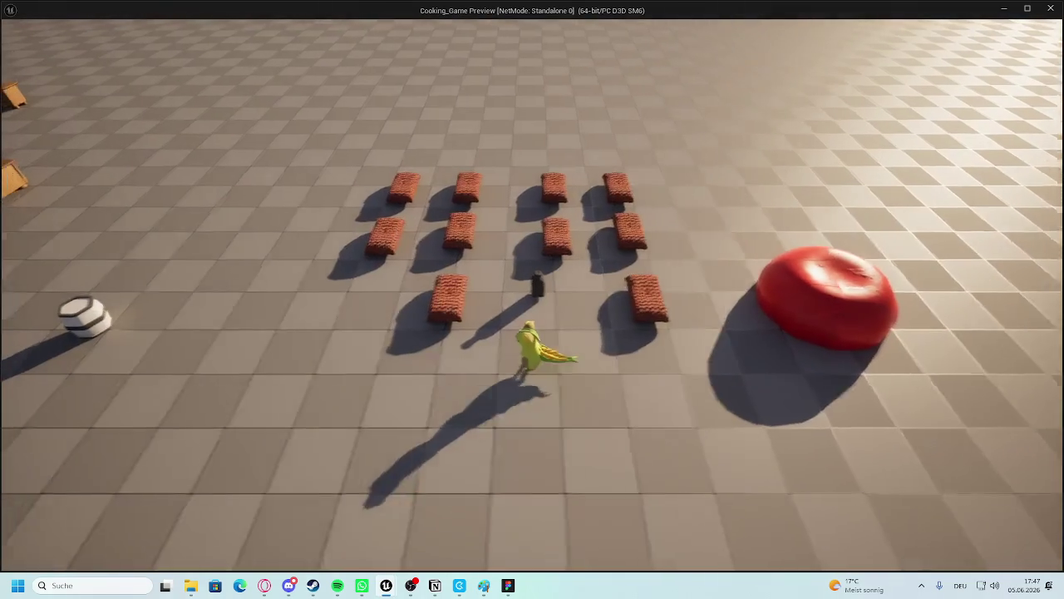
{"action": "key", "text": "Tab"}
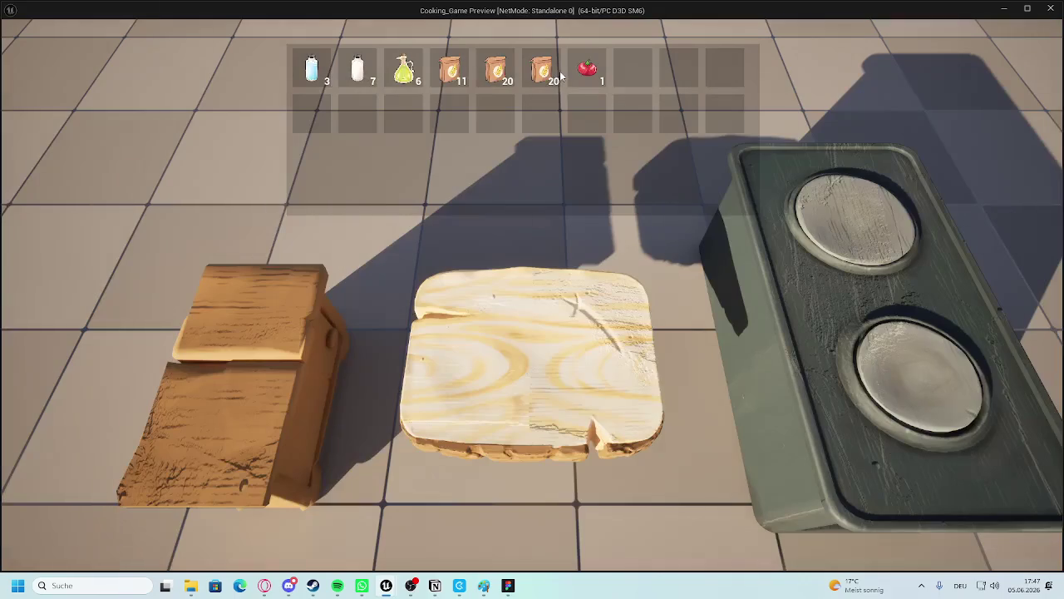
{"action": "left_click", "coordinate": [560, 71]}
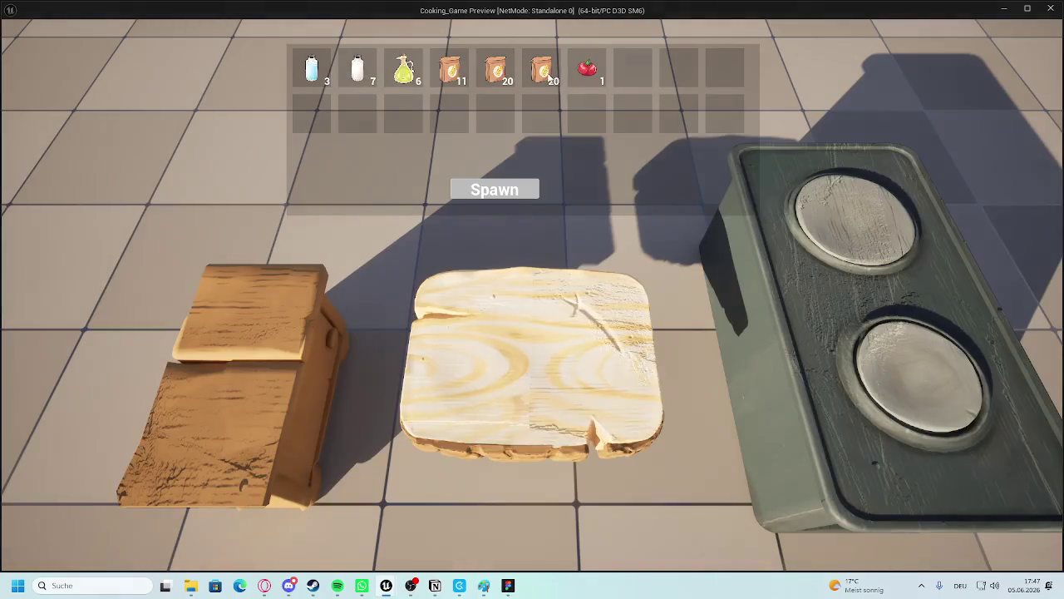
{"action": "left_click", "coordinate": [509, 190]}
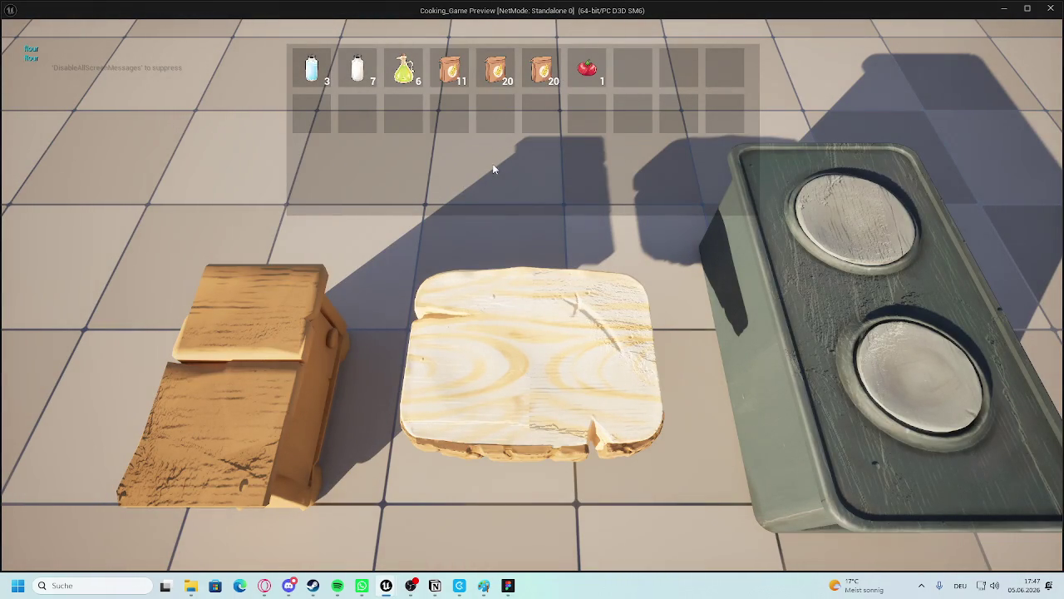